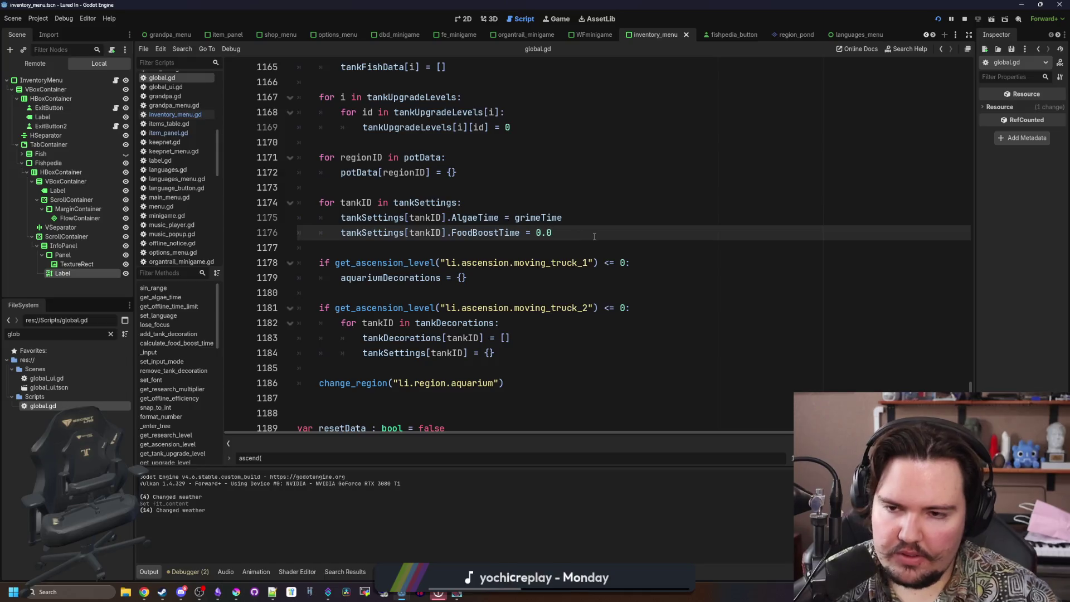
Reset each tank's LiquidType to "li.liquid.freshwater" in the ascension loop, then start a Find in Files search.
type("tankSettings[")
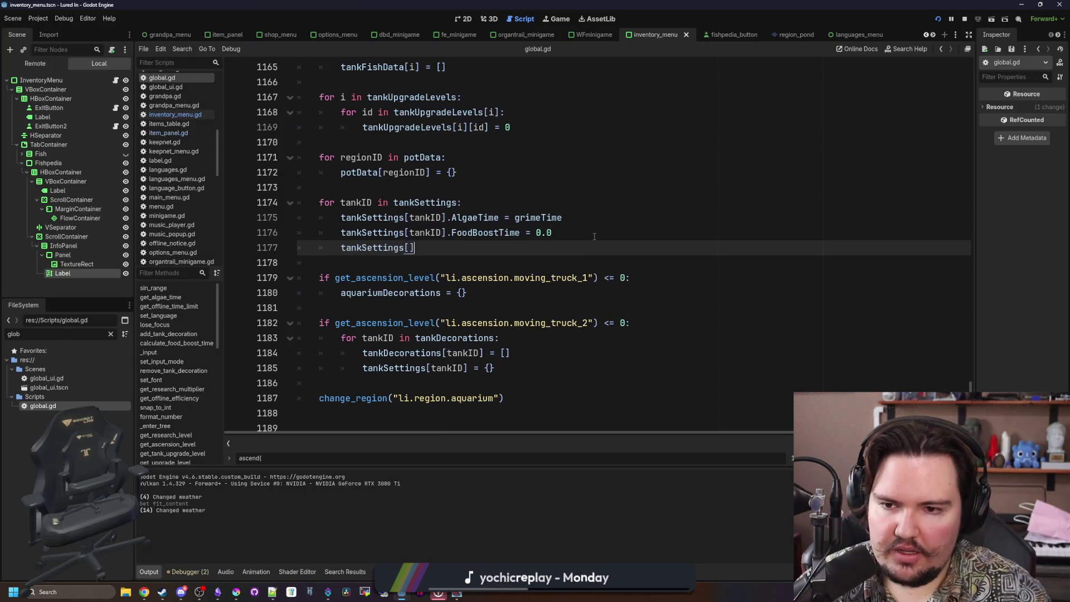
type("tankID].")
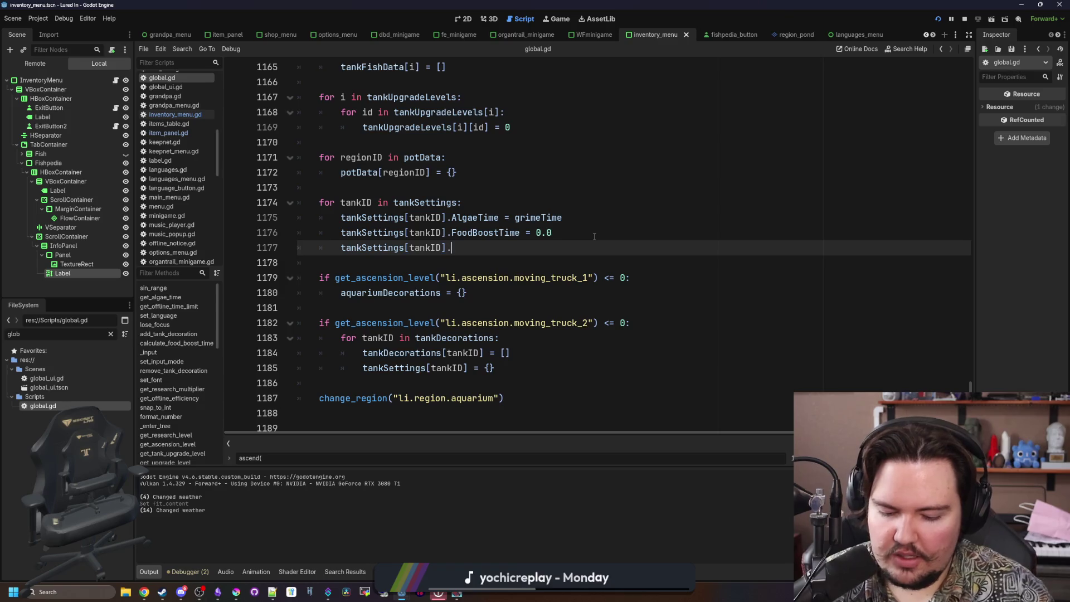
type("LiquidType = \"")
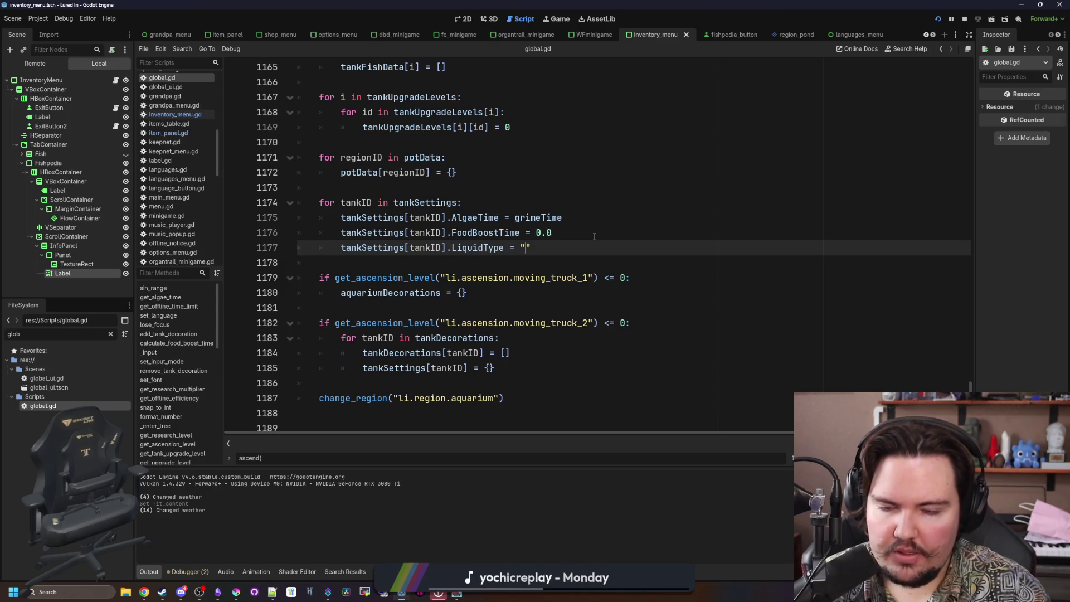
type("li.l")
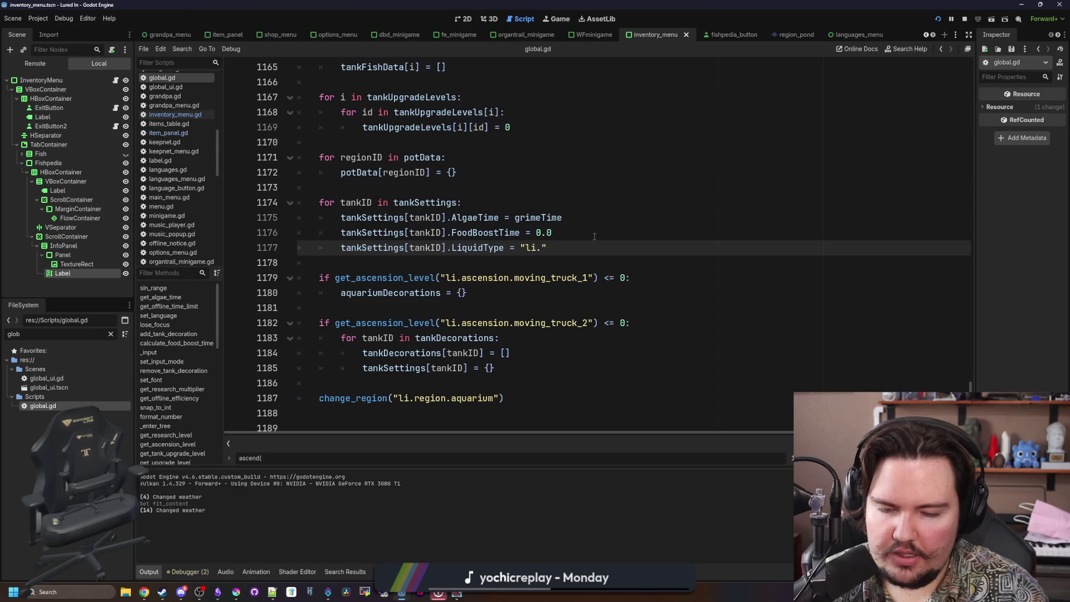
type("iquid.freshwater")
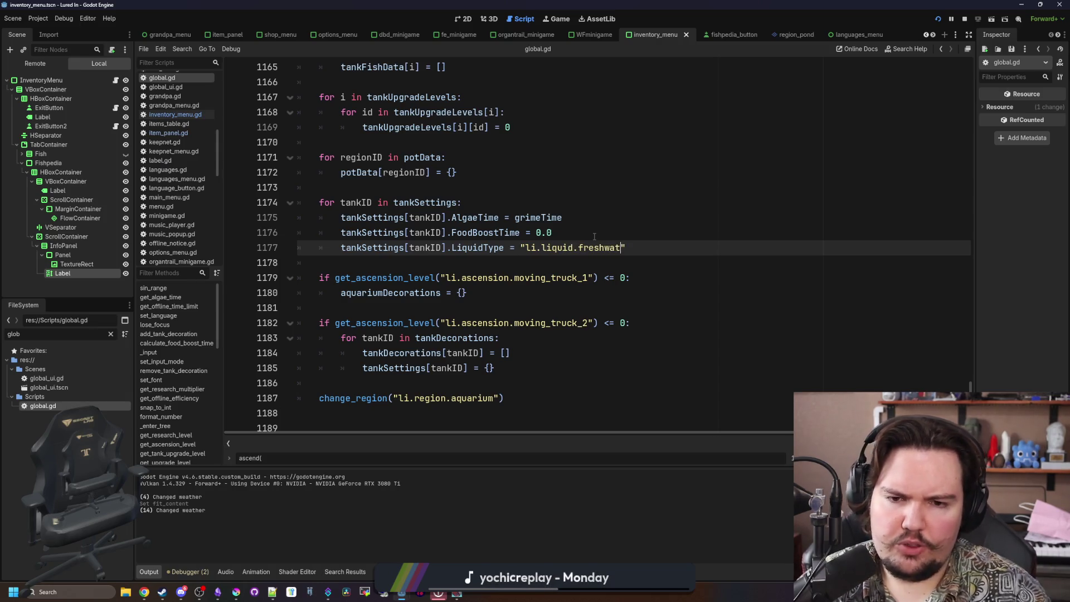
key("Up")
key("ctrl+shift+f")
Search the project for LiquidType (5 matches in 3 files) and return to the ascension reset code.
type("LiquidType")
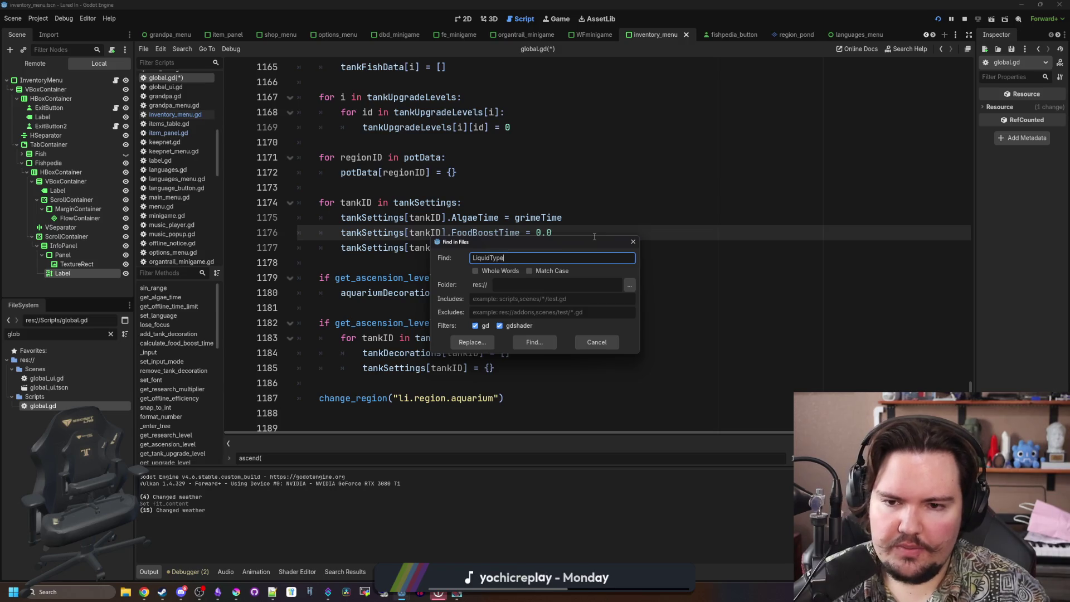
key("Return")
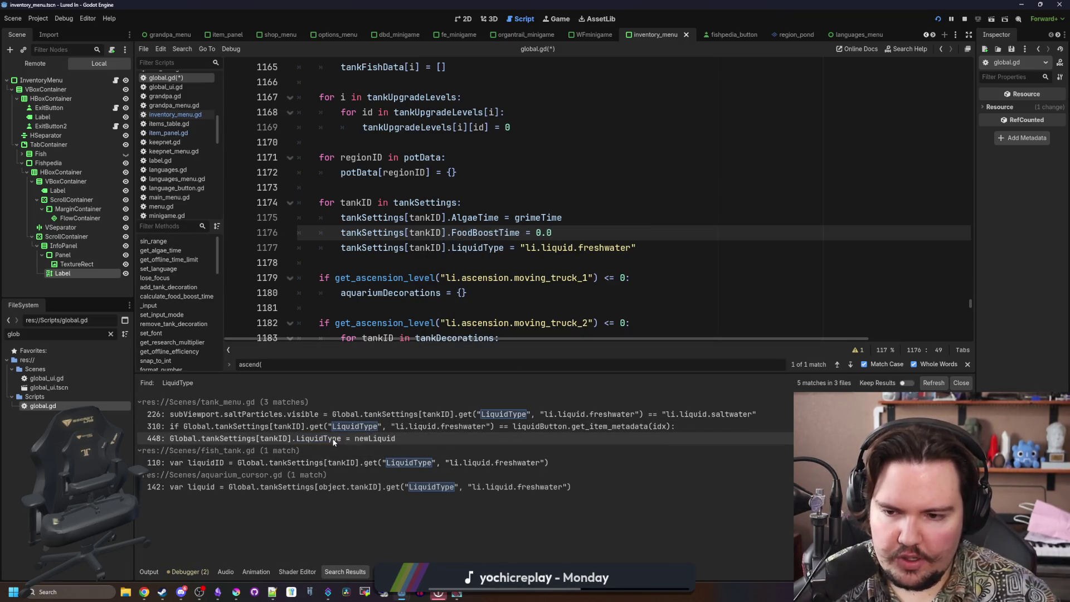
left_click(568, 263)
scroll(557, 223, "down", 3)
Save global.gd and place the caret after the last changelog entry in the notes.
left_click(554, 172)
key("ctrl+s")
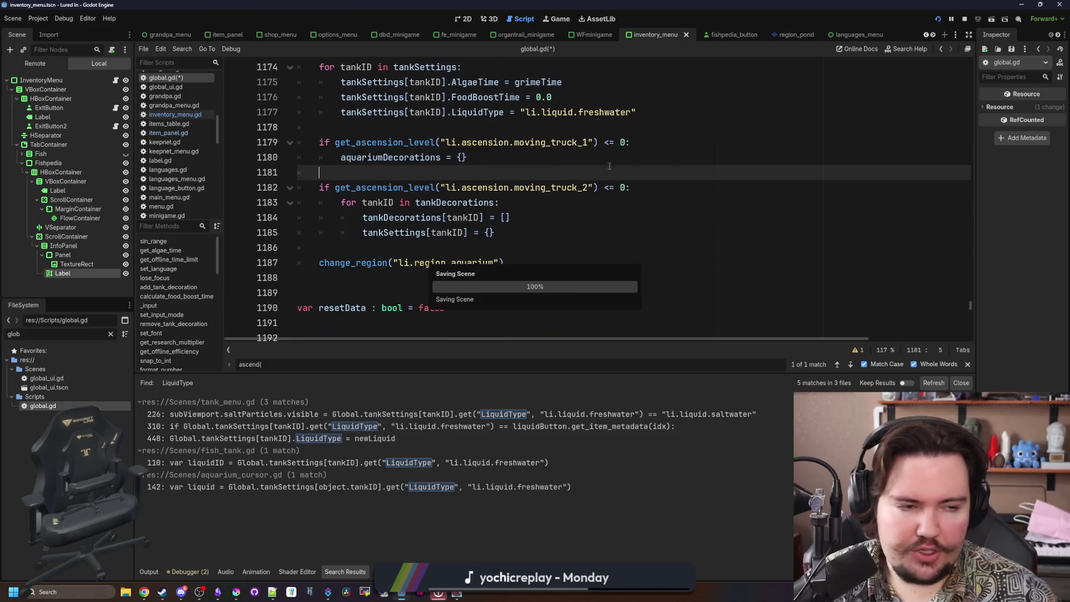
key("alt+Tab")
left_click(701, 351)
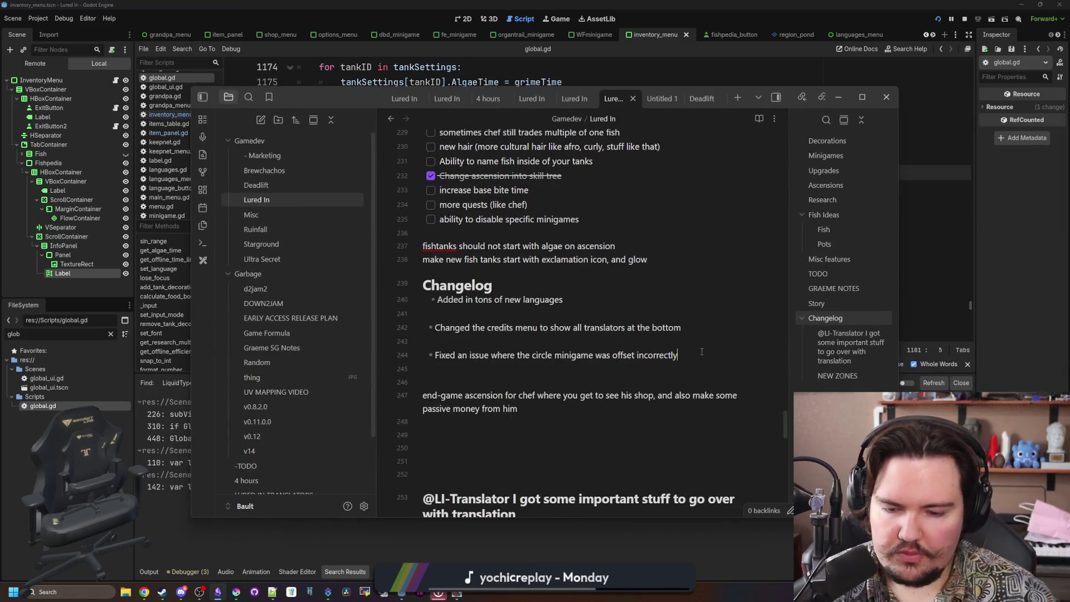
Add changelog bullets for the saltwater-after-ascension fix and the fishpedia text cut-off fix.
key("Return")
type("Fixed an issue wher")
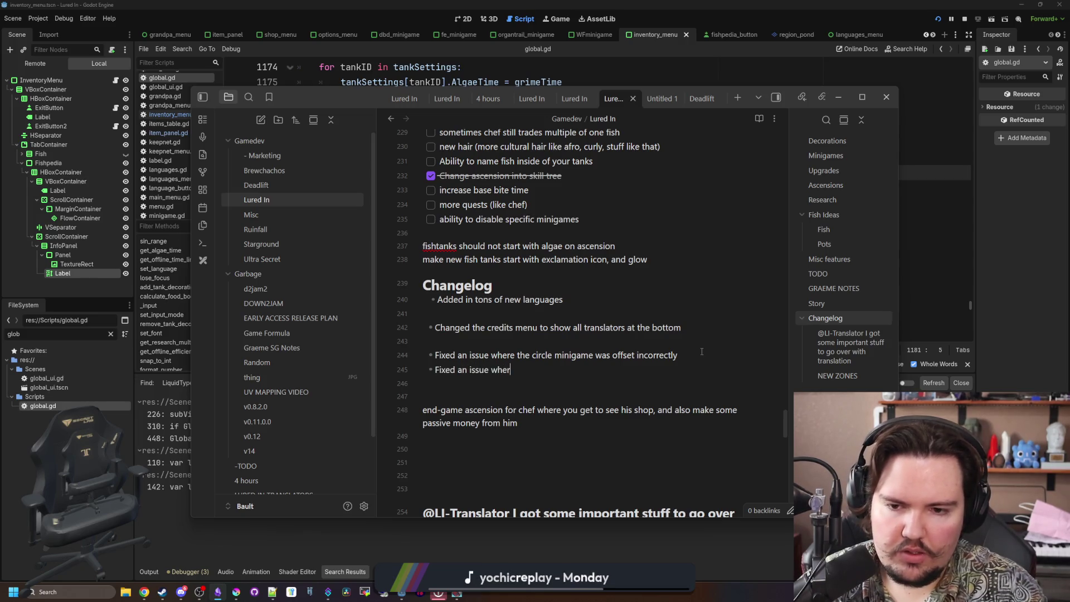
type("e tanks would stay a")
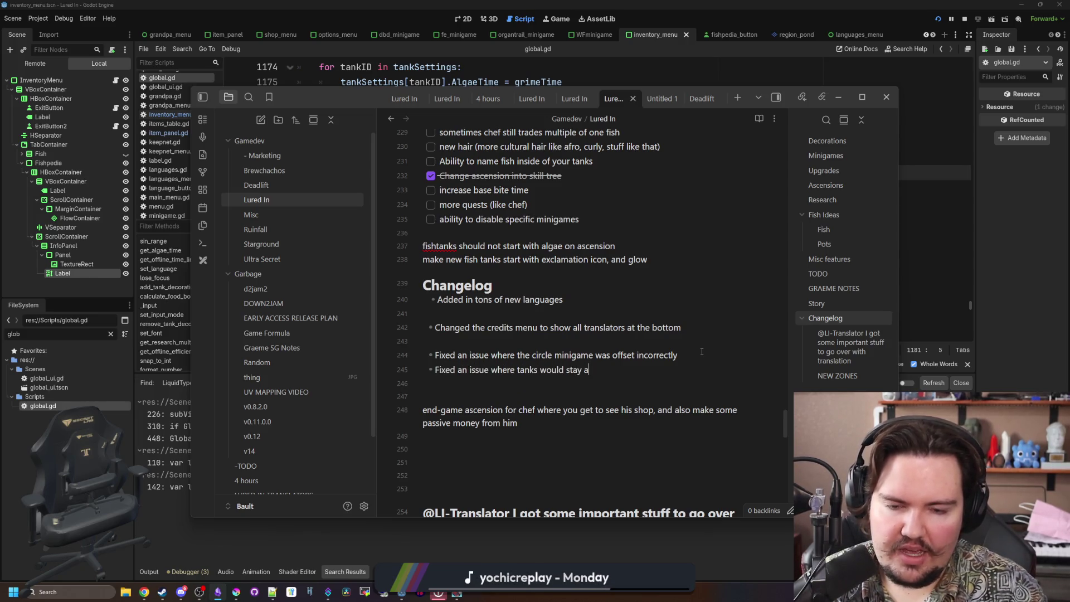
type("s saltwater after ascension")
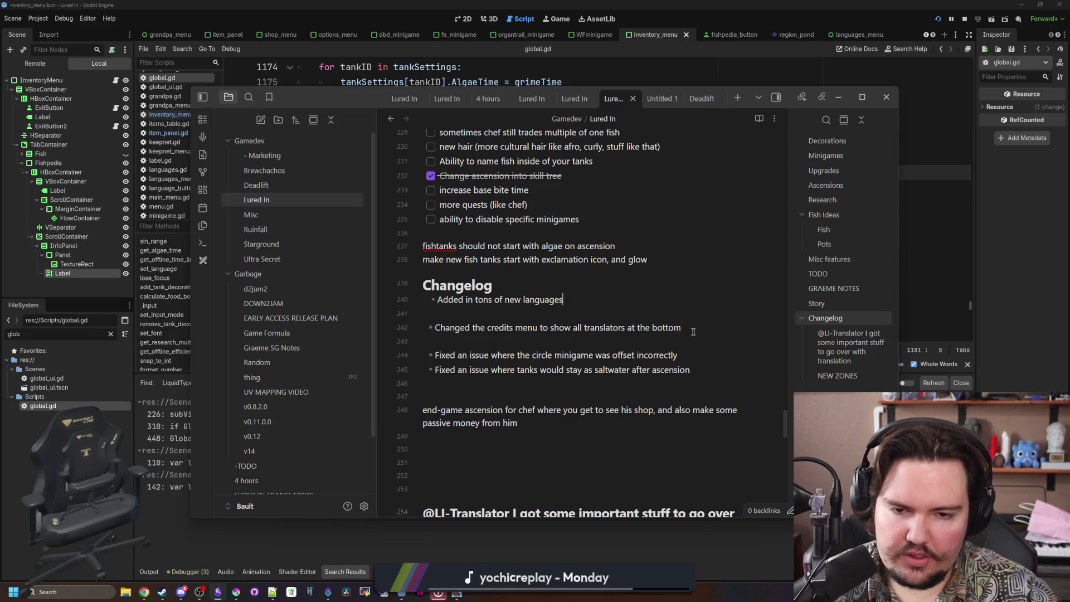
key("Return")
type("Fix")
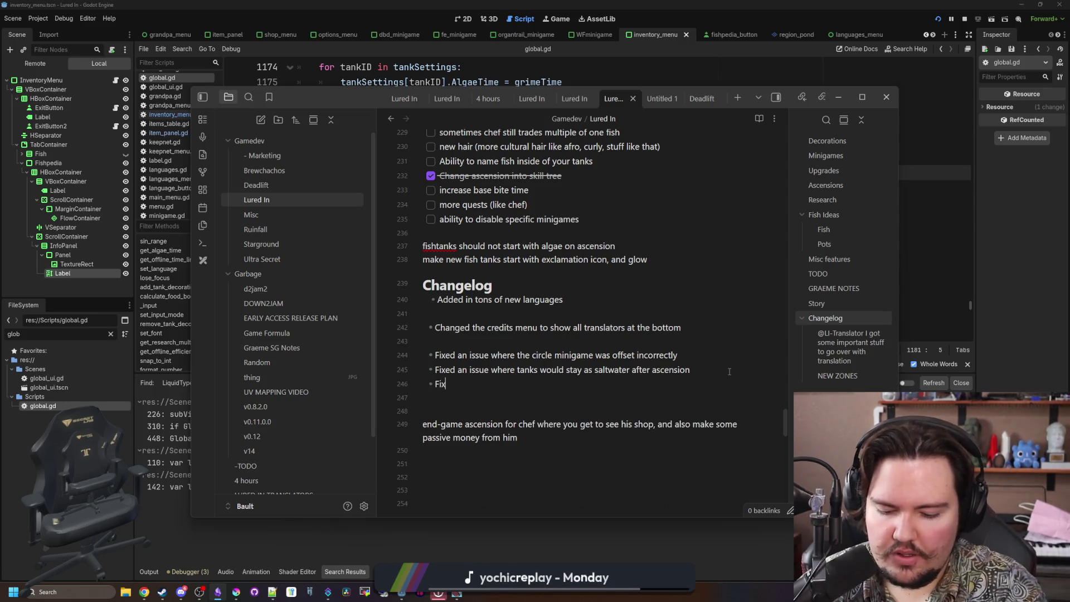
type("ed an issue where text would get cut off ")
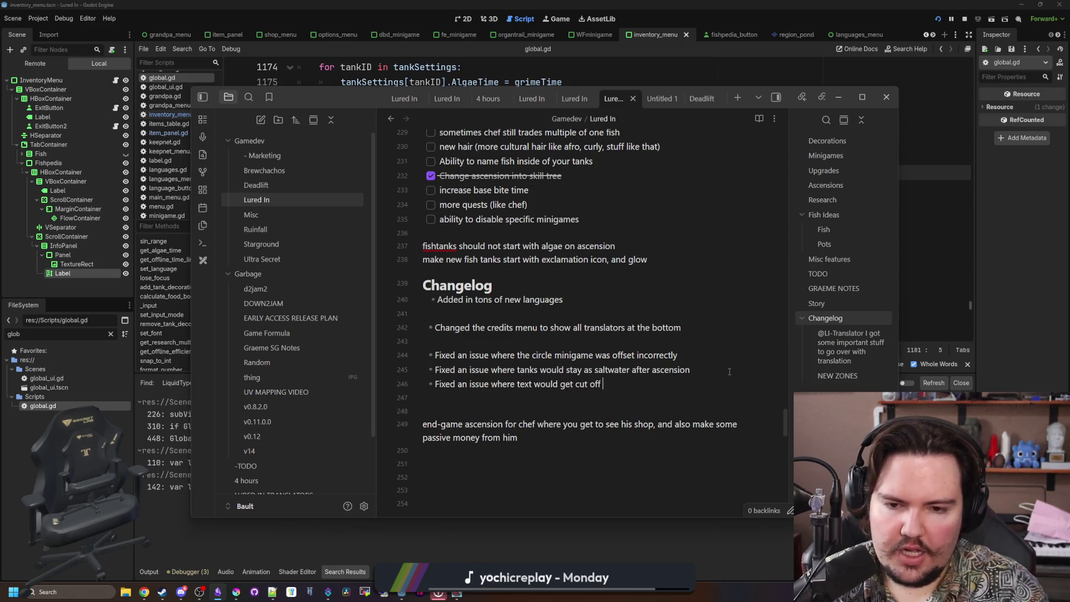
type("in the")
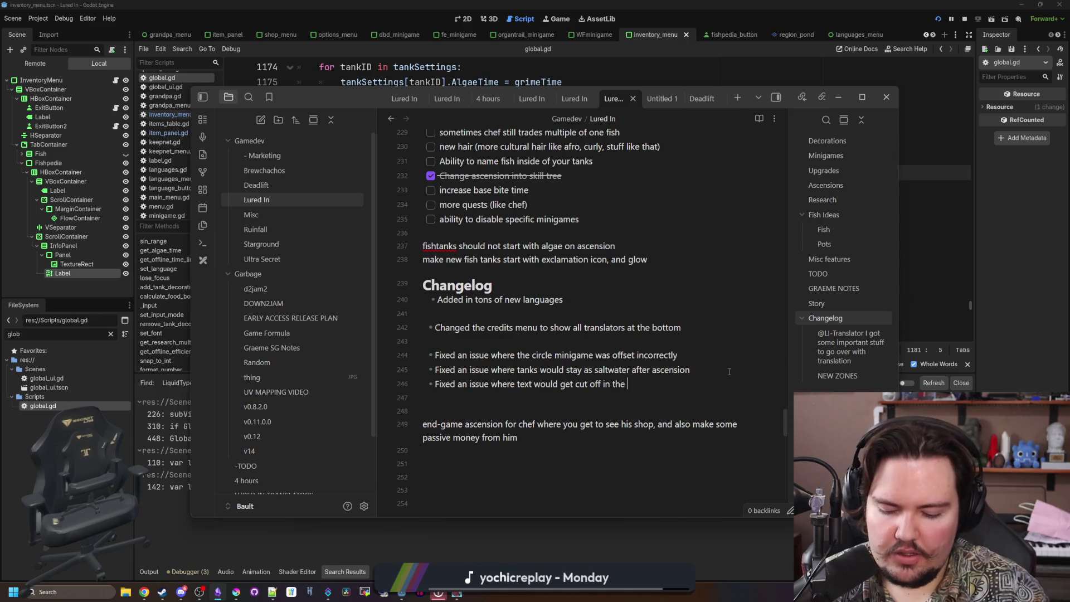
type(" fishpedia (")
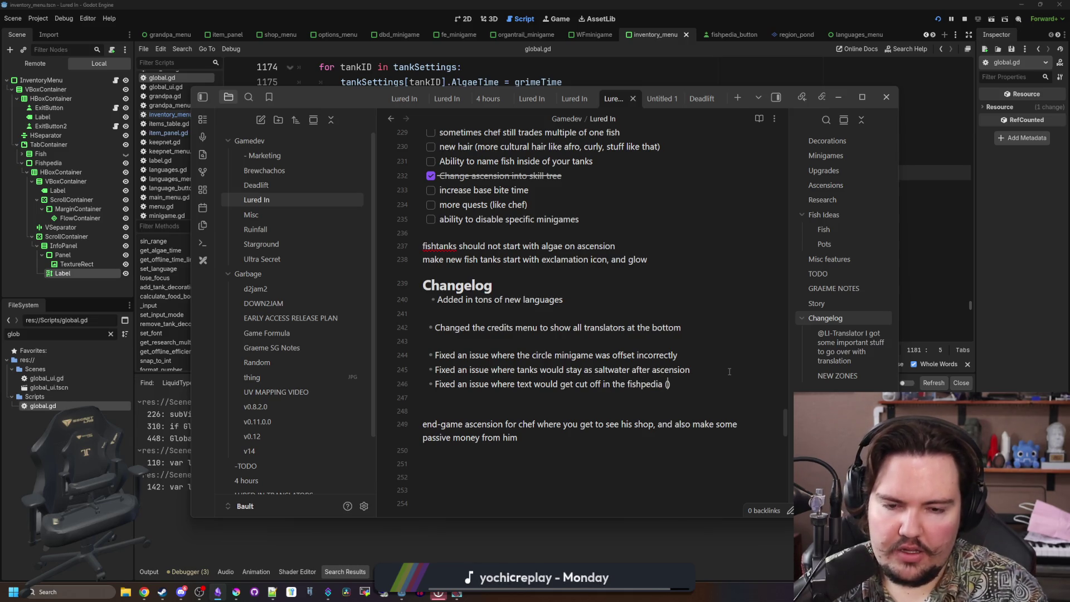
type("it now creates ")
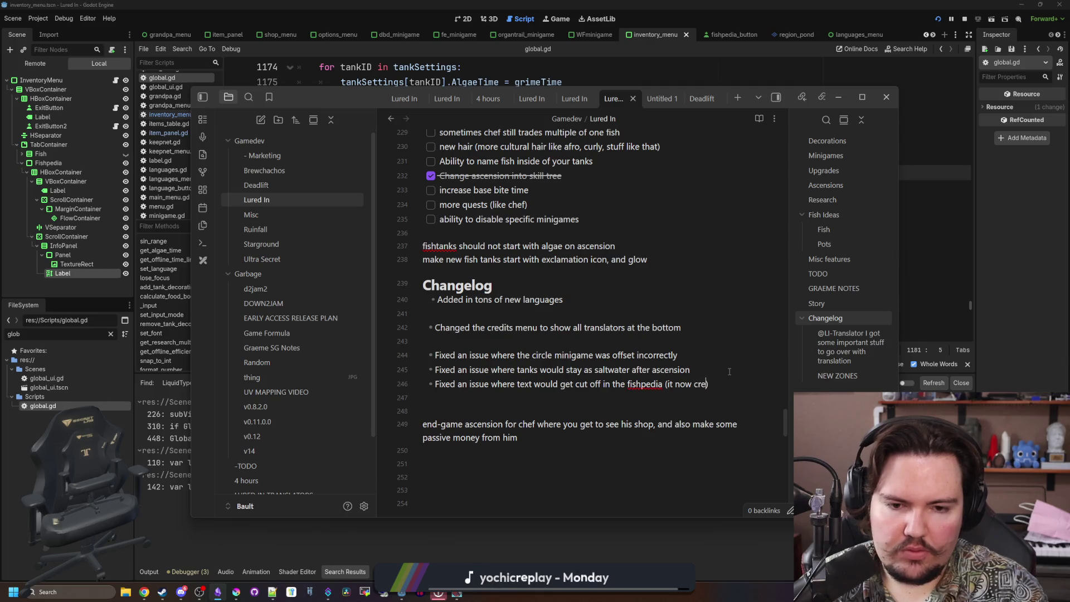
type("a scrollbar")
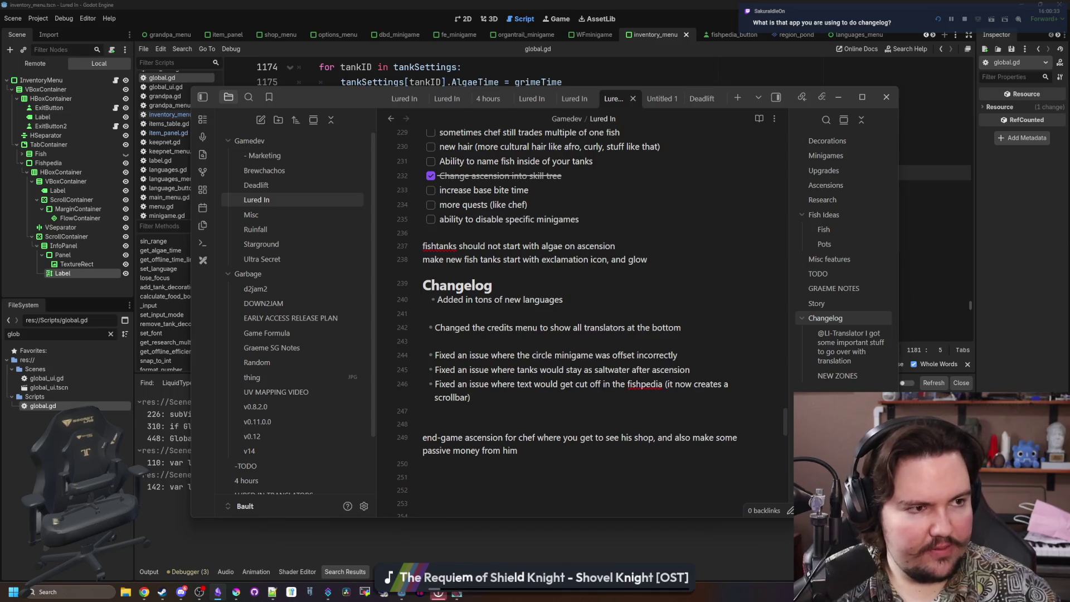
Look up the Obsidian mobile page in the browser, maximize the window, then close it.
key("alt+Tab")
type("obsidian")
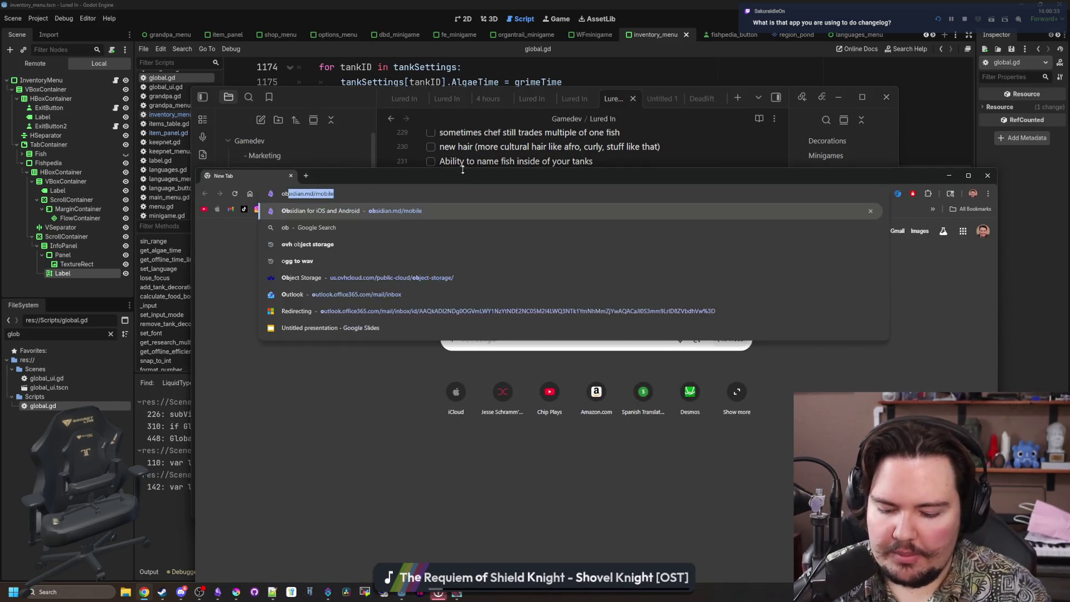
key("Return")
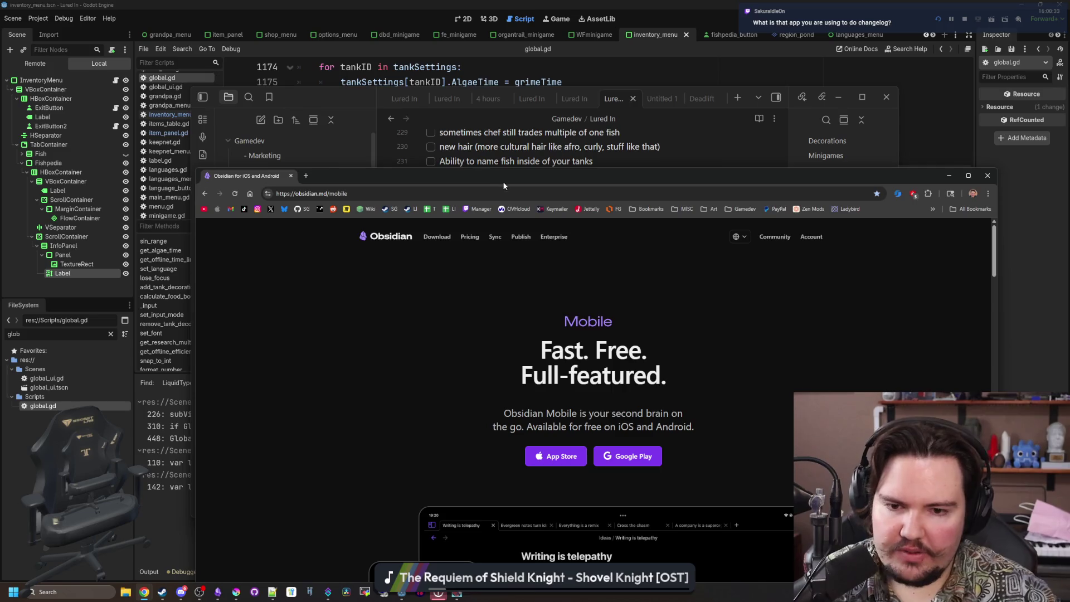
double_click(508, 182)
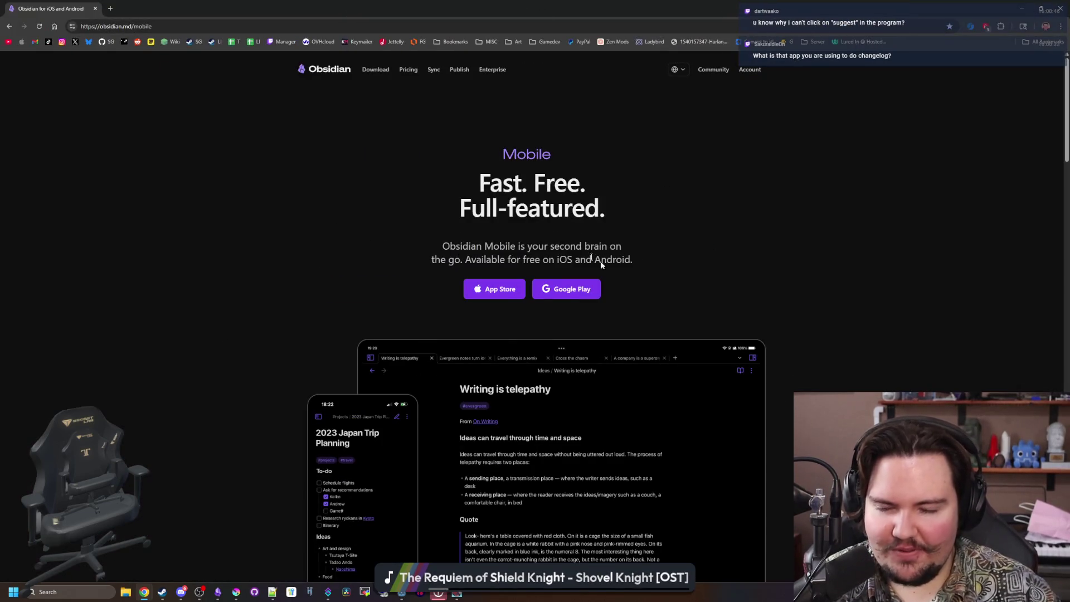
key("ctrl+w")
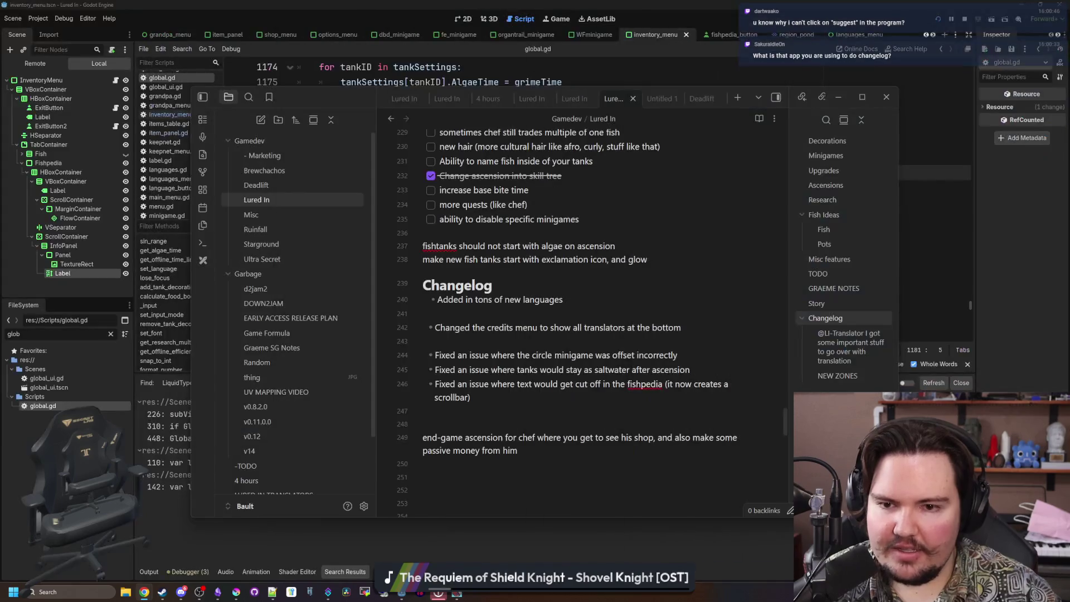
left_click(483, 314)
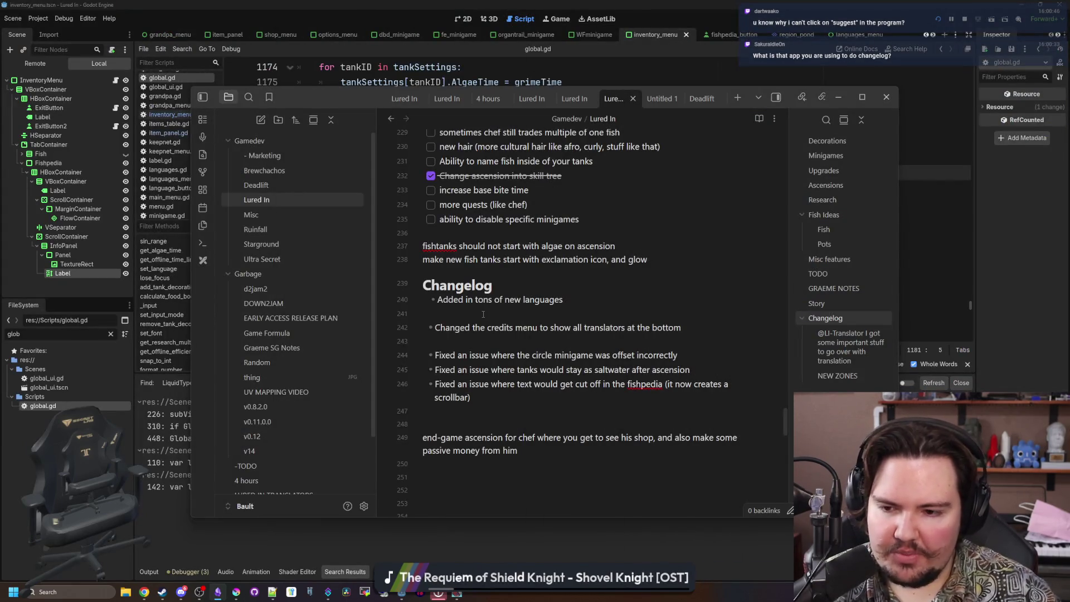
left_click(685, 261)
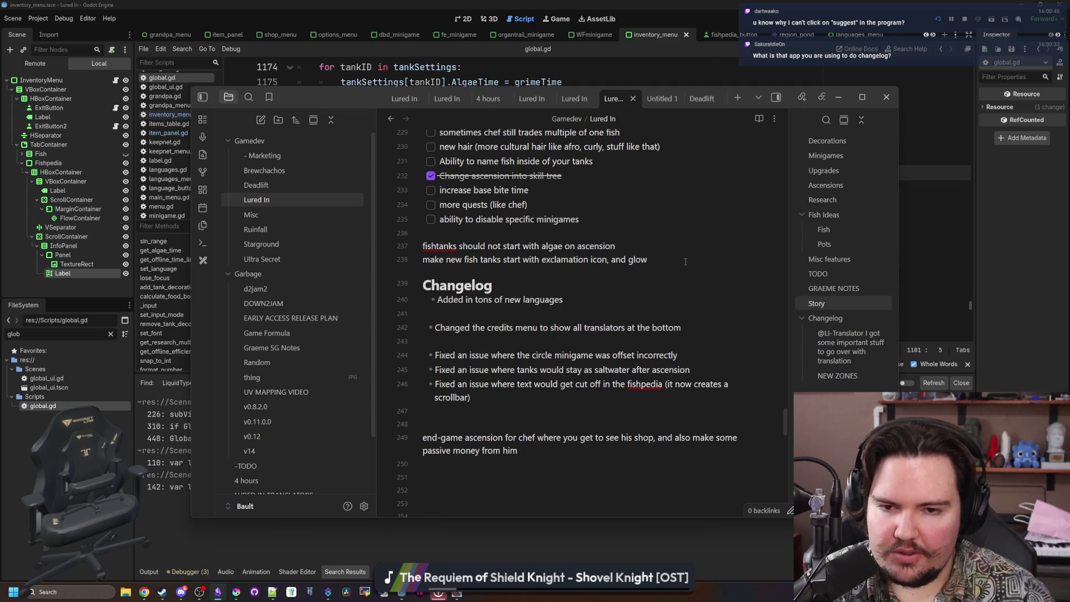
key("Return")
key("Return")
key("Return")
key("BackSpace")
key("BackSpace")
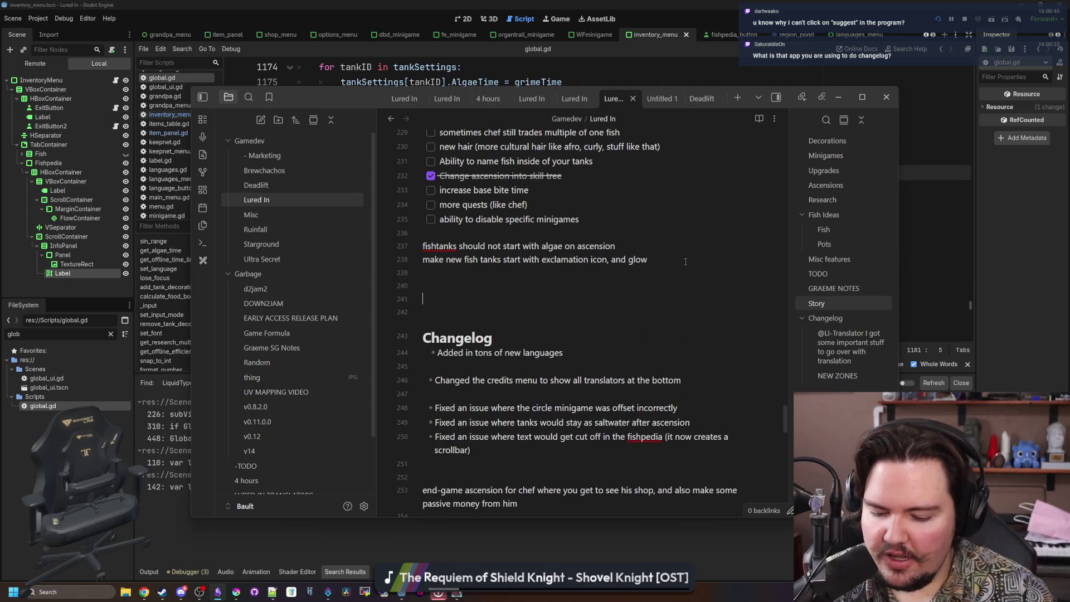
type("## HDWA")
key("BackSpace")
key("BackSpace")
key("BackSpace")
type("dwa")
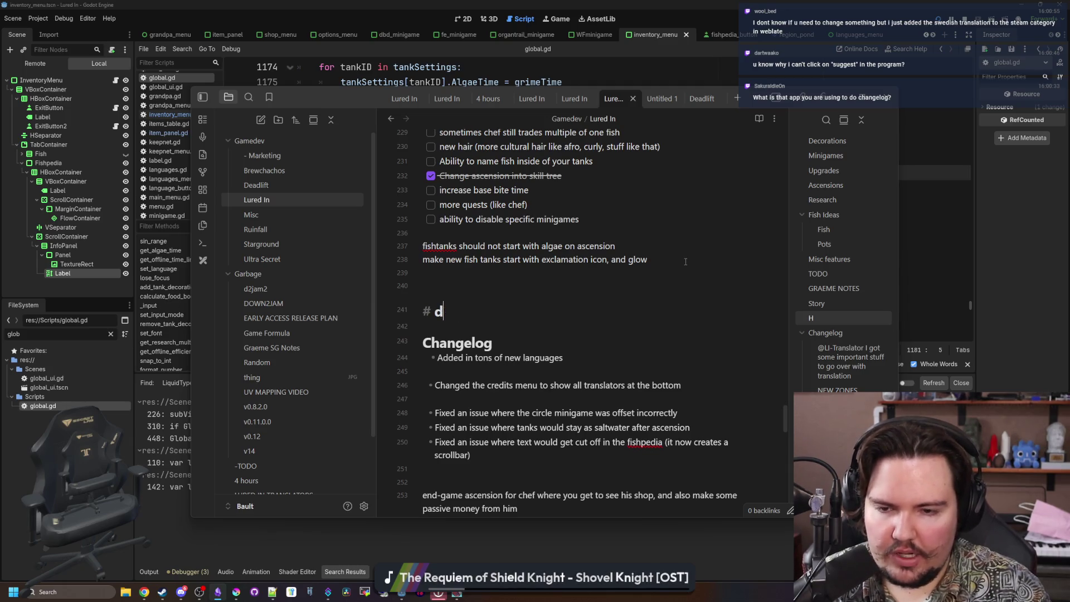
key("BackSpace")
key("BackSpace")
key("BackSpace")
type("- [ ] dwasdwa")
key("Return")
type("dw")
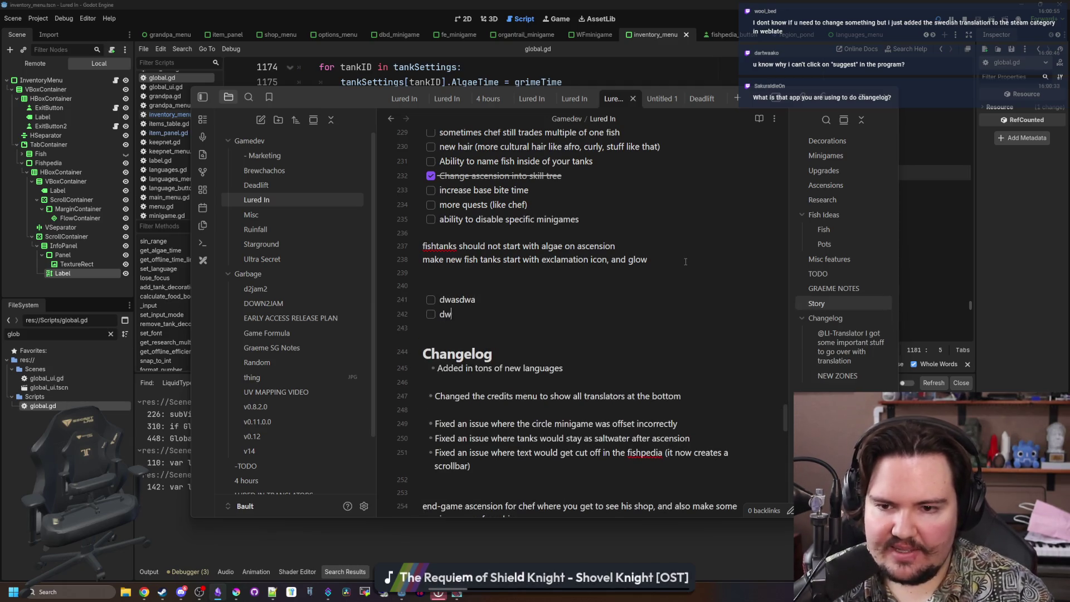
type("a")
key("Return")
type("sd")
key("Return")
type("w")
key("Return")
type("asdwas")
left_click(430, 357)
left_click(431, 343)
left_click(430, 328)
left_click(431, 313)
left_click(431, 299)
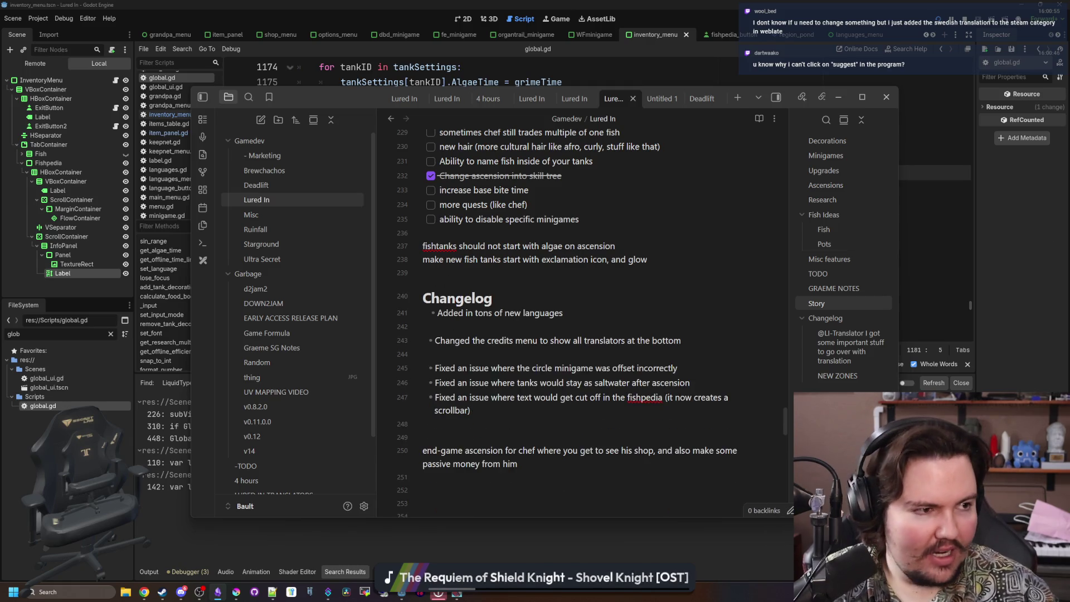
key("alt+Tab")
scroll(313, 296, "down", 5)
Scroll through Obsidian's download page and open the mobile app page.
scroll(313, 292, "down", 10)
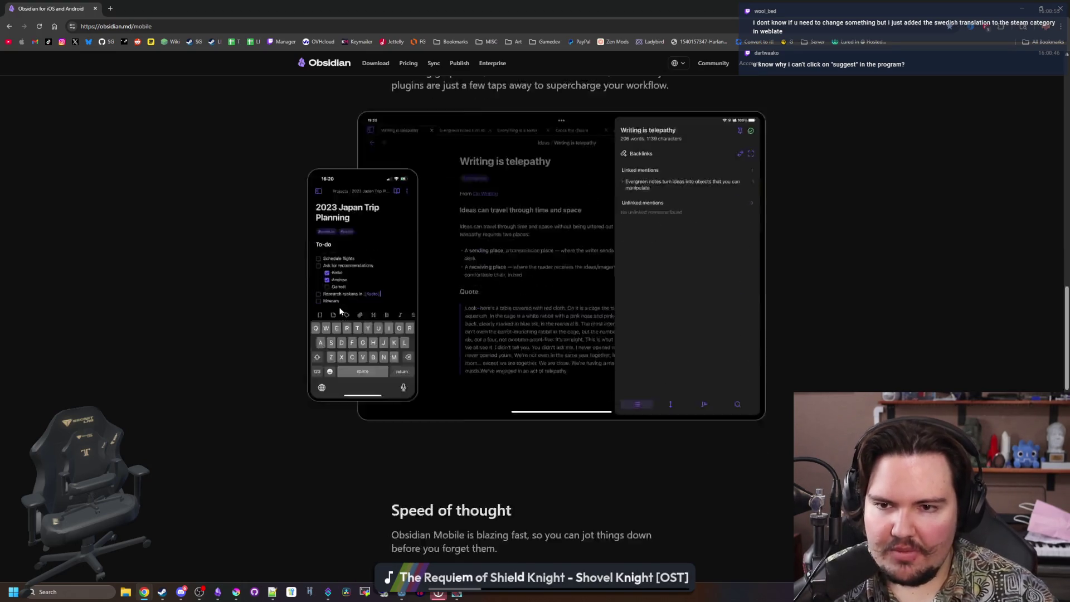
scroll(339, 310, "down", 10)
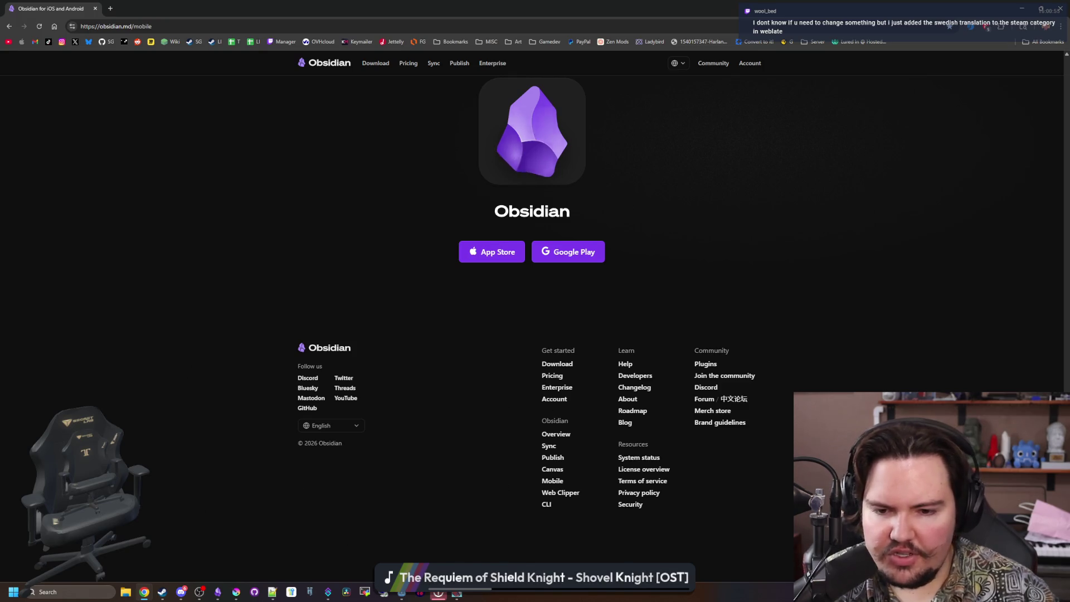
scroll(795, 346, "up", 5)
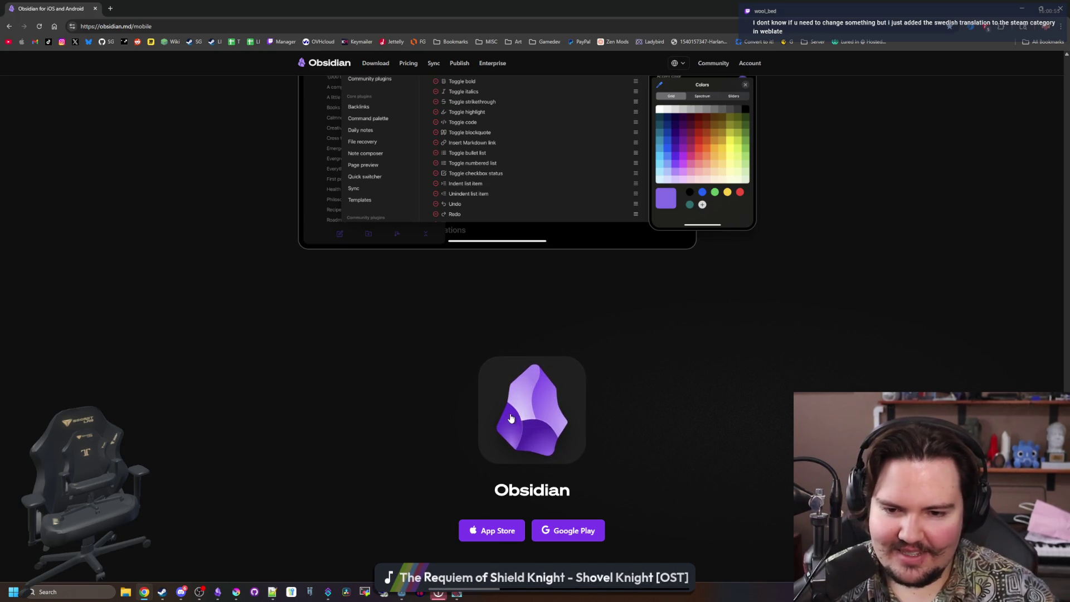
key("alt+Left")
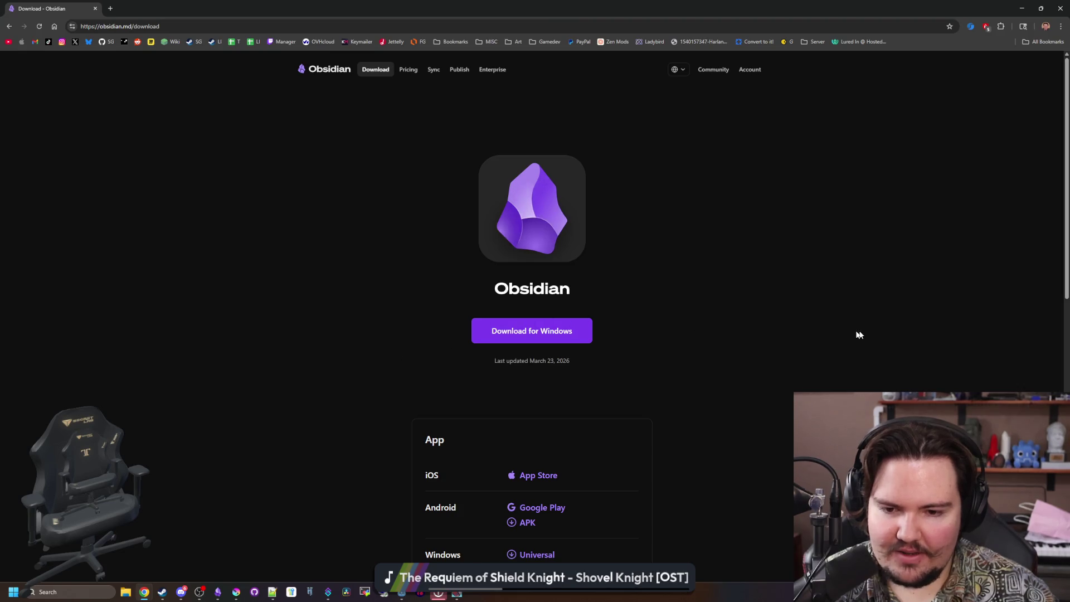
scroll(568, 303, "down", 5)
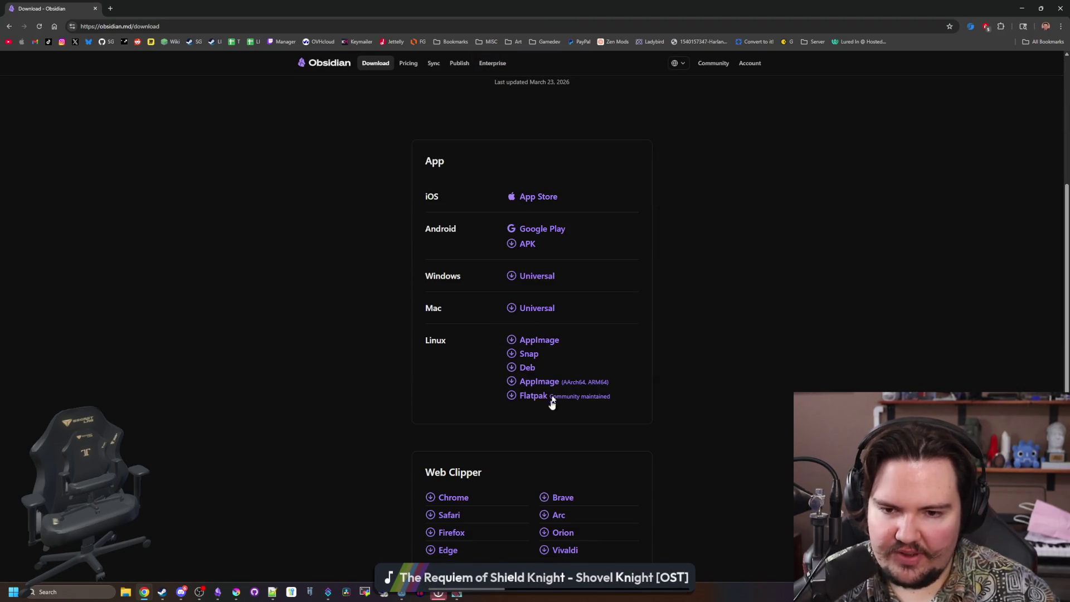
scroll(303, 245, "down", 5)
left_click(356, 458)
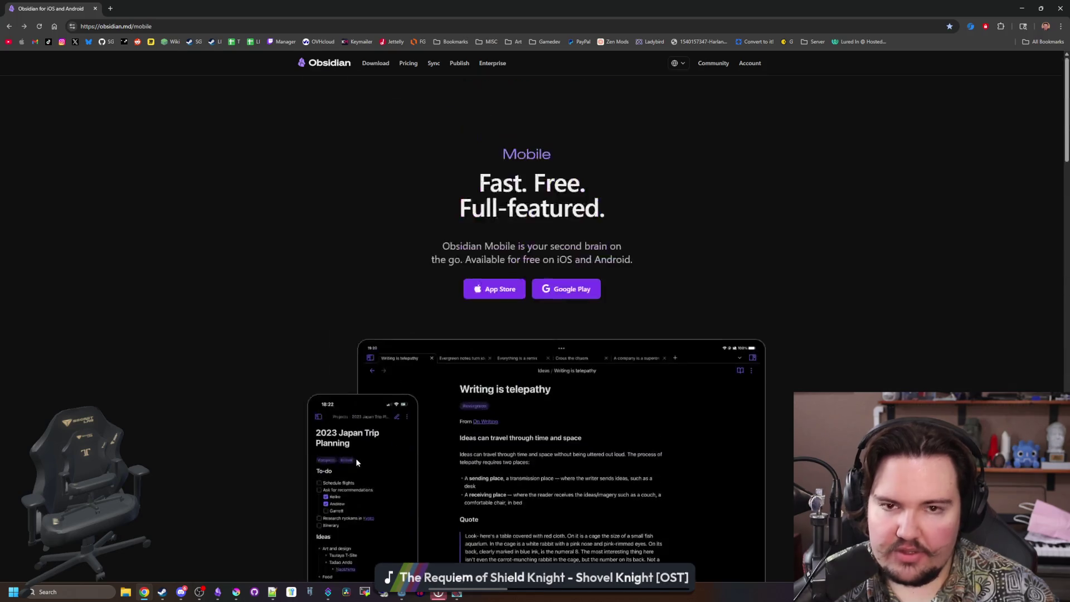
Open Obsidian's pricing page and highlight the Sync plan's feature lines.
left_click(411, 71)
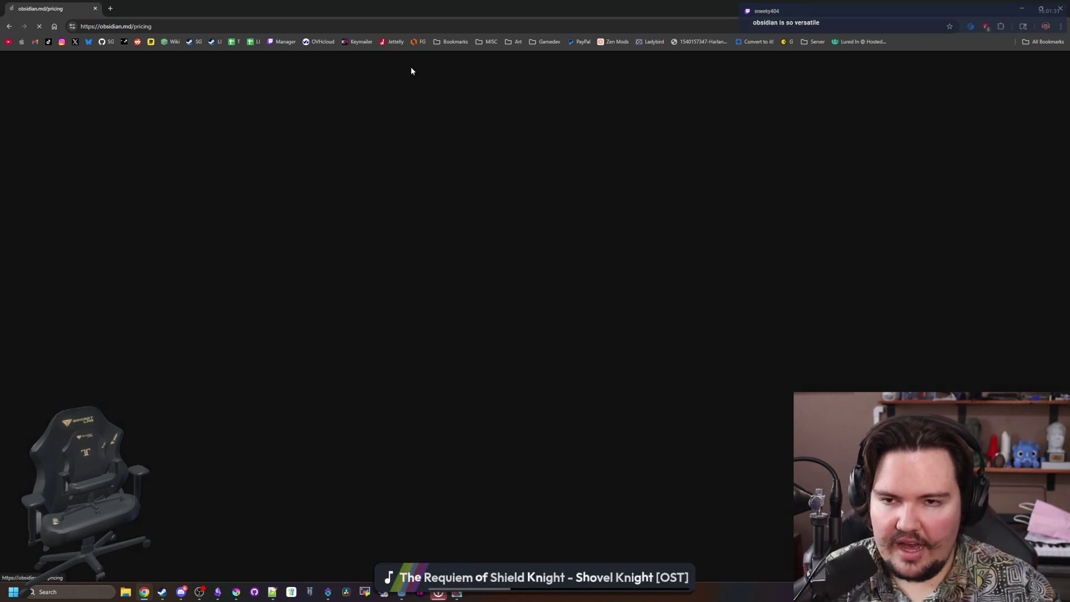
scroll(535, 281, "down", 4)
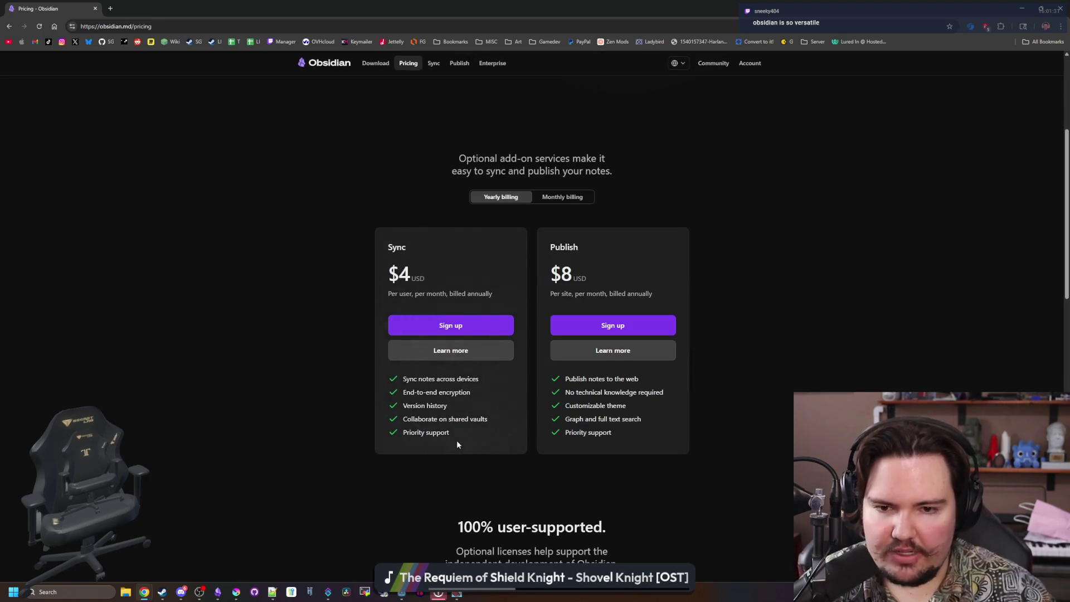
left_click_drag(450, 432, 396, 385)
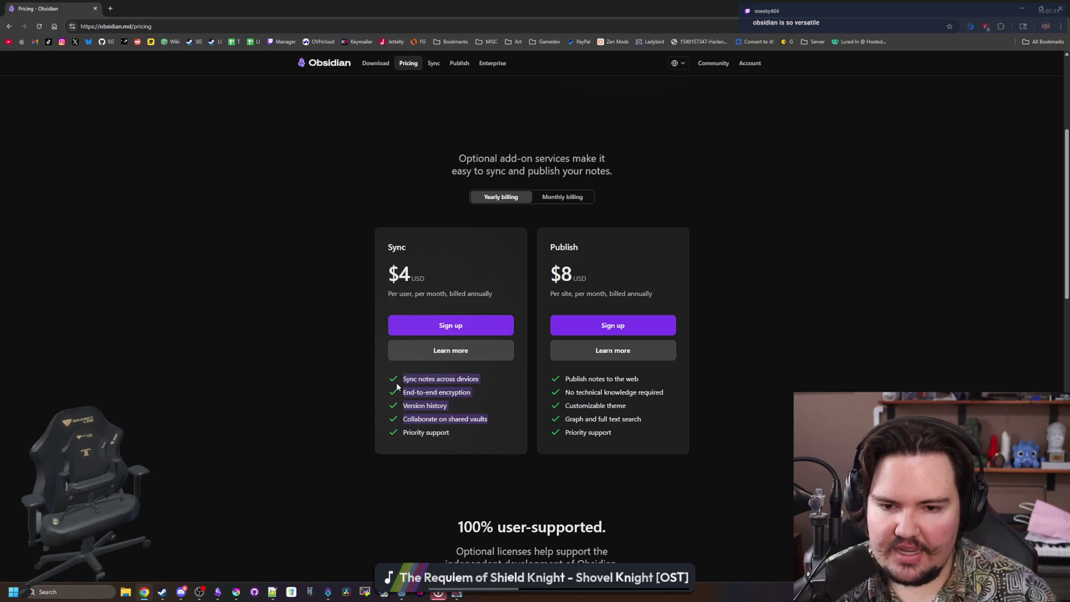
left_click(397, 385)
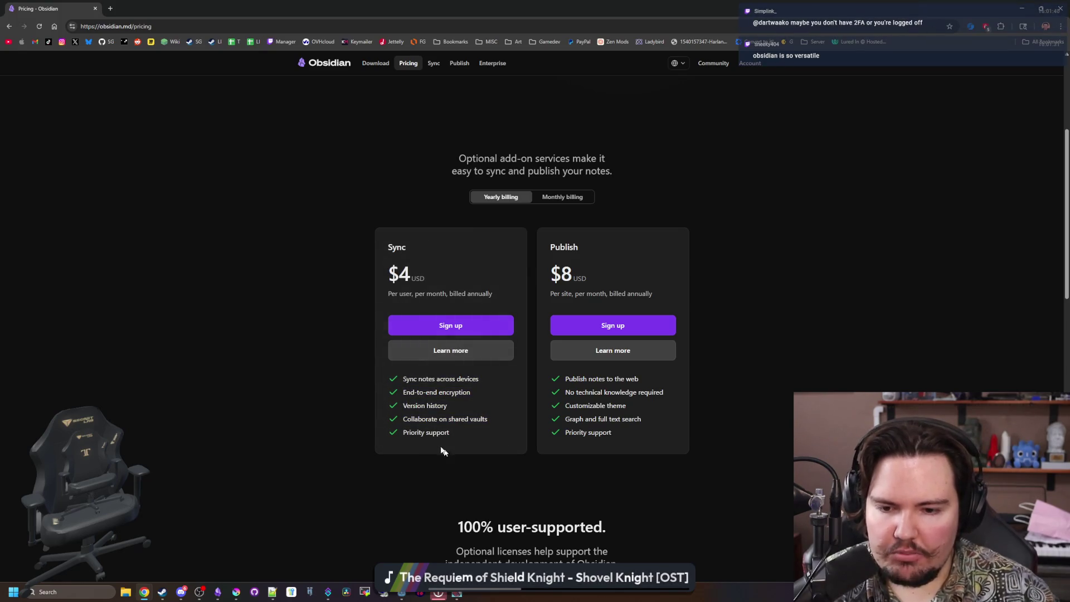
left_click_drag(471, 438, 399, 379)
left_click(399, 378)
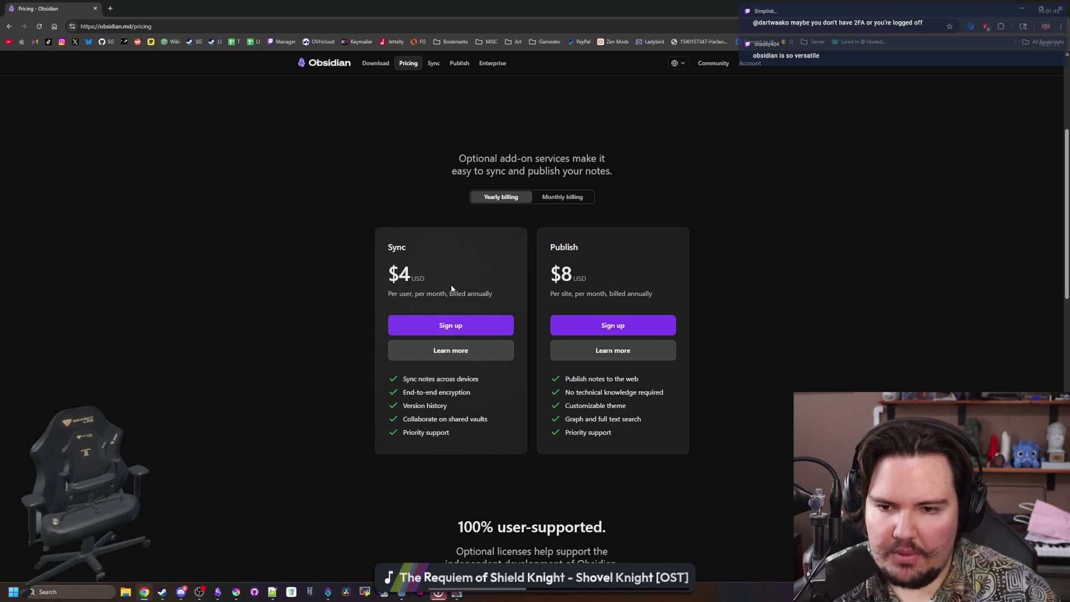
Toggle the plans between monthly and yearly billing, scroll through them, and return to the top.
left_click(553, 202)
left_click(516, 196)
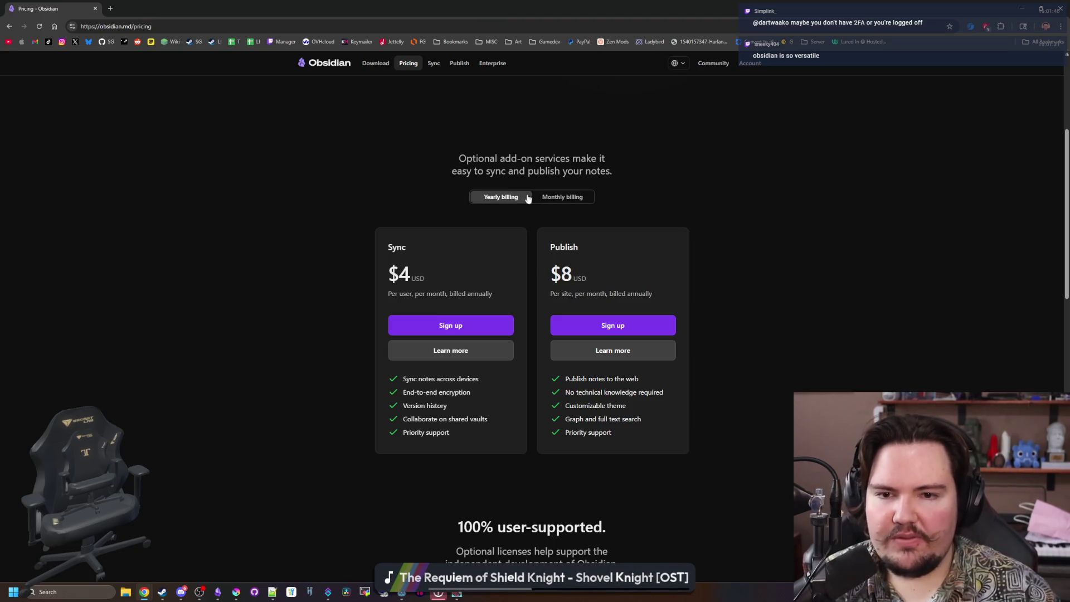
scroll(446, 282, "down", 5)
scroll(428, 224, "up", 2)
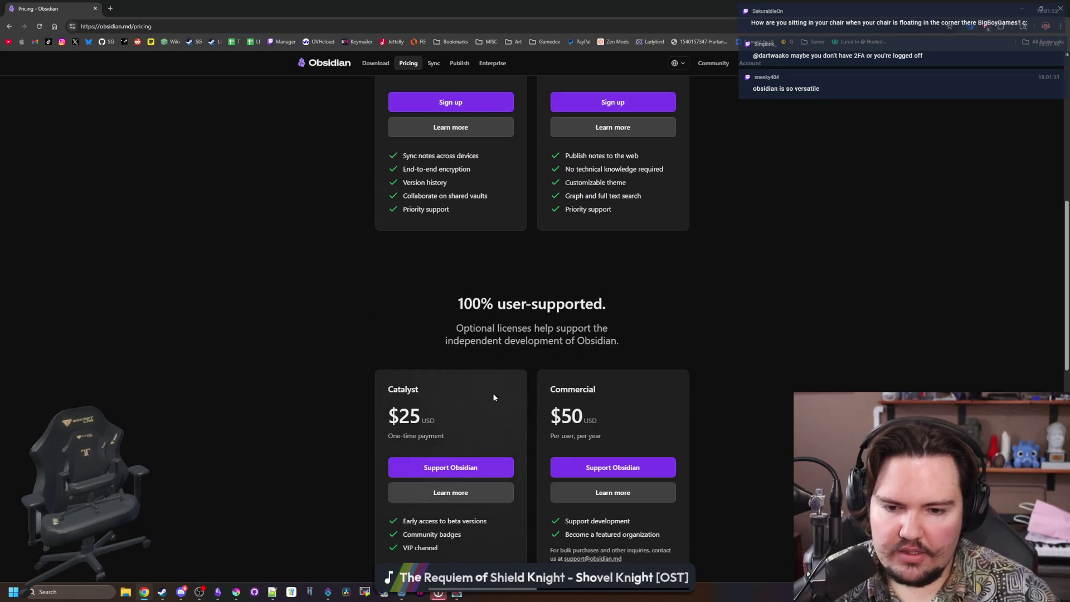
scroll(493, 394, "up", 3)
left_click_drag(488, 419, 386, 392)
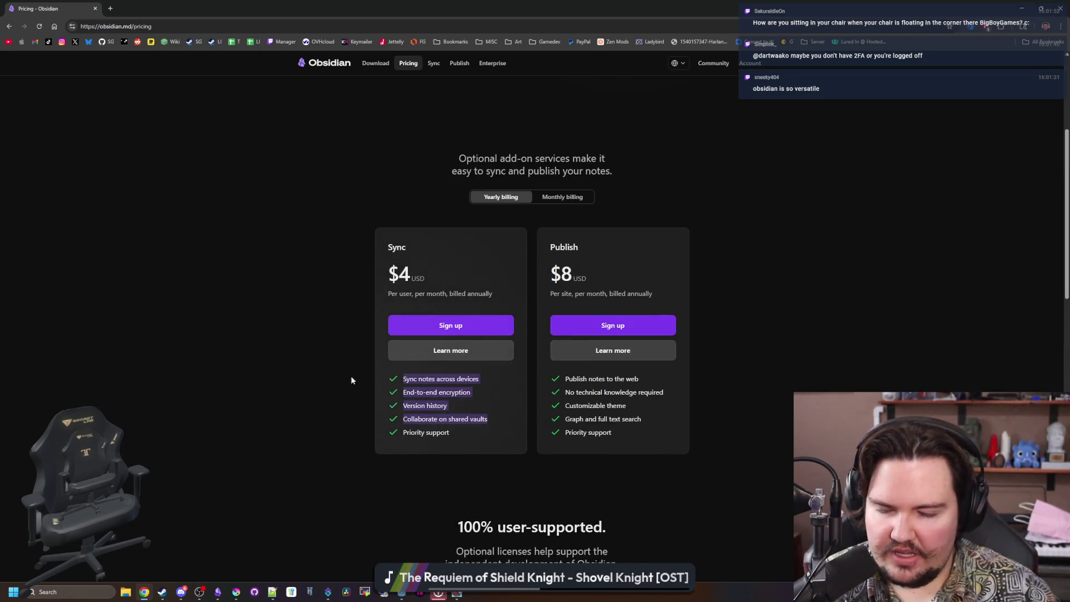
left_click(285, 390)
scroll(286, 391, "down", 2)
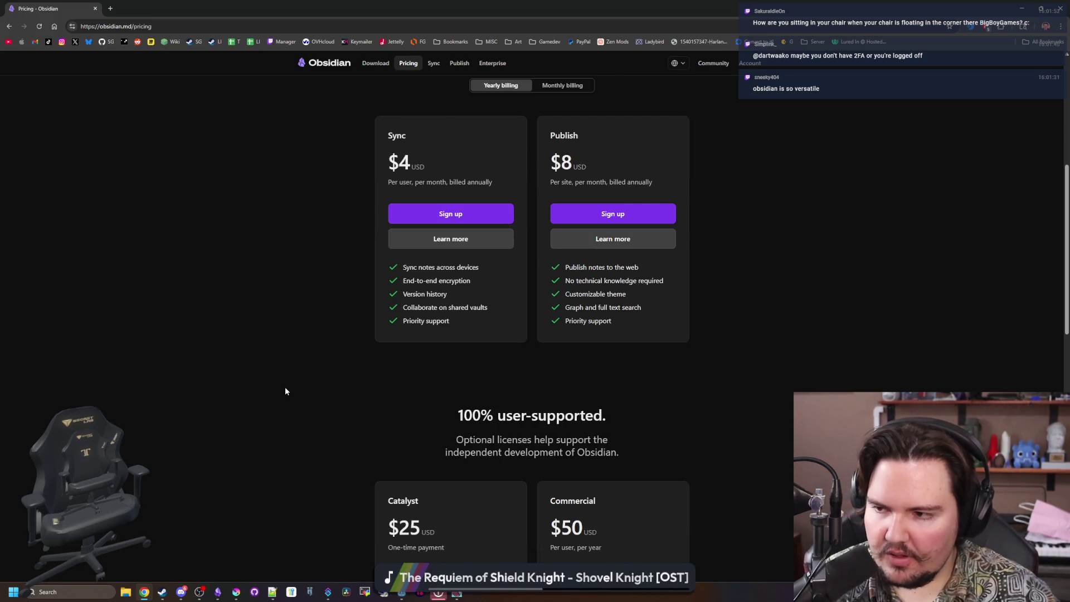
scroll(285, 391, "down", 9)
scroll(285, 387, "down", 4)
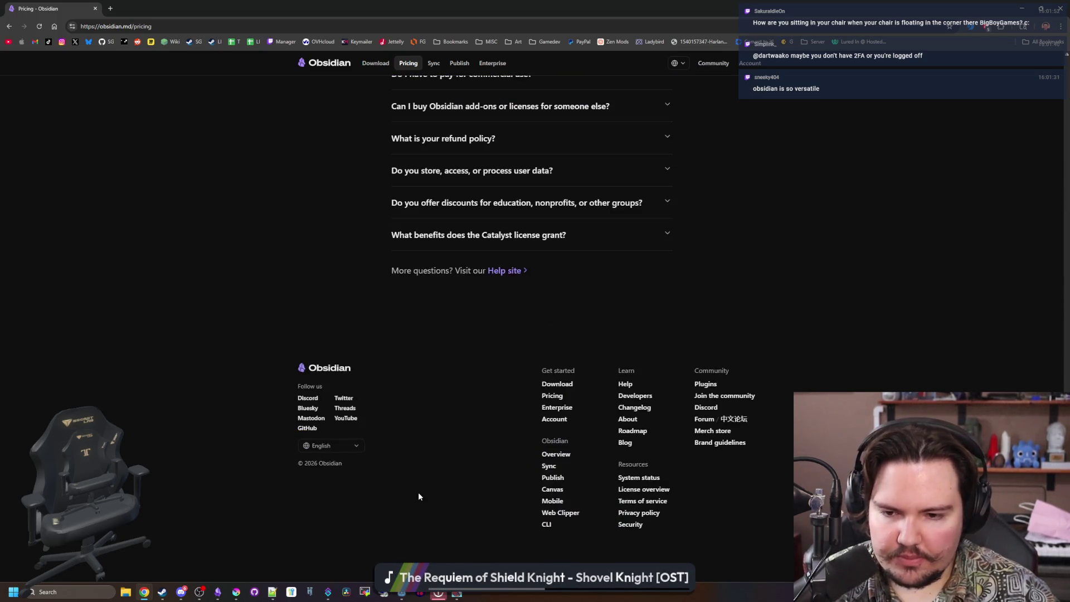
key("Home")
key("alt+Tab")
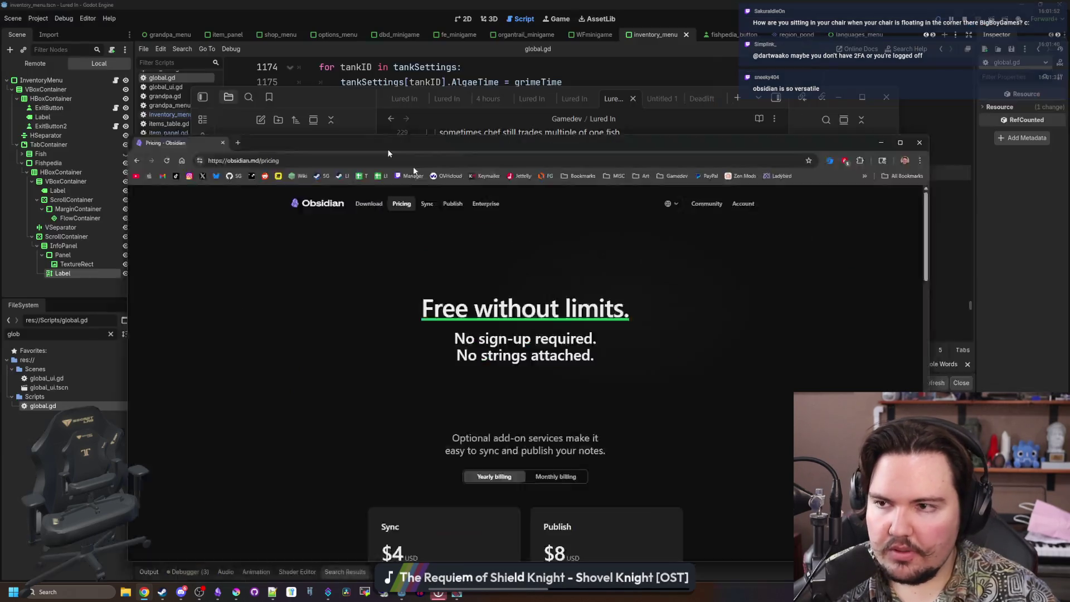
Go to the Changelog heading, then load translation.luredin.net in a new browser window.
key("Down")
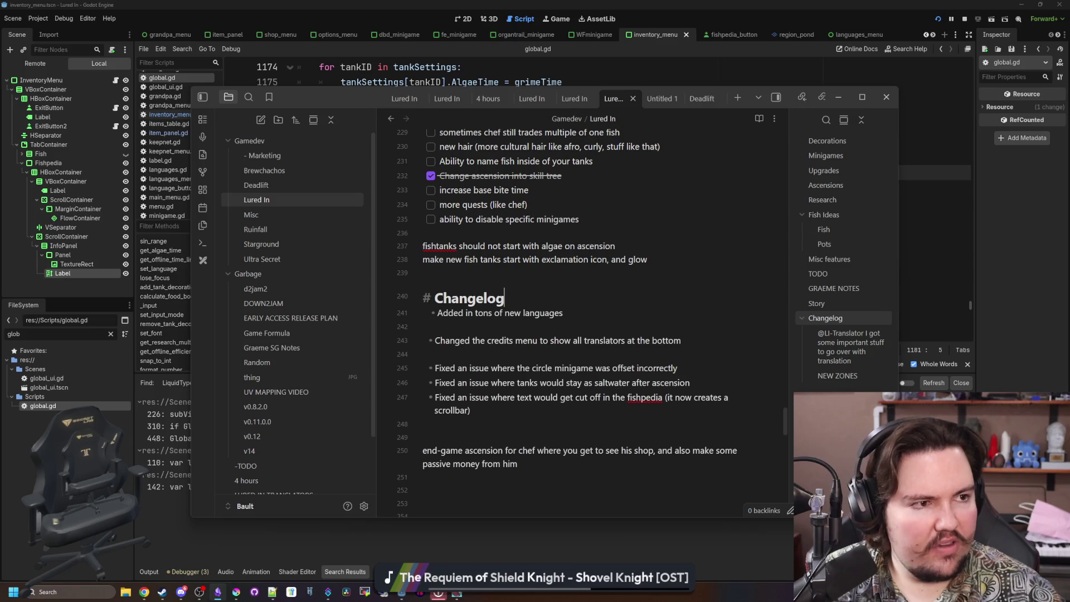
key("alt+Tab")
type("translation.luredin.net")
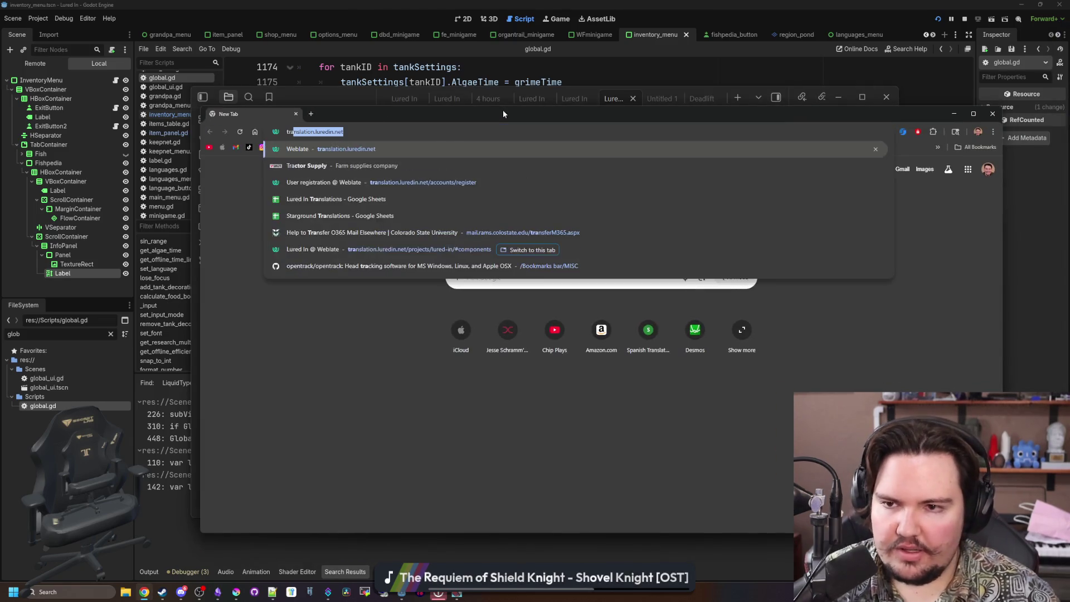
key("Return")
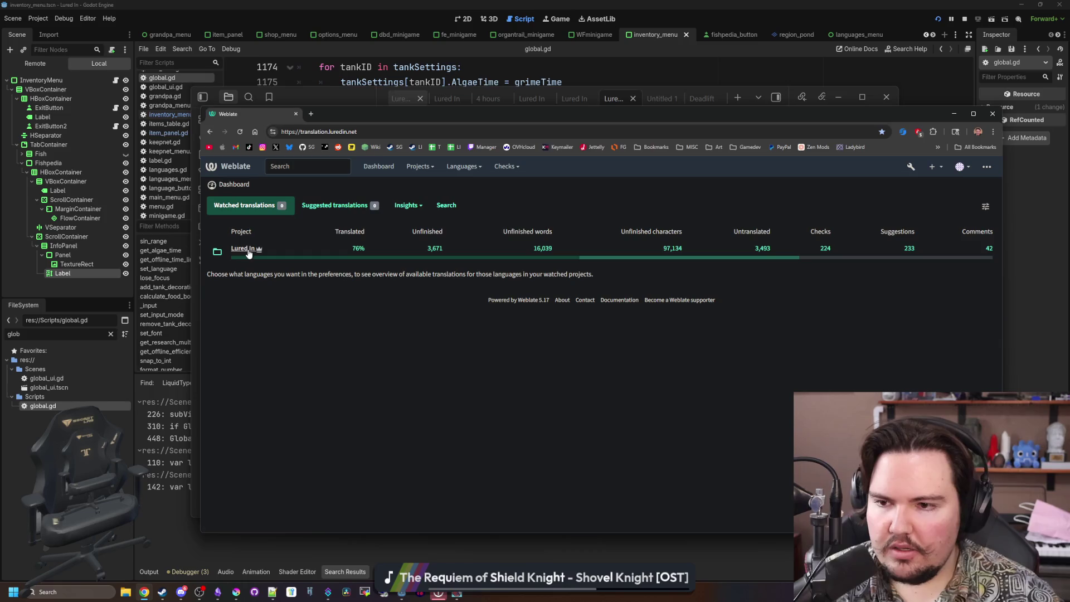
Open the Lured In project's Steam component, view its add-language page, then go back.
left_click(245, 248)
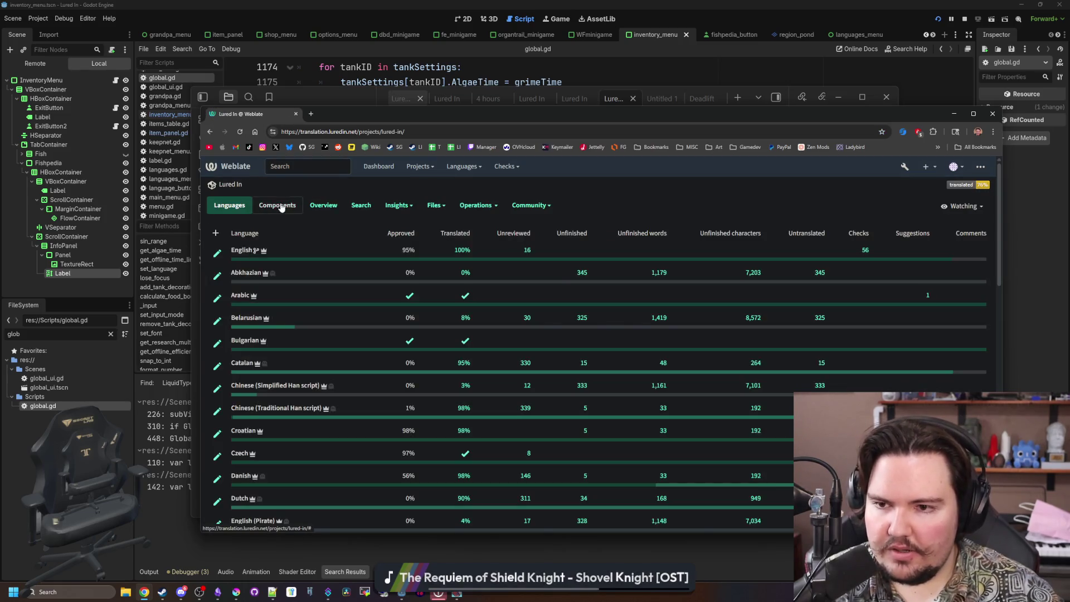
left_click(278, 205)
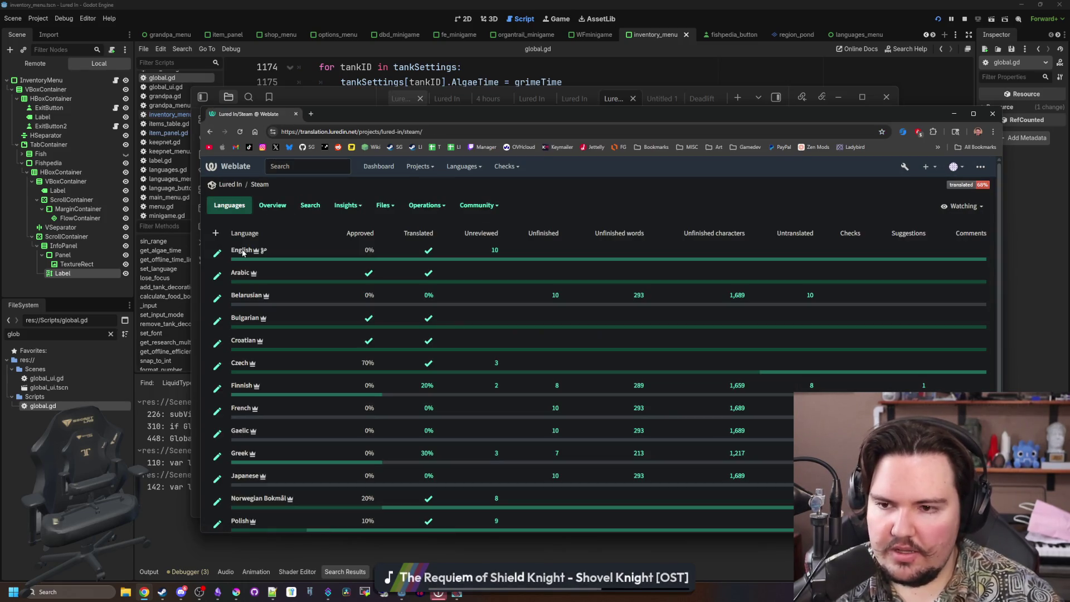
scroll(386, 342, "down", 3)
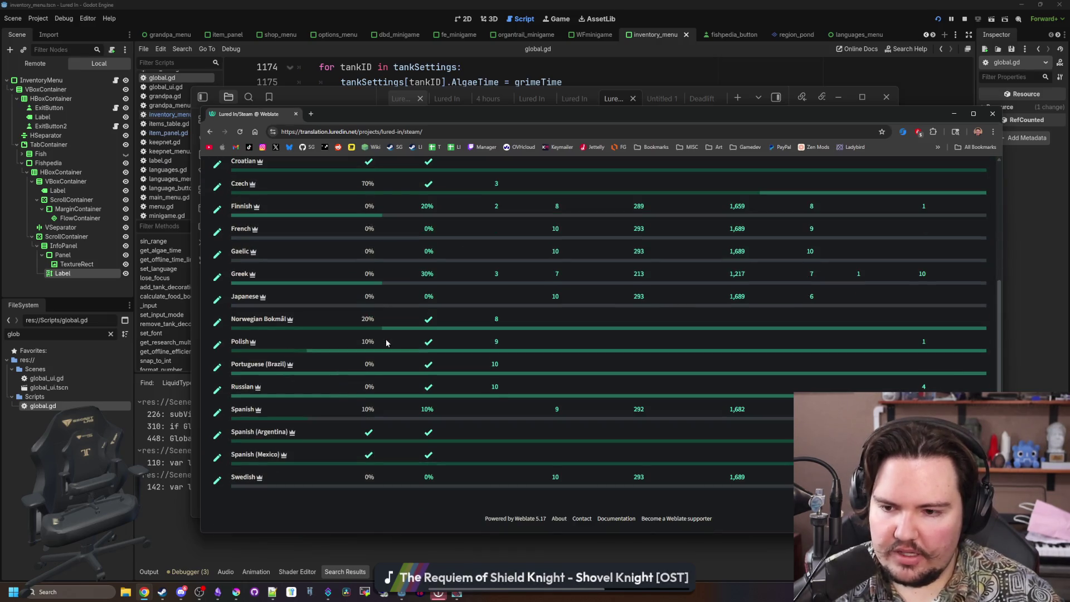
scroll(387, 342, "up", 3)
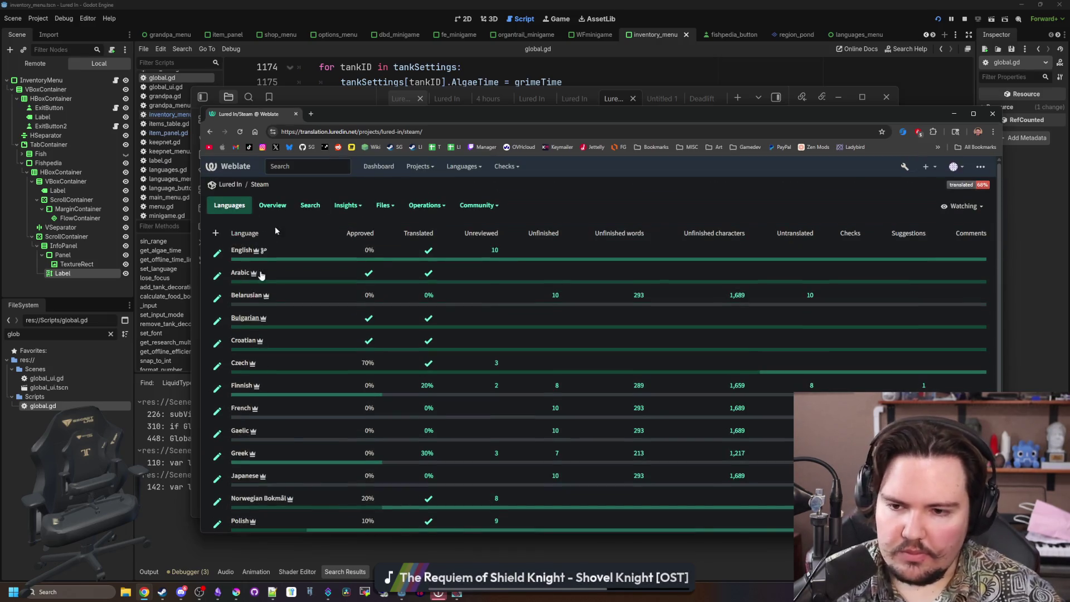
left_click(215, 233)
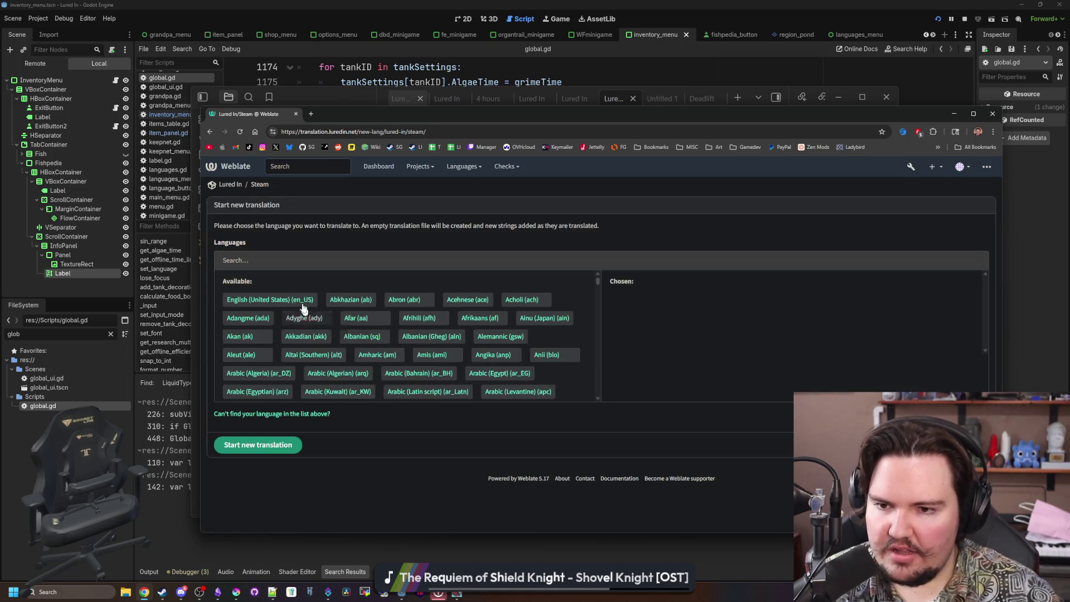
key("alt+Left")
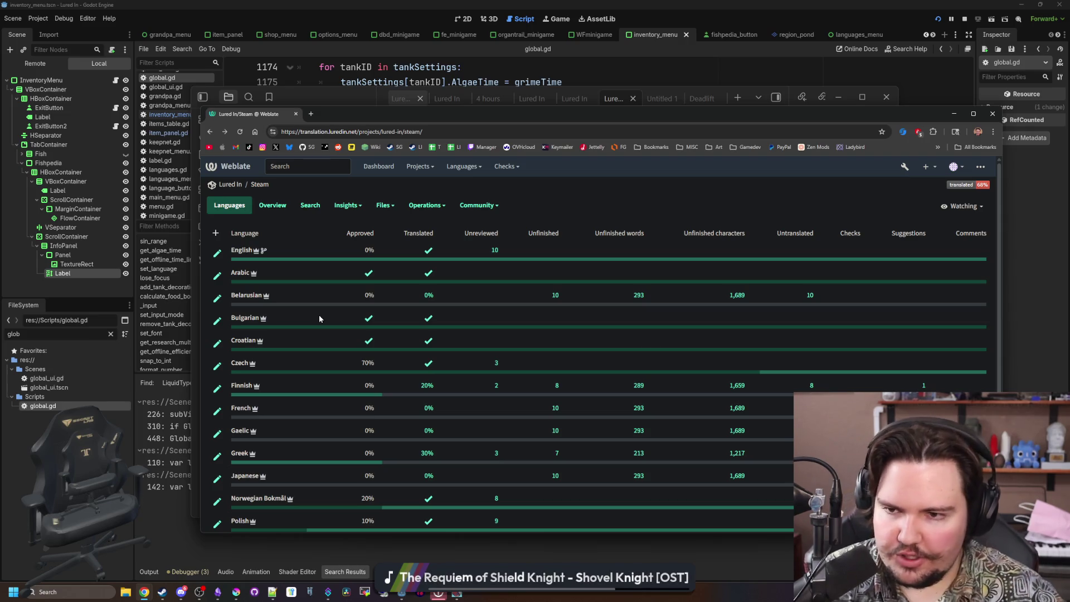
Review the Steam languages table and open the Arabic translation.
scroll(353, 334, "down", 3)
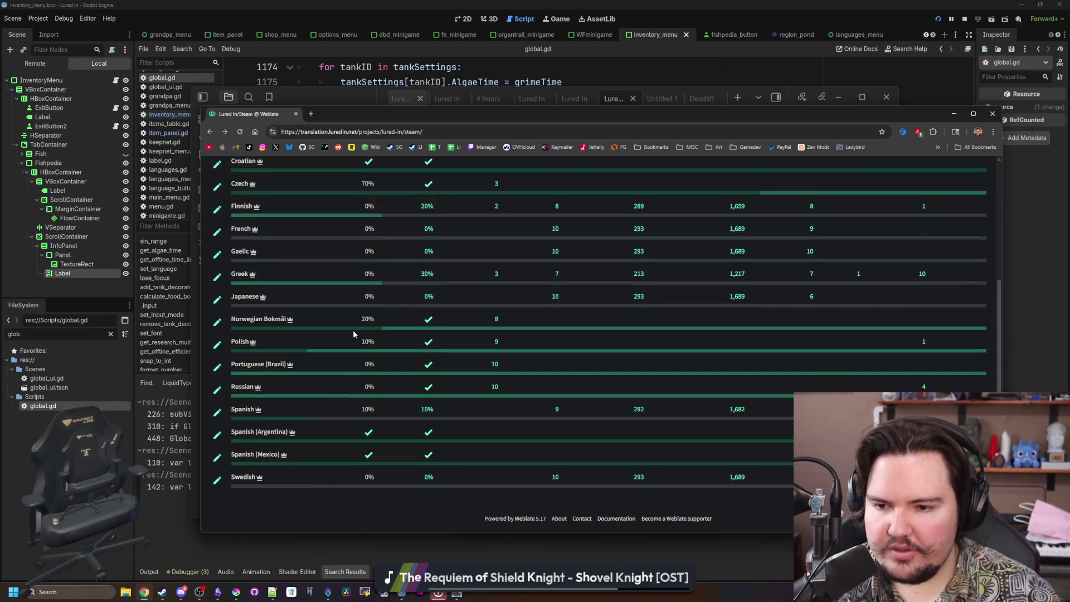
scroll(353, 333, "up", 1)
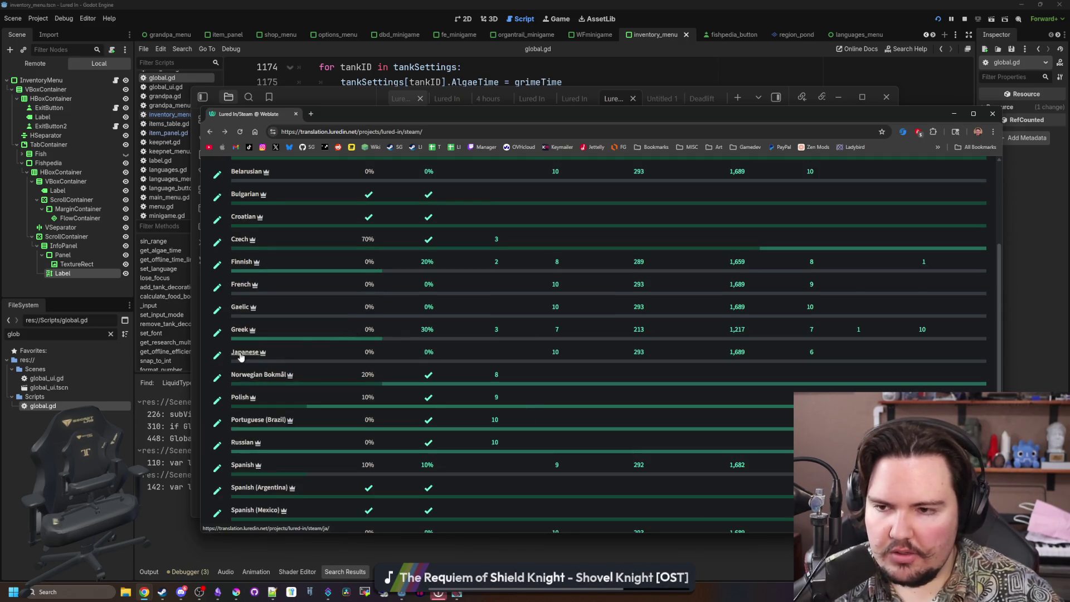
scroll(241, 357, "down", 1)
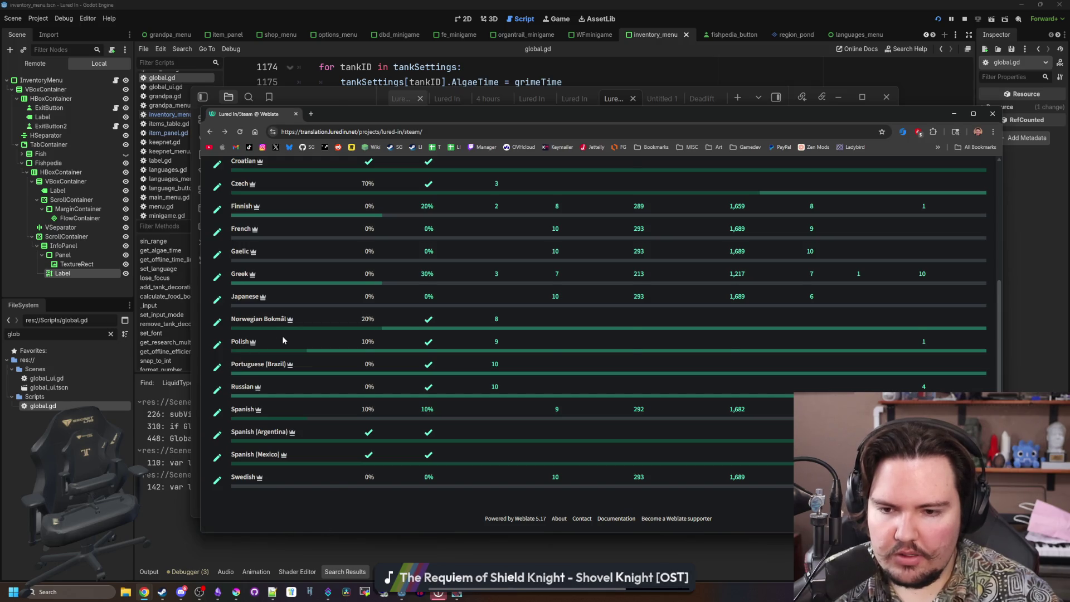
scroll(282, 336, "up", 3)
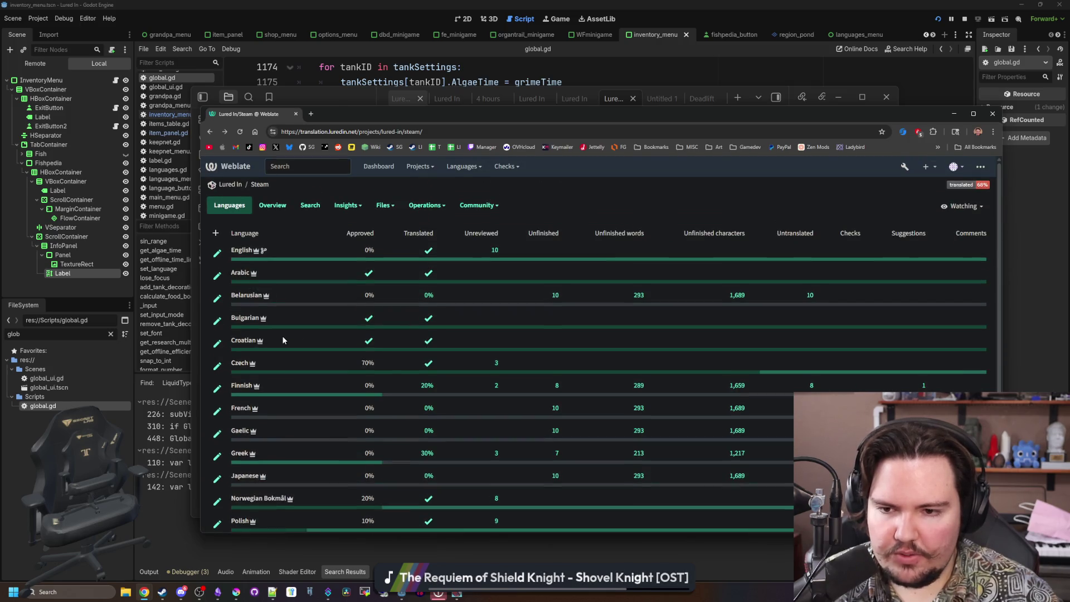
left_click(235, 273)
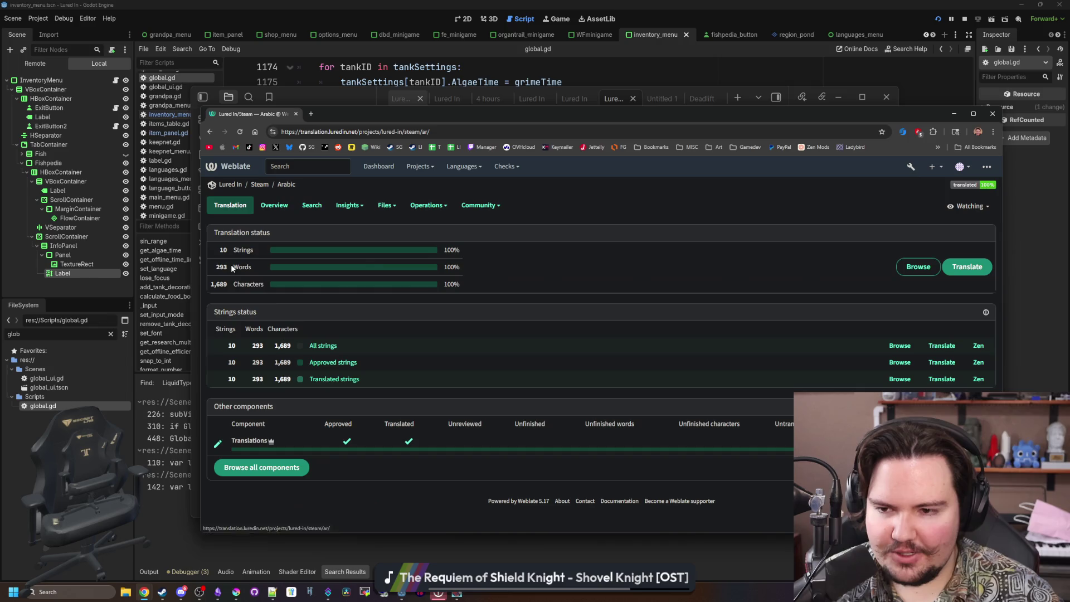
Browse the Arabic strings in the editor, stepping forward three strings and back to the Fishing string.
left_click(322, 347)
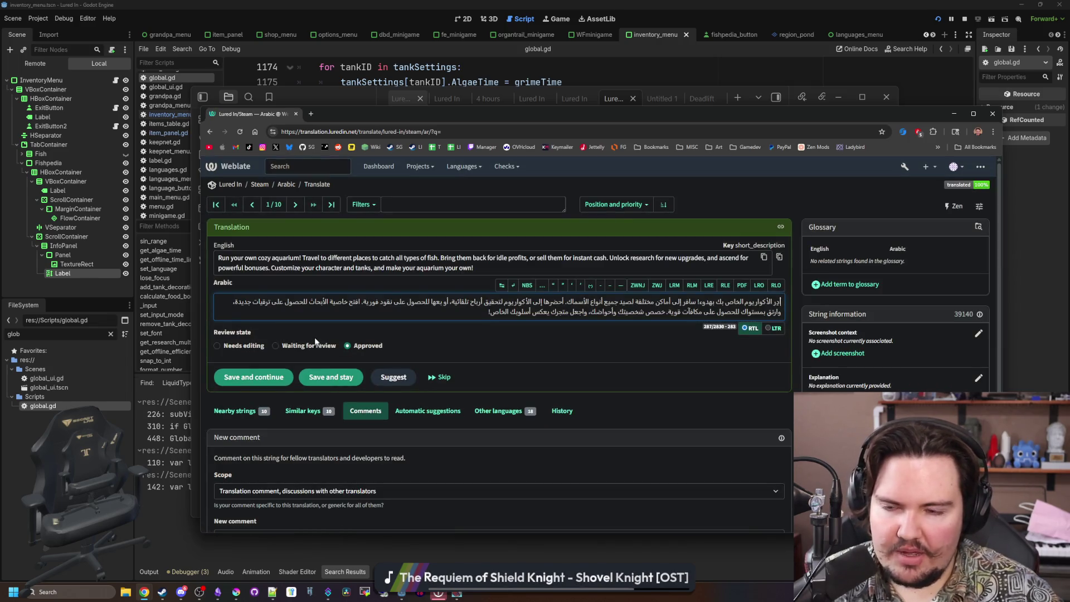
left_click(295, 205)
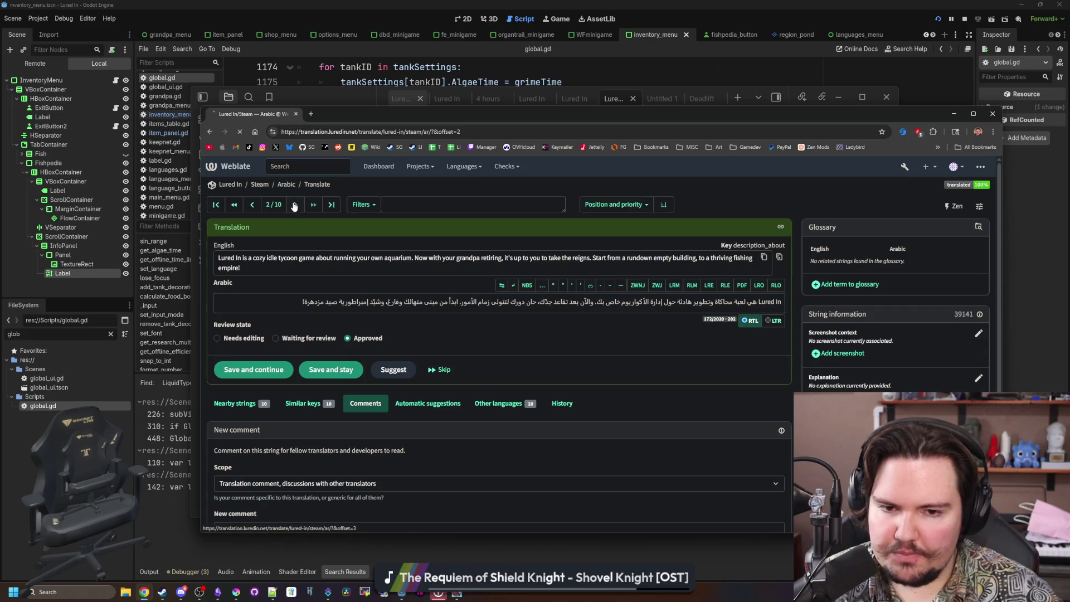
left_click(295, 204)
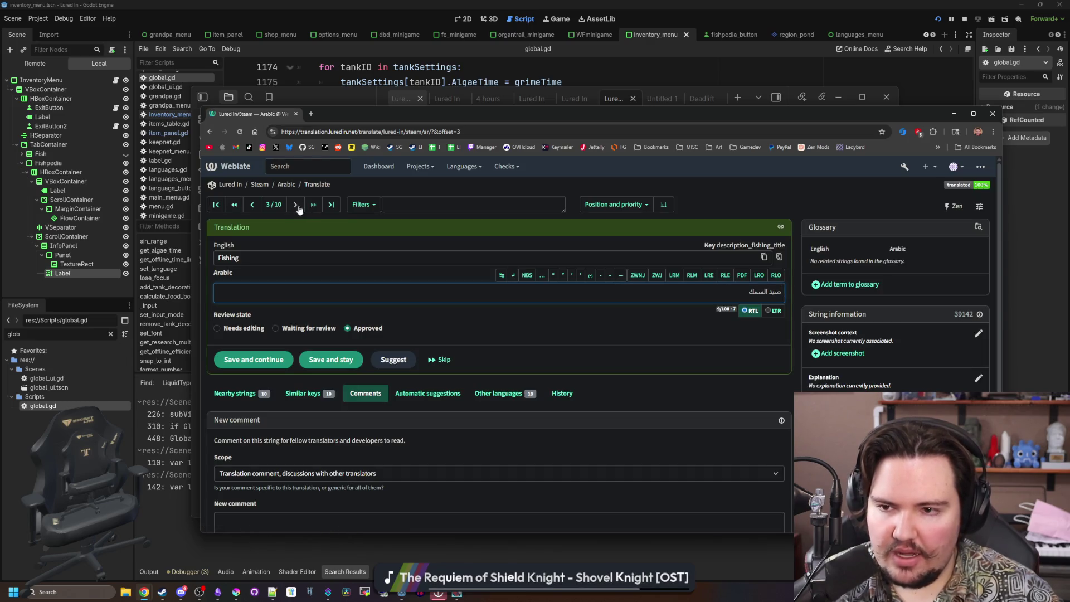
left_click(293, 204)
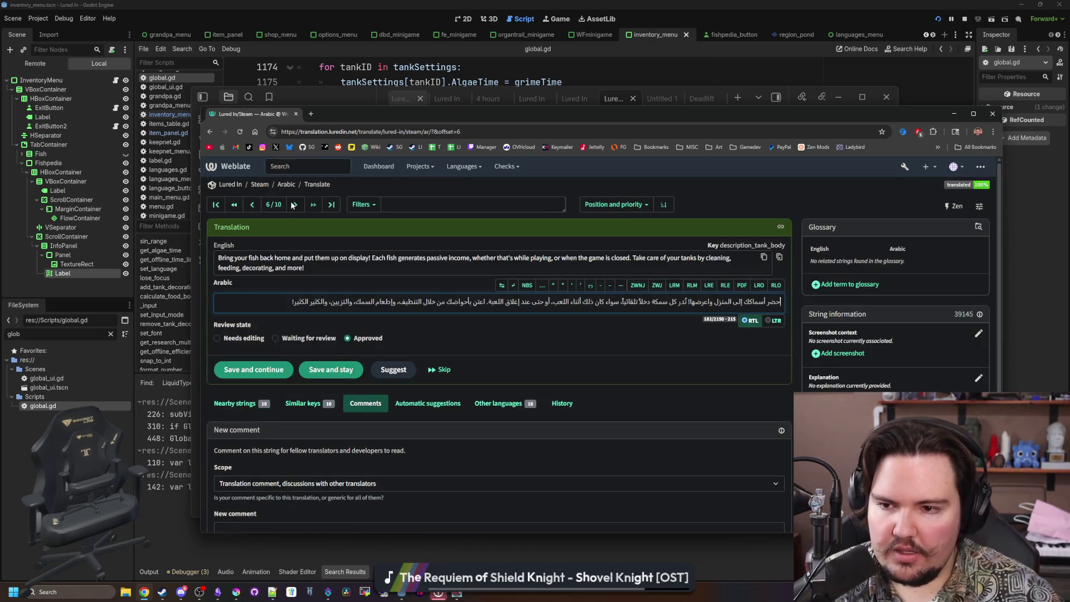
left_click(254, 205)
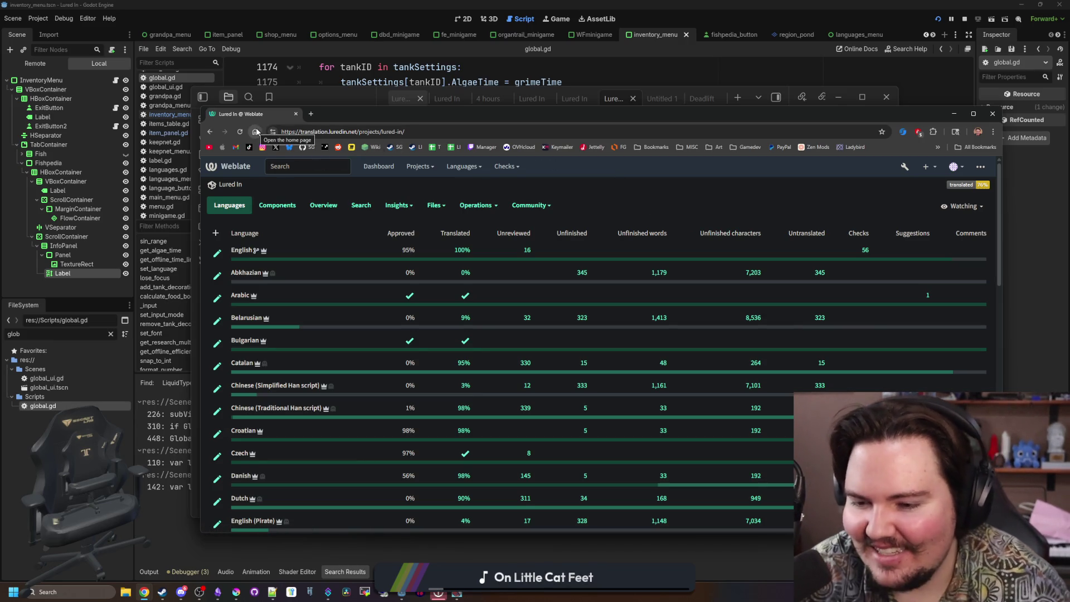
scroll(329, 240, "down", 10)
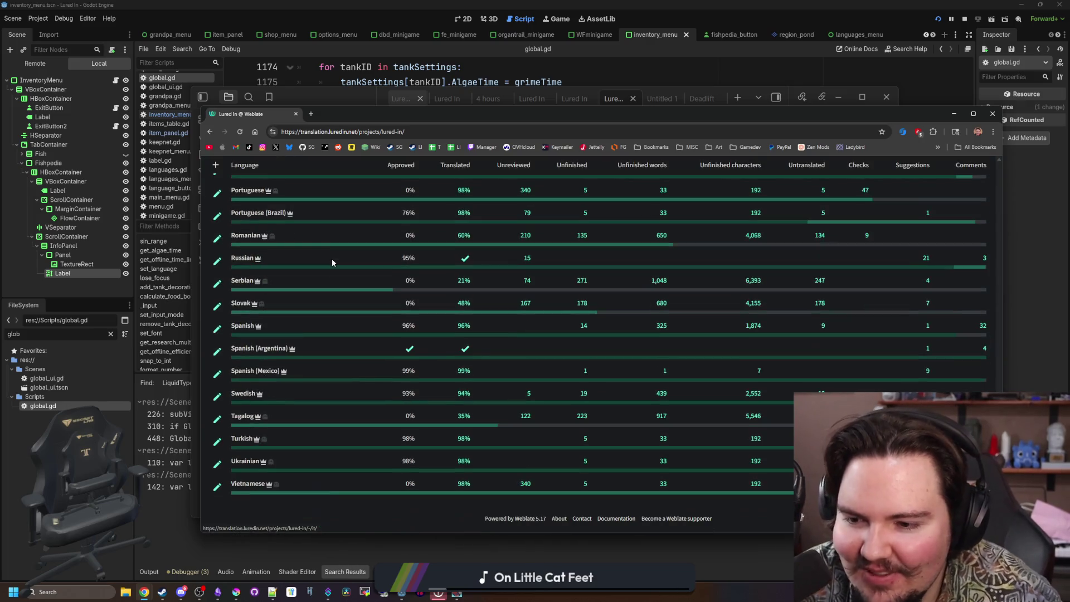
scroll(334, 245, "up", 10)
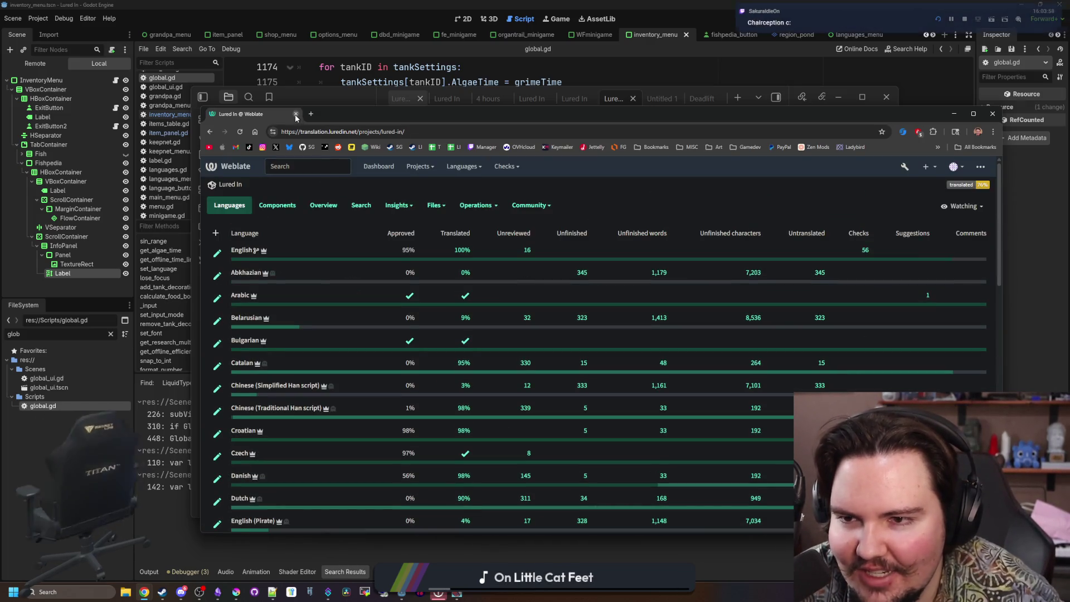
Close the Weblate page, return to the Obsidian notes, and place the caret after the changelog entries.
left_click(295, 114)
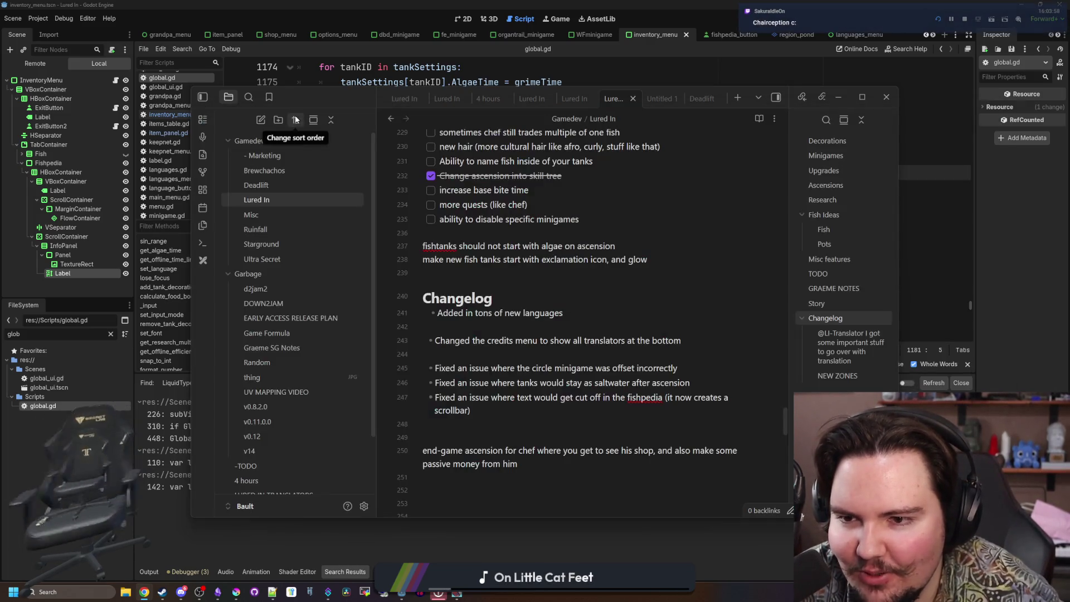
left_click(513, 273)
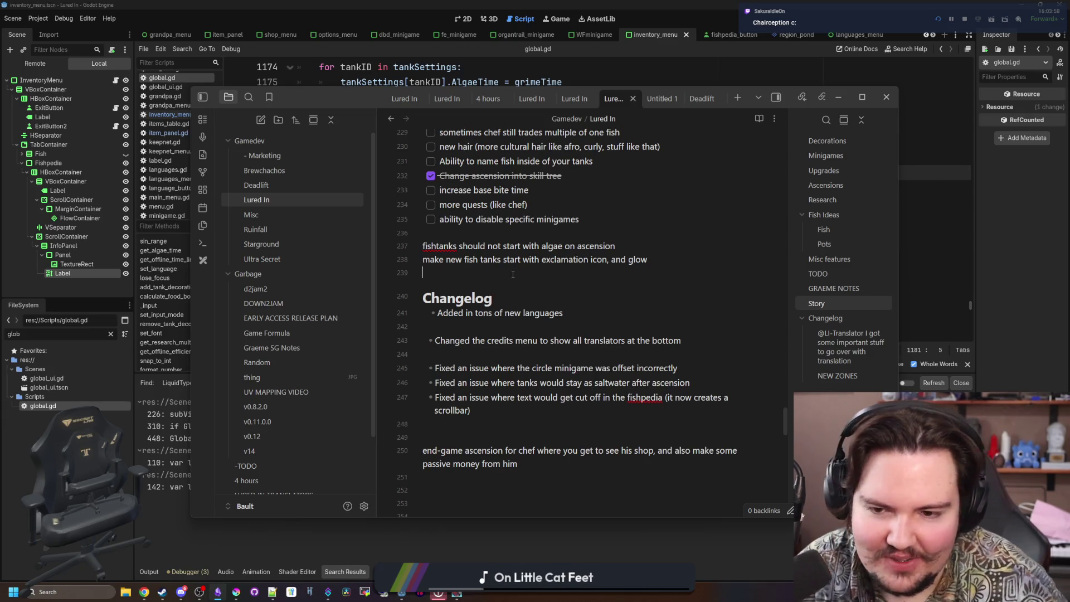
scroll(513, 274, "down", 1)
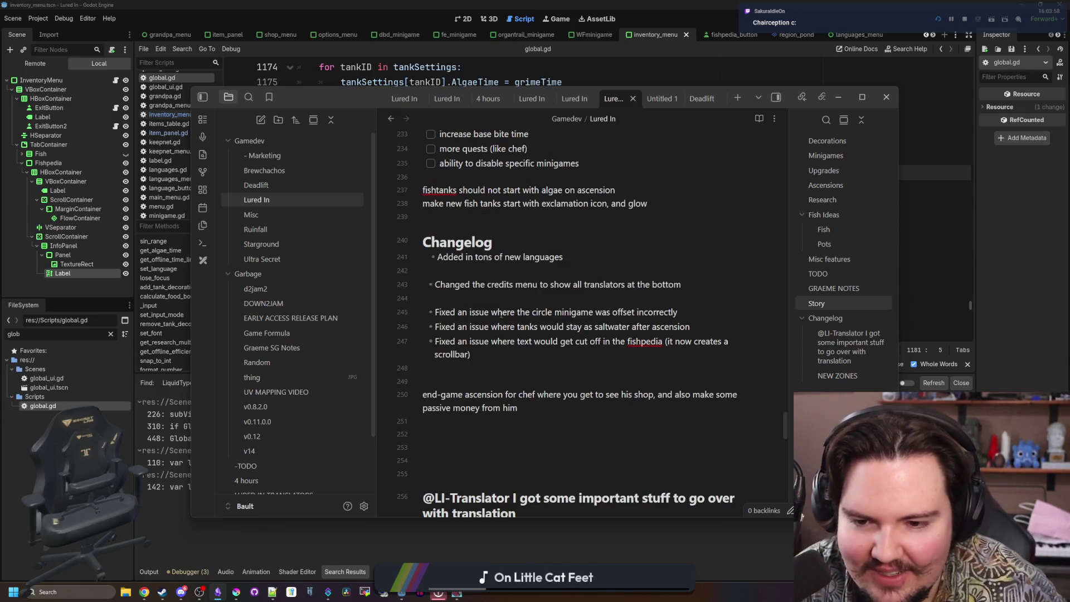
left_click(531, 365)
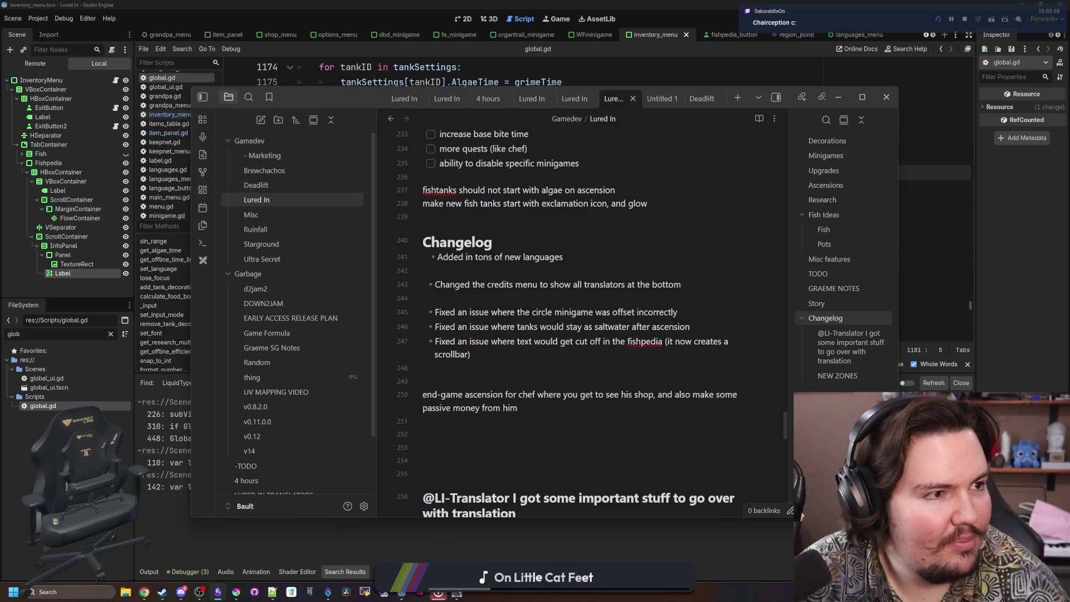
left_click(144, 591)
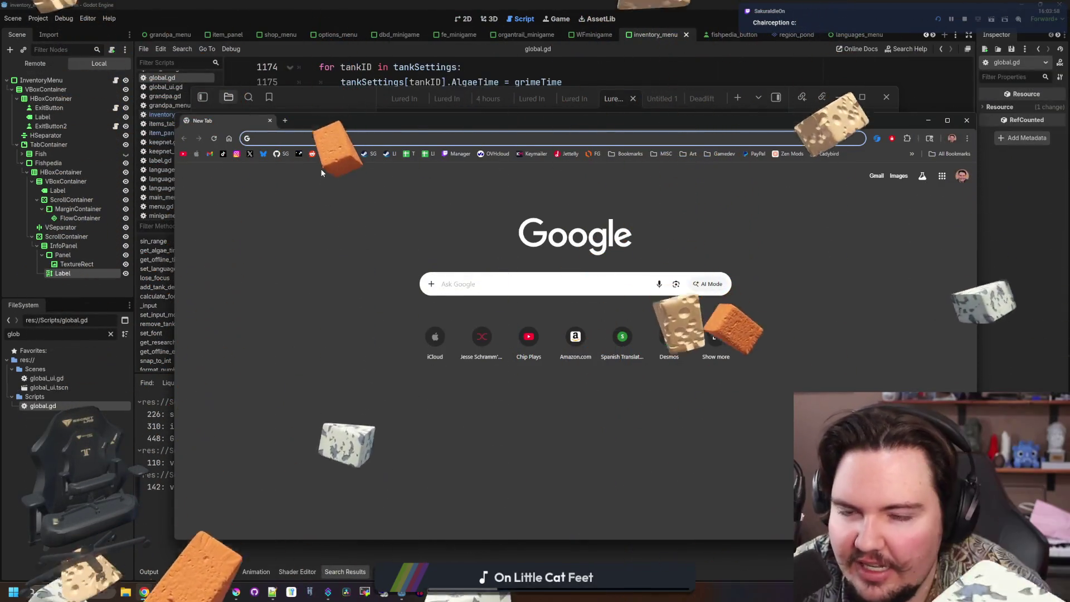
Open the Lured In project on the translation site and navigate to Insights > Reports.
type("tr")
key("Return")
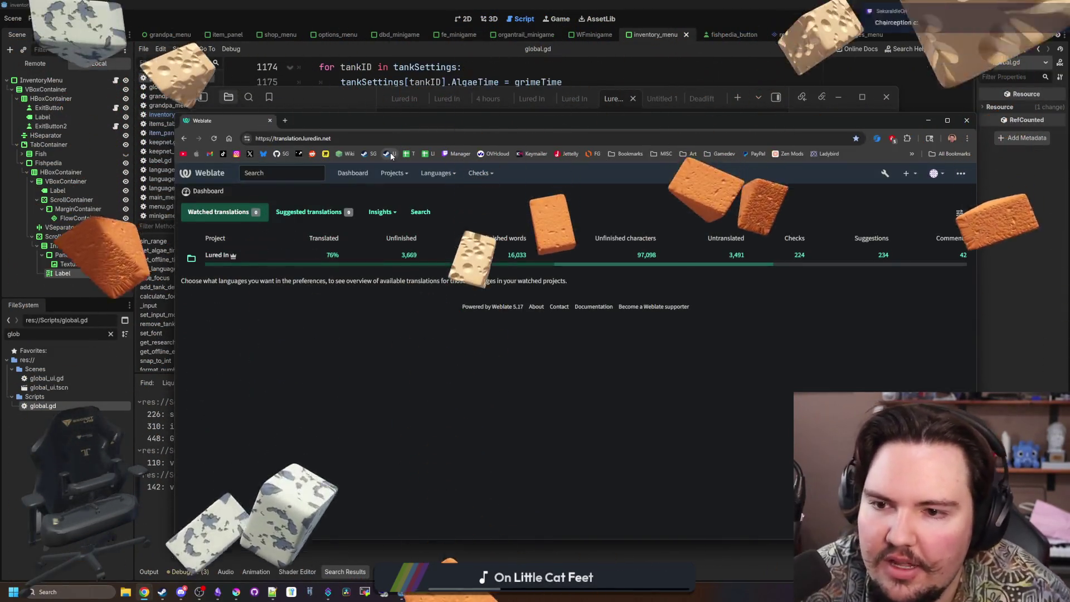
left_click(223, 255)
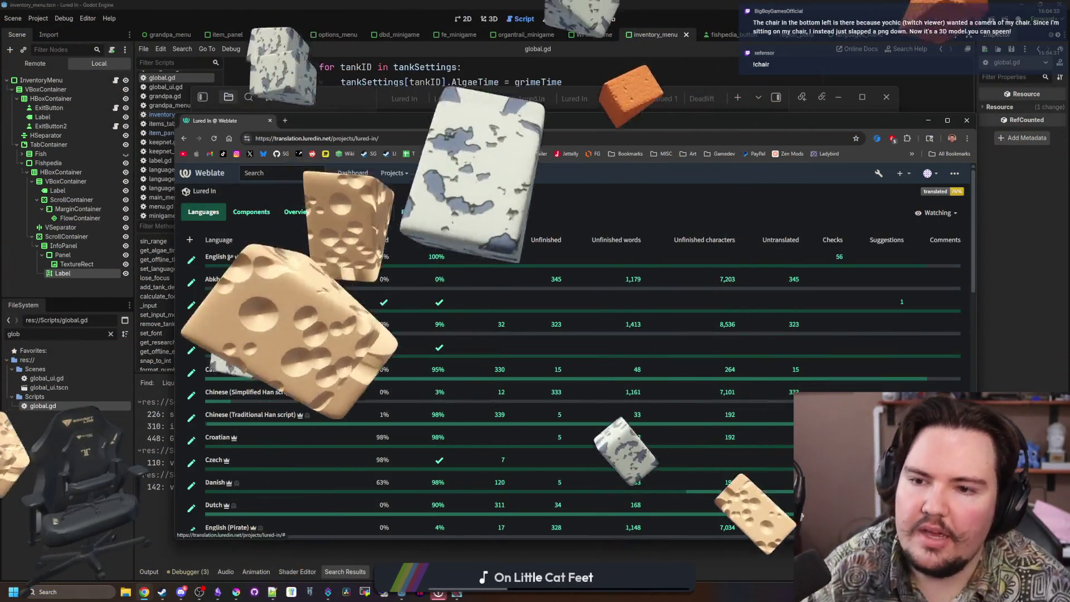
left_click(372, 211)
left_click(370, 301)
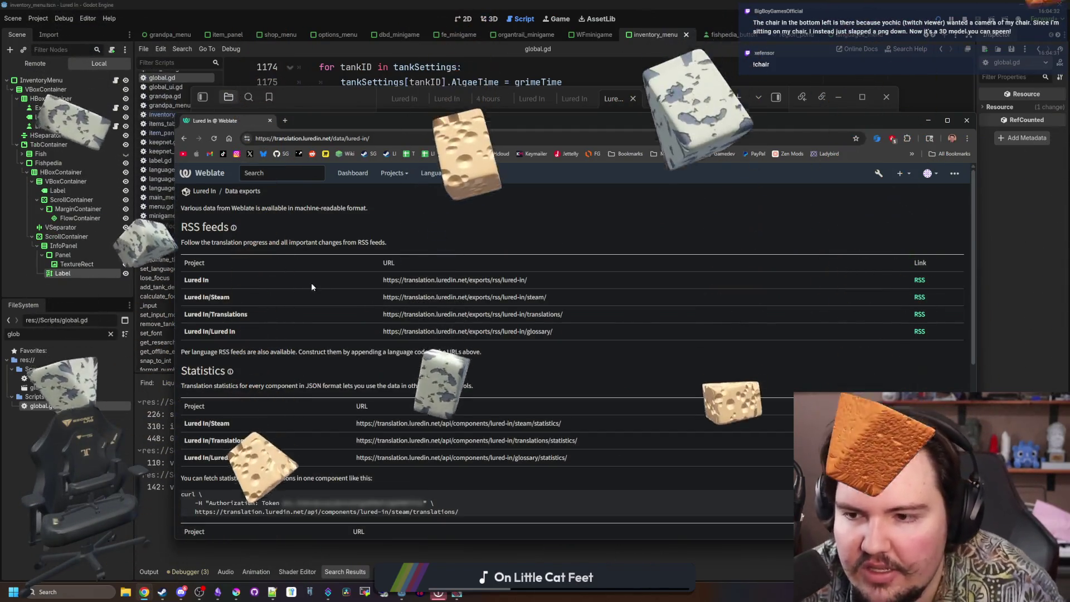
key("alt+Left")
left_click(372, 212)
left_click(387, 289)
Generate a JSON credits report for all languages, sorted by strings translated, over a preset period.
left_click(310, 301)
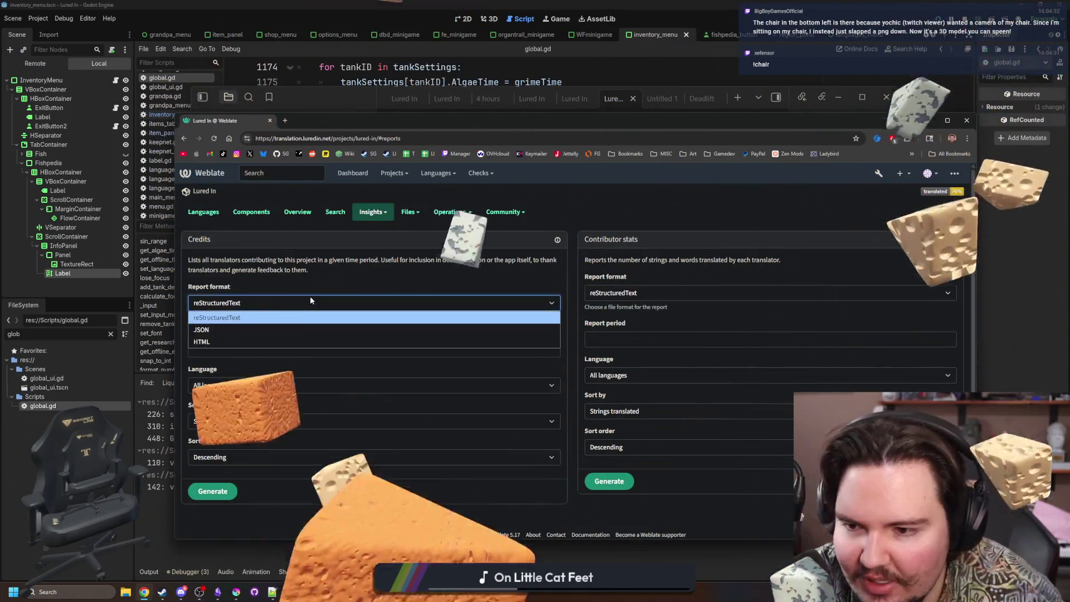
left_click(250, 320)
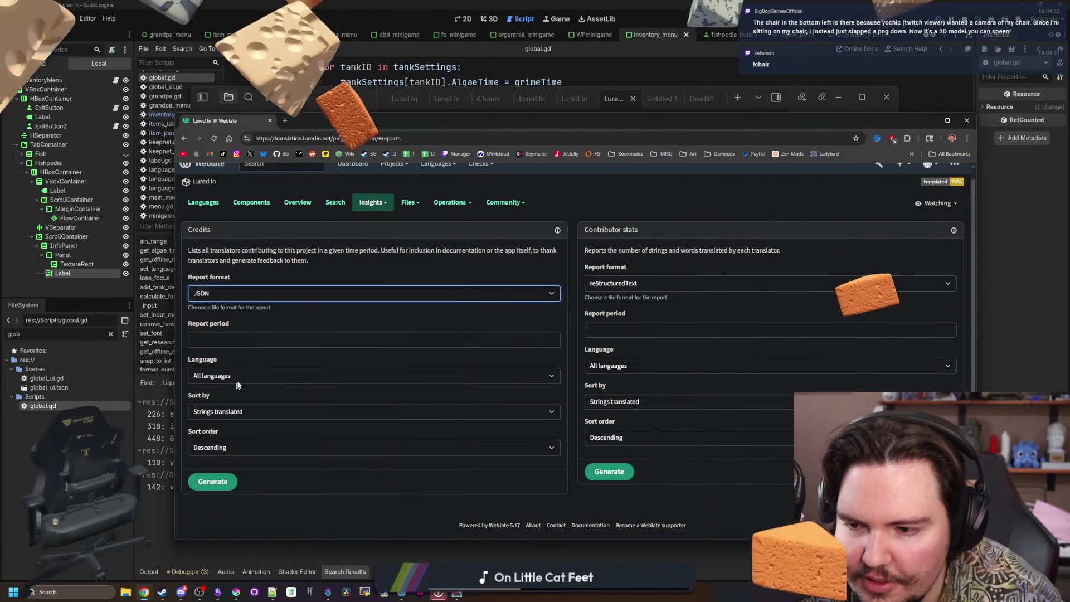
left_click(235, 376)
left_click(239, 407)
left_click(238, 411)
left_click(240, 422)
left_click(255, 334)
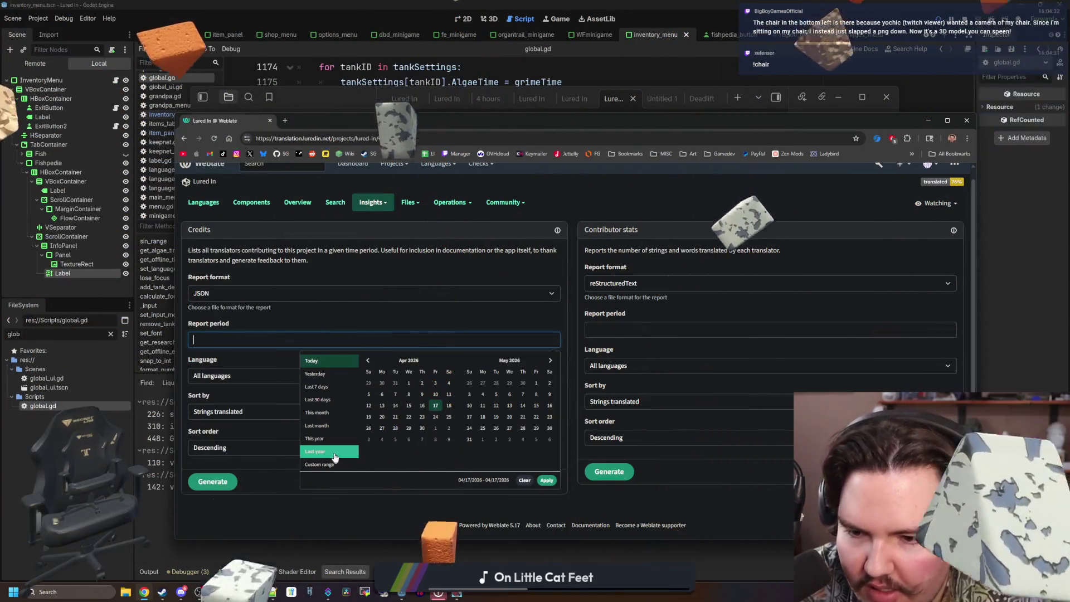
left_click(315, 438)
left_click(205, 482)
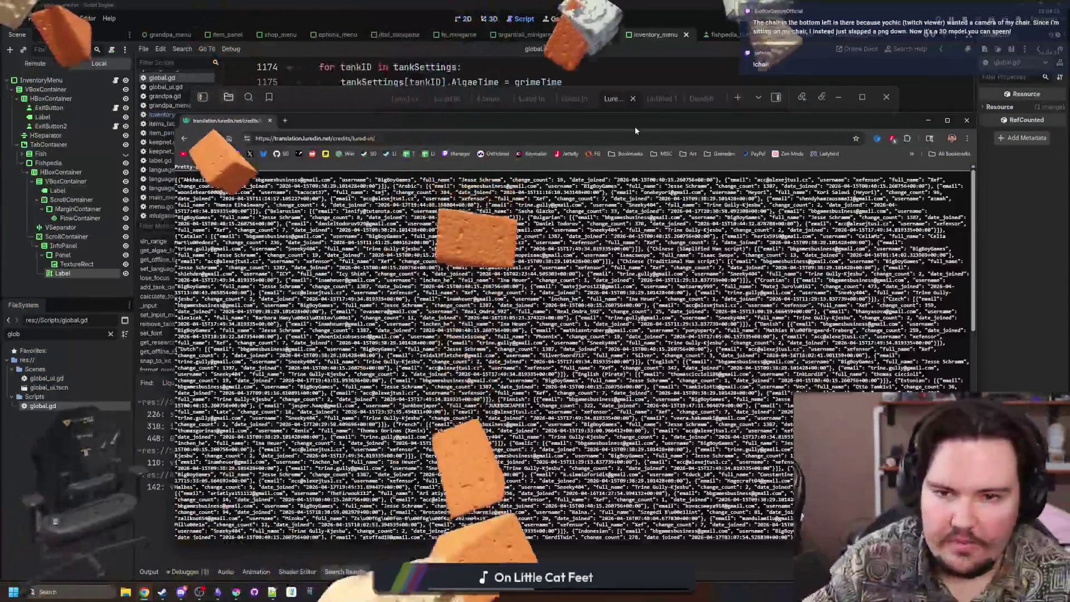
key("alt+Tab")
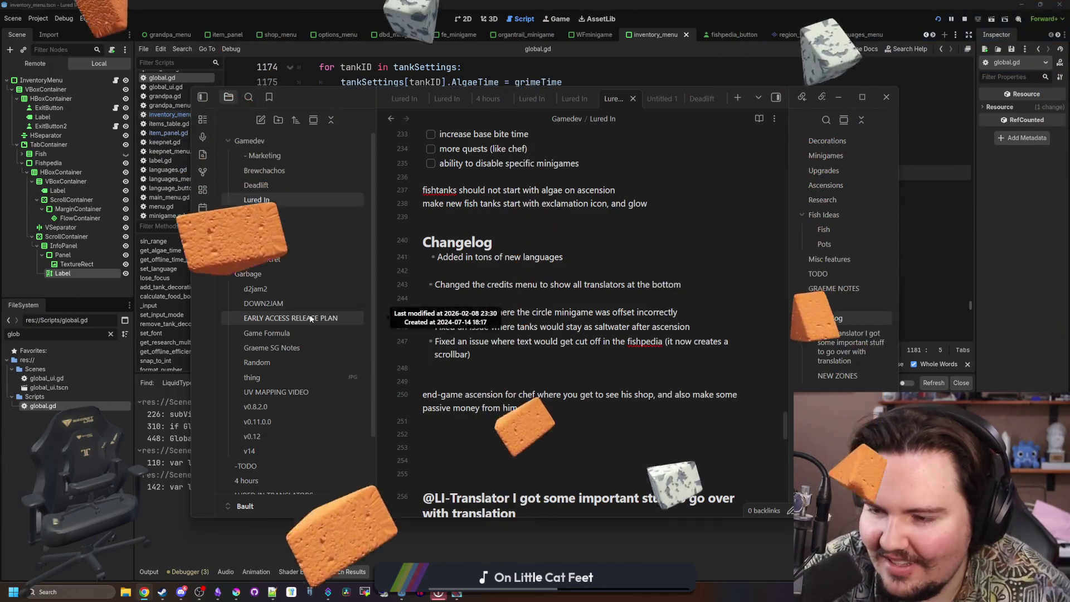
left_click(629, 275)
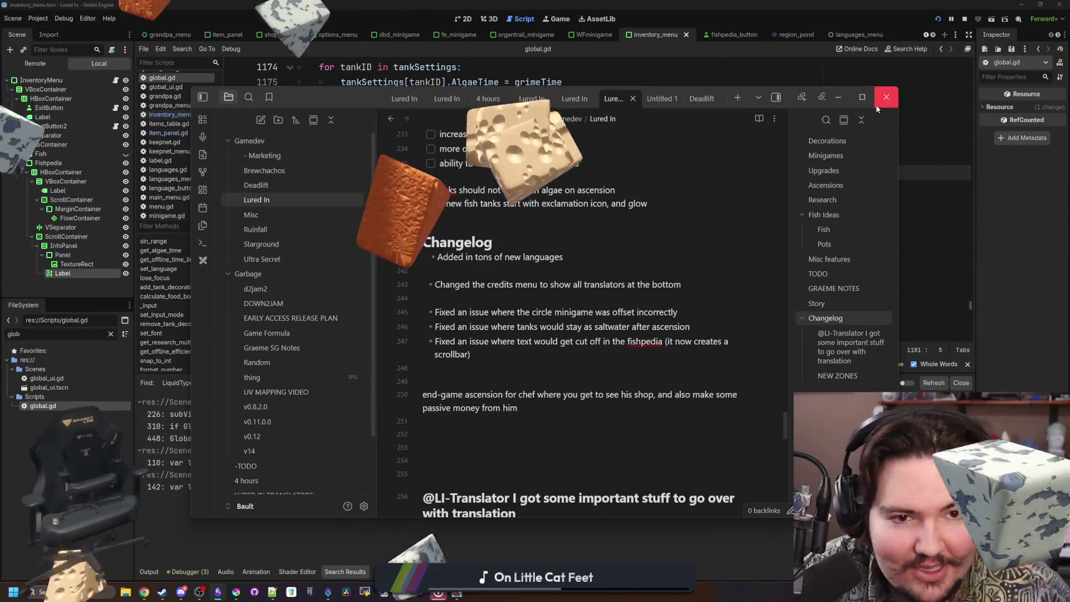
Reload the changed files in Godot, reveal the new file in Translations/Credits, and stop the game.
left_click(839, 97)
left_click(110, 333)
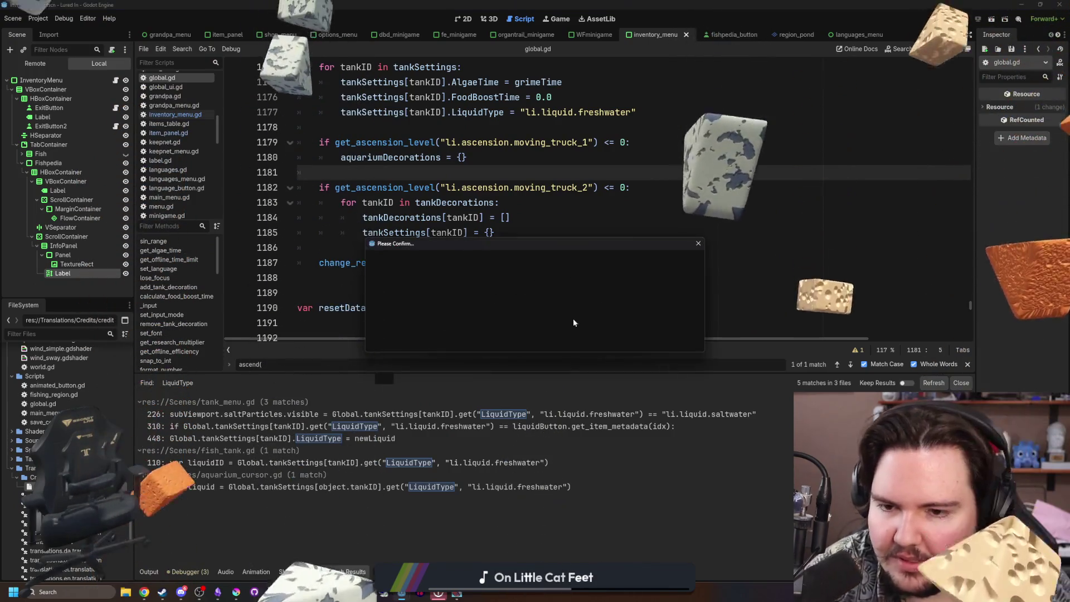
left_click(463, 336)
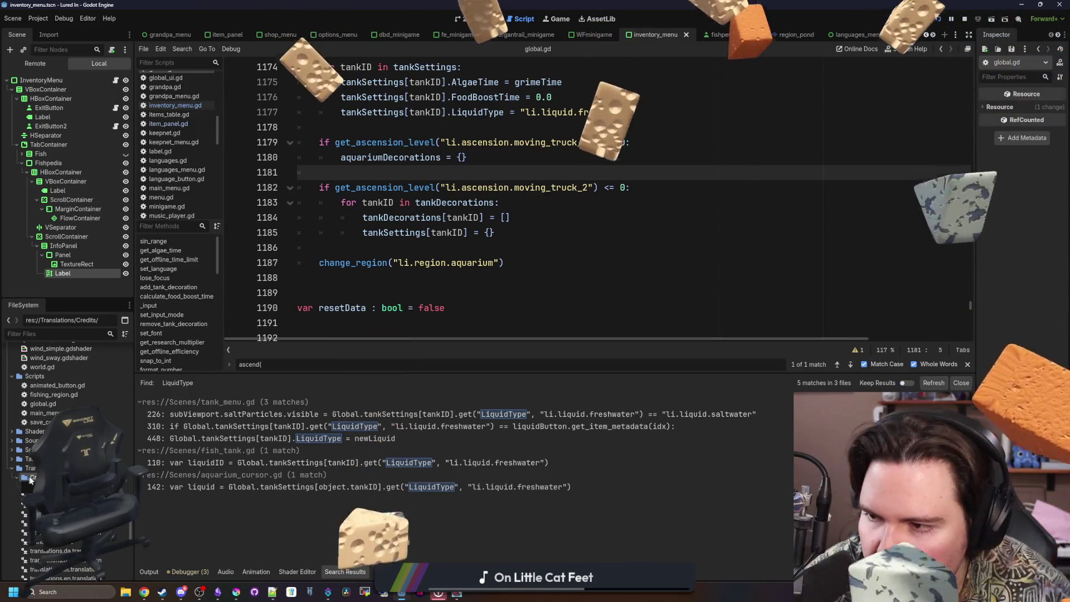
left_click(29, 486)
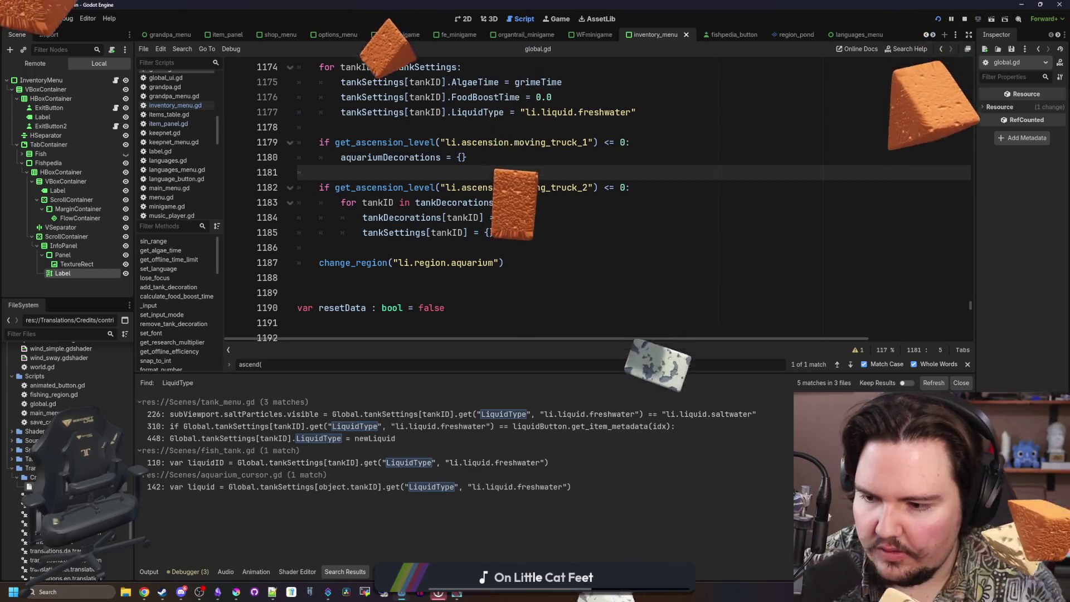
left_click(459, 292)
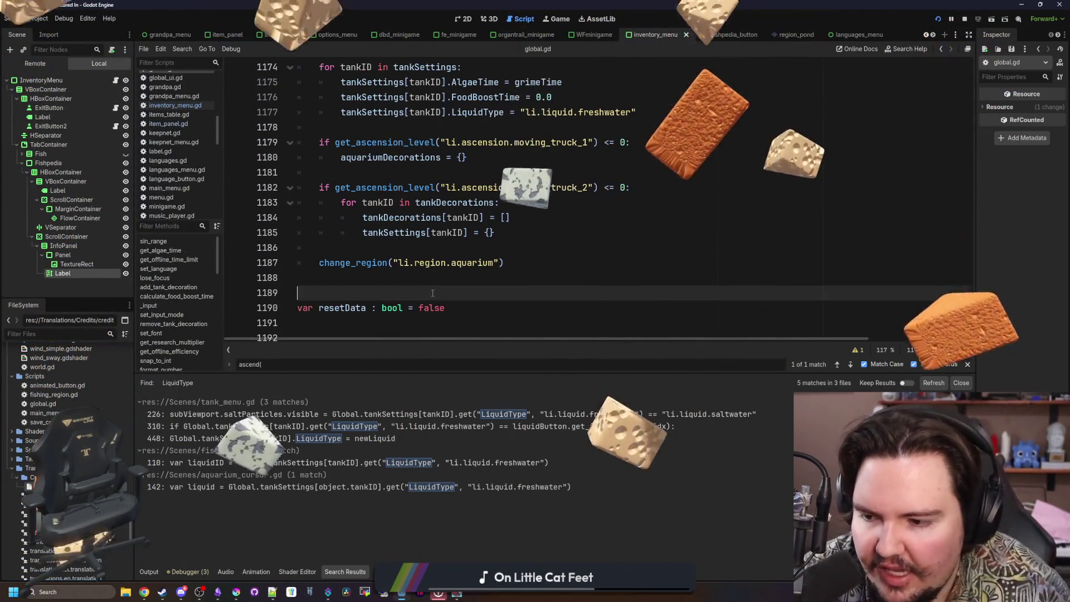
left_click(966, 19)
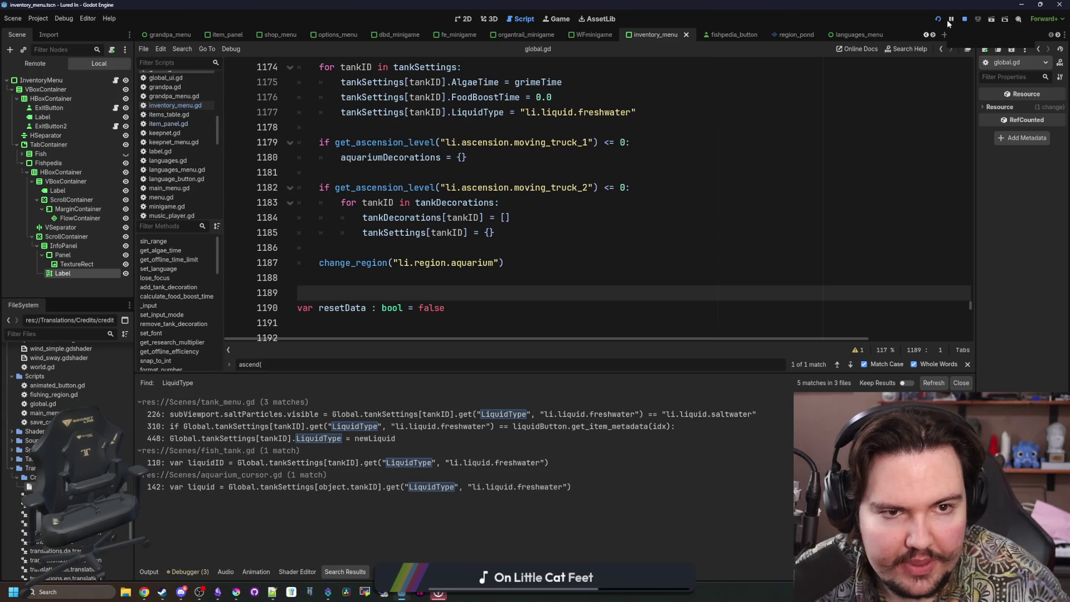
Run the game, dismiss the feedback notice and switch its language to English.
left_click(939, 19)
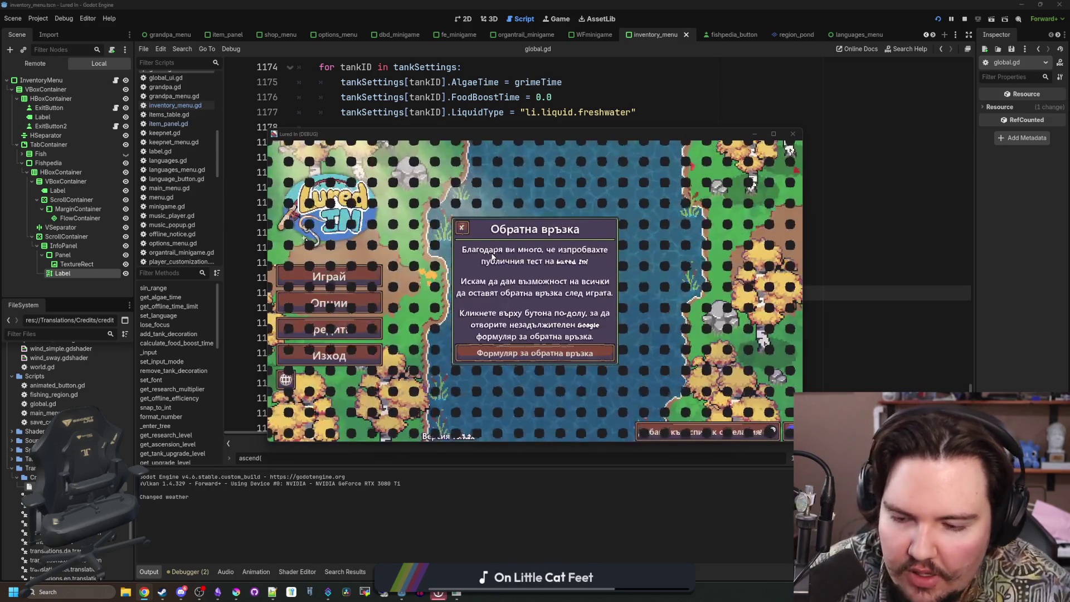
left_click(461, 227)
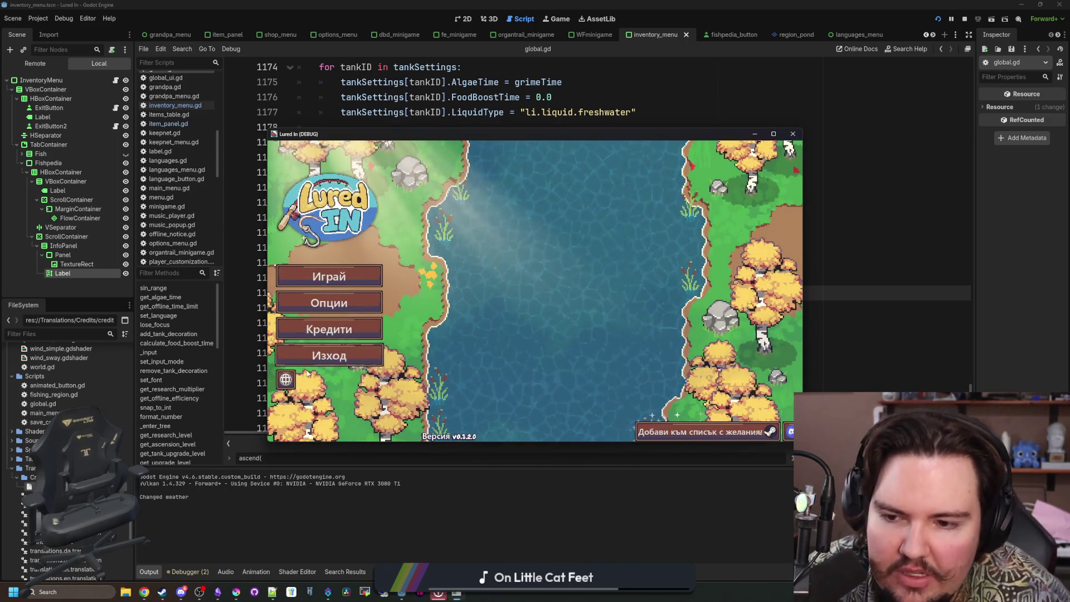
left_click(454, 269)
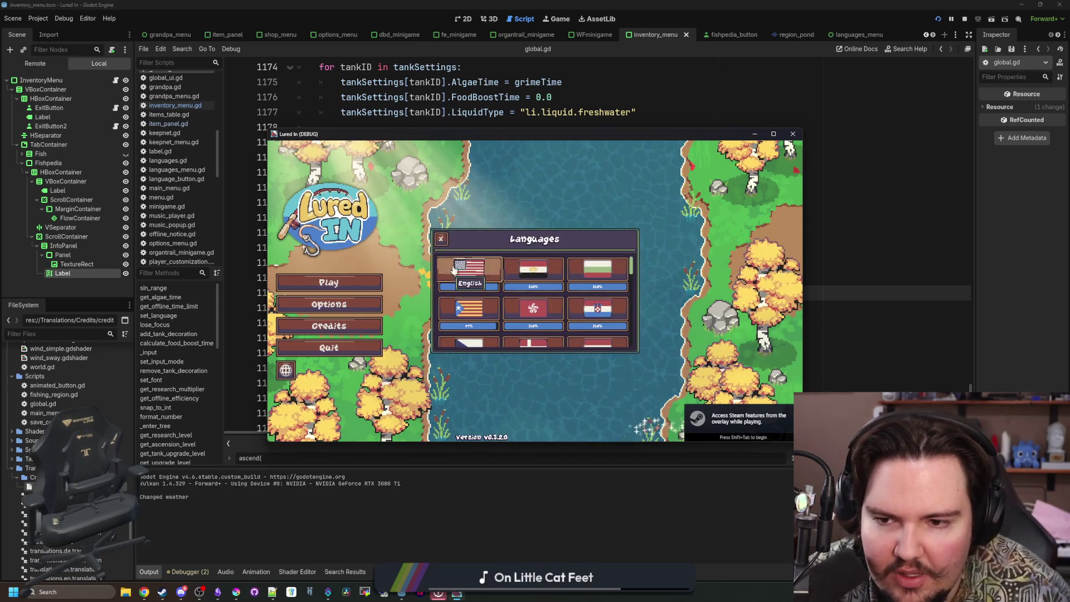
left_click(440, 239)
Open the Credits screen and scroll through the per-language Translators list.
left_click(328, 326)
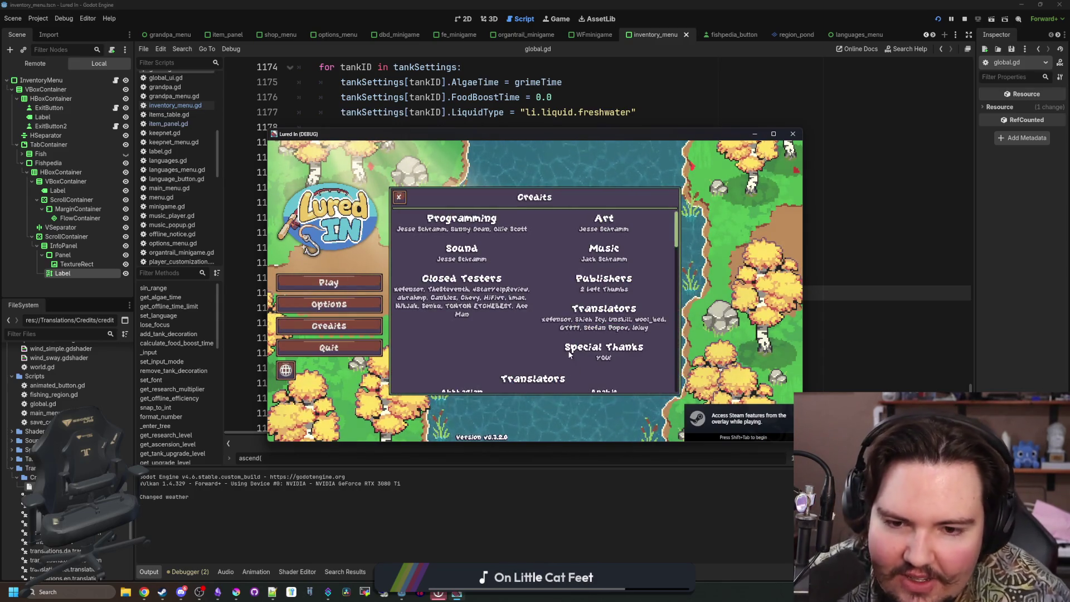
scroll(549, 308, "down", 3)
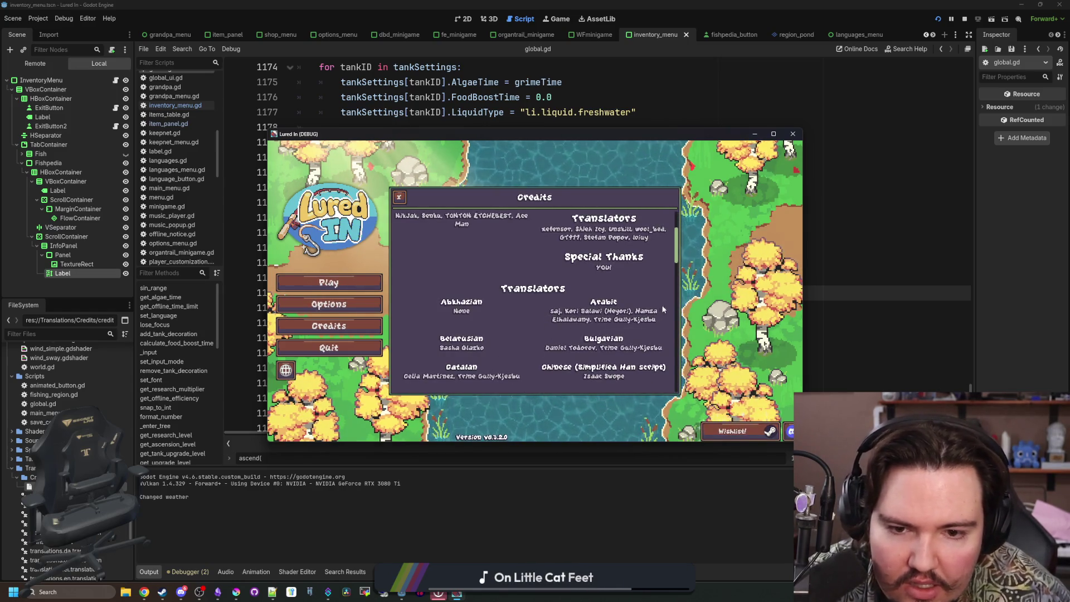
scroll(511, 316, "down", 2)
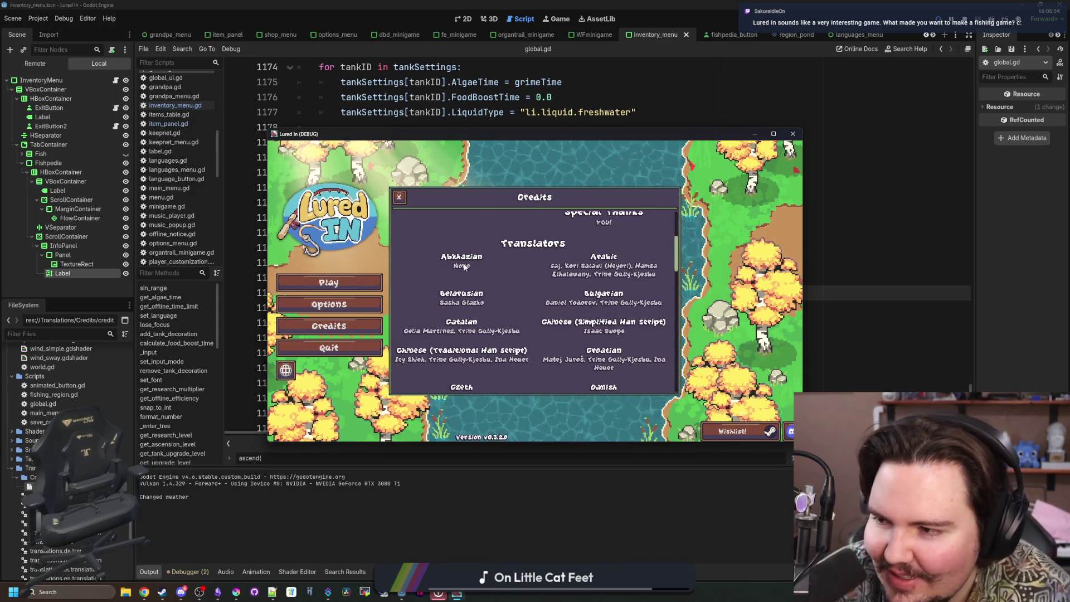
scroll(465, 260, "down", 3)
scroll(503, 292, "down", 10)
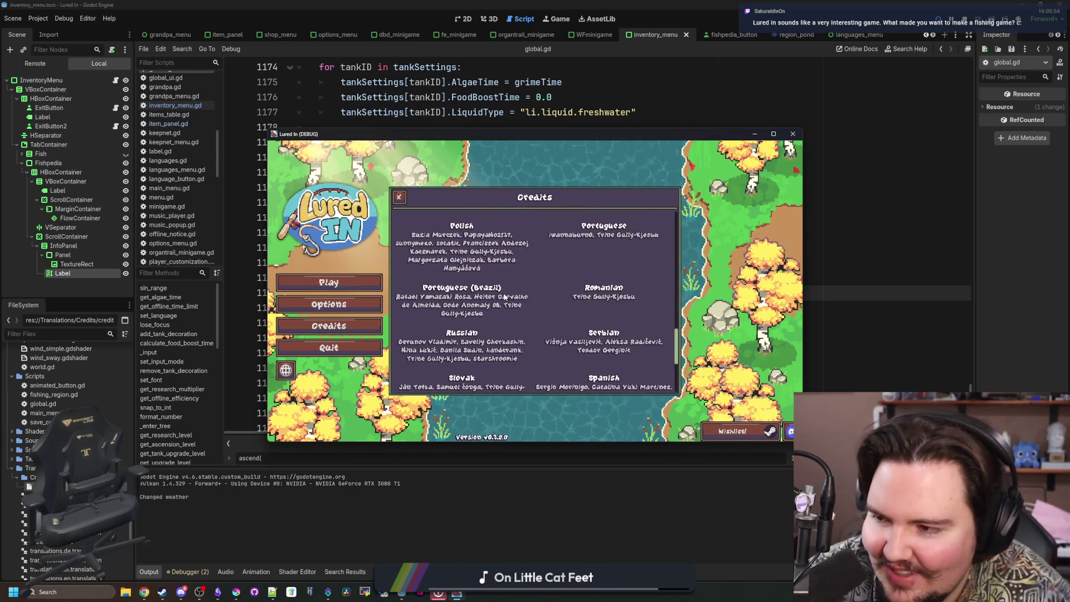
scroll(504, 297, "up", 3)
scroll(511, 283, "down", 5)
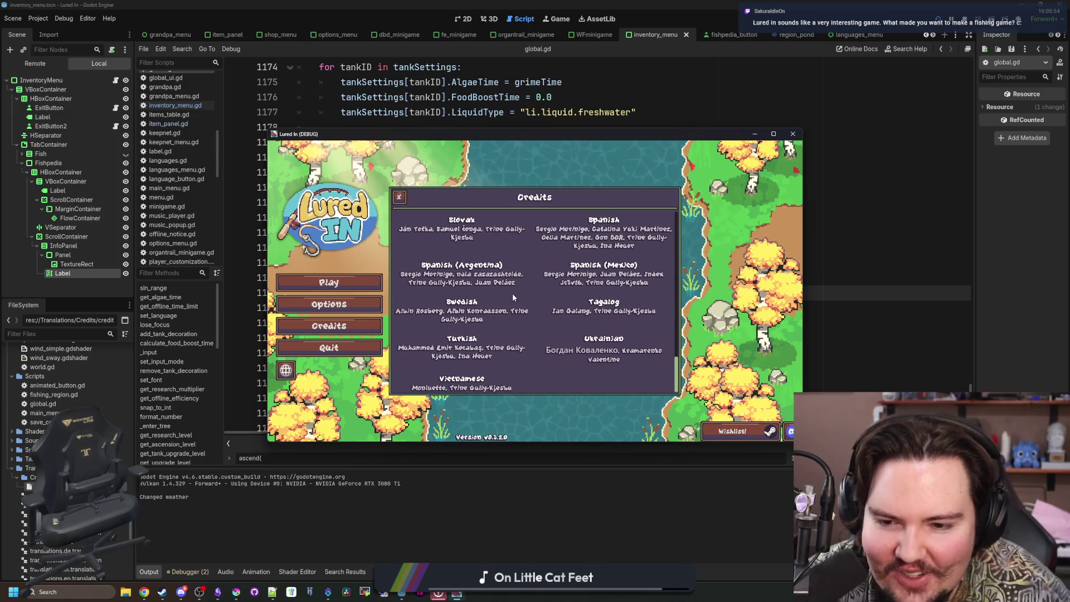
scroll(543, 306, "up", 3)
scroll(548, 316, "up", 10)
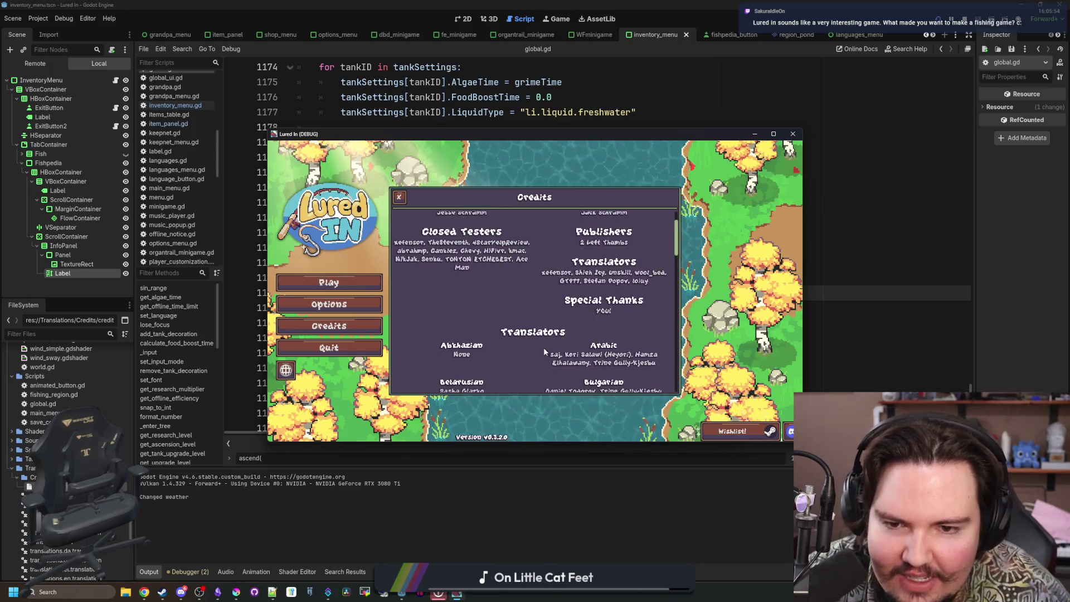
scroll(545, 350, "up", 2)
scroll(545, 349, "down", 3)
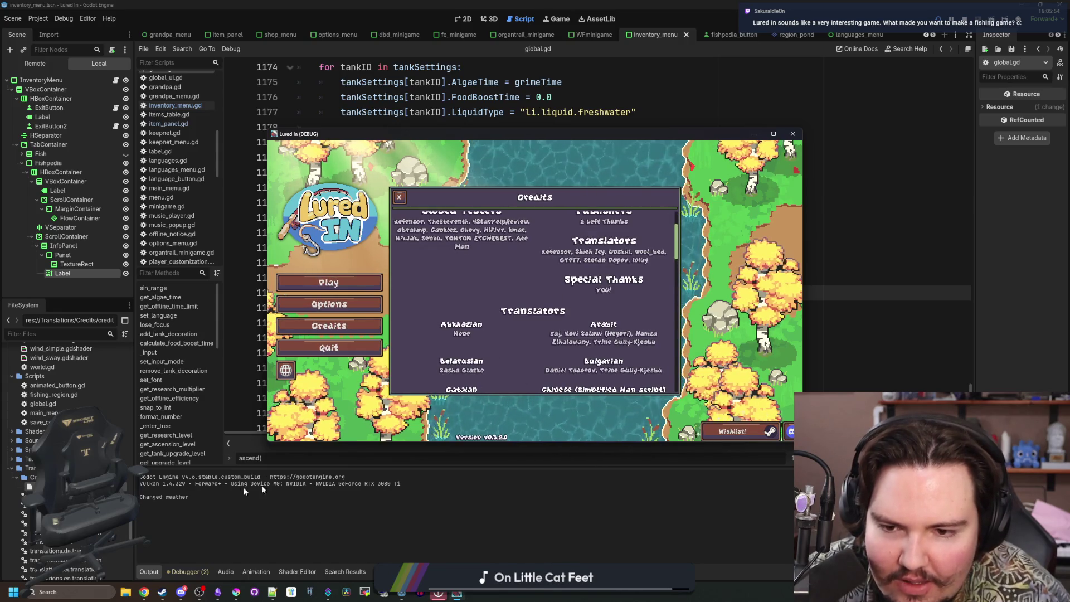
left_click(163, 592)
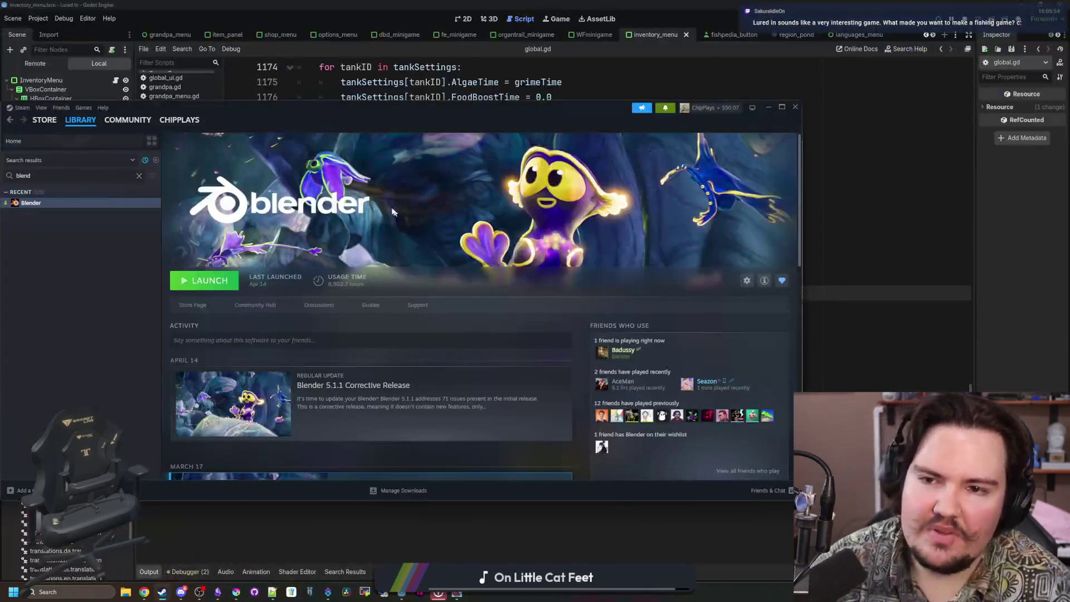
Search the Steam library for 'webf' and open the WEBFISHING page.
left_click_drag(386, 110, 504, 101)
left_click(258, 167)
type("webf")
left_click(158, 195)
left_click_drag(464, 101, 428, 93)
Open WEBFISHING's store page and view its second through fifth screenshots.
left_click(277, 288)
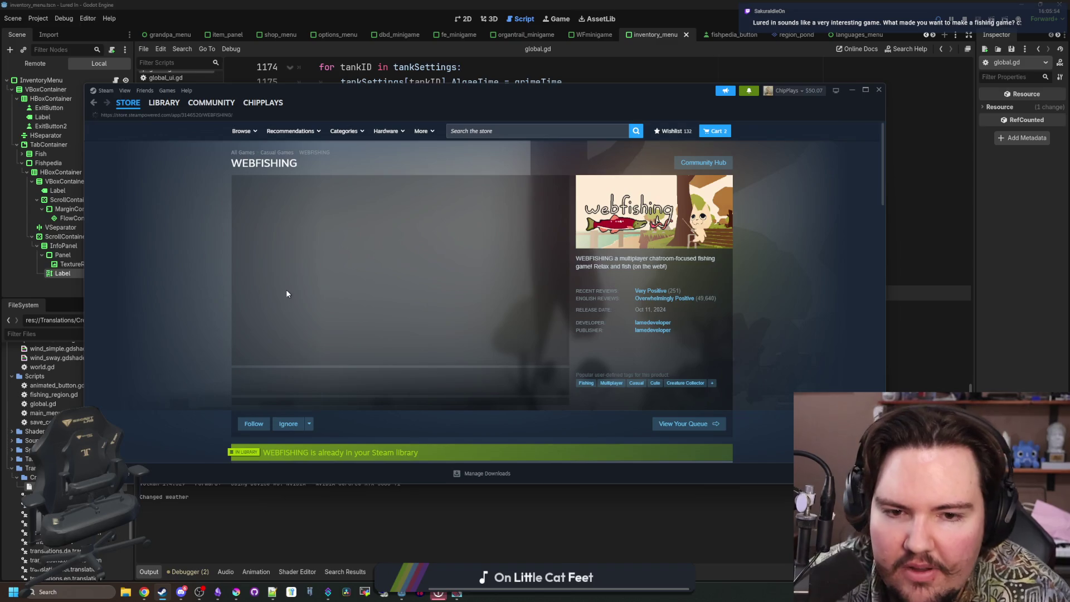
left_click(301, 390)
left_click(356, 385)
left_click(406, 385)
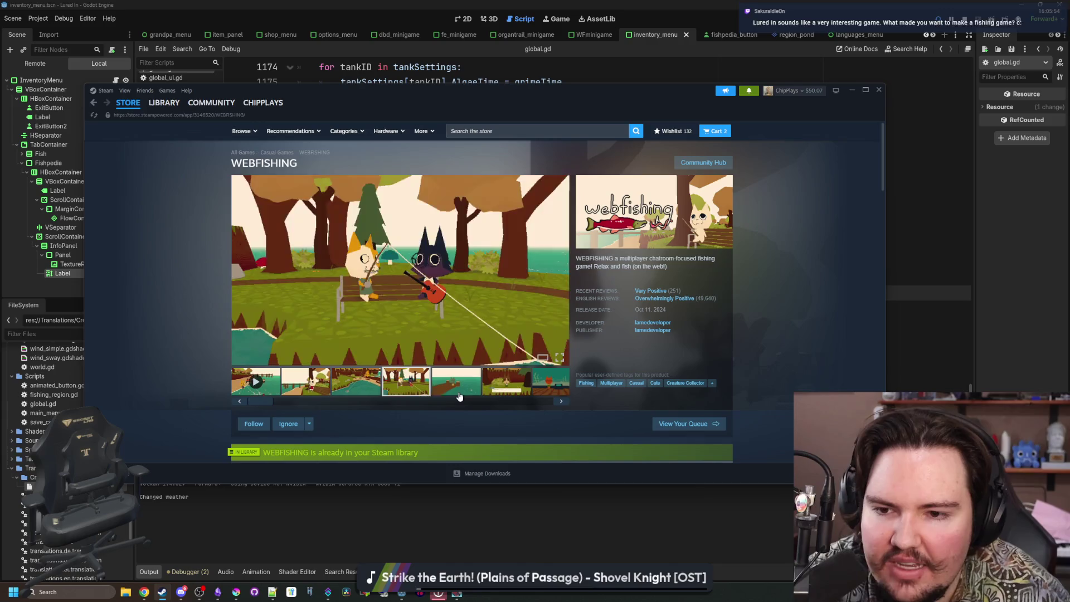
left_click(460, 390)
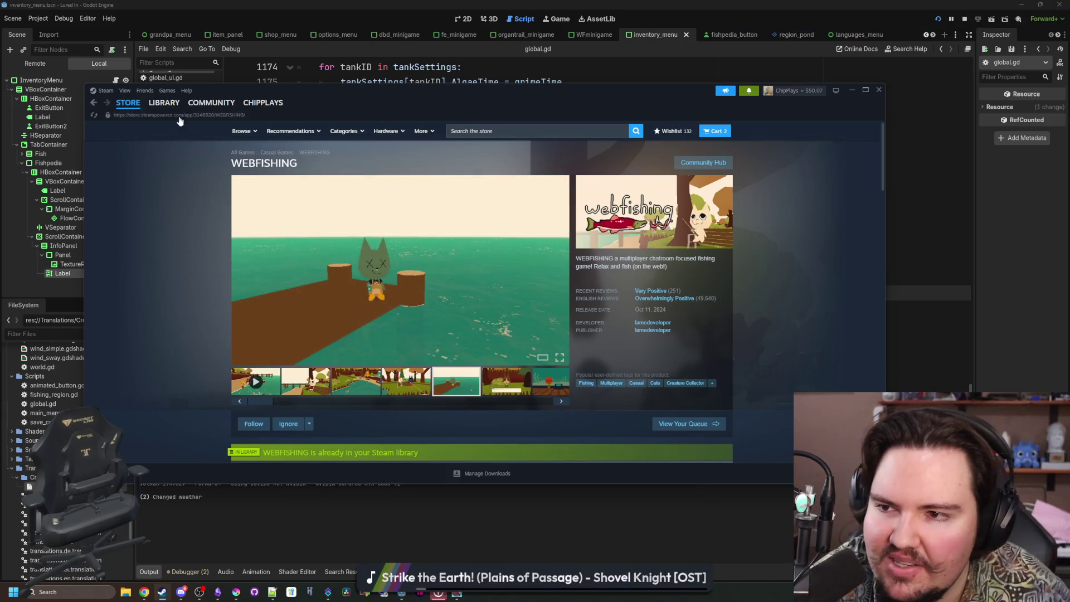
Return to the WEBFISHING library page and try a 'fish' library search.
left_click(164, 103)
left_click(223, 159)
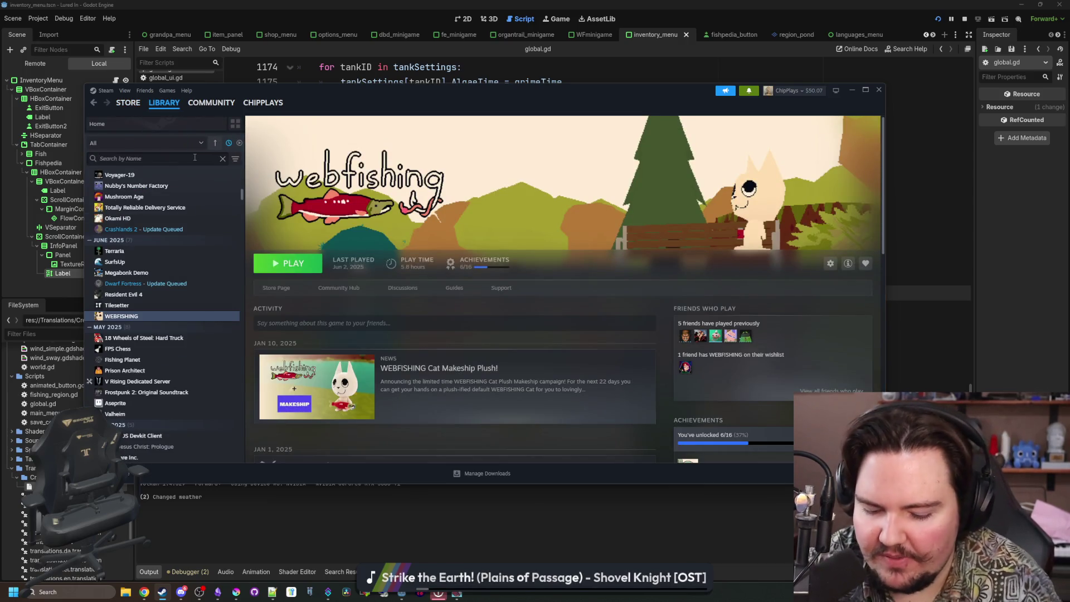
type("fish")
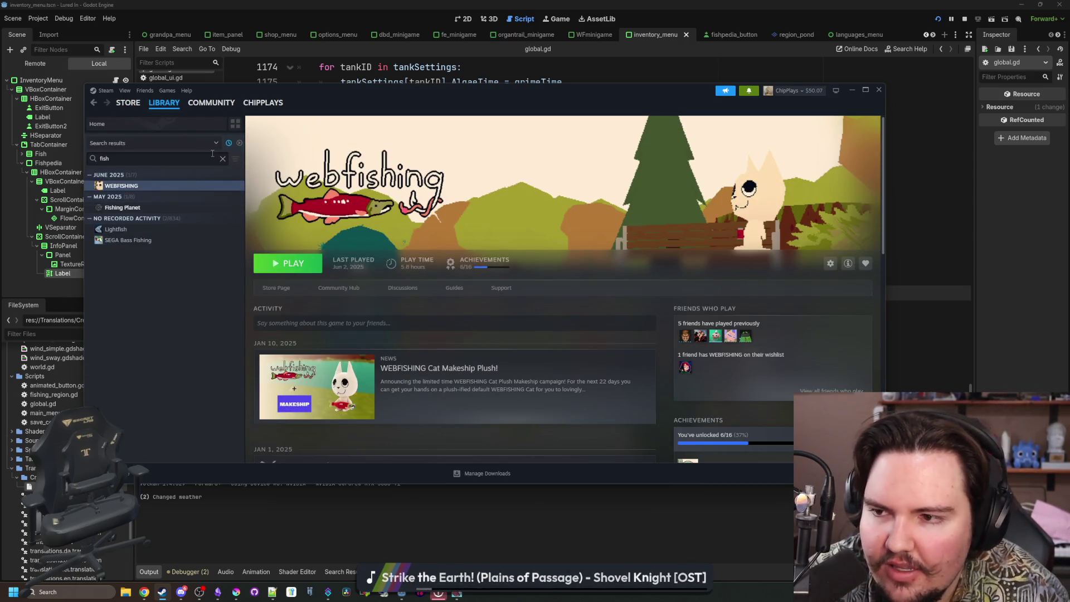
left_click(223, 159)
Search Windows for 'fish tycoon', dismiss it, and hide Steam to reveal the game.
left_click(99, 592)
type("fis")
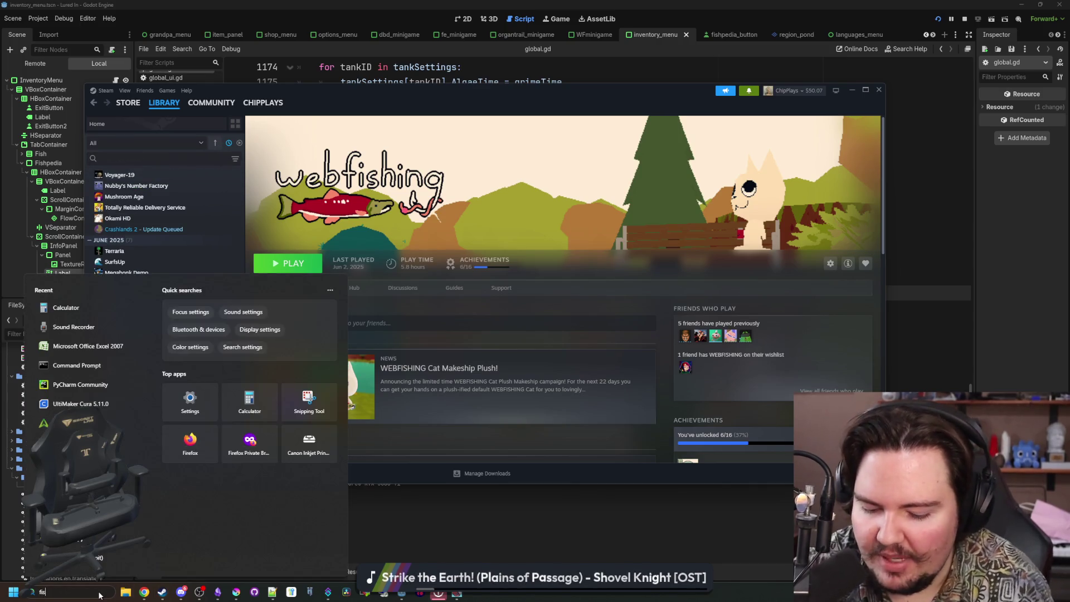
type("h tycoon")
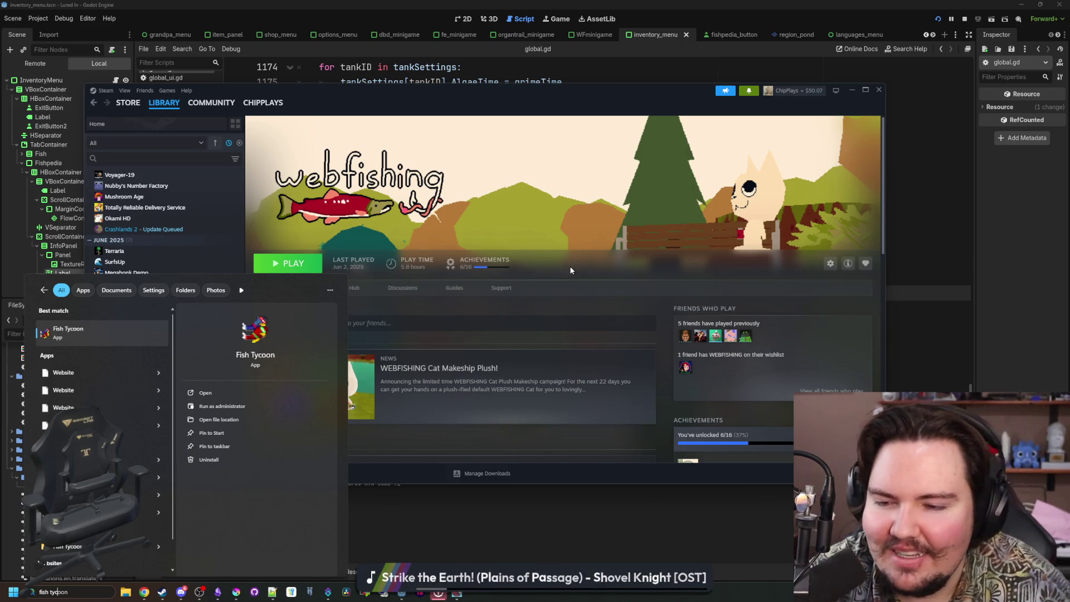
left_click(606, 272)
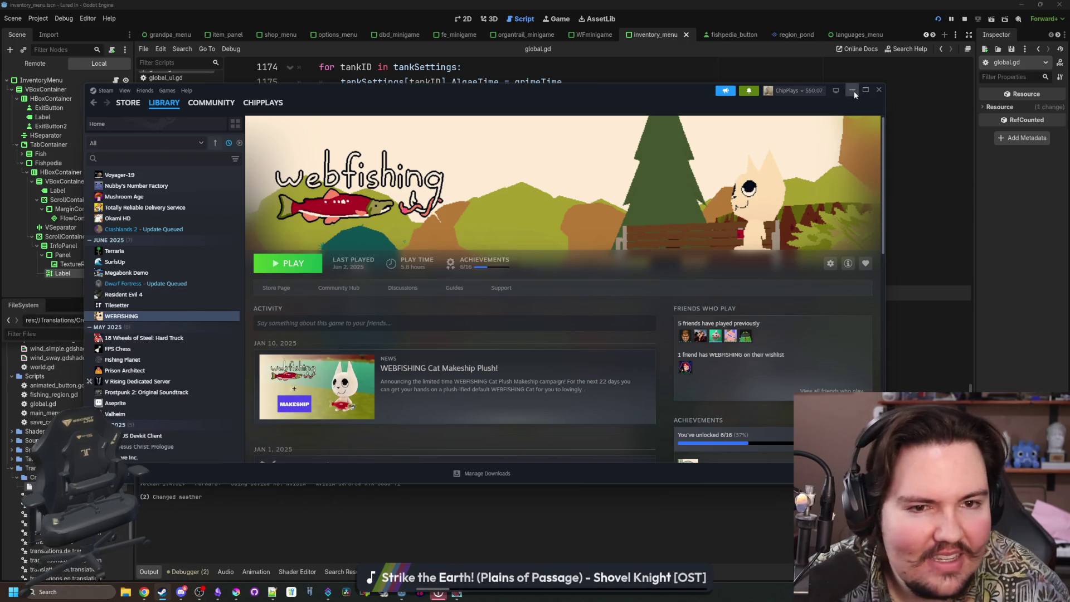
left_click(852, 90)
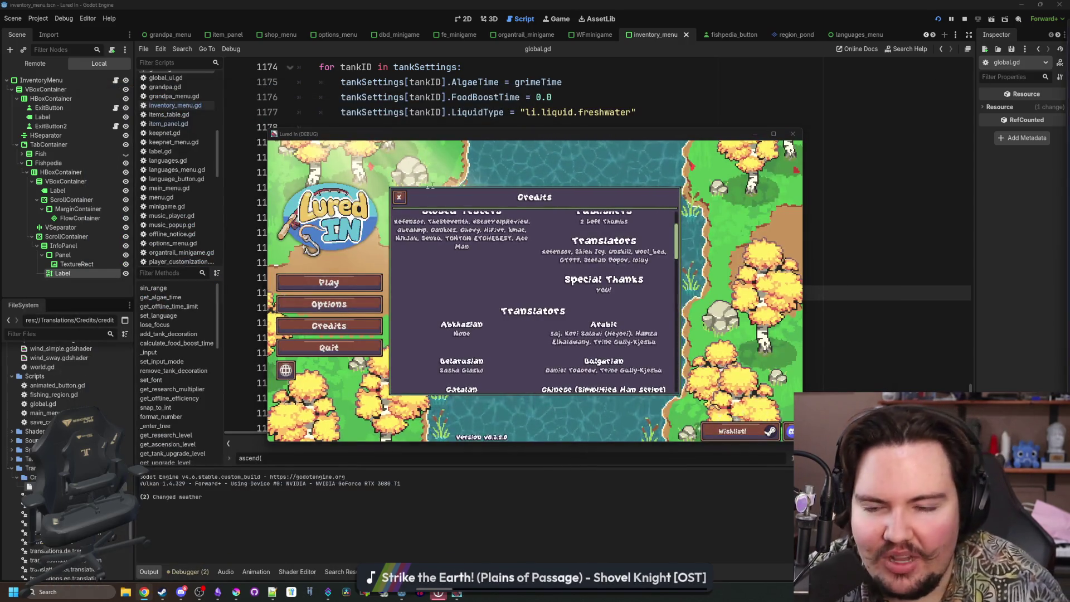
key("super+2")
Search Google Images for 'fish tycoon' and preview the Steam, Wikipedia and Primary Games images.
type("fish tycoon")
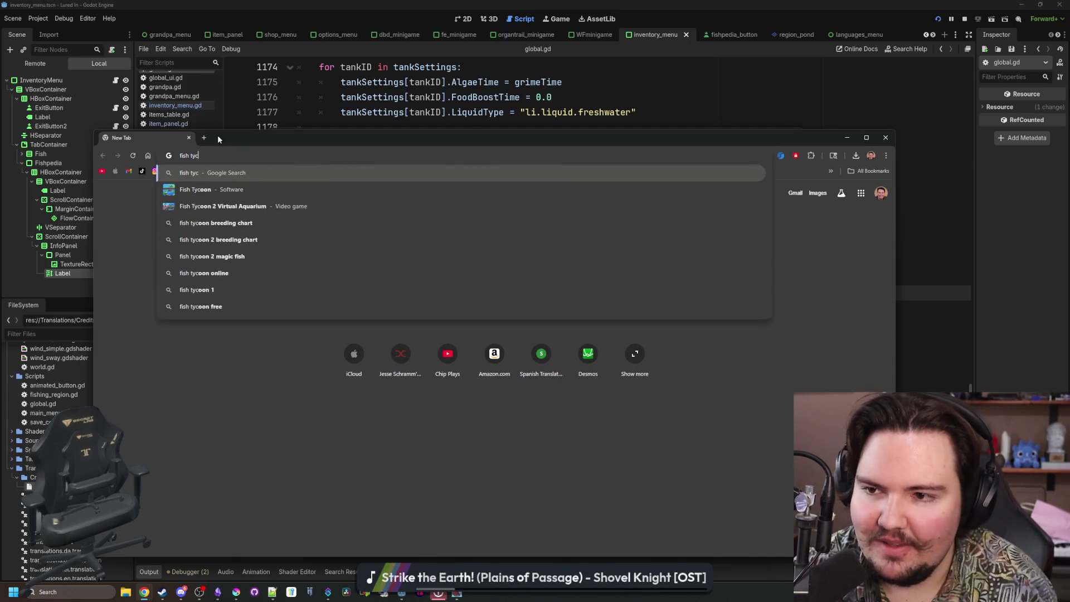
key("Return")
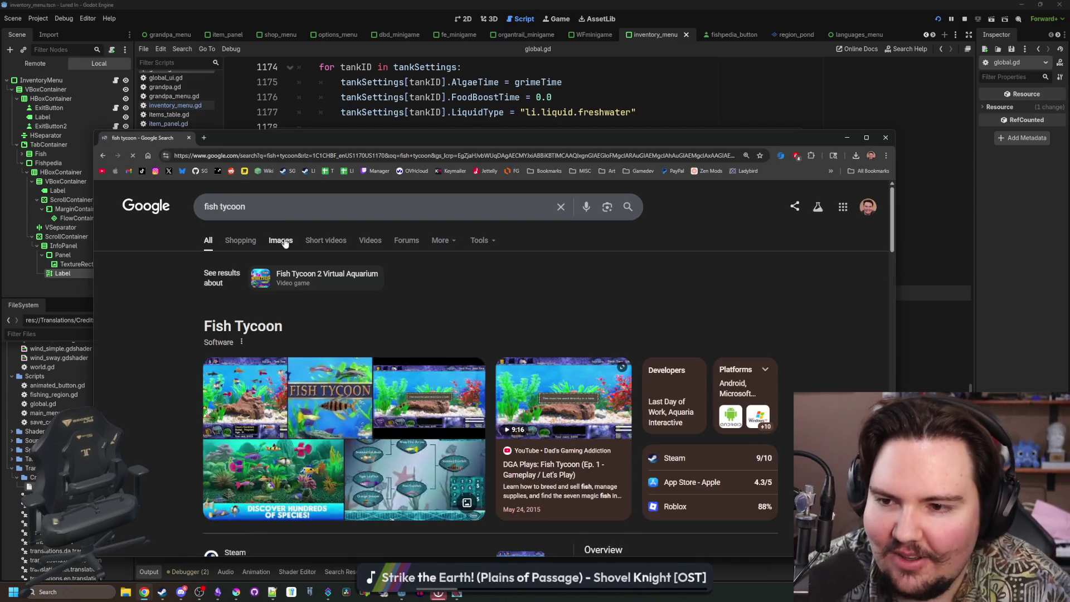
left_click(280, 240)
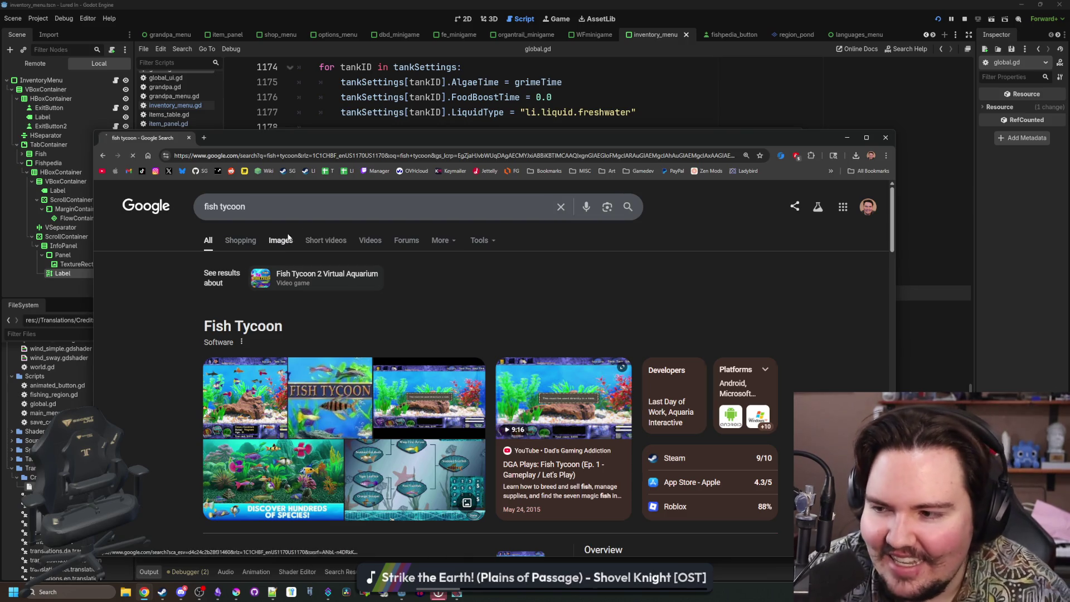
left_click(179, 342)
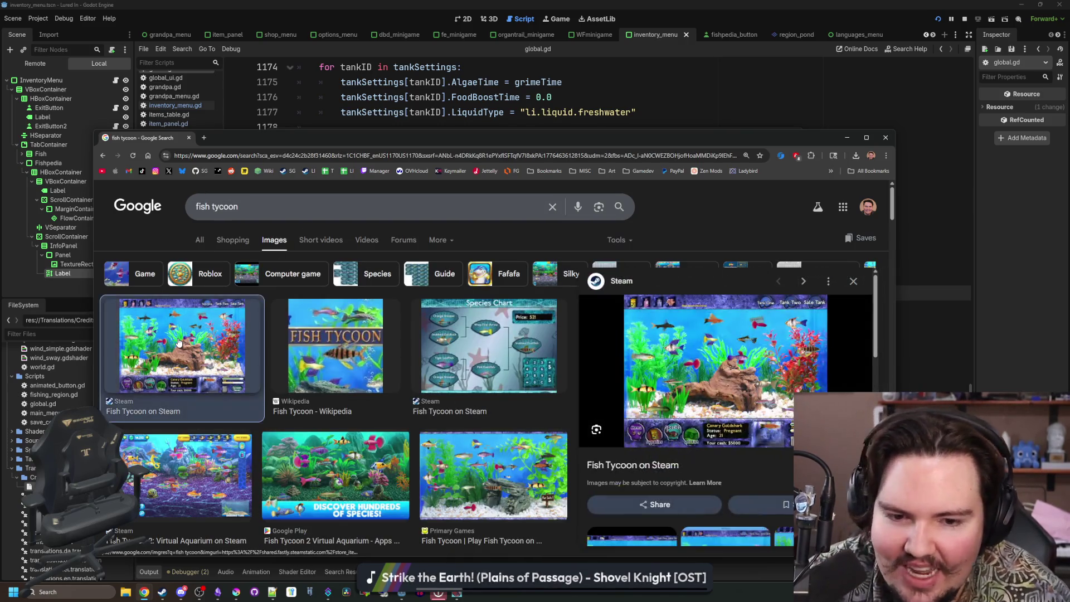
left_click(326, 348)
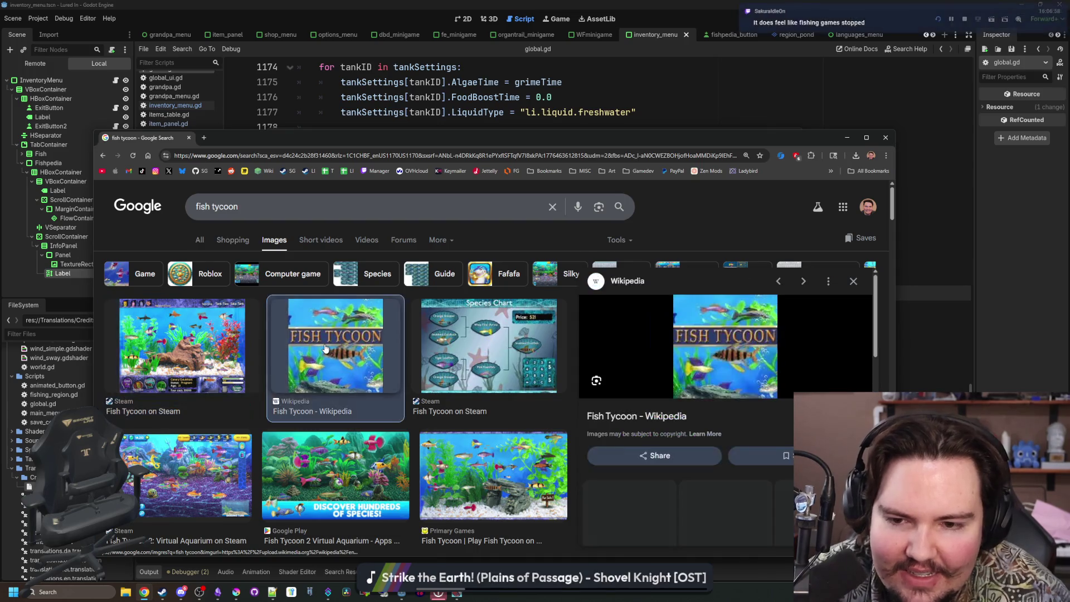
scroll(419, 373, "down", 1)
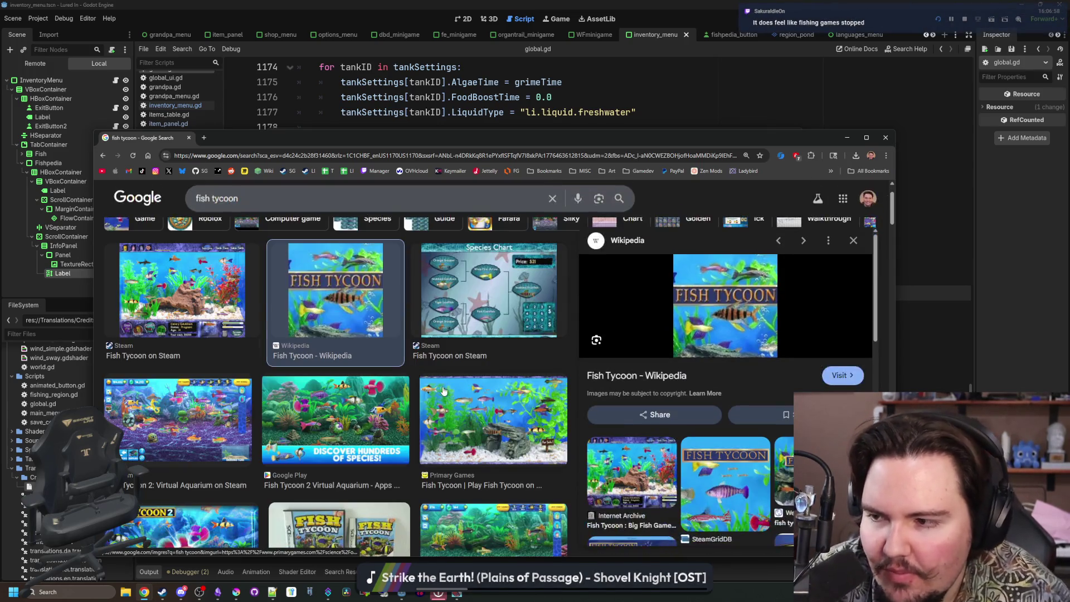
left_click(493, 418)
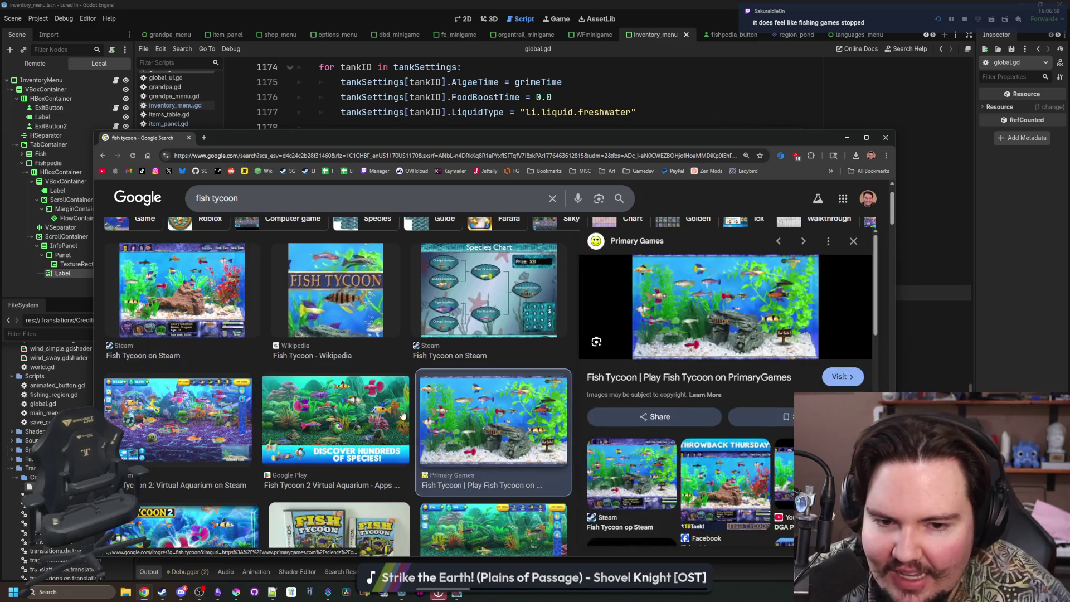
left_click(182, 290)
Scroll the image results, then search Google for 'megaquarium'.
scroll(516, 448, "down", 1)
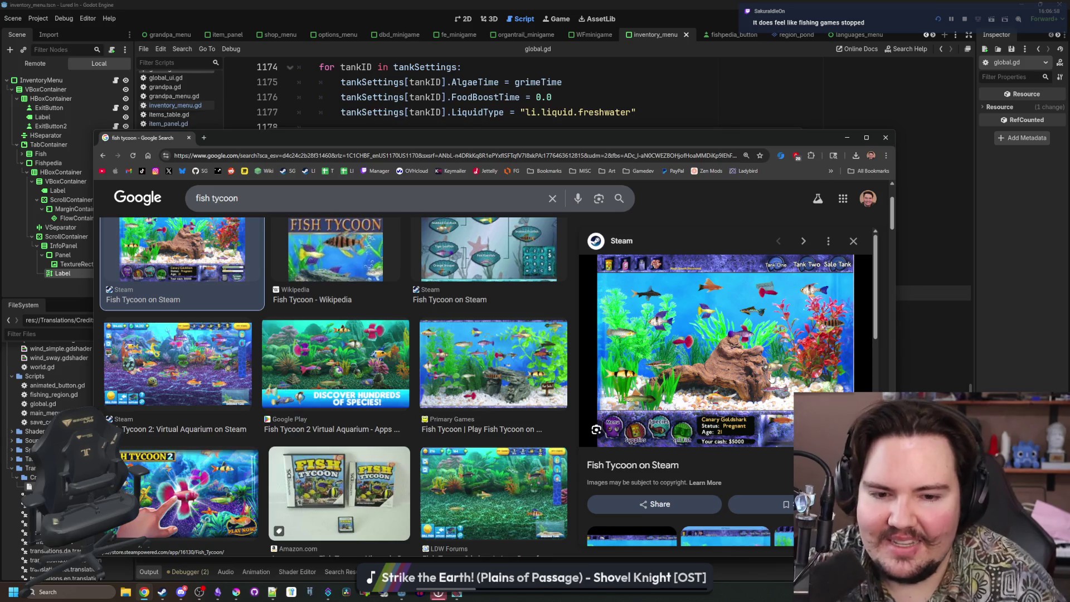
scroll(560, 362, "down", 3)
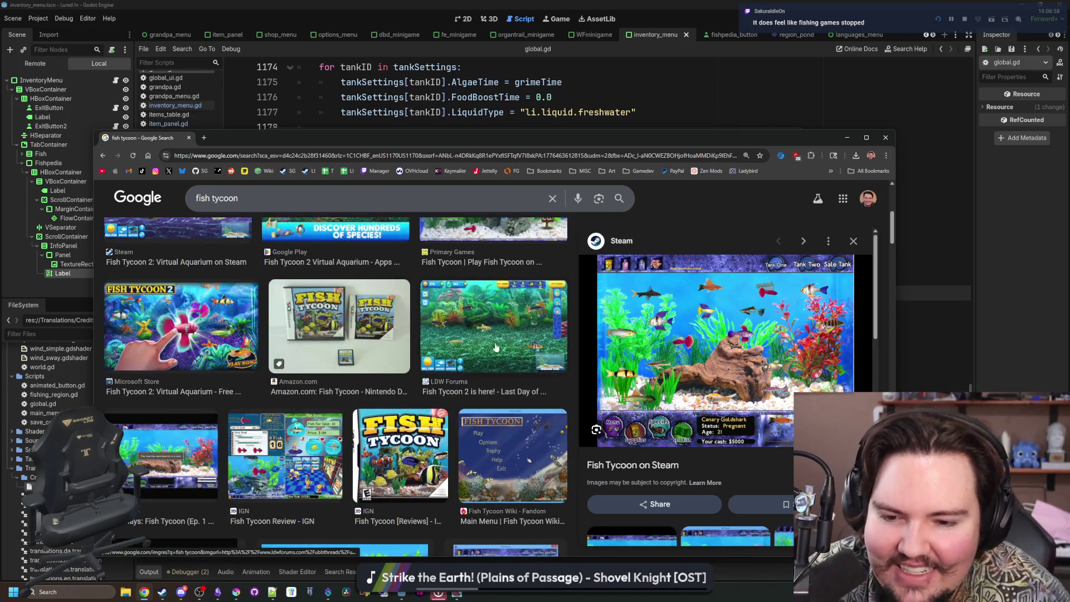
scroll(506, 347, "down", 3)
scroll(250, 316, "down", 3)
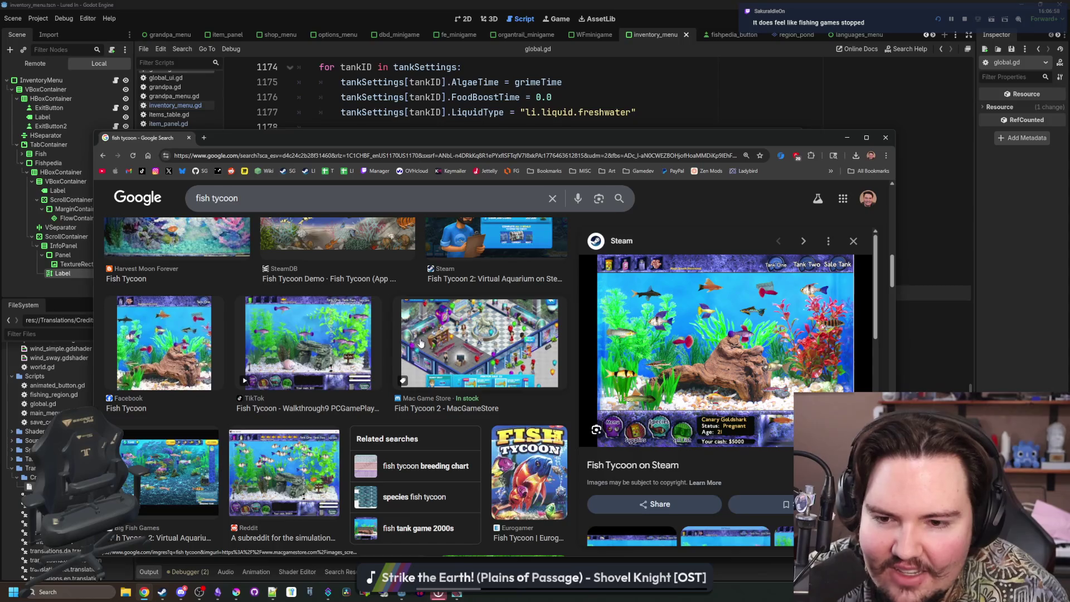
scroll(421, 343, "up", 10)
key("ctrl+l")
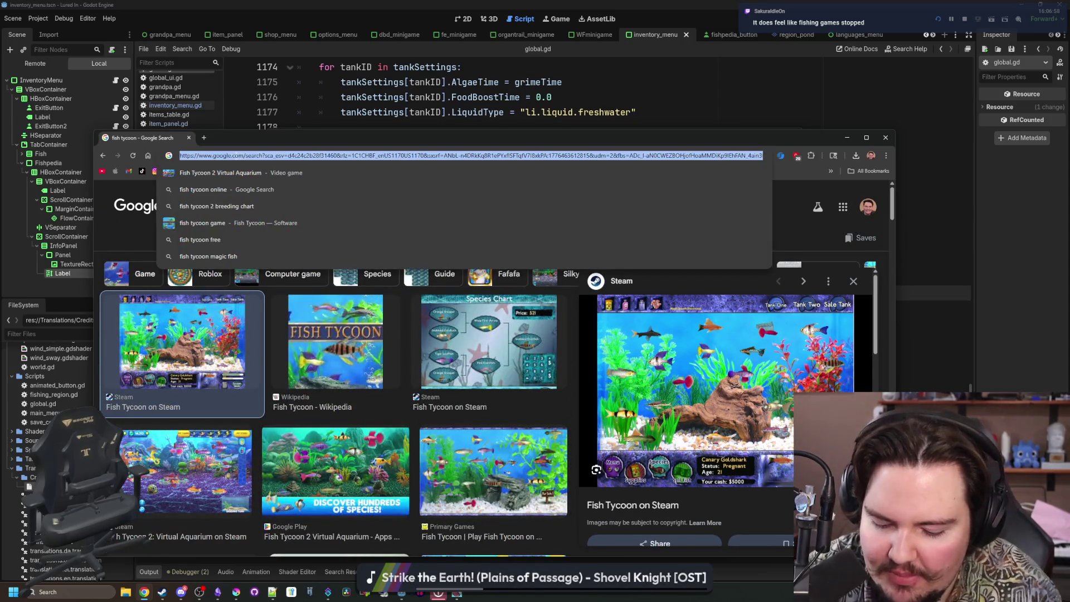
type("megaquarium")
key("Return")
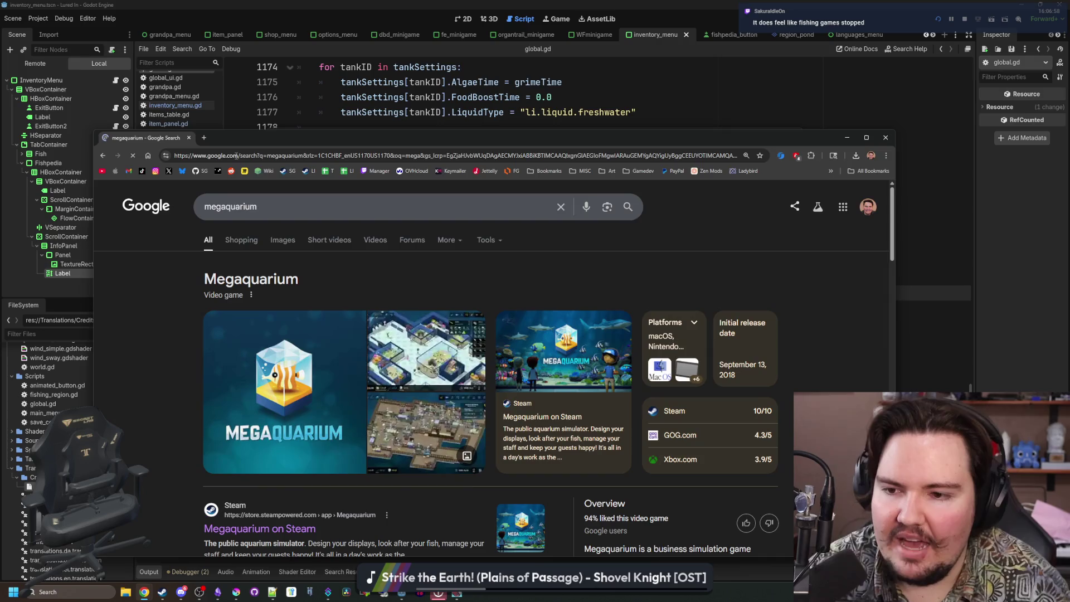
Open the Megaquarium Steam store page full-screen and enlarge a screenshot.
left_click(273, 474)
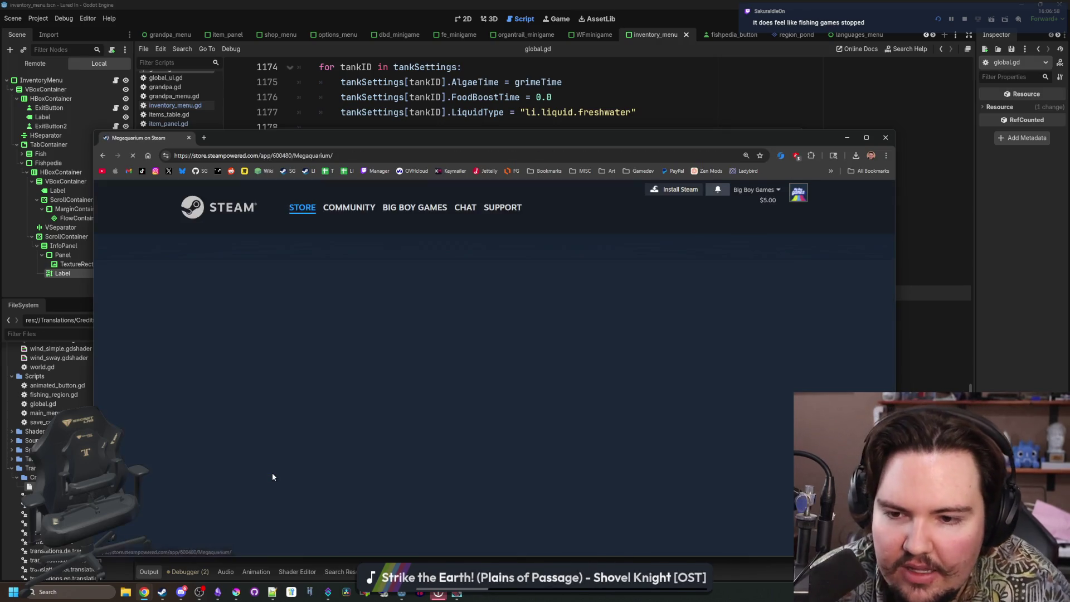
double_click(508, 135)
left_click(479, 210)
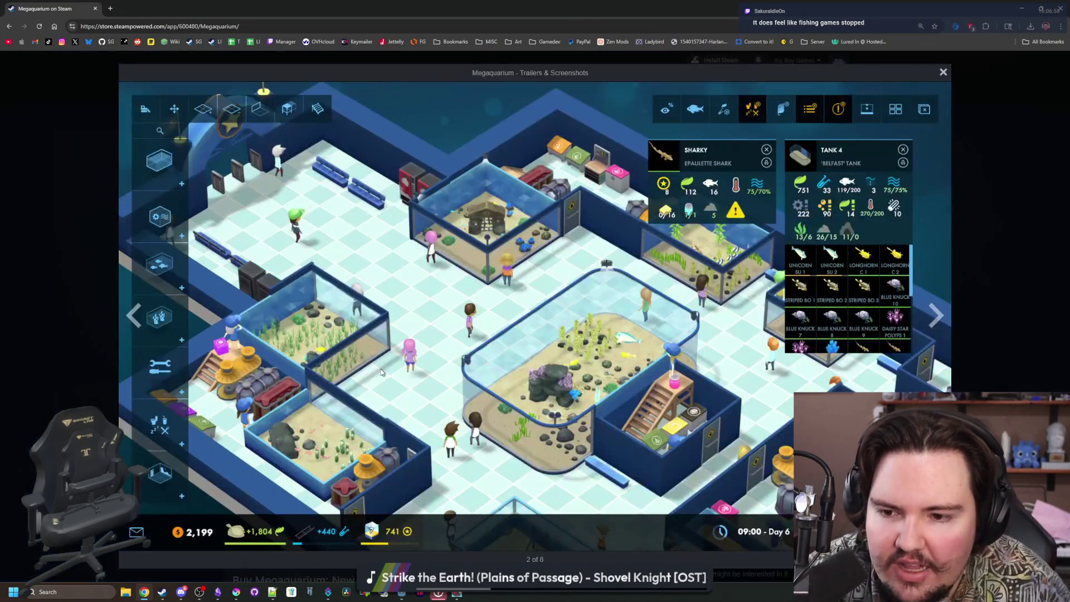
Cycle through the Megaquarium screenshots, including the staff, fish list and turtle tank shots.
left_click(936, 316)
left_click(937, 320)
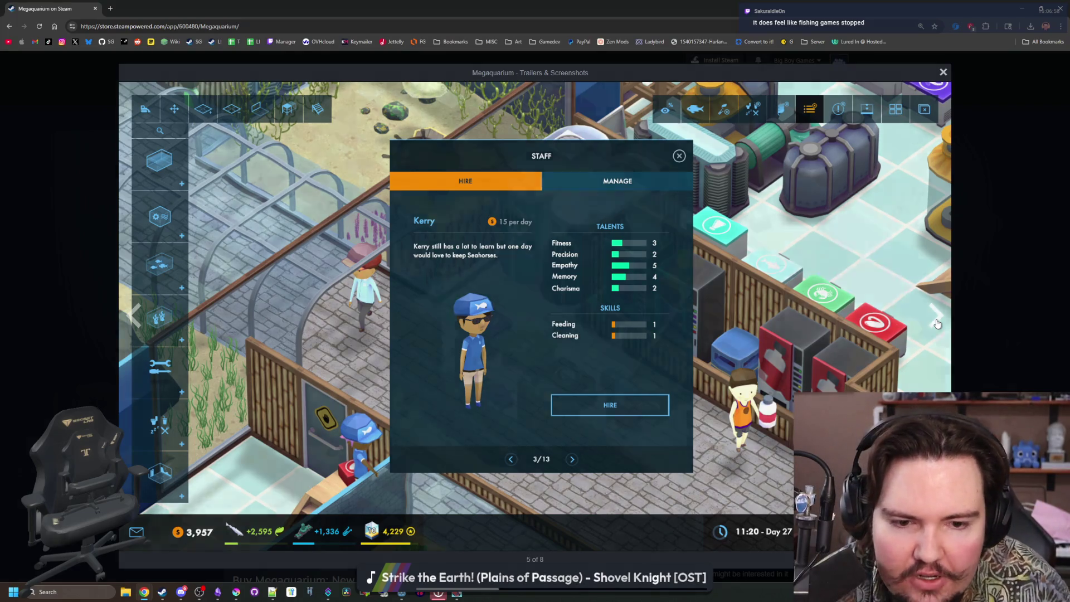
left_click(937, 323)
left_click(938, 323)
left_click(935, 322)
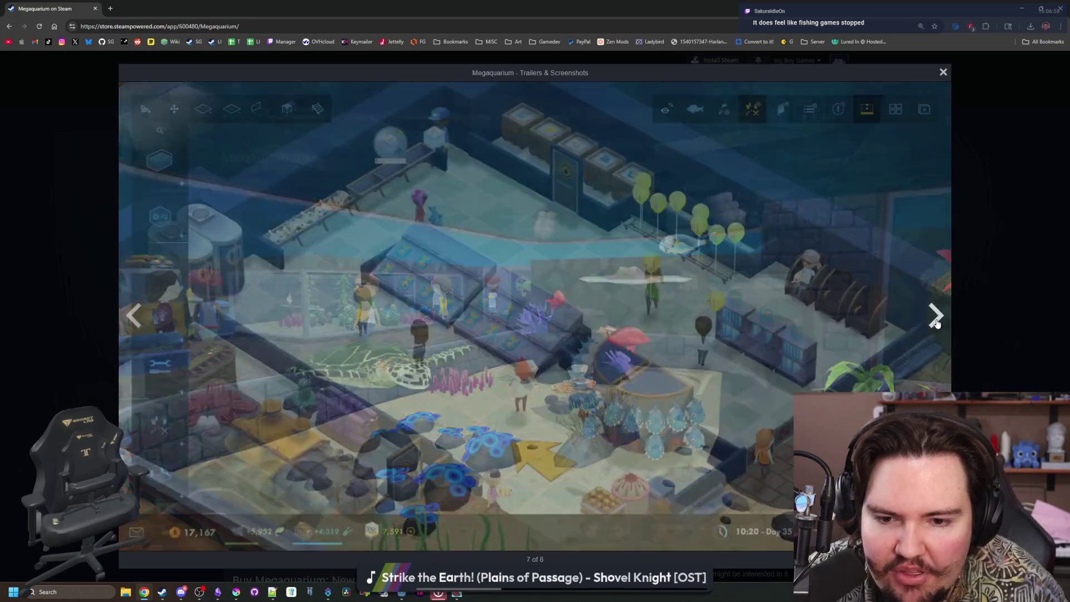
left_click(936, 322)
left_click(936, 322)
left_click(936, 322)
left_click(936, 322)
left_click(936, 322)
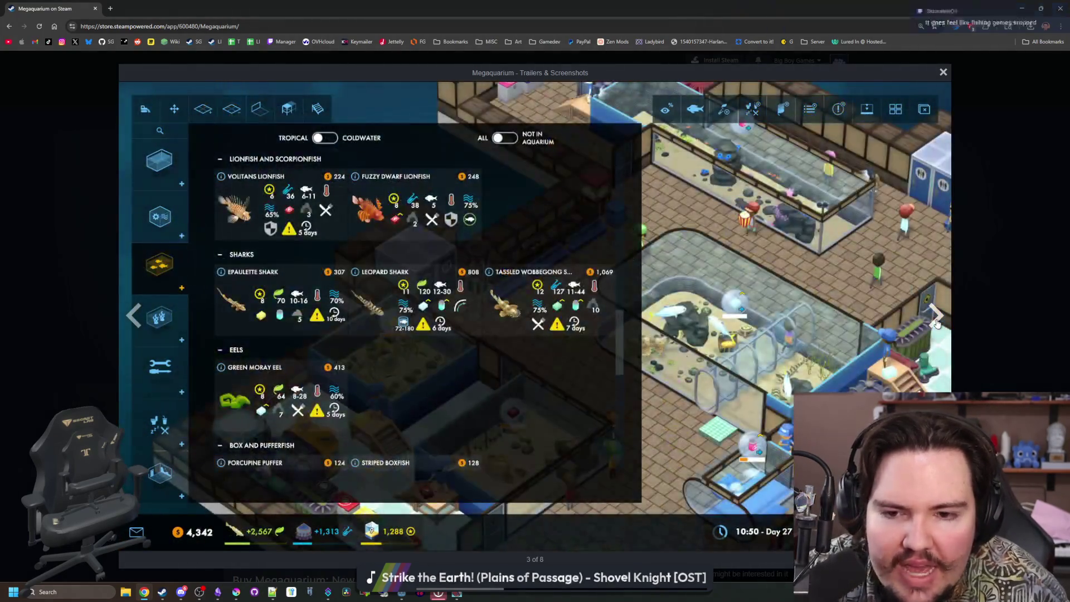
left_click(936, 322)
left_click(936, 322)
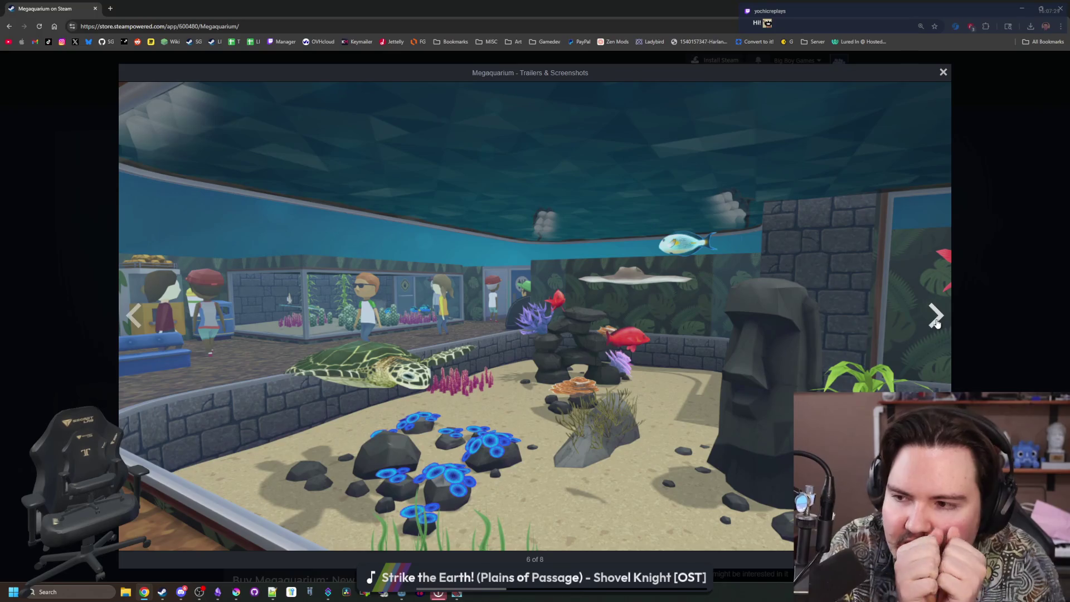
left_click(936, 322)
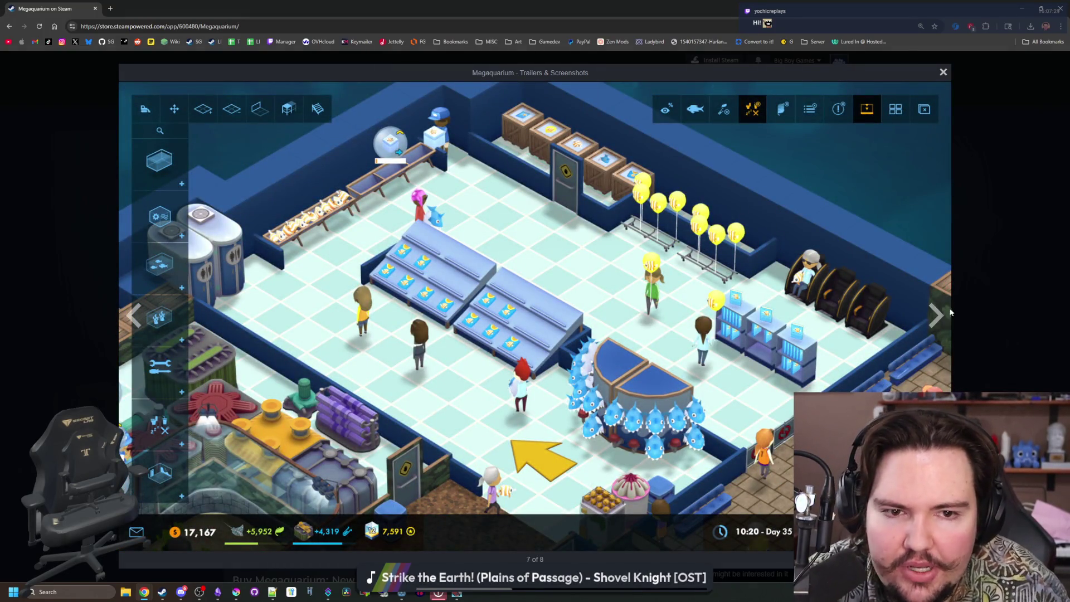
left_click(929, 319)
left_click(929, 319)
left_click(929, 319)
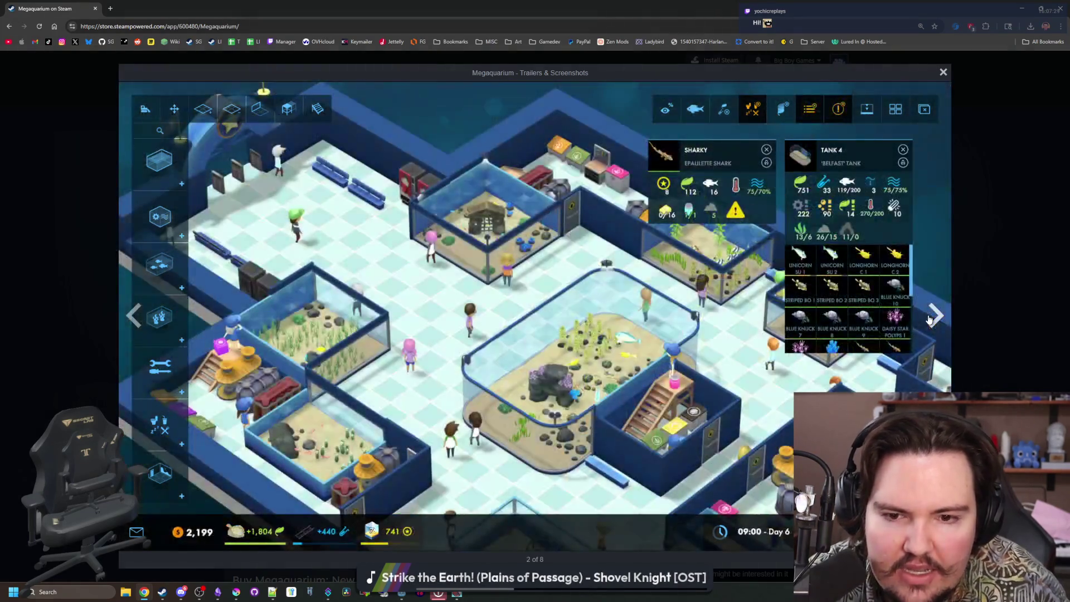
left_click(929, 319)
left_click(929, 319)
left_click(929, 319)
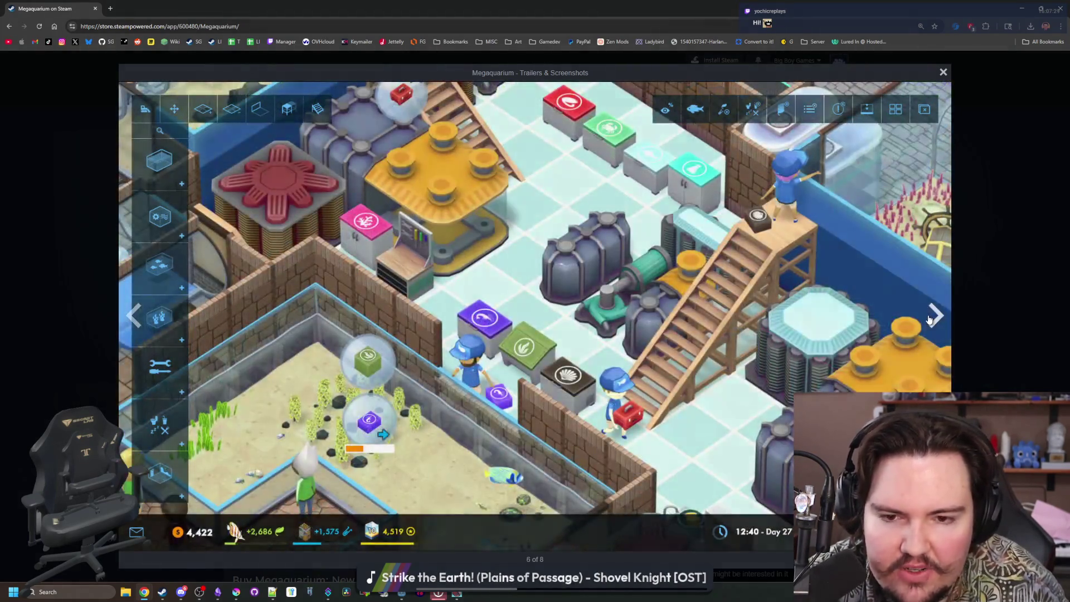
left_click(929, 319)
left_click(929, 319)
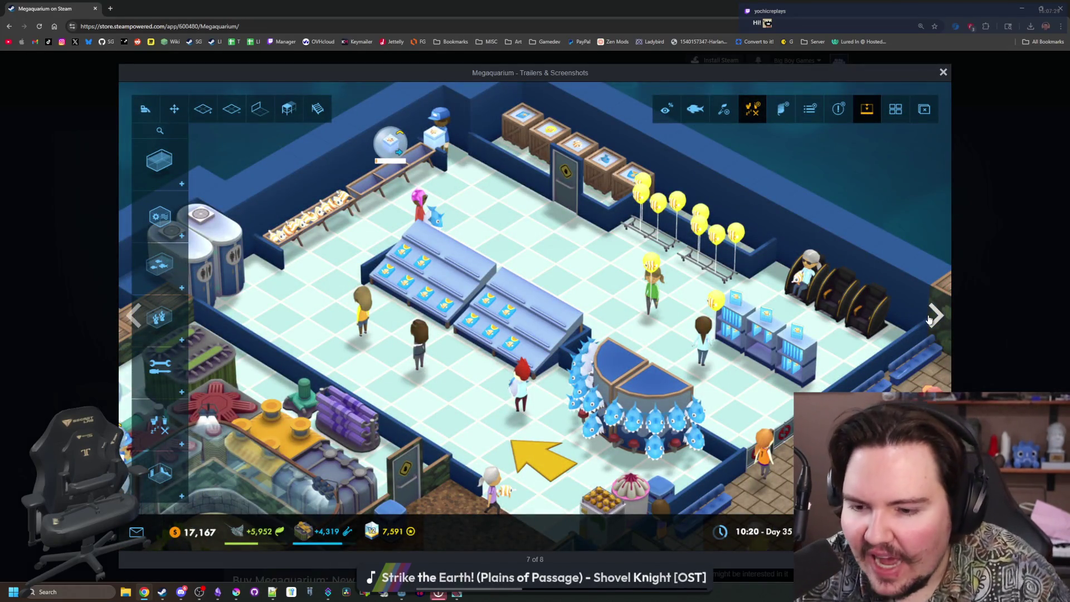
left_click(929, 319)
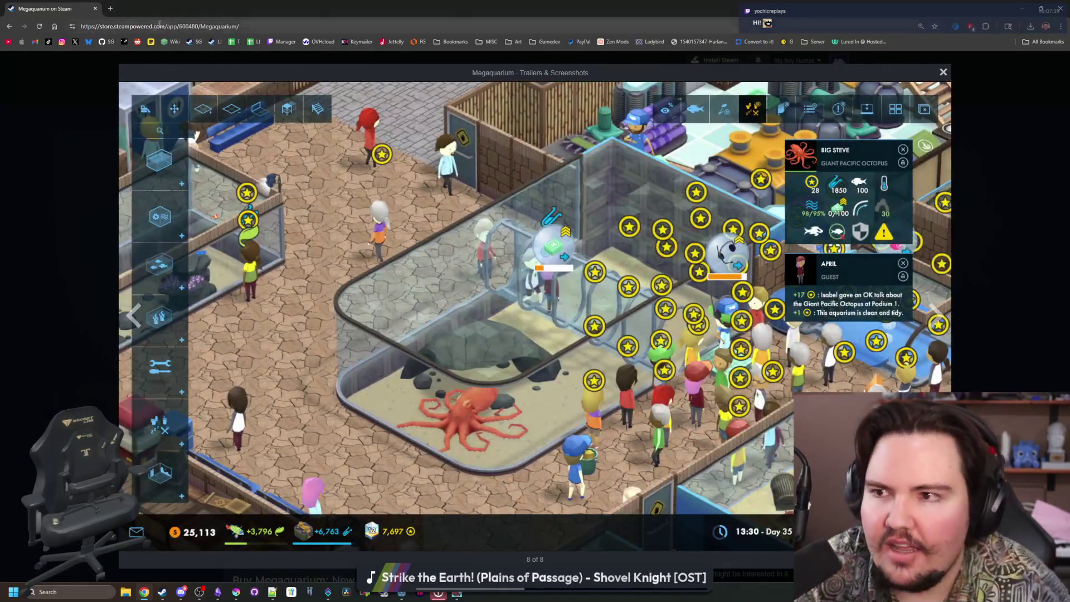
Search Google for 'dredge' in a new tab.
left_click(110, 8)
type("dredge")
key("Return")
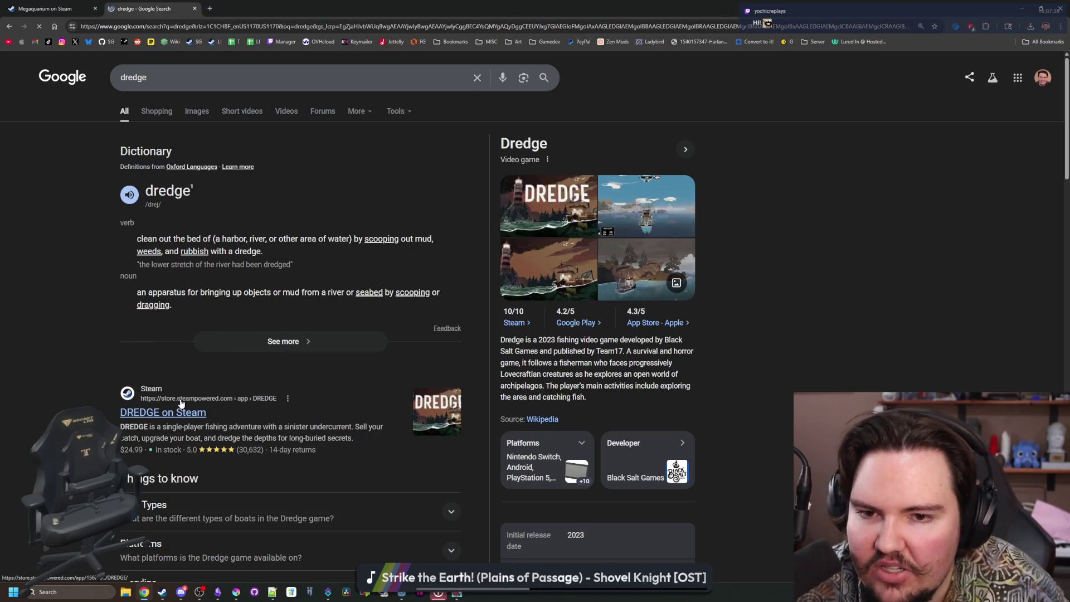
Open the DREDGE Steam store page and view its fourth screenshot full-screen.
left_click(181, 403)
scroll(384, 335, "down", 3)
left_click(438, 435)
left_click(557, 334)
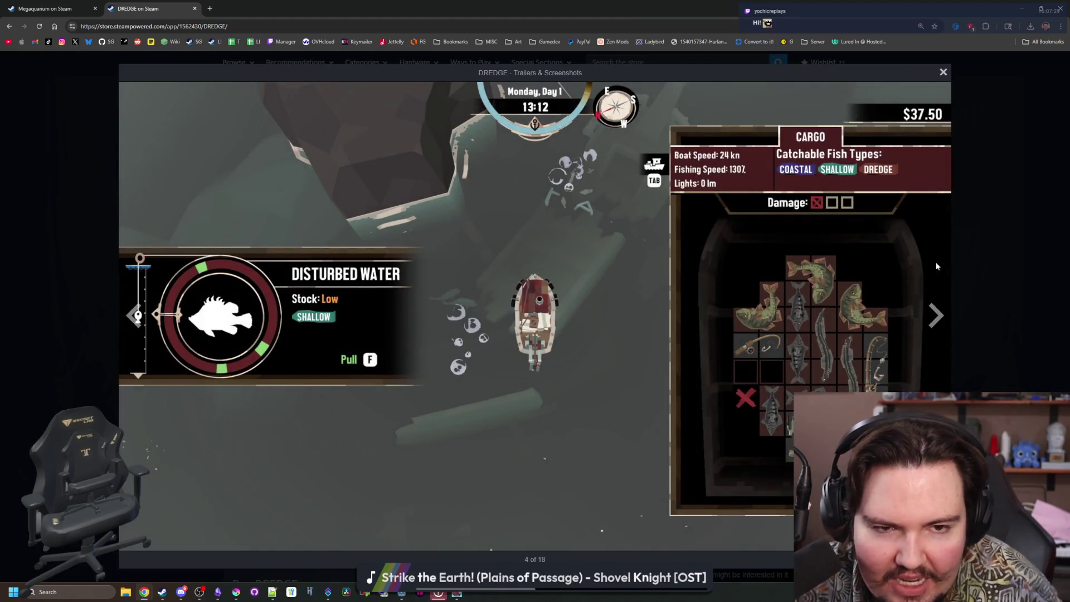
Cycle through the DREDGE screenshots back to the lighthouse, close the viewer and shrink the browser.
left_click(929, 325)
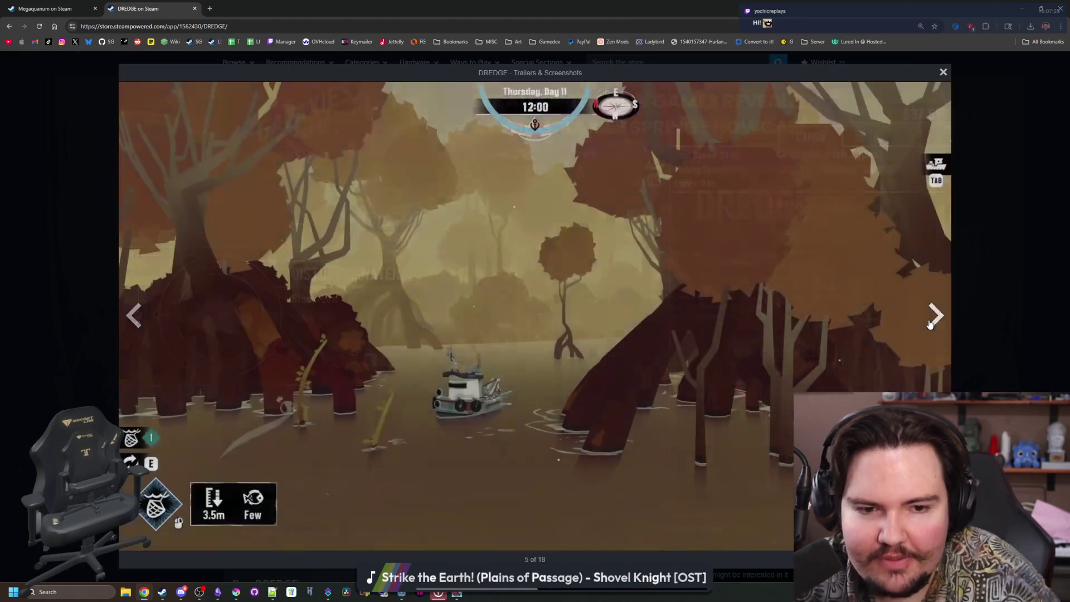
left_click(930, 325)
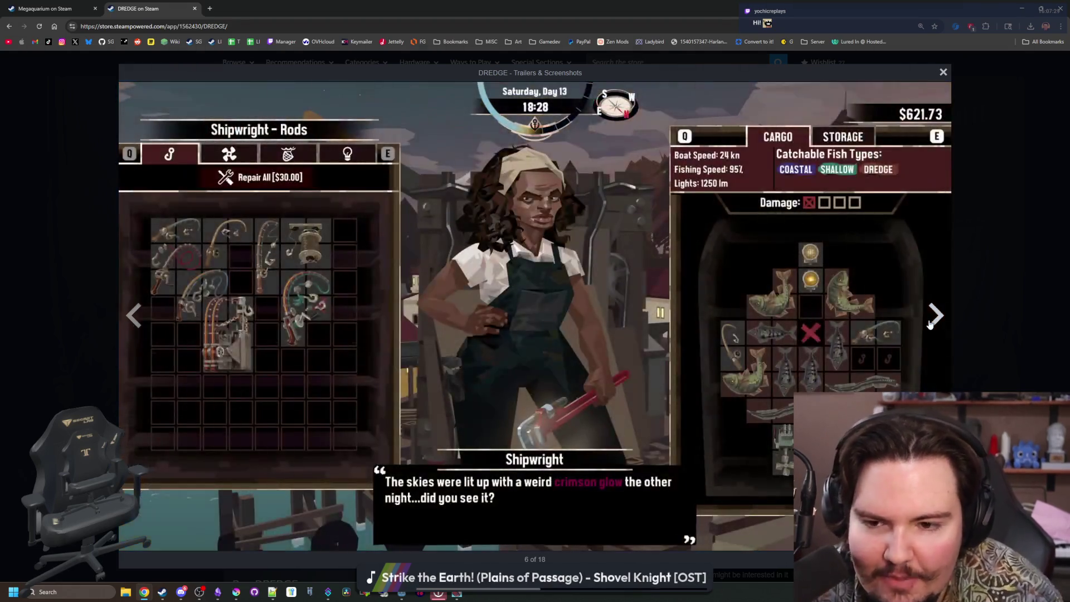
left_click(929, 324)
left_click(929, 325)
left_click(929, 325)
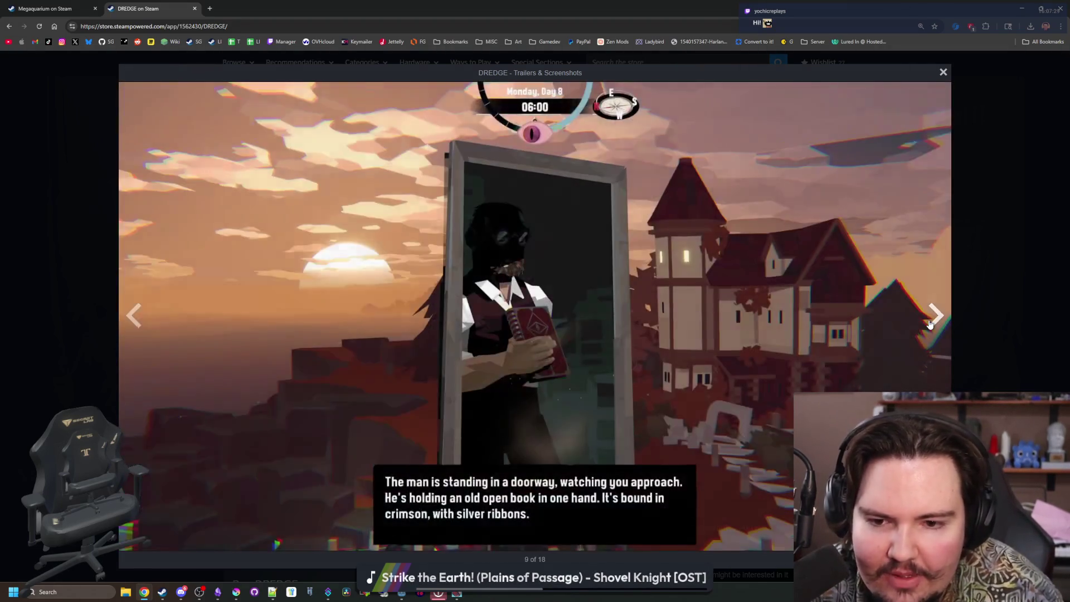
left_click(930, 324)
left_click(930, 325)
left_click(929, 325)
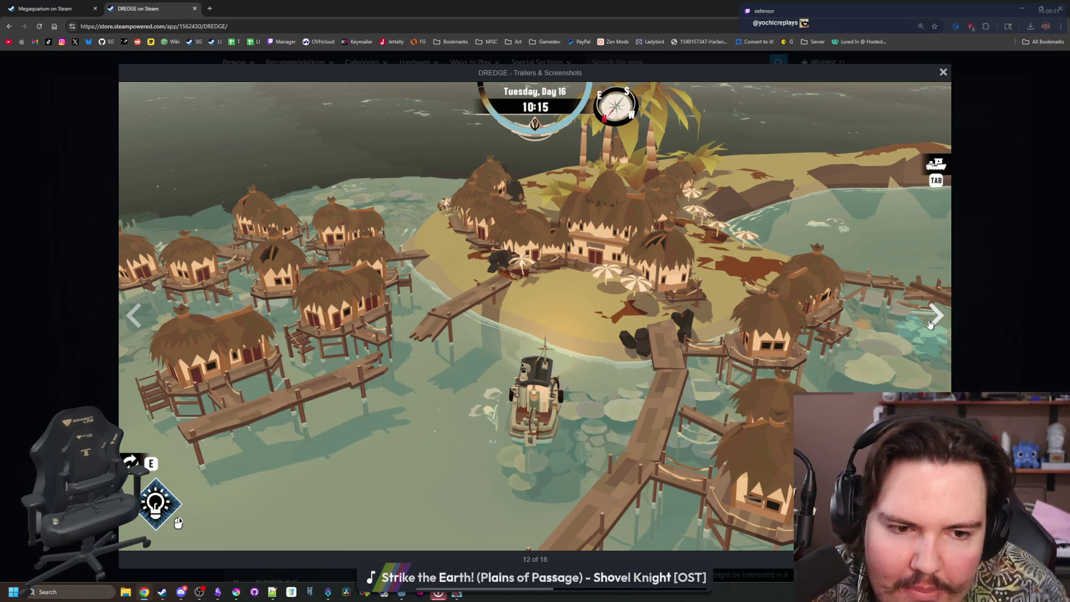
left_click(929, 325)
left_click(929, 325)
left_click(929, 325)
left_click(929, 325)
left_click(929, 325)
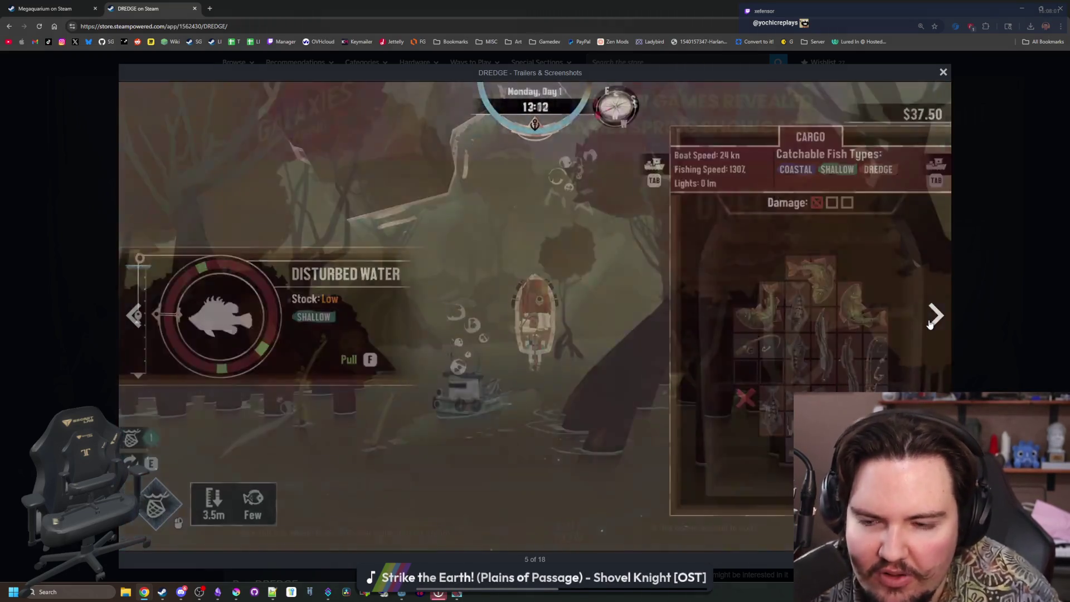
left_click(929, 325)
left_click(929, 325)
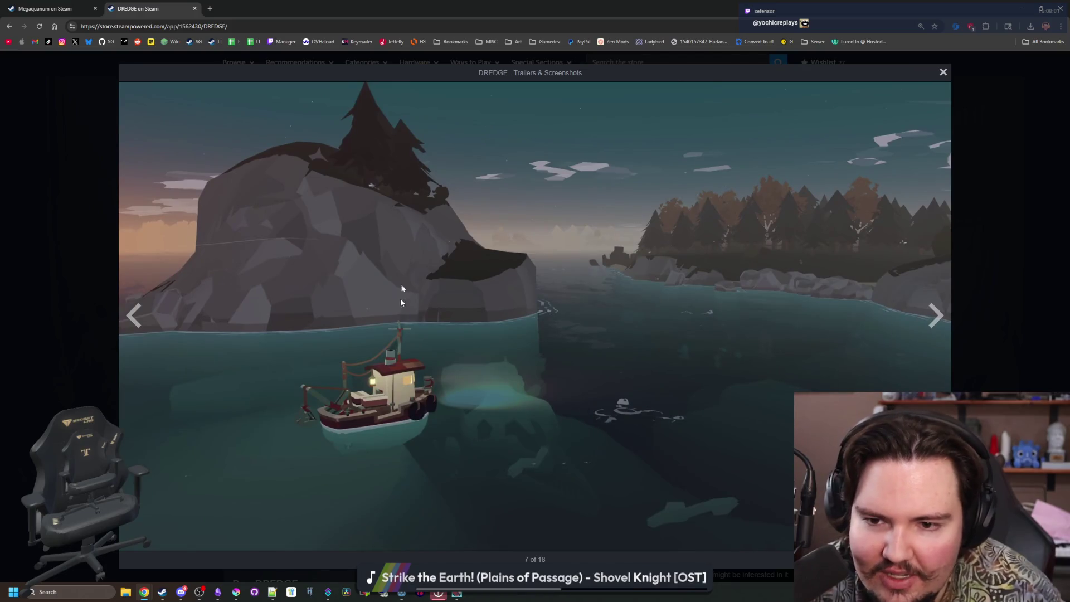
left_click(930, 327)
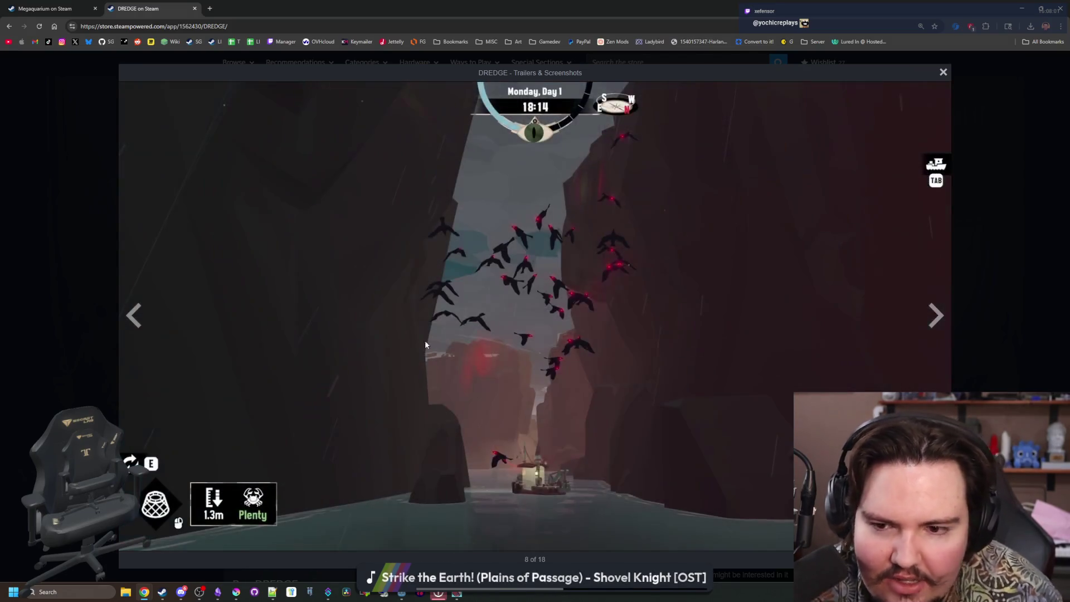
left_click(935, 316)
left_click(935, 316)
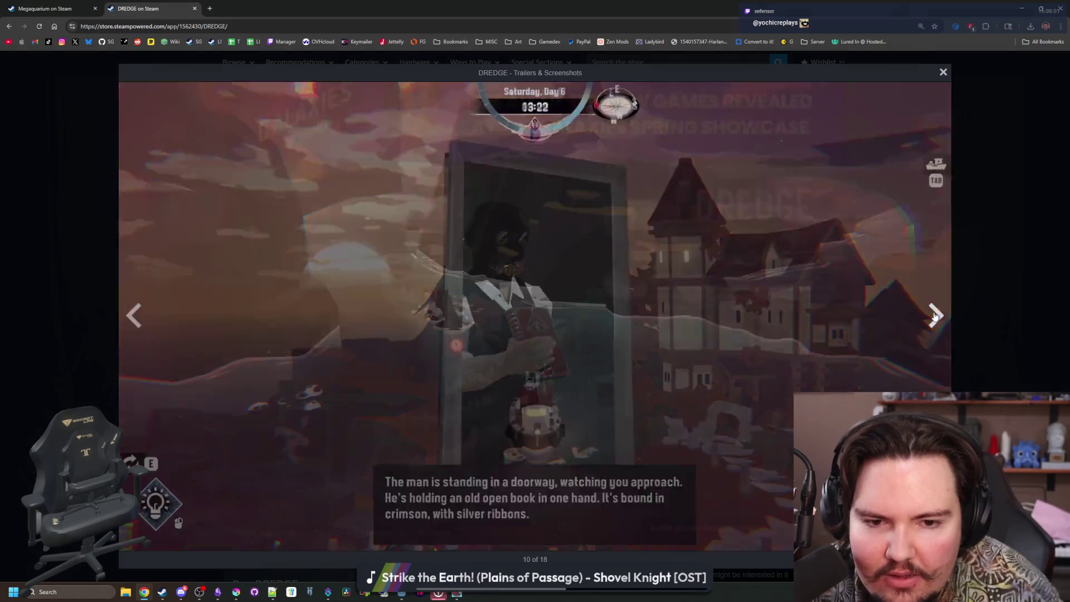
left_click(935, 316)
left_click(935, 316)
left_click(934, 315)
left_click(934, 316)
left_click(934, 316)
left_click(935, 316)
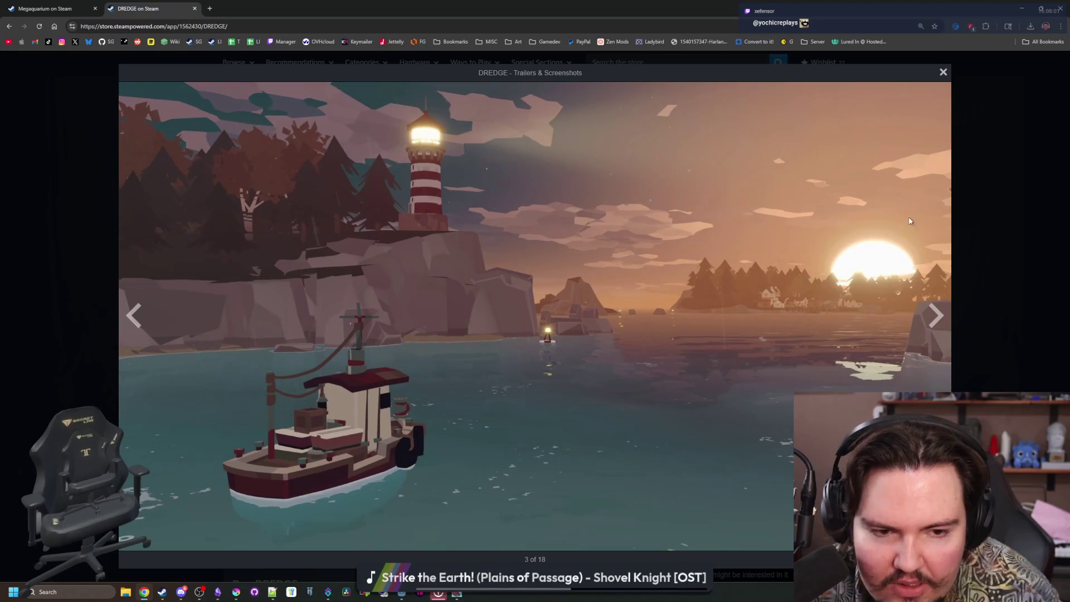
left_click(942, 72)
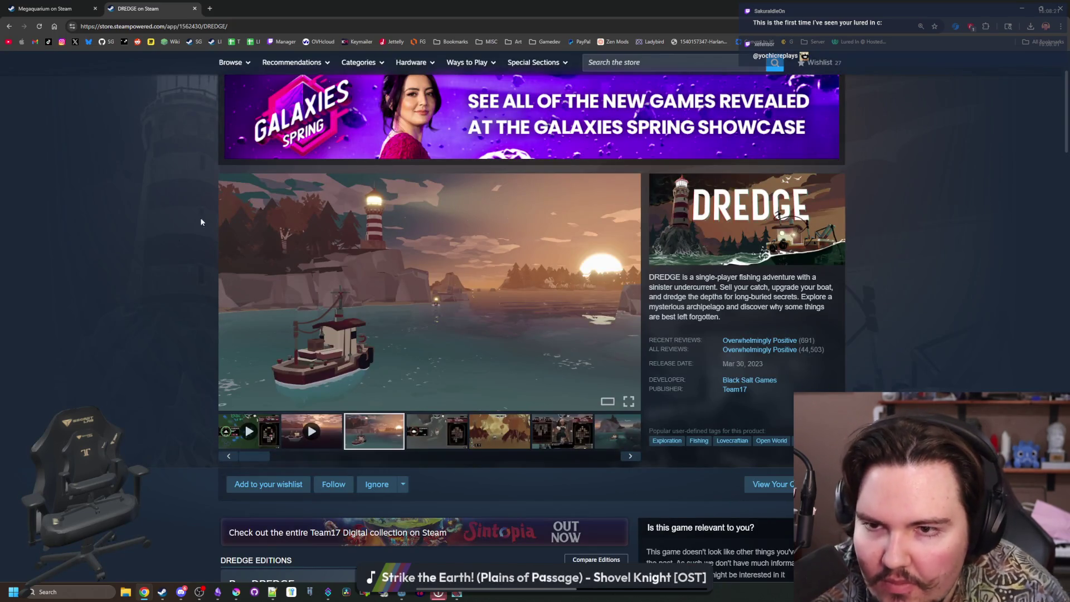
mouse_move(313, 4)
left_mouse_down()
mouse_move(579, 200)
mouse_move(519, 286)
left_mouse_up()
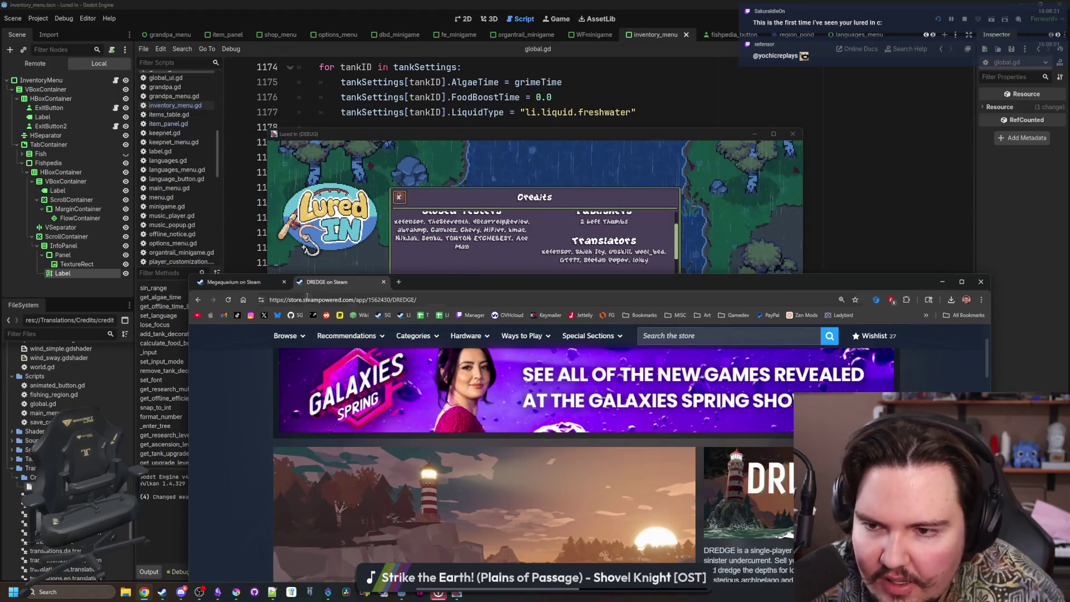
Close the browser tabs, maximize the Lured In (DEBUG) window and scroll its Credits translators list.
left_click(284, 282)
left_click(283, 282)
scroll(638, 284, "up", 5)
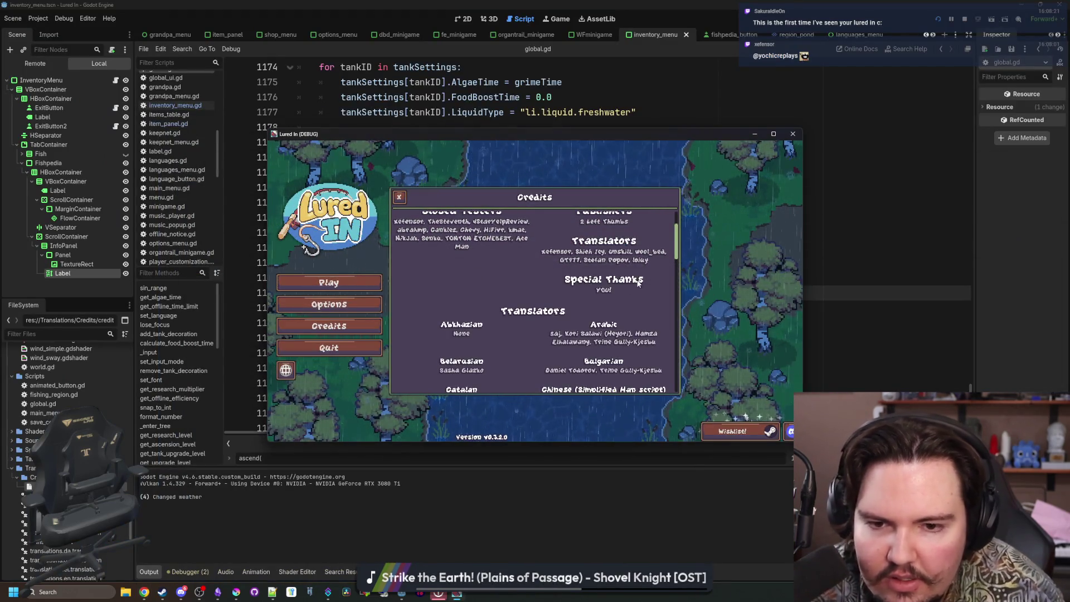
left_click(773, 133)
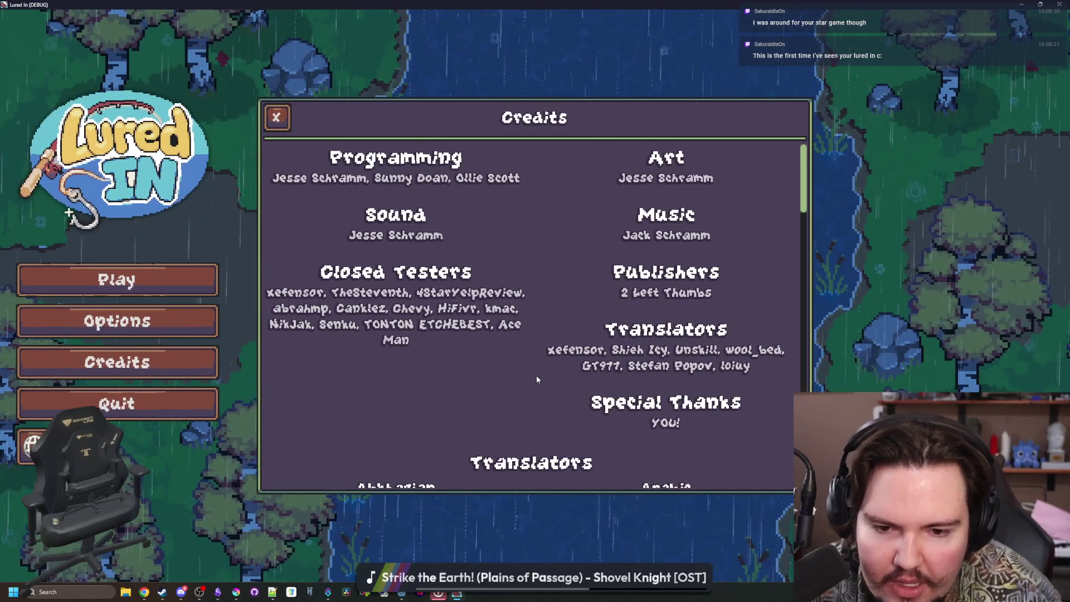
scroll(537, 377, "down", 3)
scroll(537, 379, "down", 10)
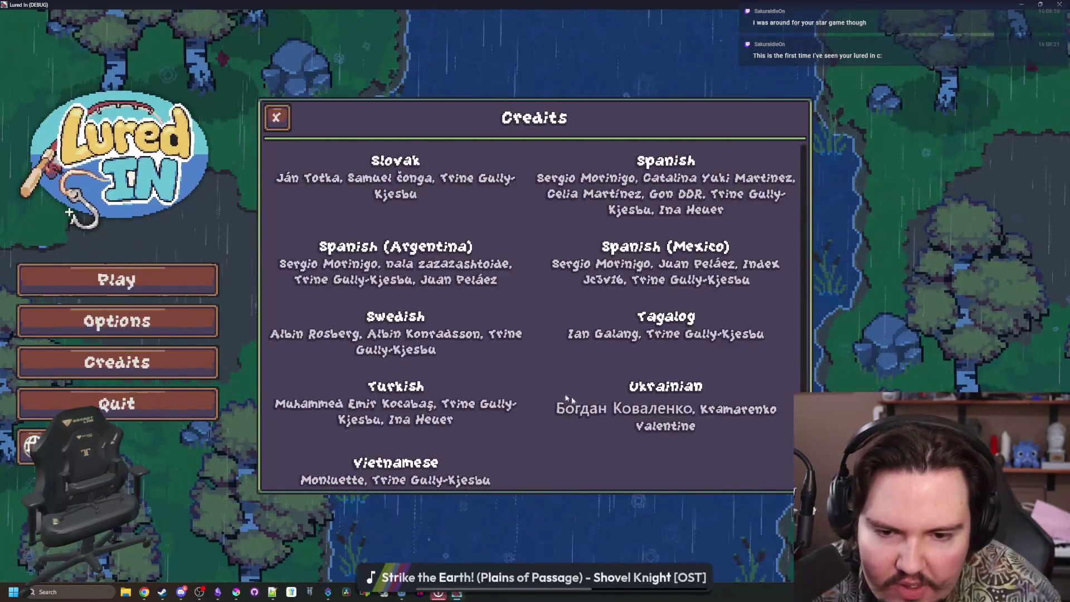
scroll(494, 407, "up", 15)
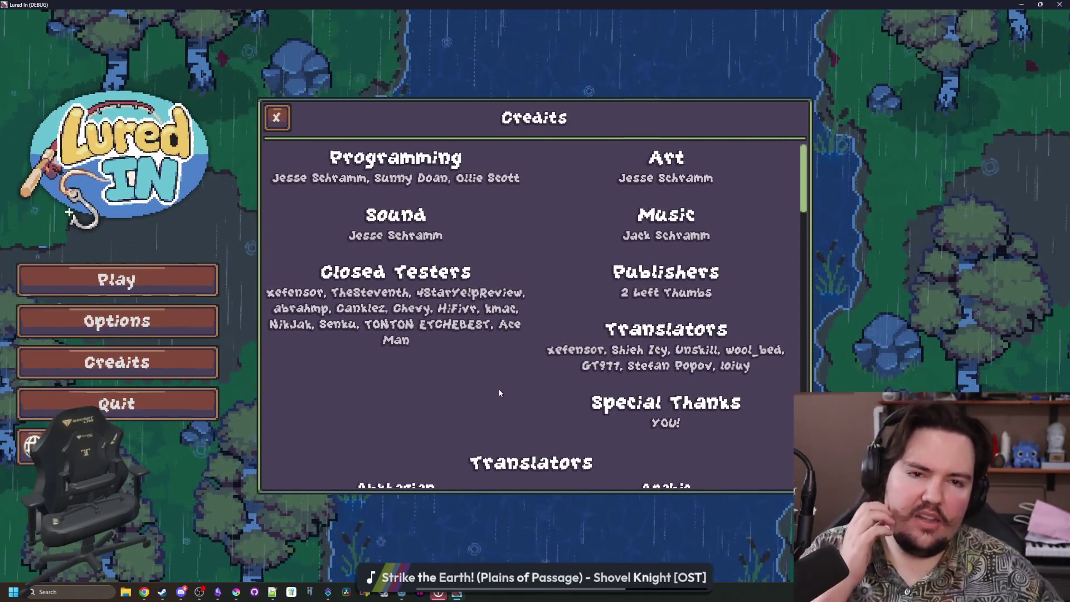
Shrink the game window and bring the Lured In Weblate Chrome window over the editor.
left_click_drag(501, 4, 653, 351)
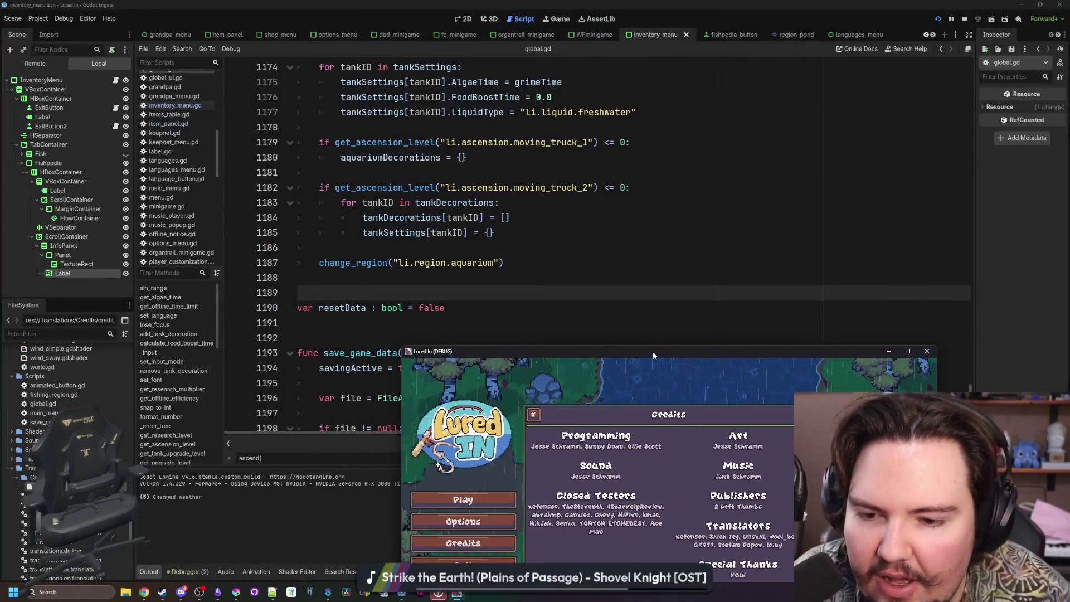
mouse_move(144, 592)
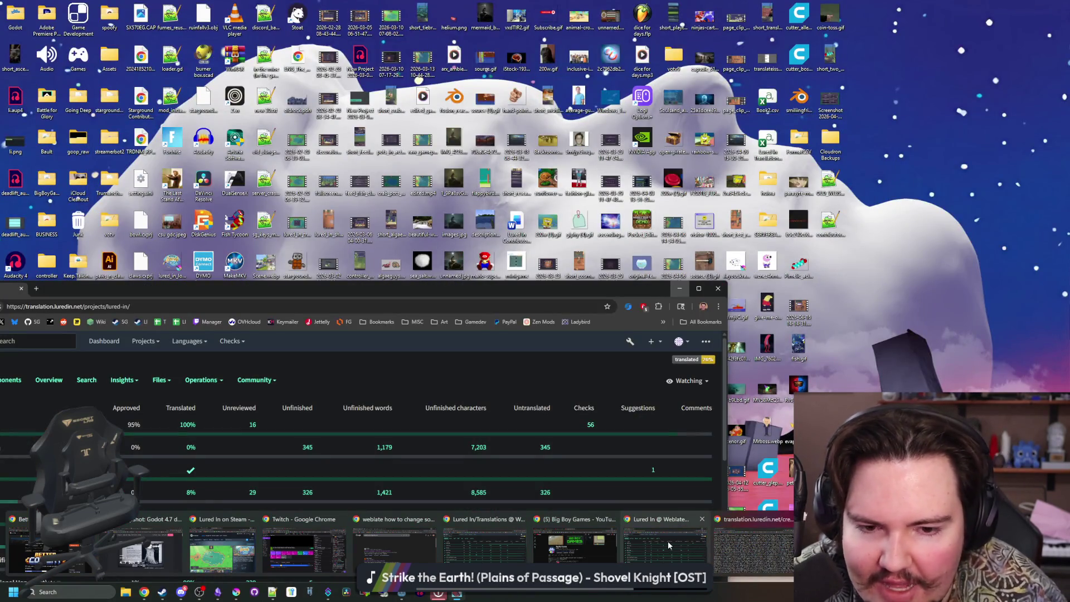
left_click(667, 541)
mouse_move(356, 288)
left_mouse_down()
mouse_move(615, 188)
mouse_move(557, 128)
left_mouse_up()
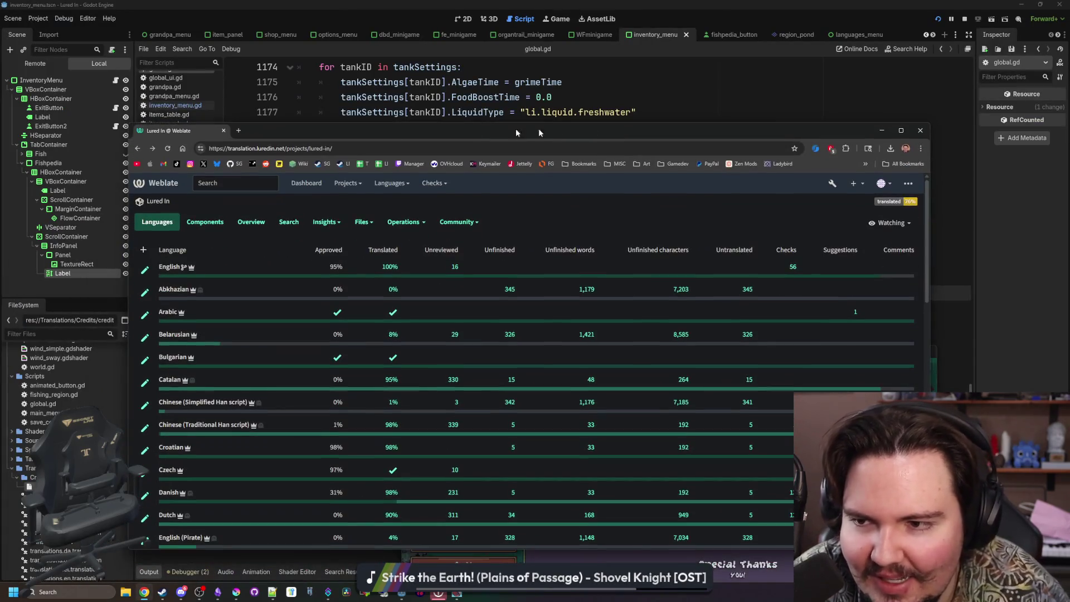
Search 'rift fishing' in a new tab and open its Steam store page maximised.
left_click(238, 132)
type("rift ")
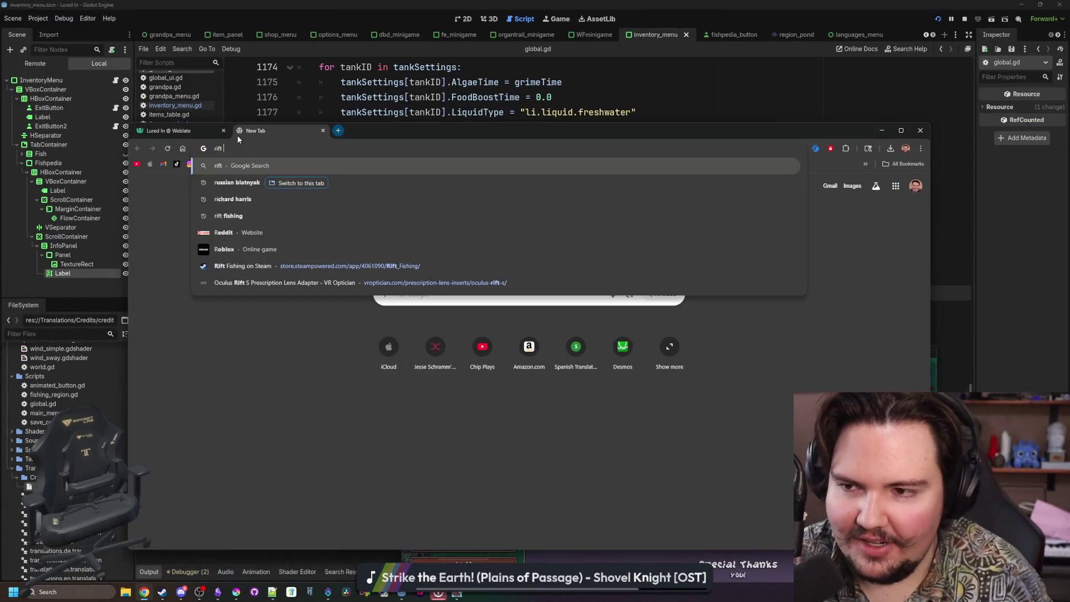
type("fishing")
key("Return")
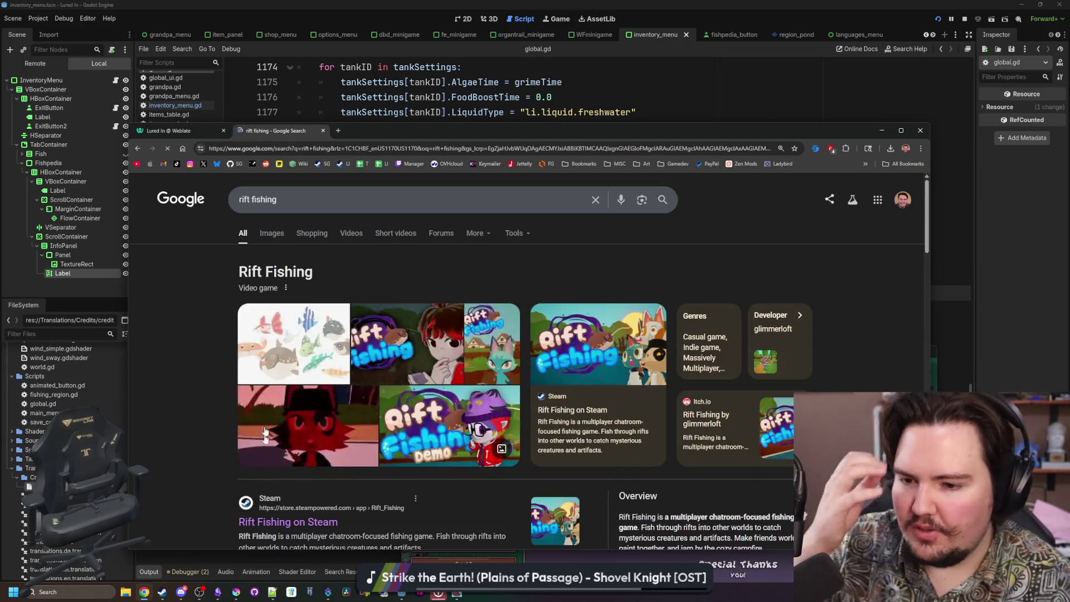
left_click(305, 468)
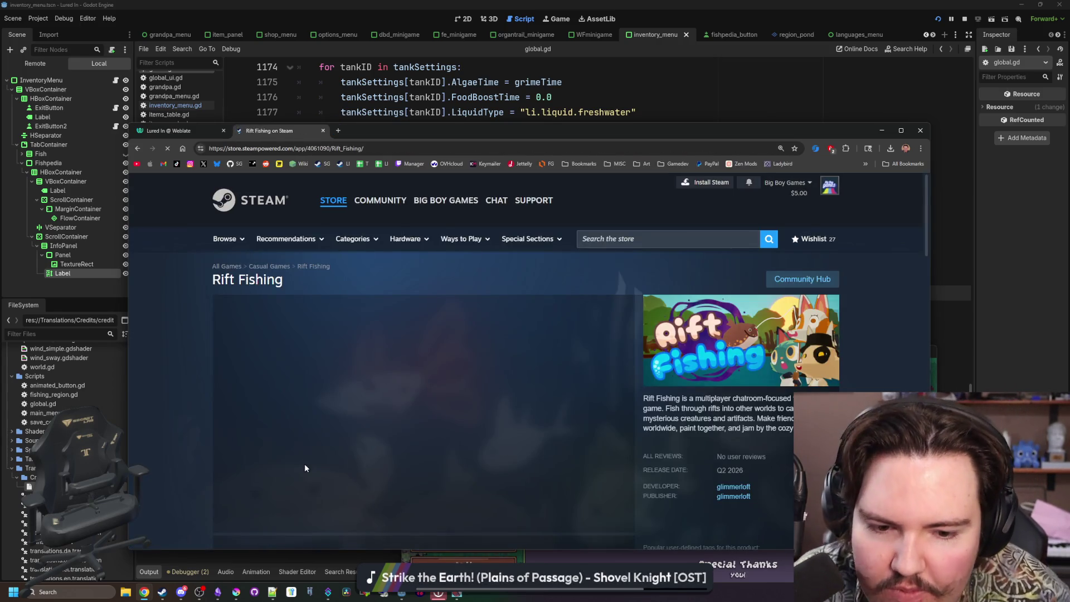
key("super+Up")
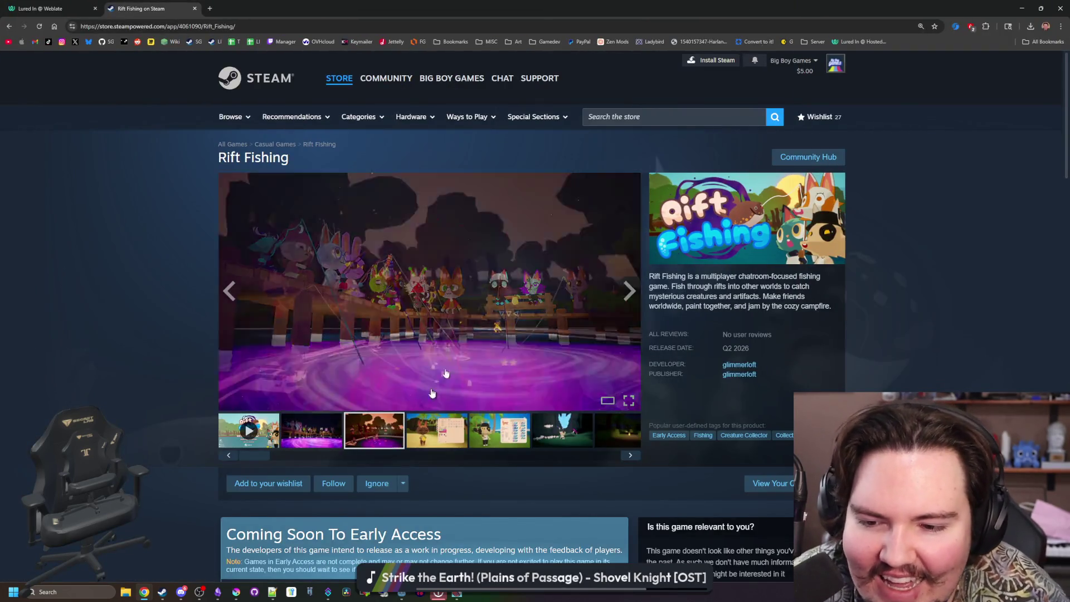
Page through the Rift Fishing screenshots full-screen, then close the viewer.
left_click(522, 261)
left_click(927, 316)
left_click(927, 315)
left_click(927, 316)
left_click(928, 316)
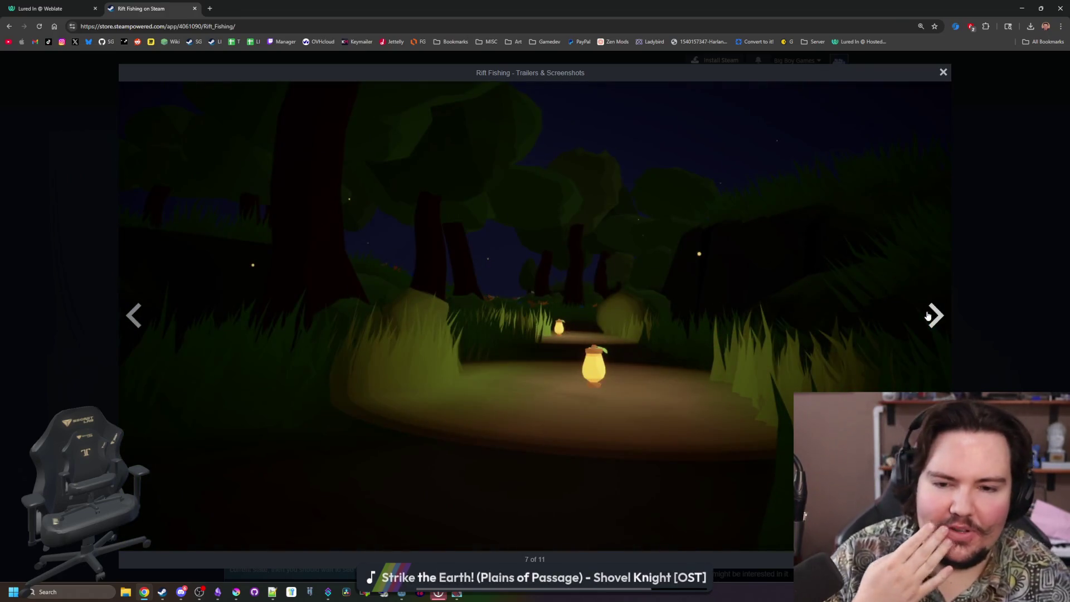
left_click(928, 316)
left_click(928, 316)
left_click(927, 316)
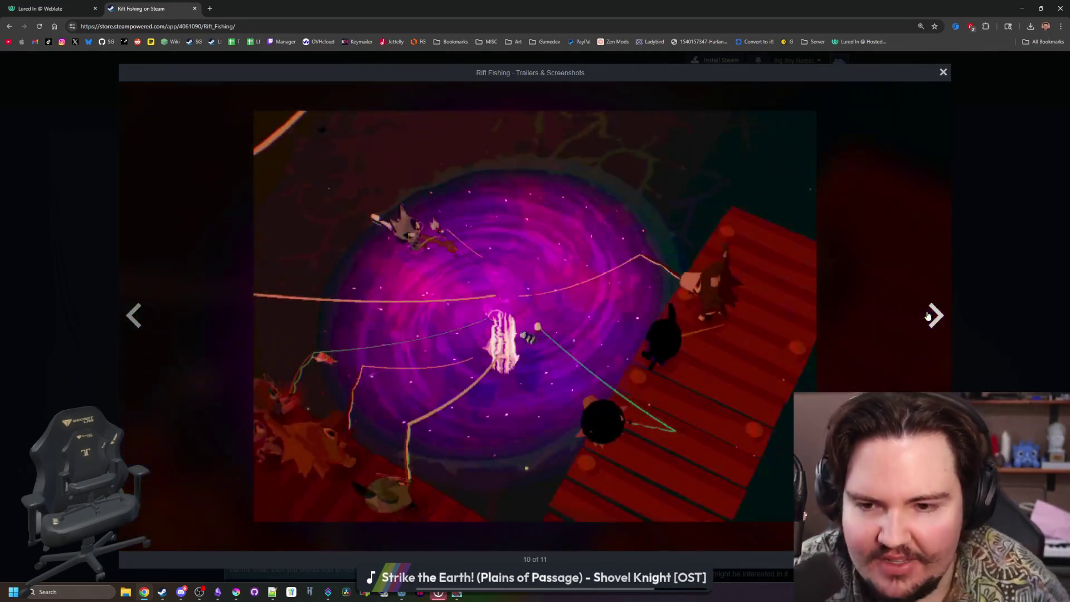
left_click(928, 316)
left_click(927, 316)
left_click(927, 316)
left_click(927, 315)
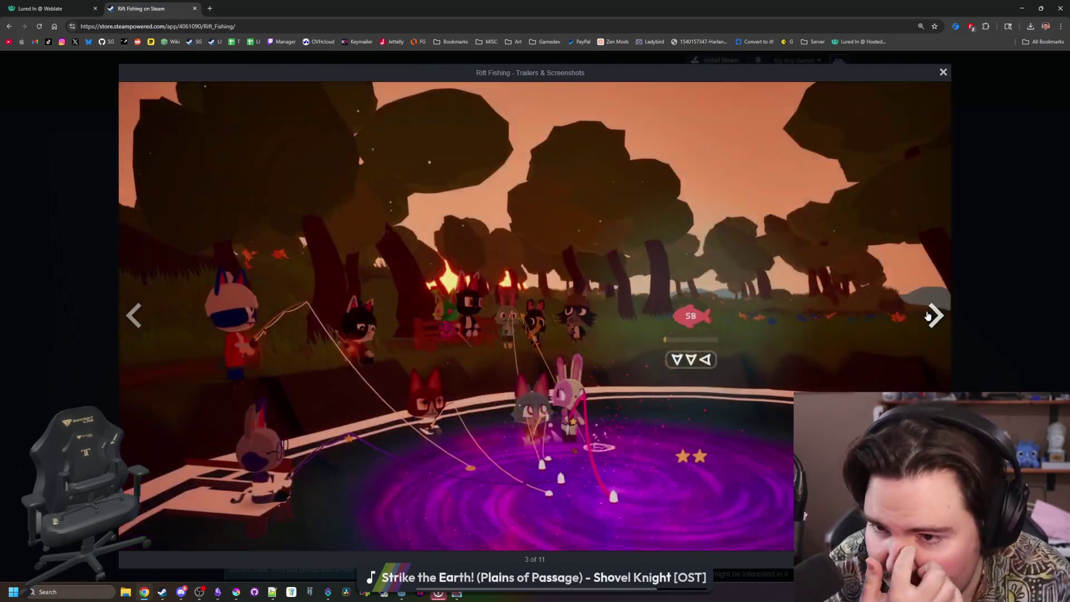
left_click(927, 316)
left_click(928, 316)
left_click(928, 316)
left_click(928, 316)
left_click(927, 316)
left_click(928, 316)
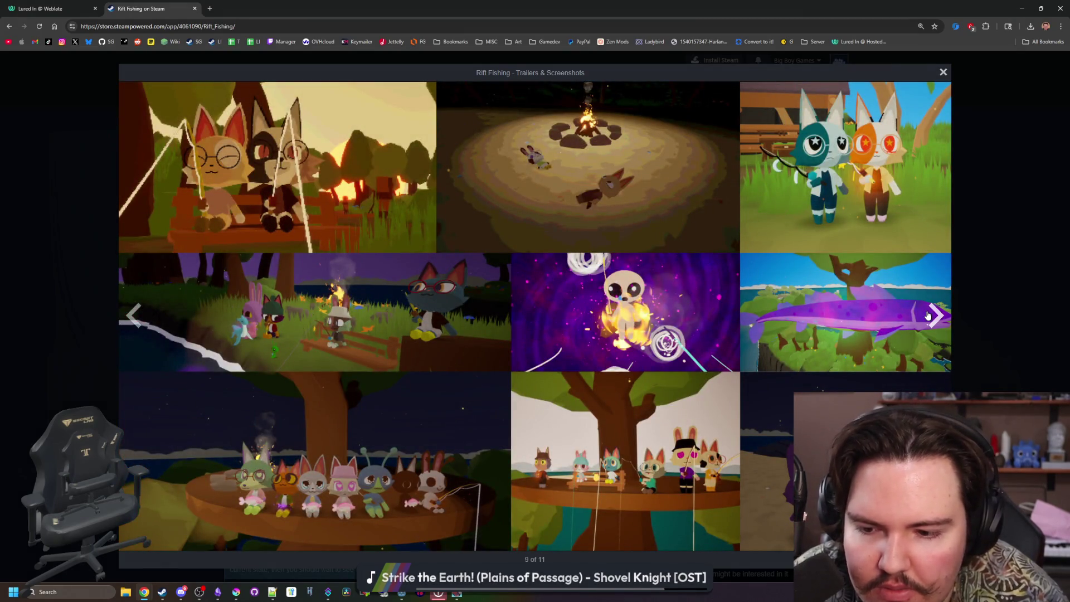
left_click(927, 316)
left_click(928, 316)
left_click(927, 316)
left_click(927, 316)
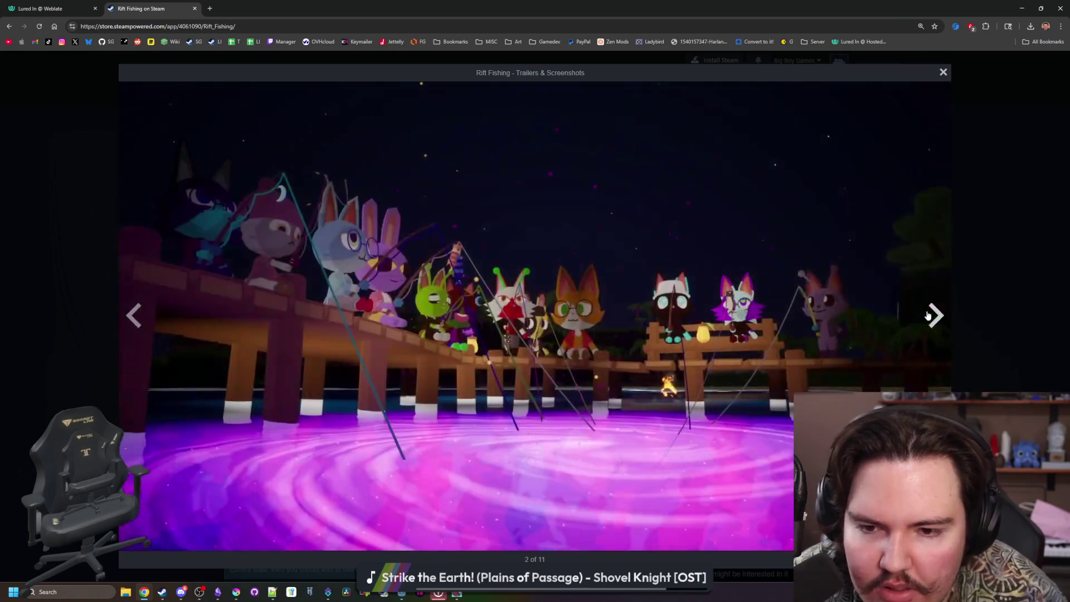
left_click(985, 269)
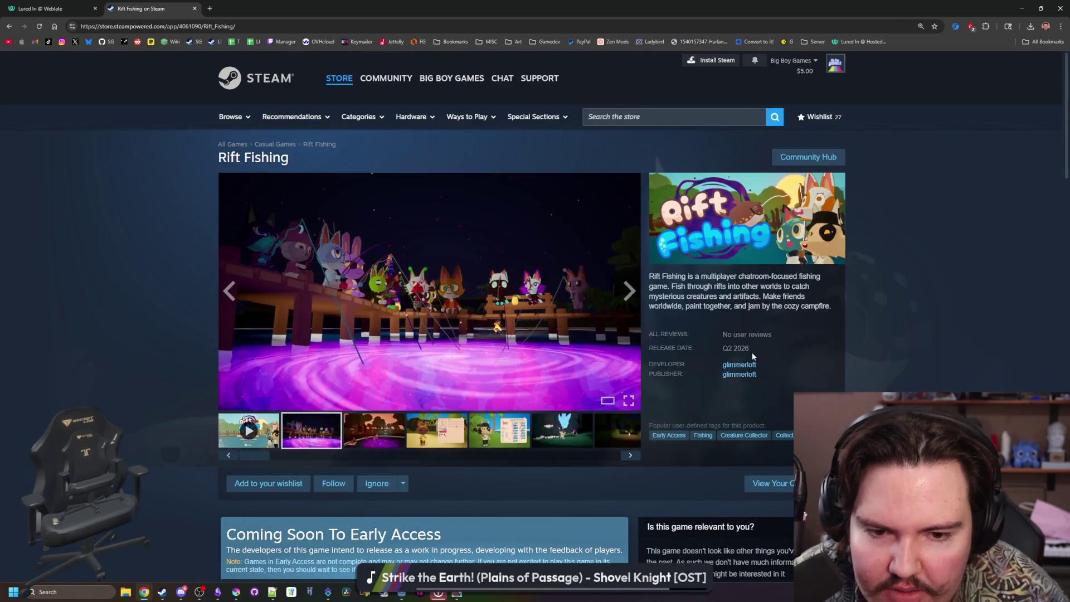
Visit the Rift Fishing Demo page, then go back to the main Rift Fishing store page.
scroll(717, 349, "down", 5)
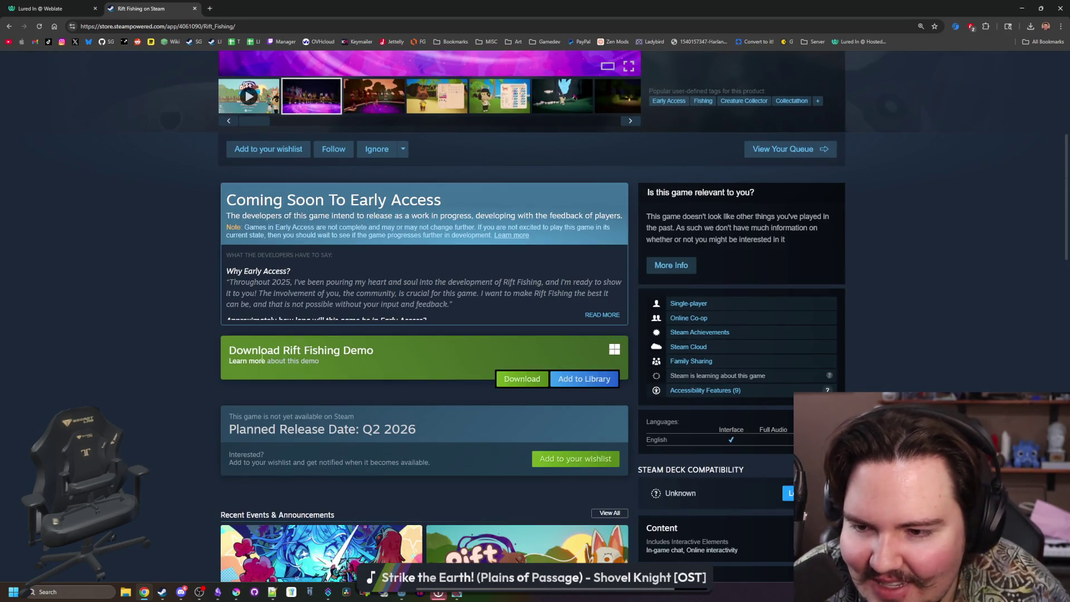
left_click(241, 362)
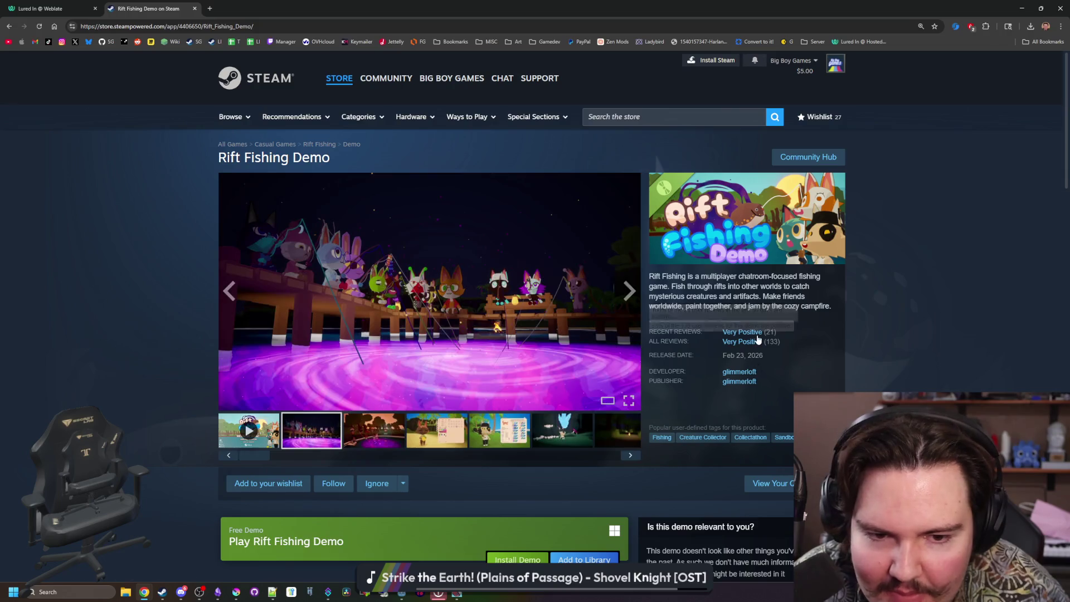
key("alt+Left")
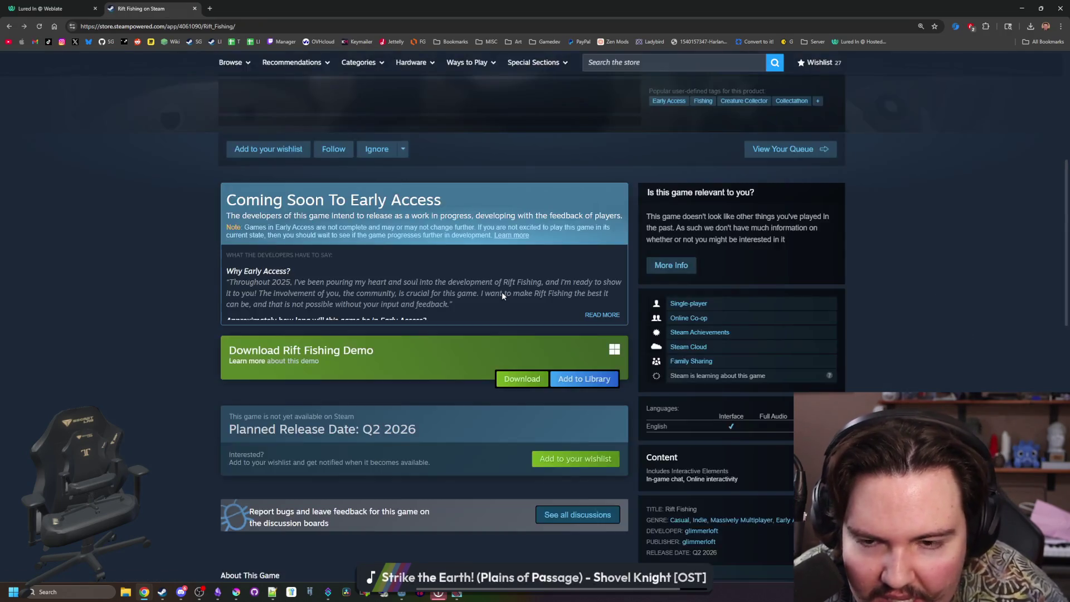
scroll(501, 292, "up", 5)
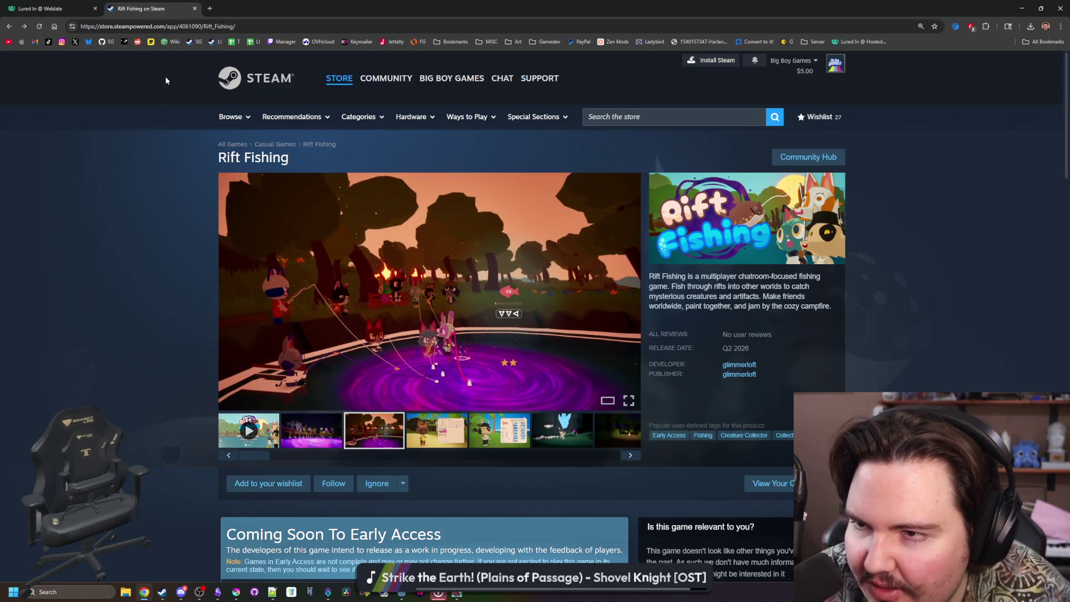
On the Starground store page, page through all its screenshots at full size.
left_click(199, 42)
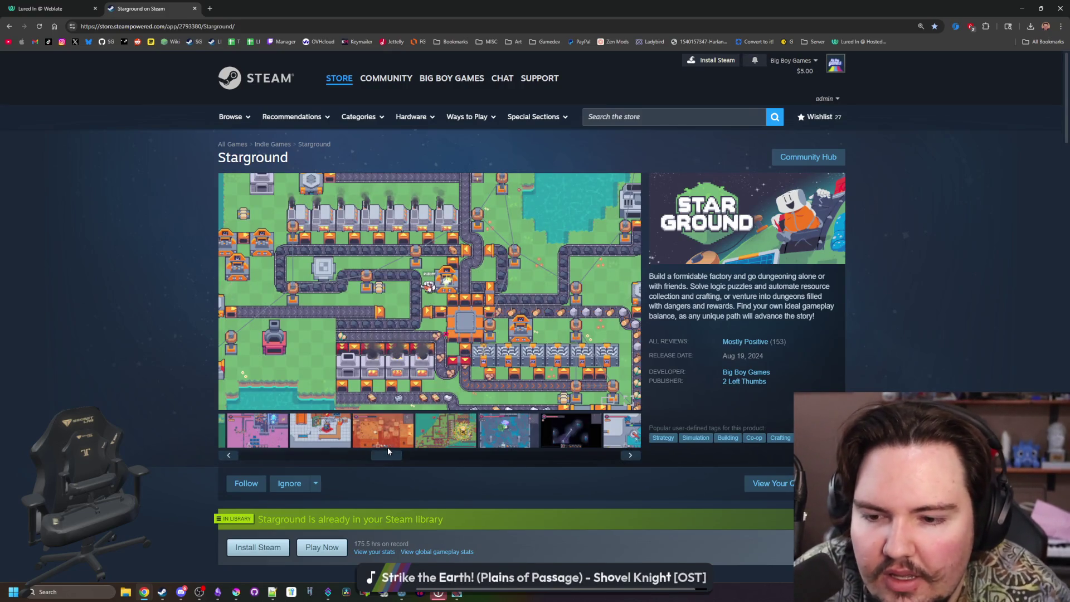
left_click(365, 426)
left_click(422, 343)
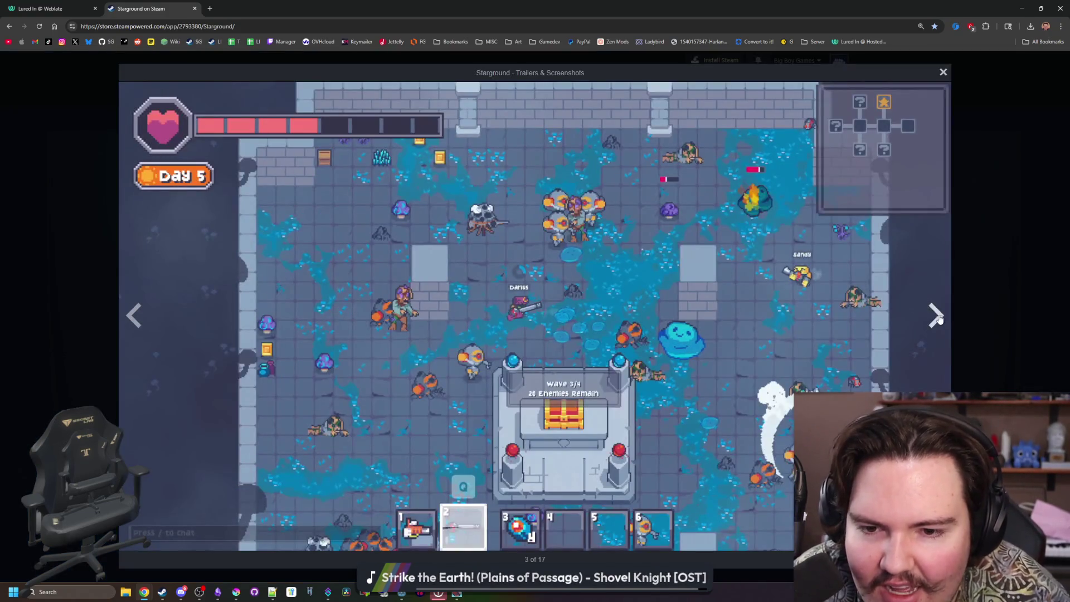
left_click(924, 304)
left_click(926, 304)
left_click(927, 305)
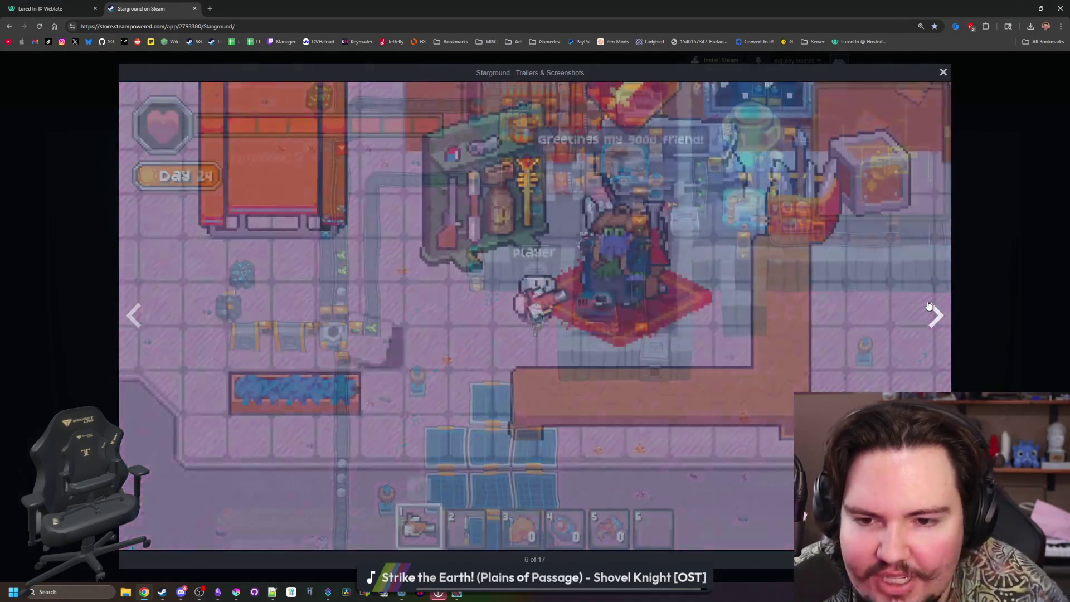
left_click(928, 306)
left_click(928, 305)
left_click(929, 305)
left_click(928, 305)
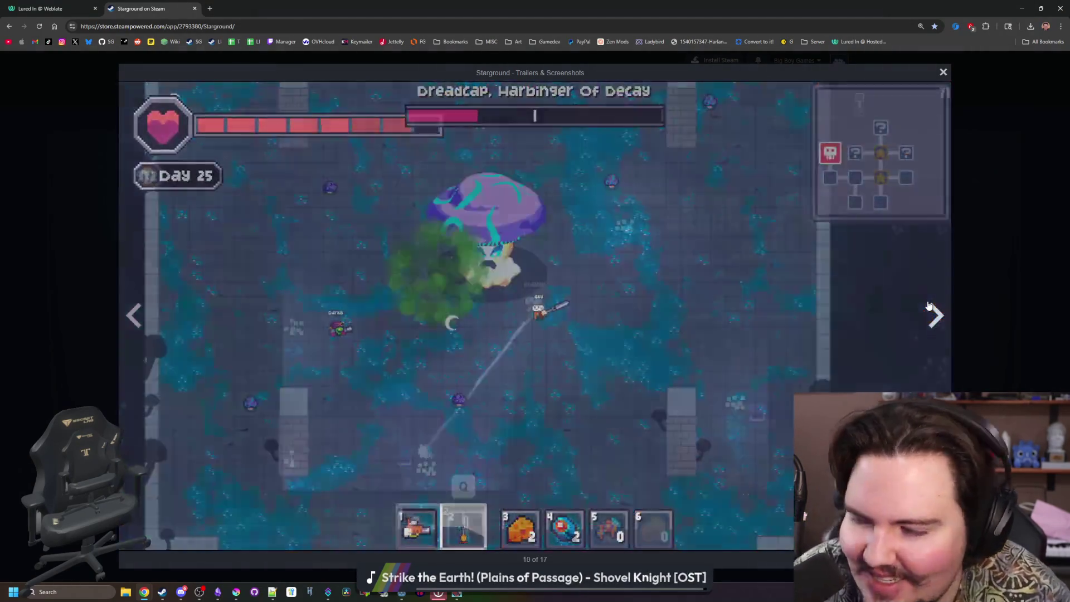
left_click(928, 305)
left_click(929, 305)
left_click(928, 305)
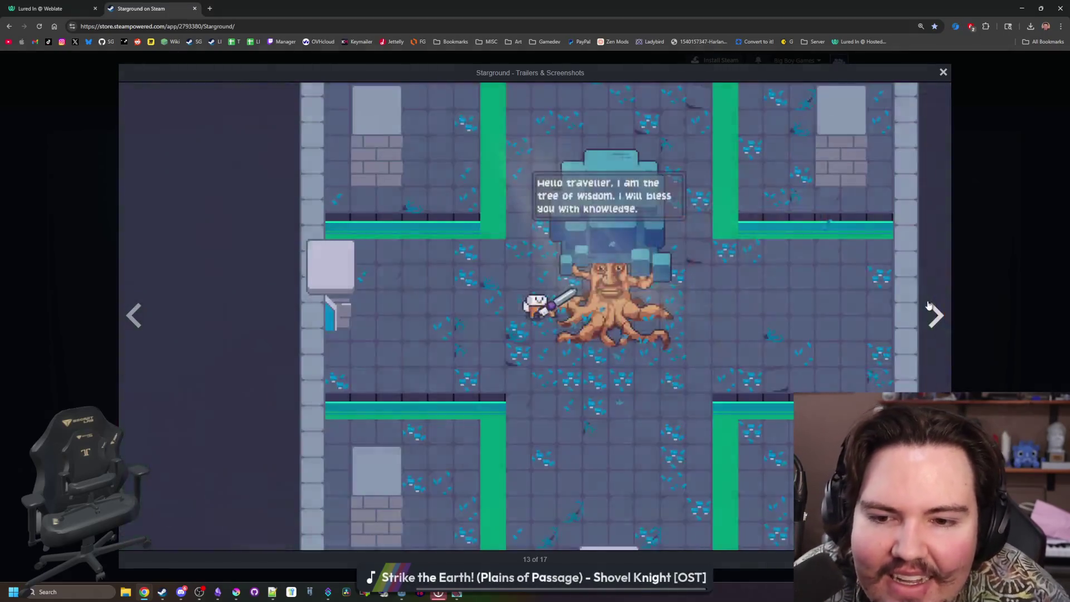
left_click(928, 306)
left_click(929, 305)
left_click(928, 305)
left_click(928, 305)
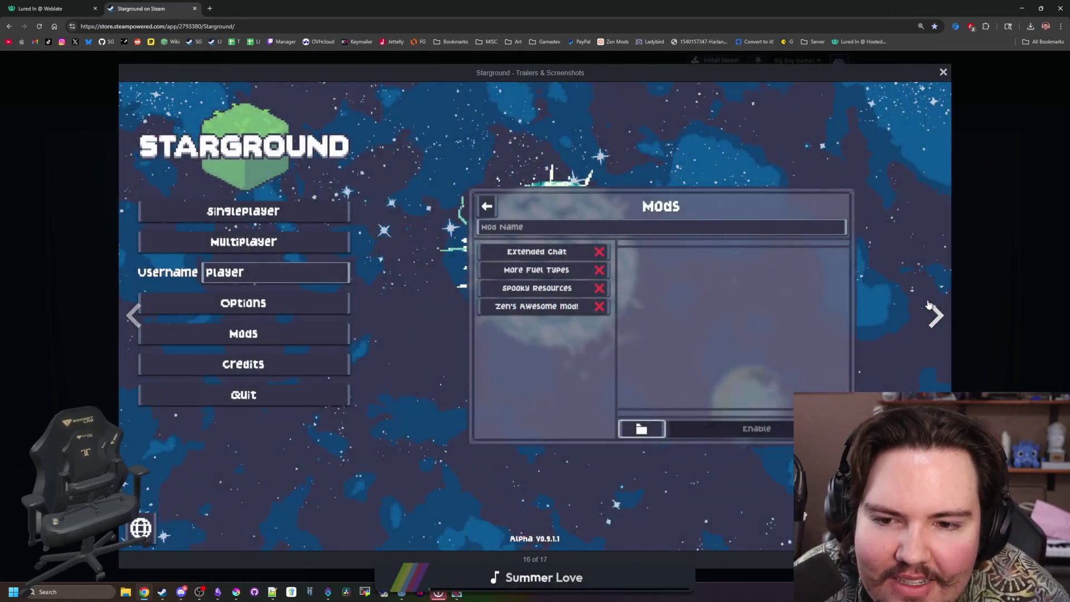
left_click(928, 306)
left_click(929, 306)
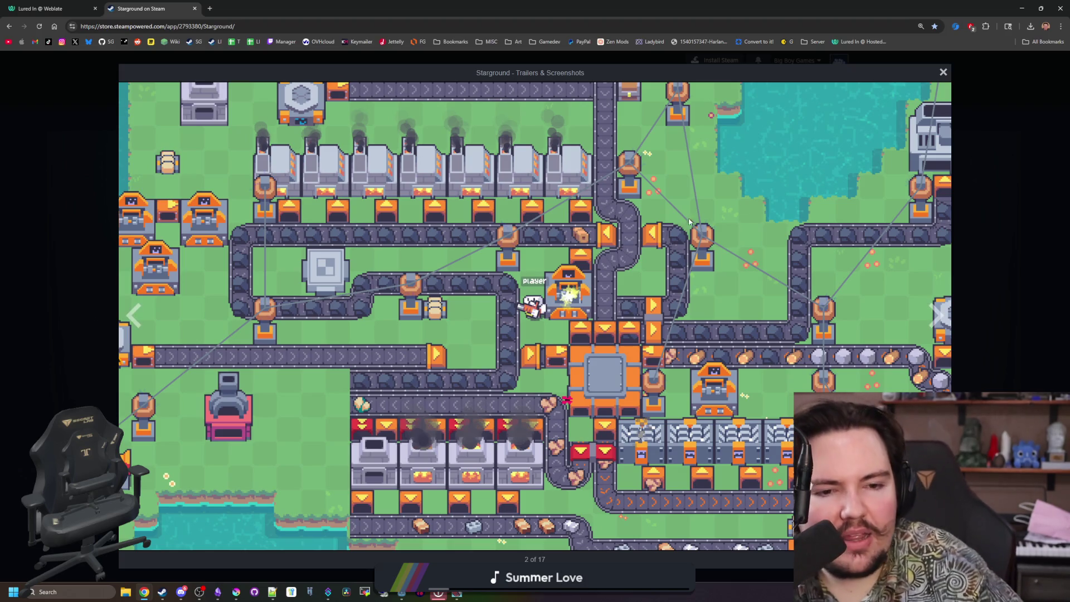
left_click(948, 331)
left_click(947, 331)
left_click(947, 331)
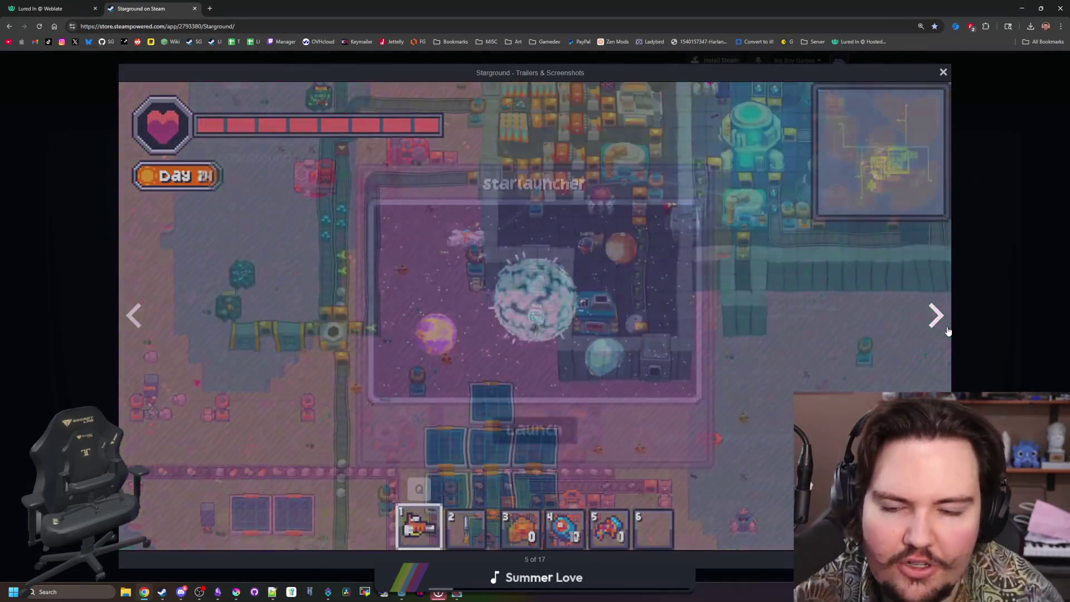
left_click(947, 331)
left_click(948, 331)
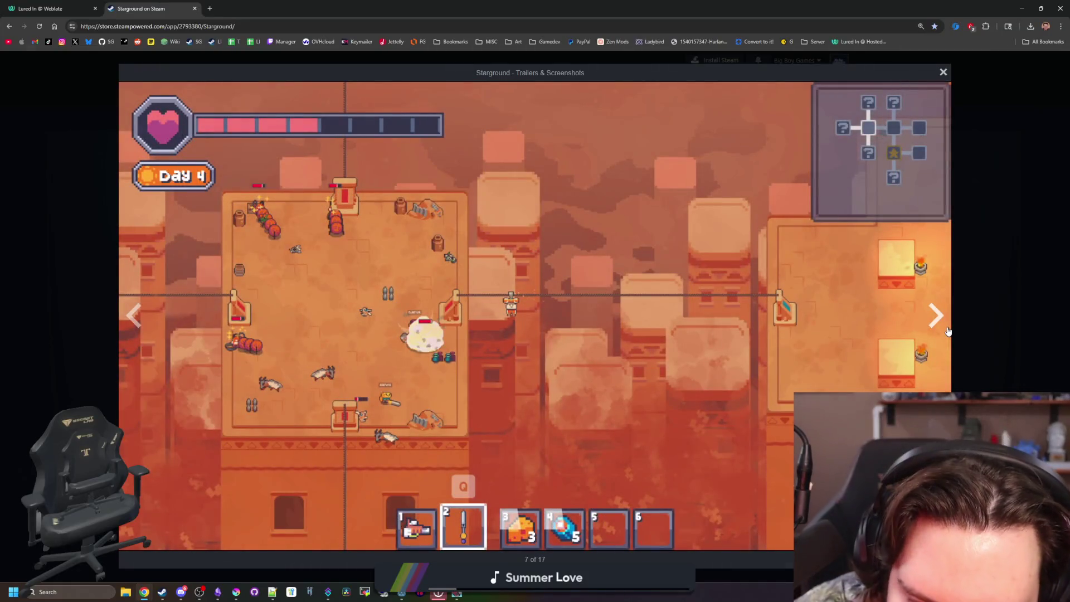
left_click(947, 331)
left_click(947, 331)
left_click(947, 331)
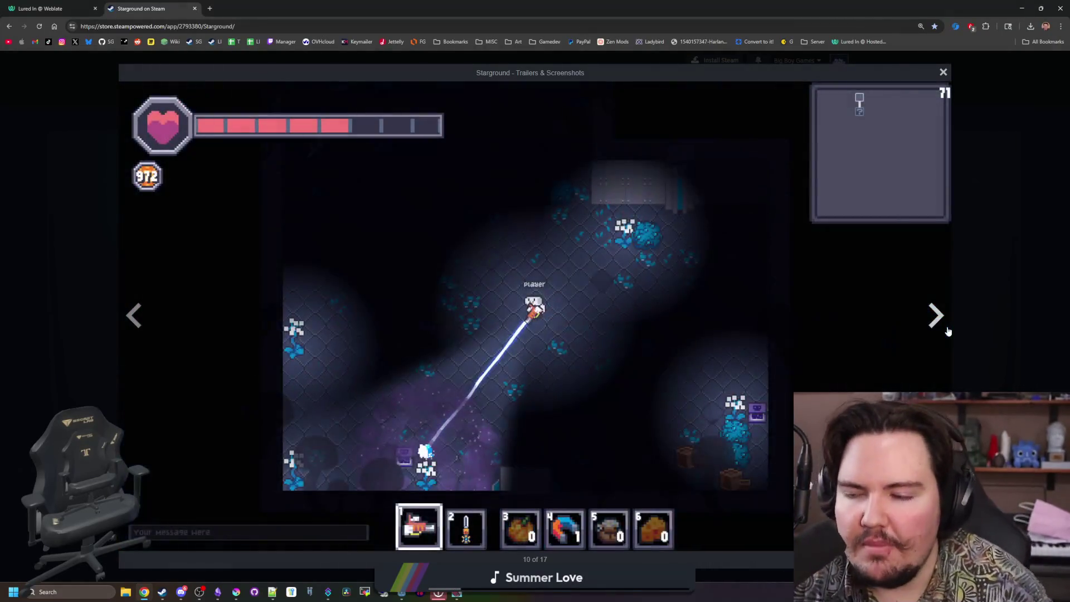
left_click(947, 331)
left_click(947, 331)
left_click(948, 331)
left_click(947, 331)
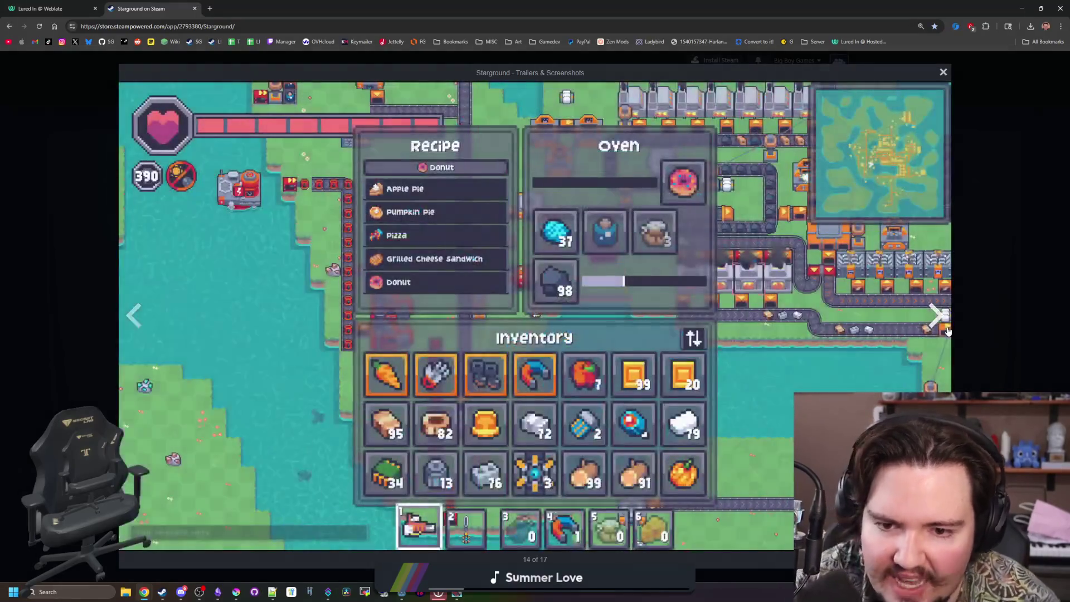
left_click(947, 331)
left_click(947, 331)
left_click(947, 331)
left_click(947, 331)
left_click(947, 331)
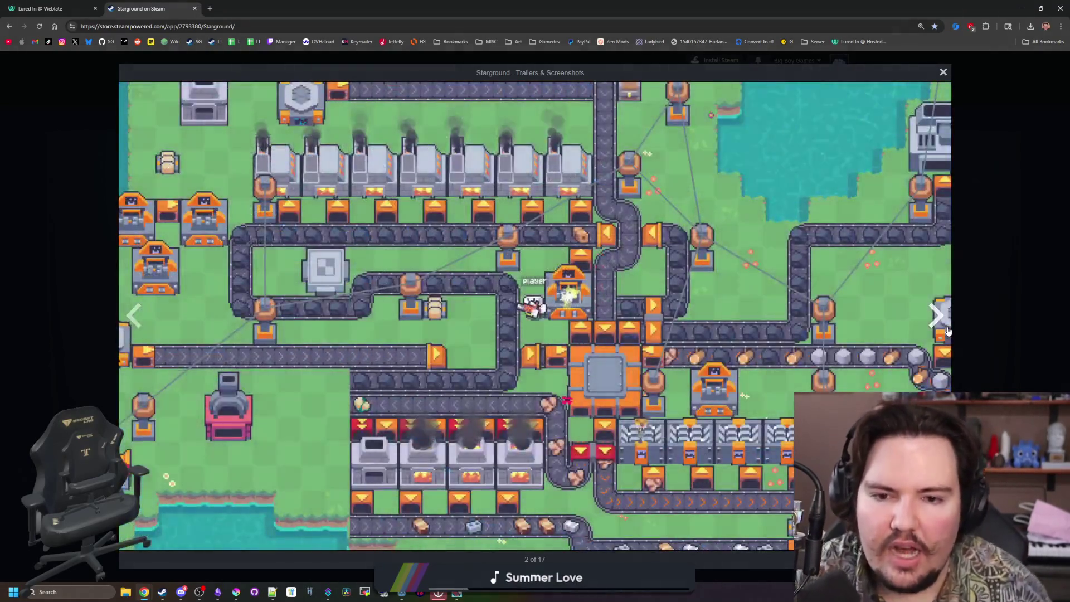
left_click(947, 331)
left_click(947, 331)
left_click(947, 331)
left_click(947, 331)
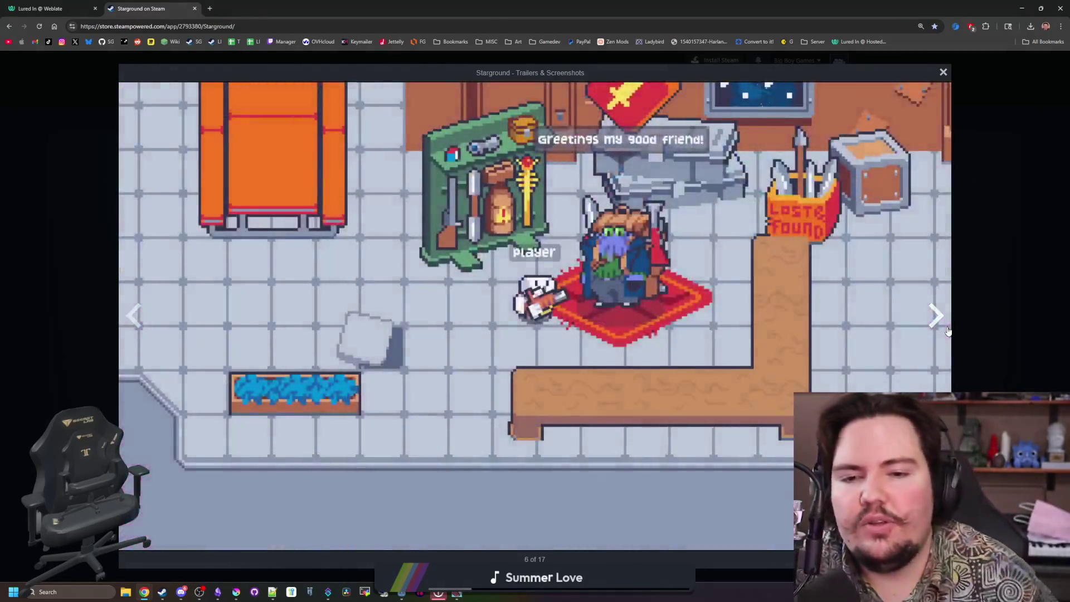
left_click(947, 331)
left_click(947, 331)
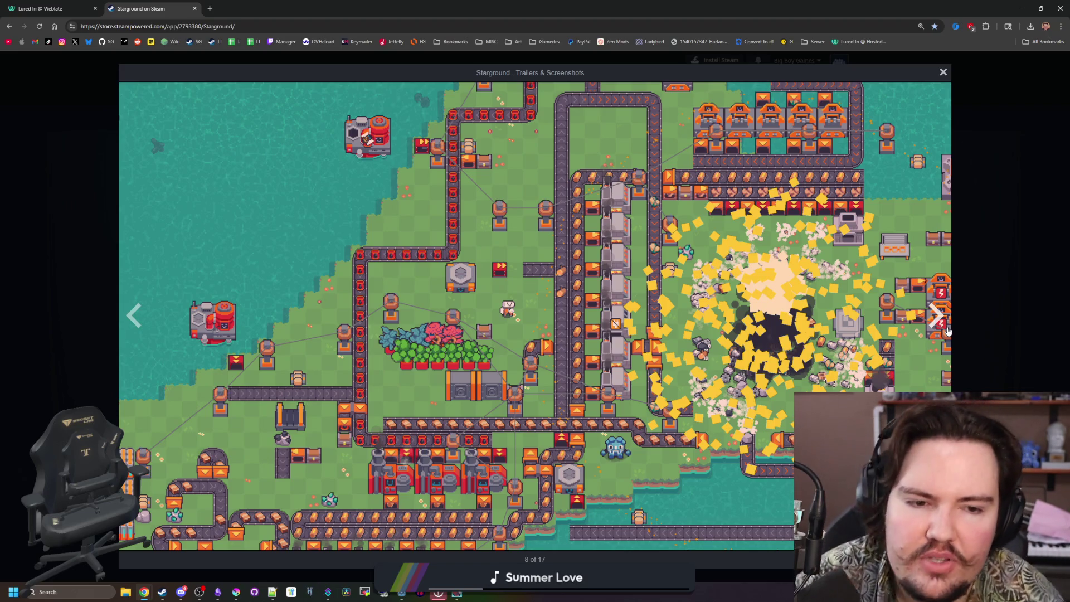
left_click(947, 331)
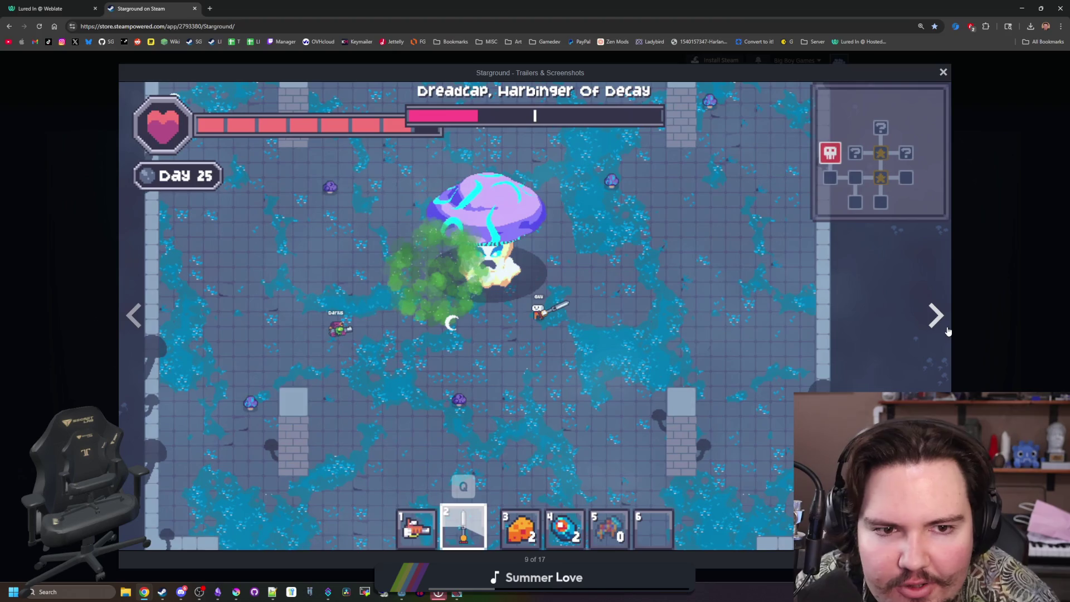
left_click(947, 331)
left_click(947, 331)
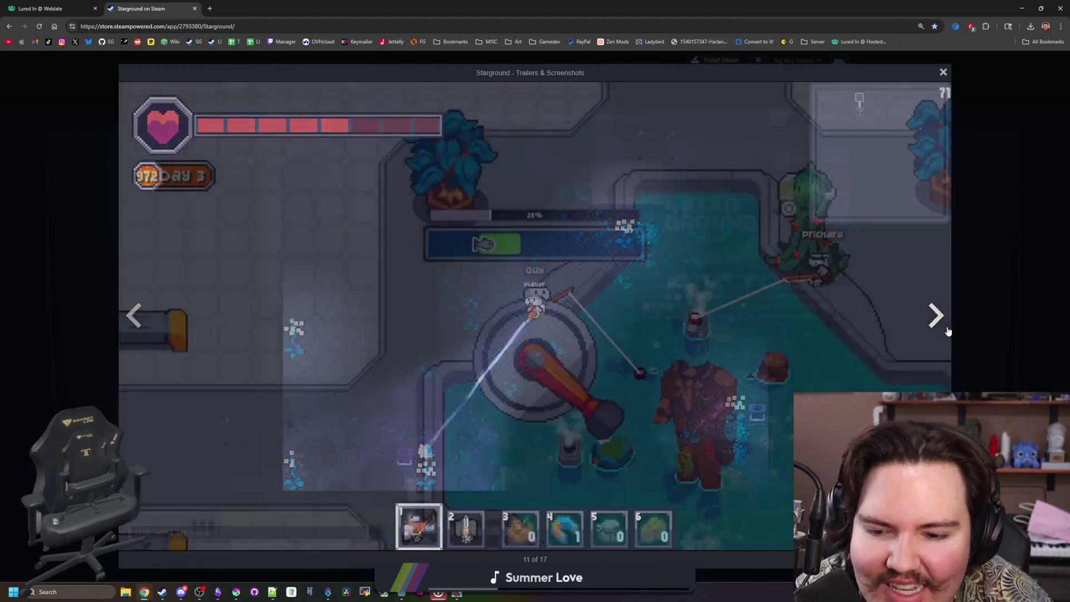
left_click(948, 331)
left_click(947, 331)
left_click(947, 330)
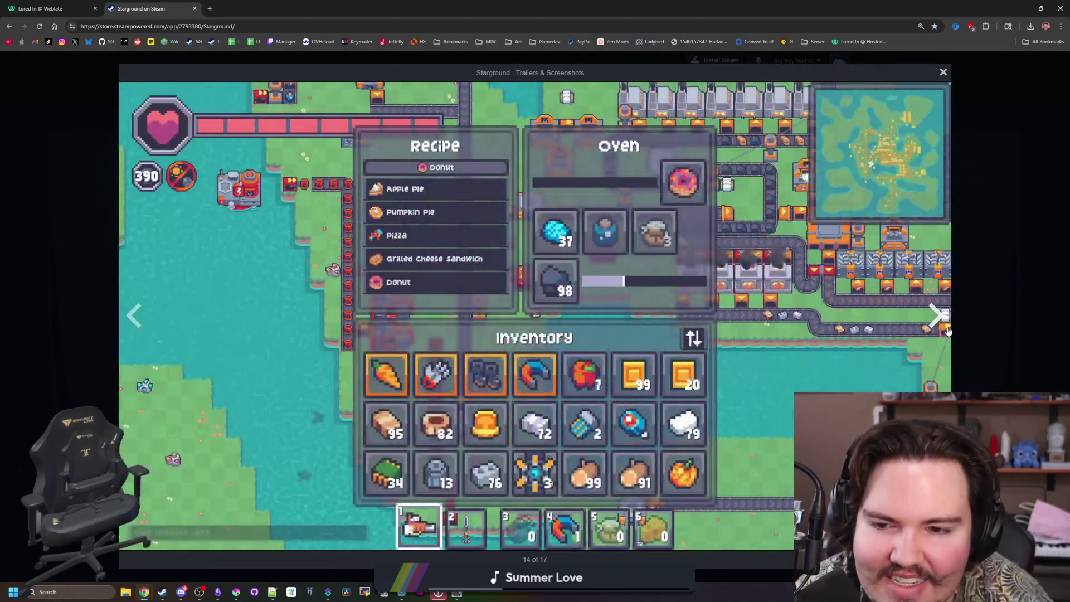
left_click(947, 331)
left_click(947, 331)
left_click(948, 331)
left_click(947, 330)
left_click(947, 331)
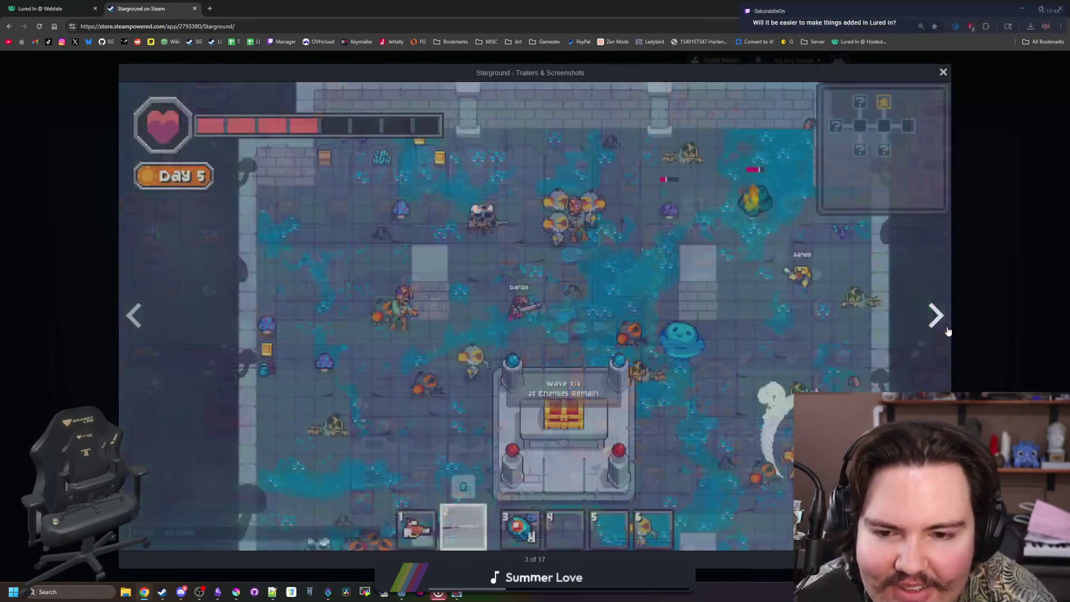
left_click(947, 331)
left_click(947, 331)
left_click(947, 331)
left_click(947, 331)
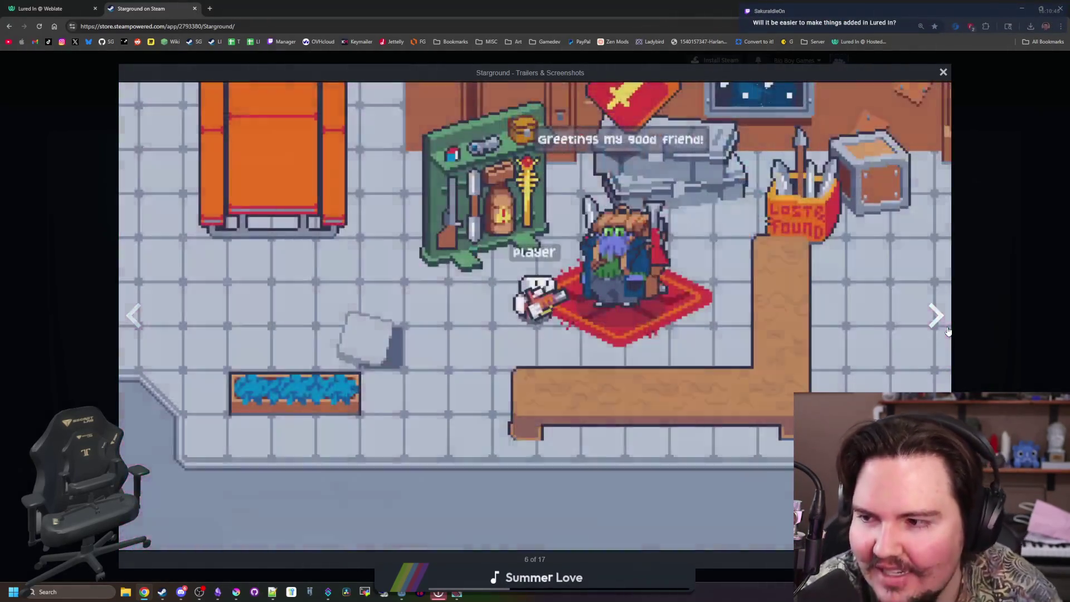
left_click(947, 331)
left_click(947, 331)
left_click(947, 331)
left_click(947, 330)
left_click(947, 331)
left_click(947, 331)
left_click(947, 331)
left_click(947, 331)
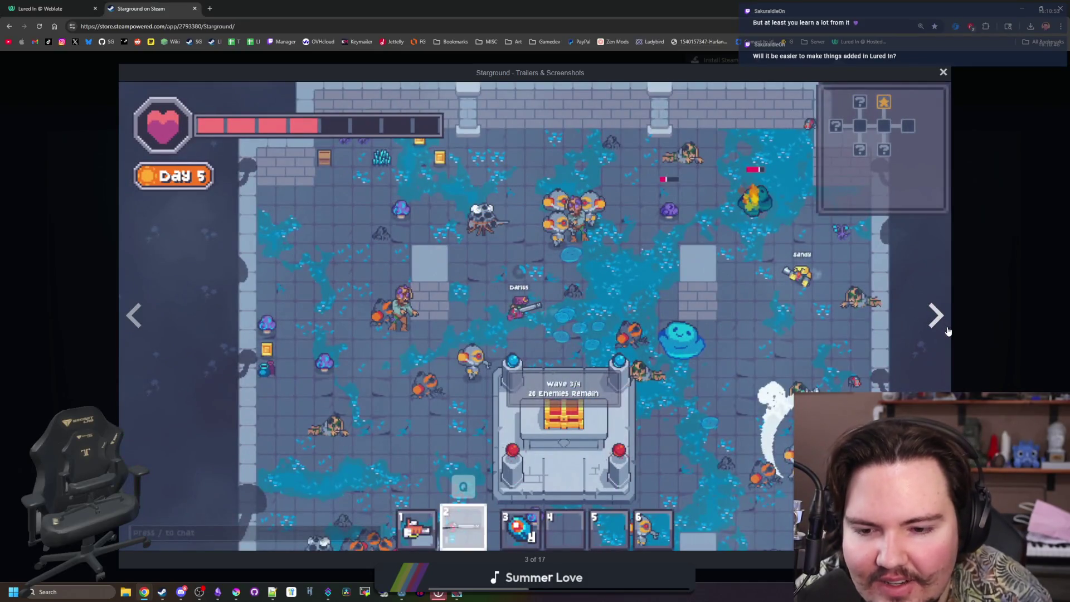
left_click(947, 331)
left_click(947, 331)
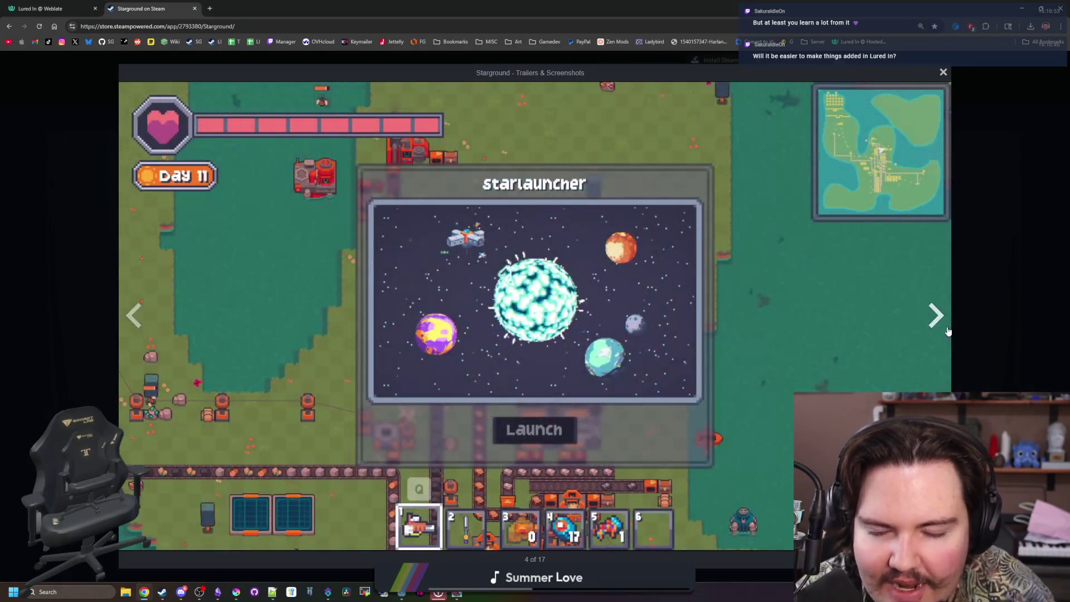
left_click(947, 331)
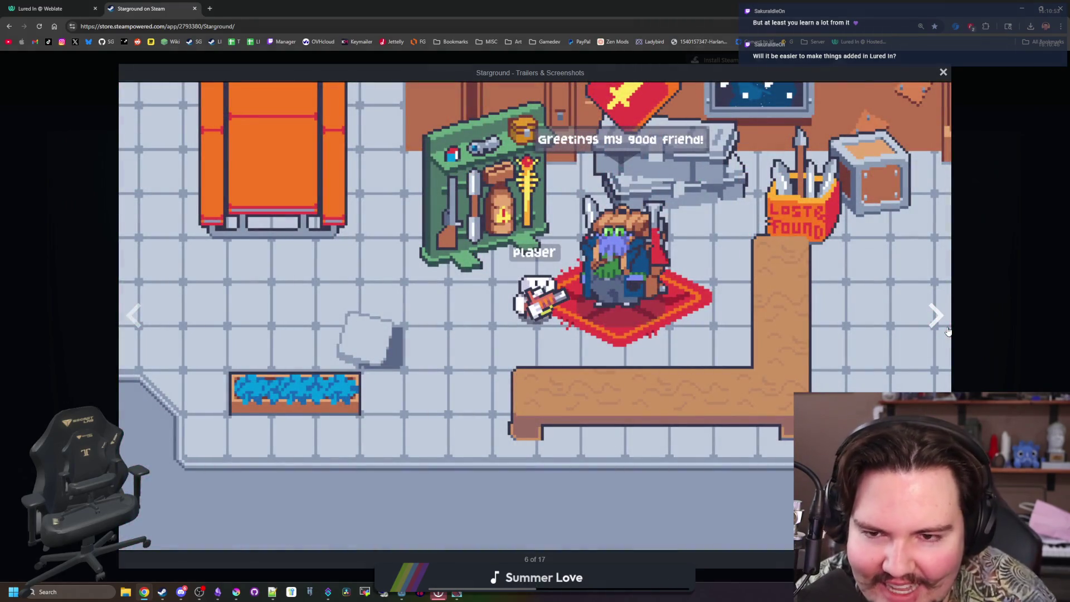
left_click(947, 331)
left_click(947, 331)
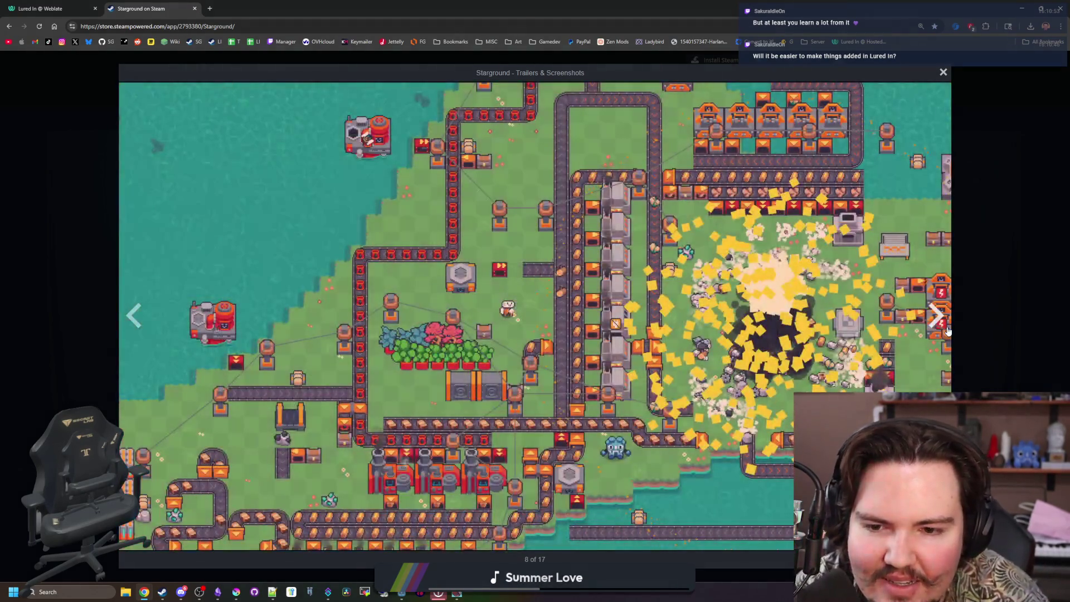
left_click(947, 331)
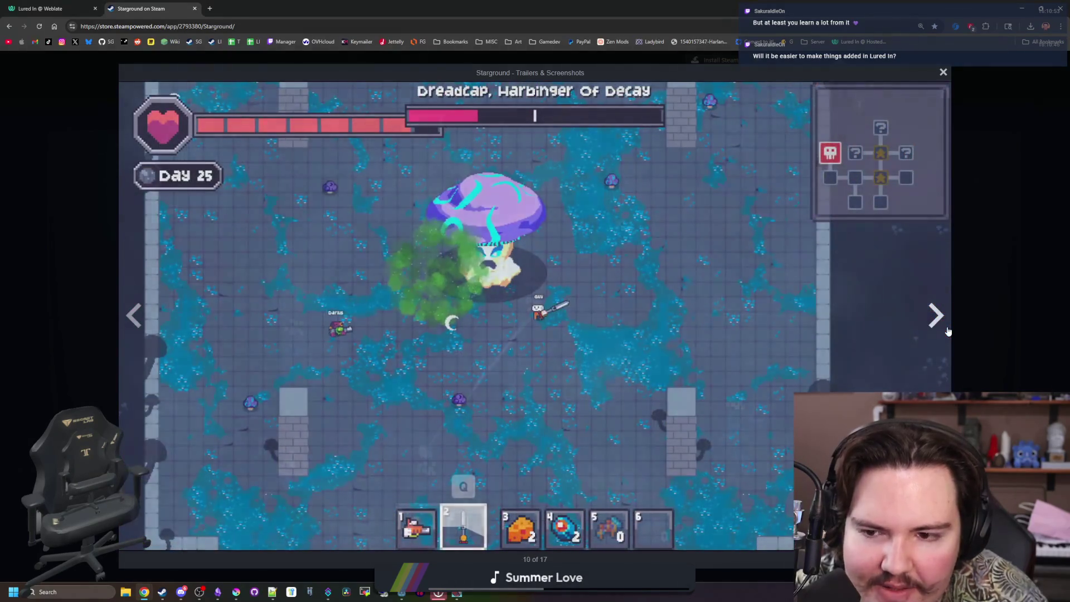
left_click(947, 331)
left_click(947, 331)
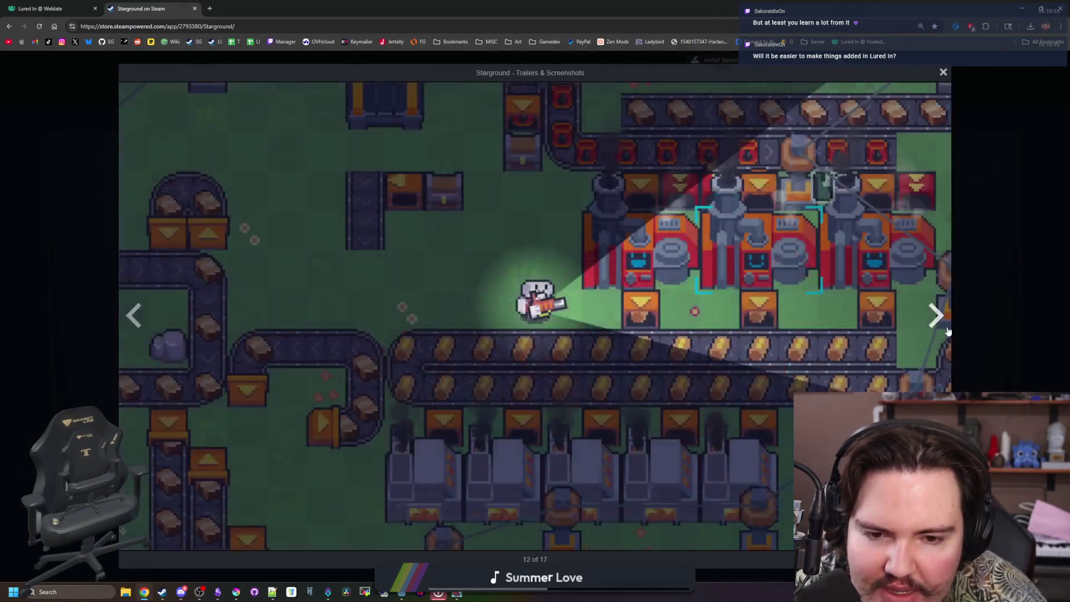
left_click(947, 331)
left_click(947, 331)
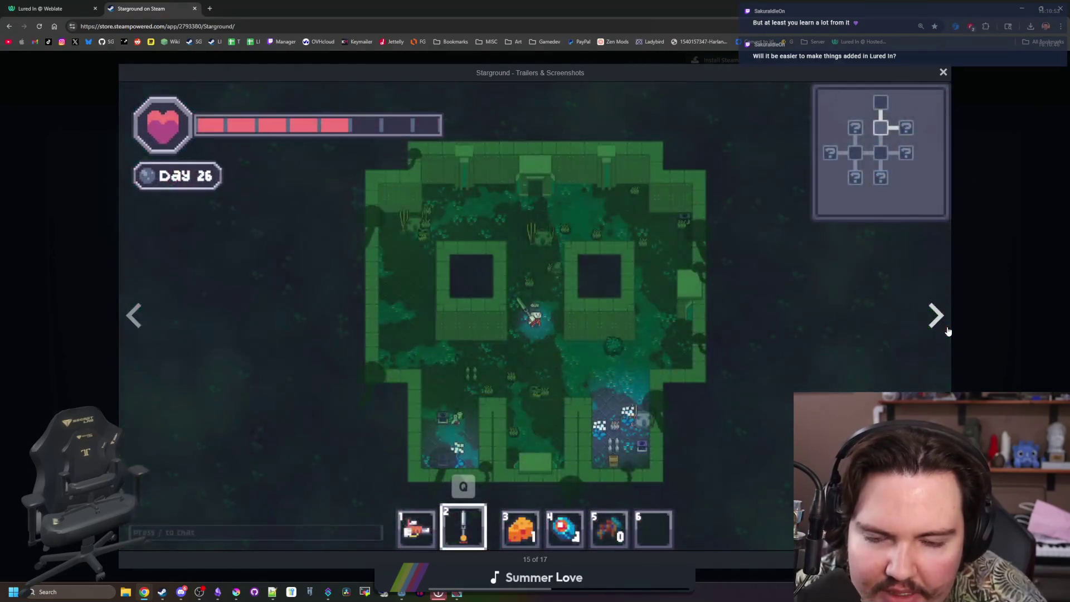
left_click(947, 331)
left_click(947, 331)
left_click(948, 331)
left_click(947, 331)
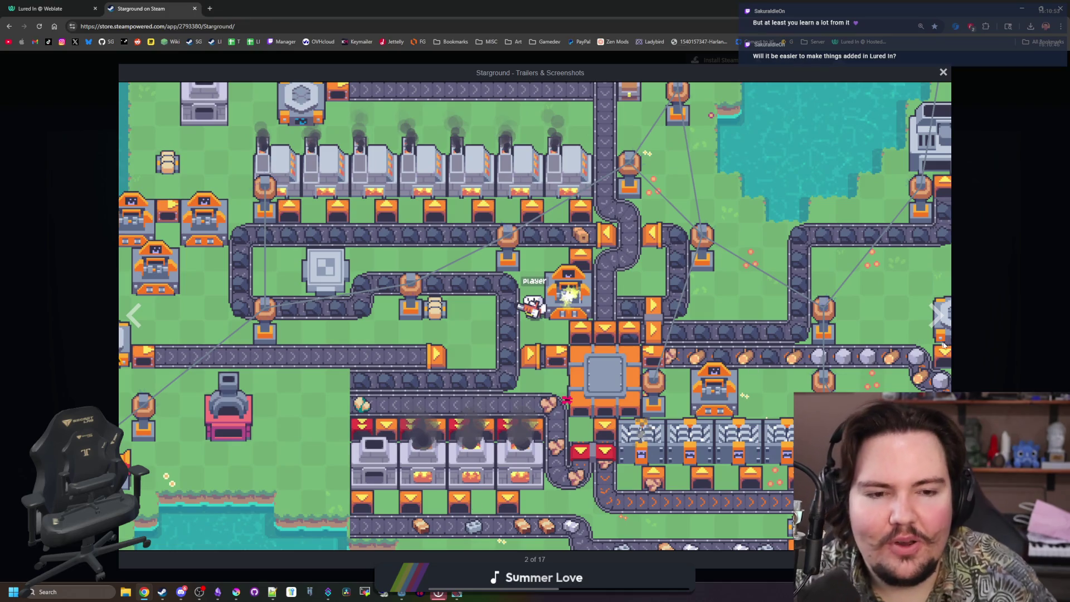
left_click(947, 330)
left_click(947, 330)
left_click(946, 329)
left_click(945, 329)
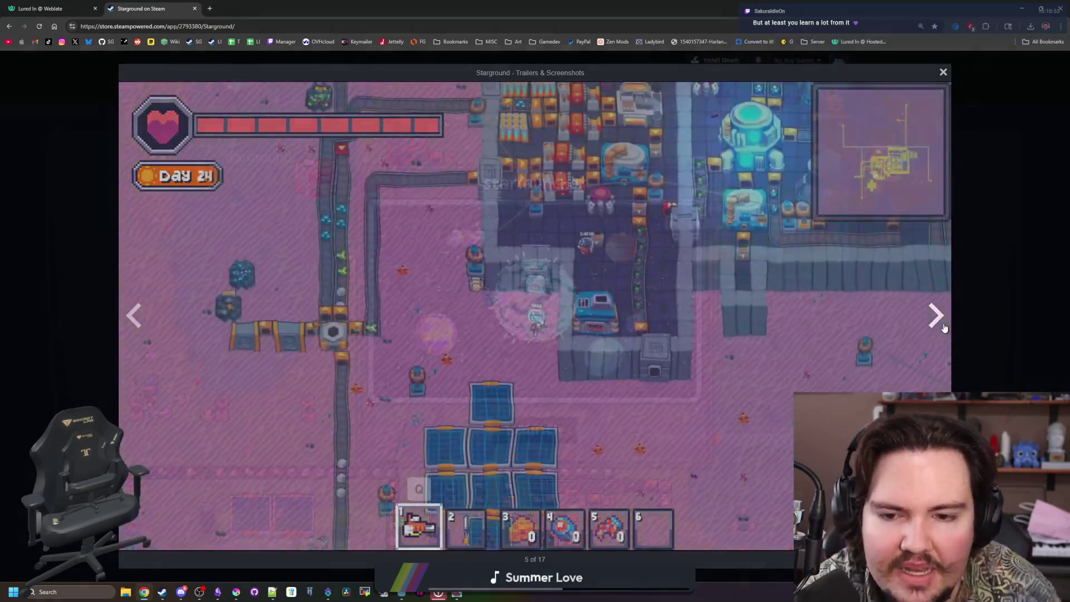
left_click(944, 327)
left_click(944, 327)
left_click(944, 328)
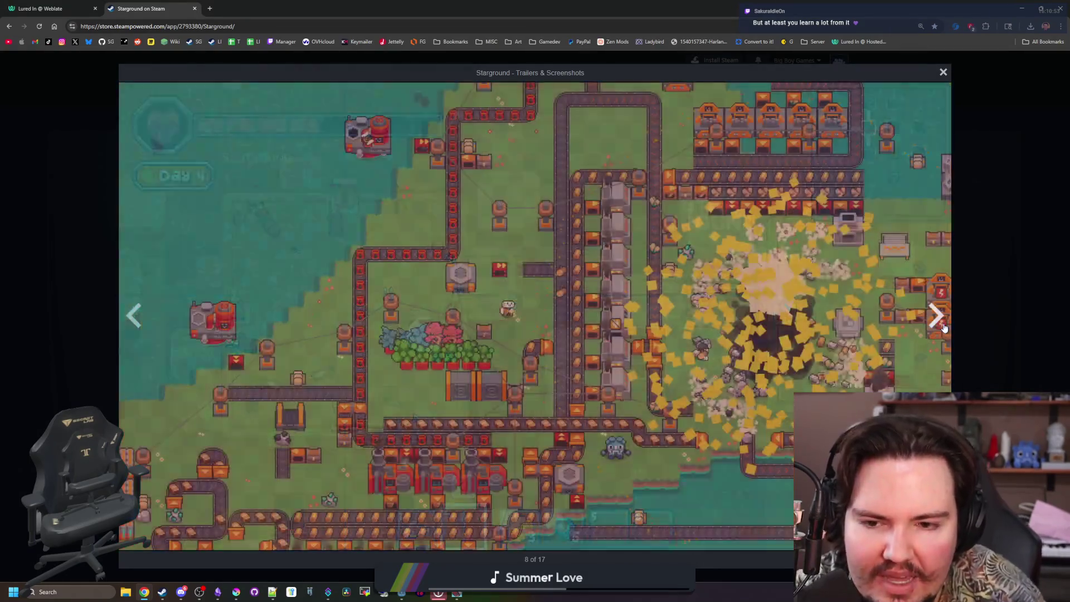
left_click(944, 327)
left_click(944, 328)
left_click(944, 328)
left_click(943, 328)
left_click(943, 327)
left_click(944, 327)
left_click(944, 327)
left_click(943, 327)
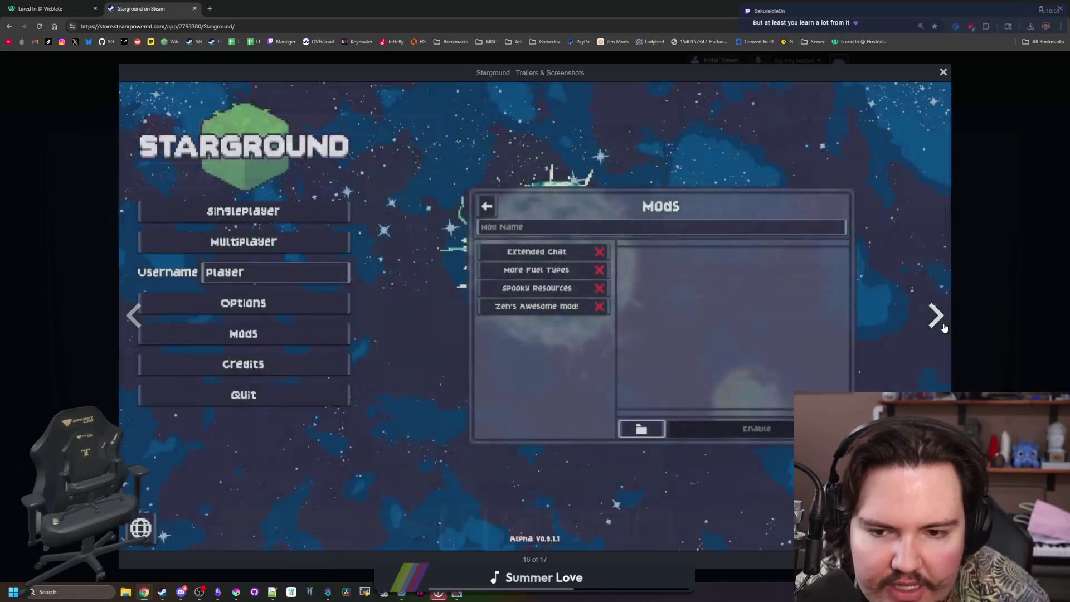
left_click(944, 328)
left_click(944, 327)
left_click(944, 327)
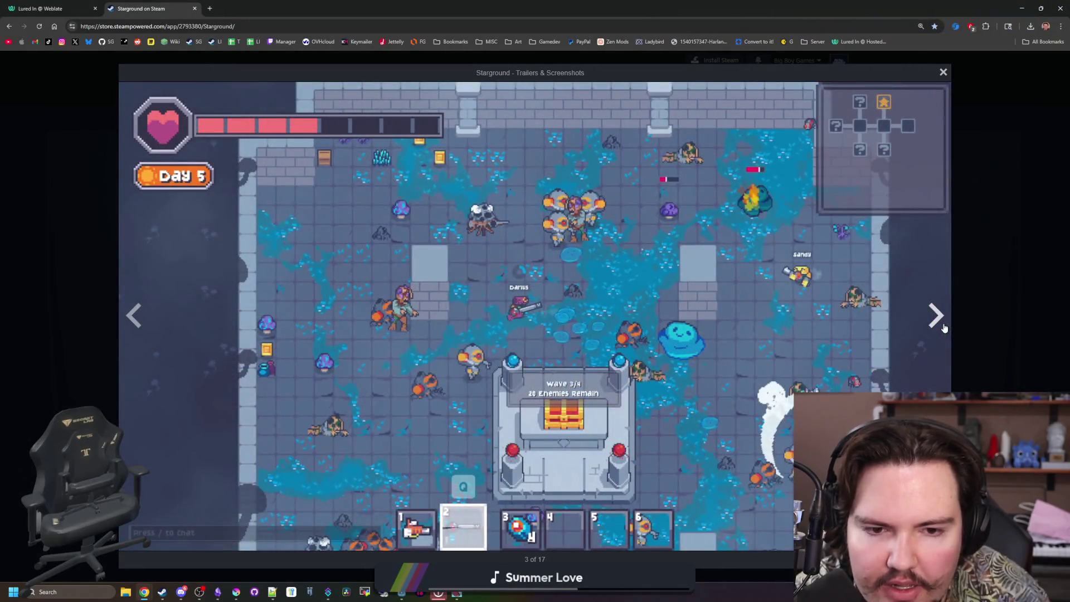
left_click(944, 327)
left_click(944, 327)
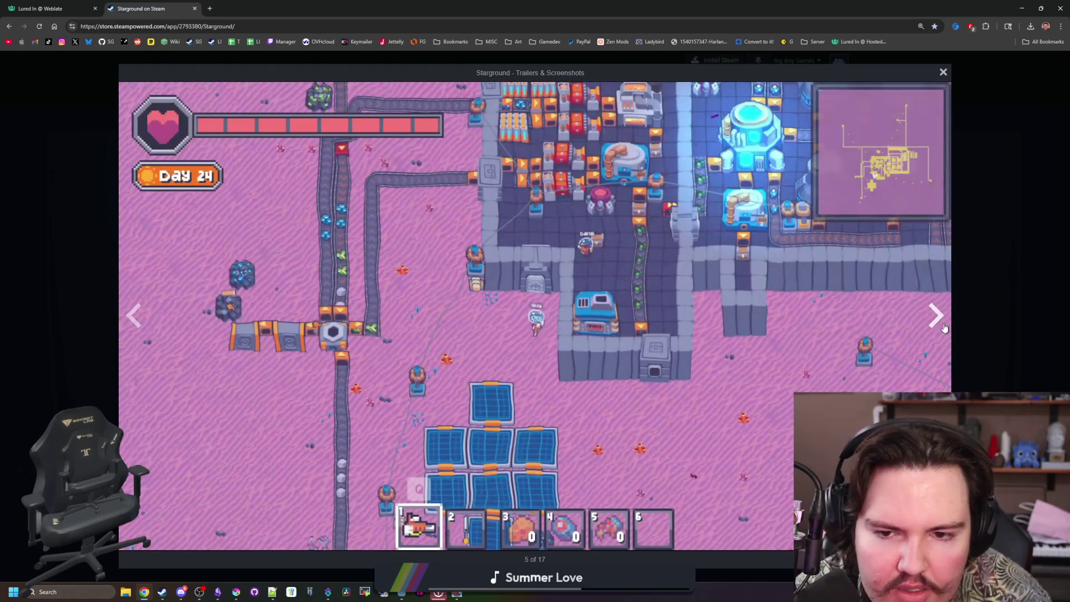
Close the screenshot gallery and shrink the browser window to reveal the Godot editor.
left_click(976, 301)
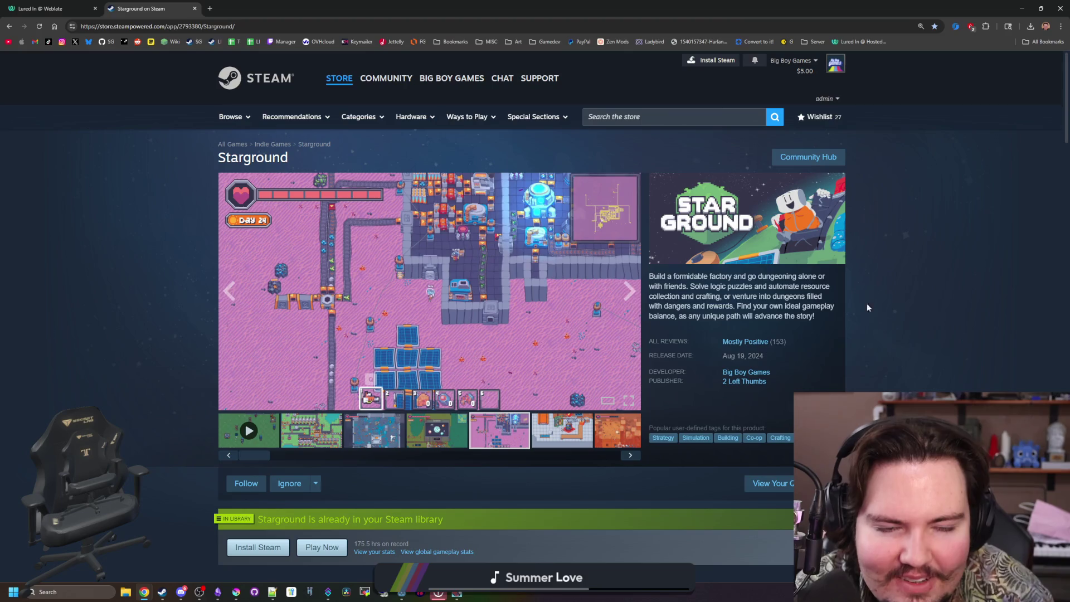
scroll(463, 293, "down", 4)
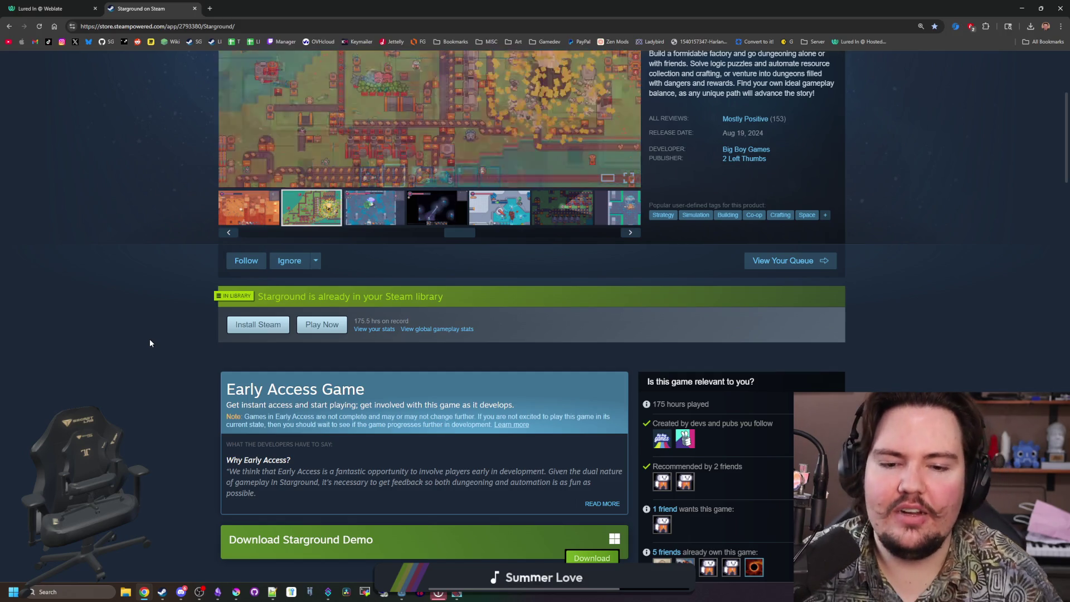
left_click_drag(557, 8, 674, 284)
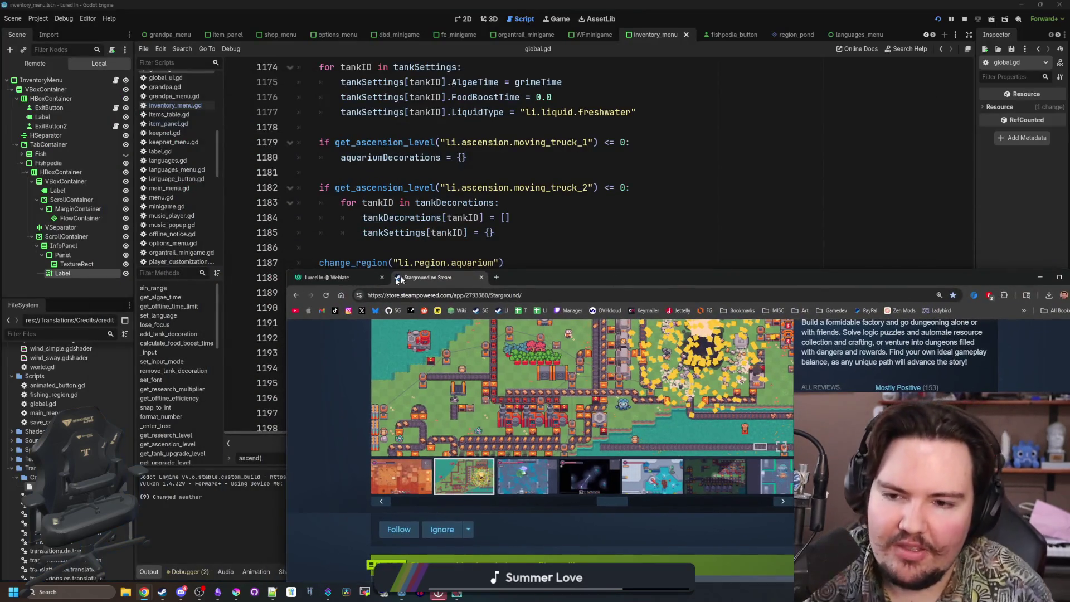
Close the browser and maximize the Lured In game window.
left_click(369, 279)
left_click(382, 277)
left_click(383, 277)
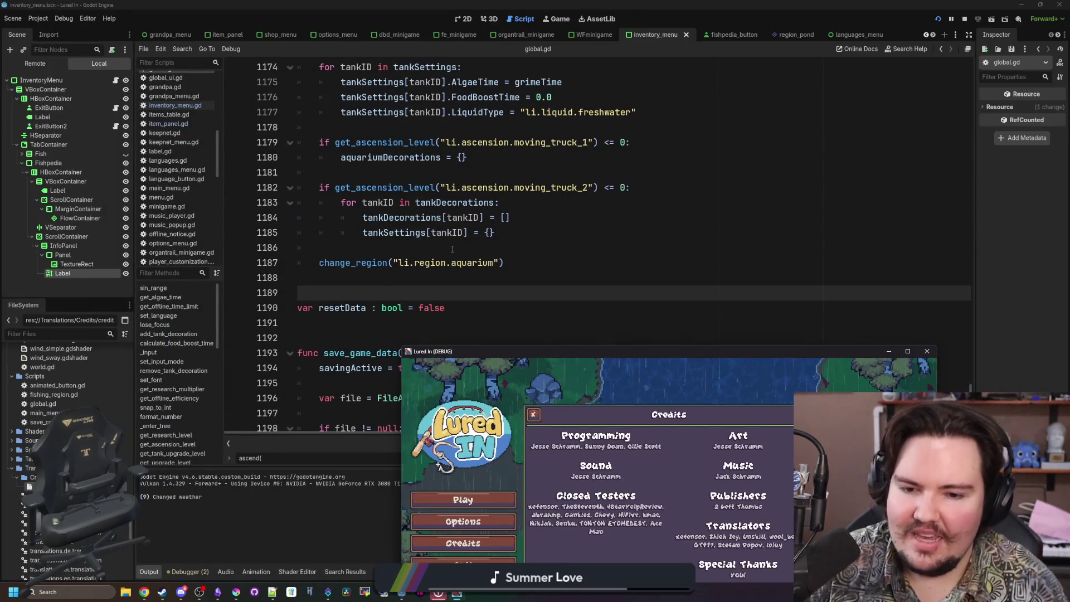
double_click(582, 352)
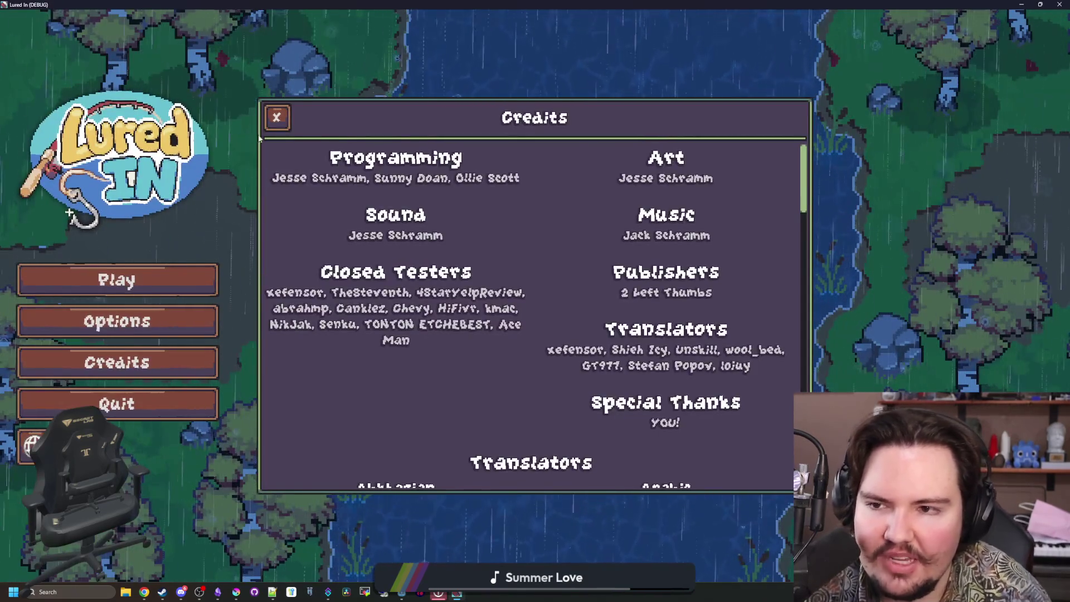
Close Credits and review the general and audio tabs in the game's Options.
left_click(230, 252)
left_click(193, 326)
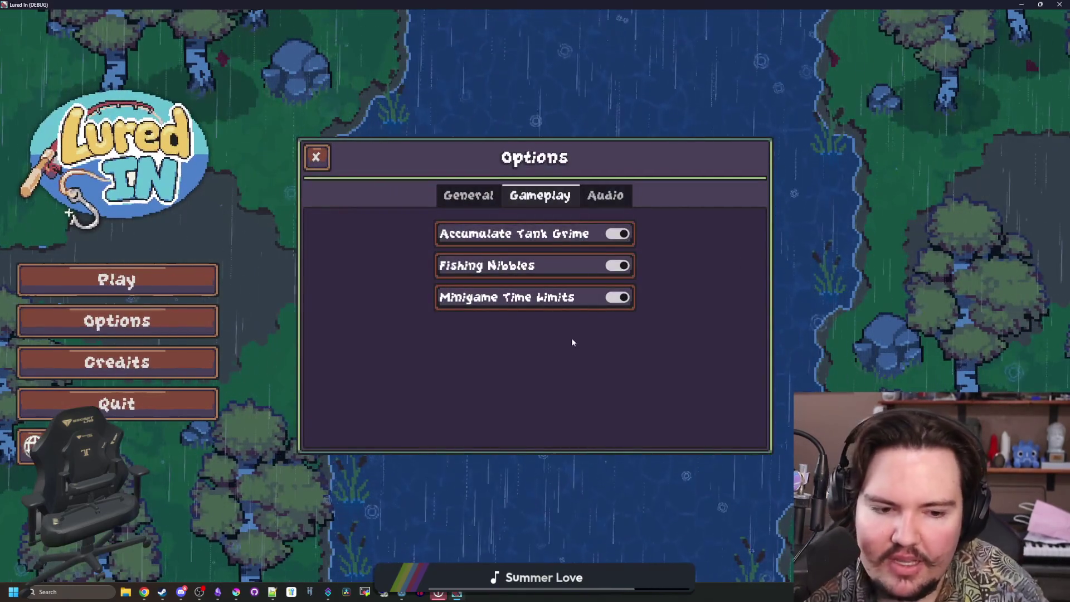
left_click(468, 195)
left_click(605, 195)
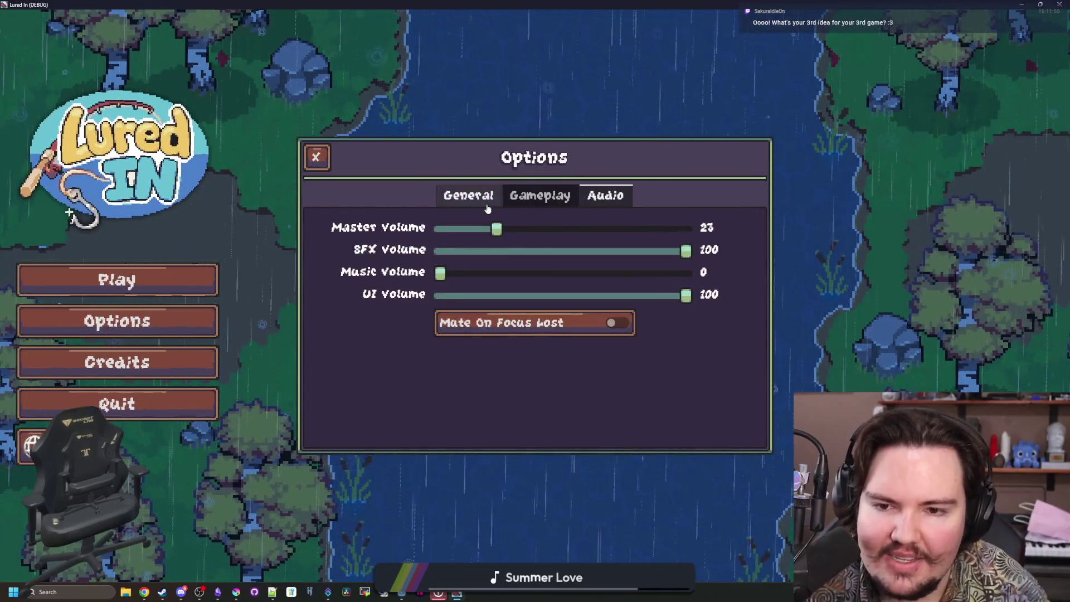
left_click(468, 195)
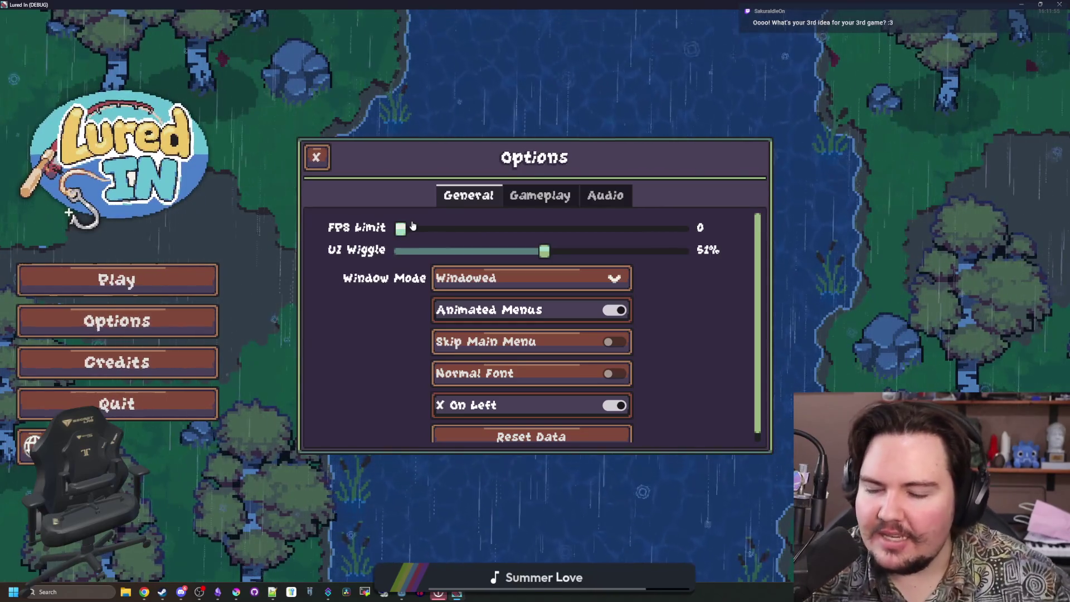
left_click(316, 157)
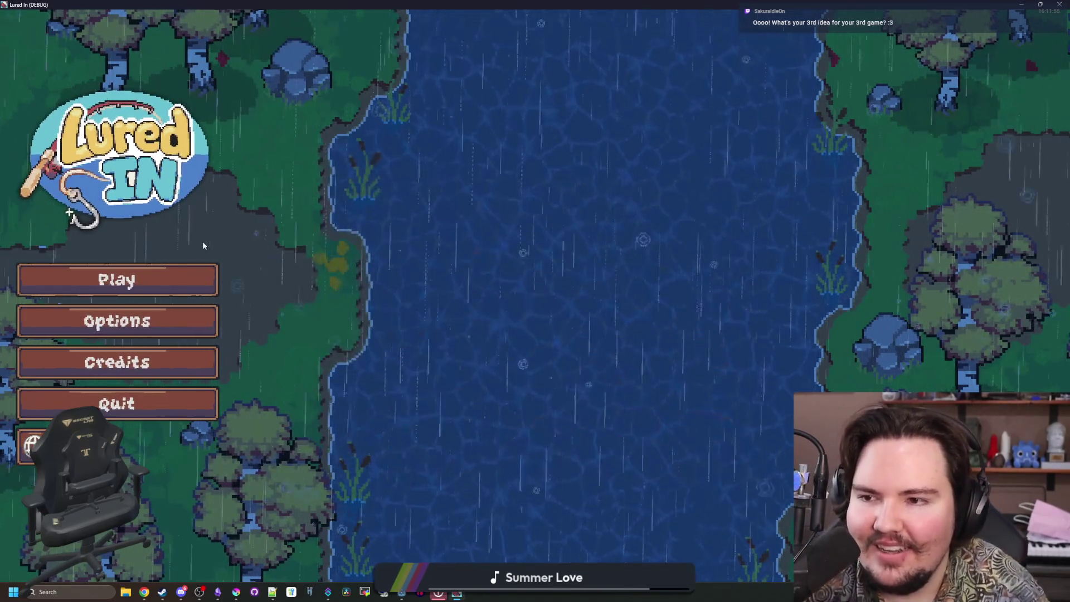
left_click(211, 319)
left_click(600, 193)
left_click(456, 198)
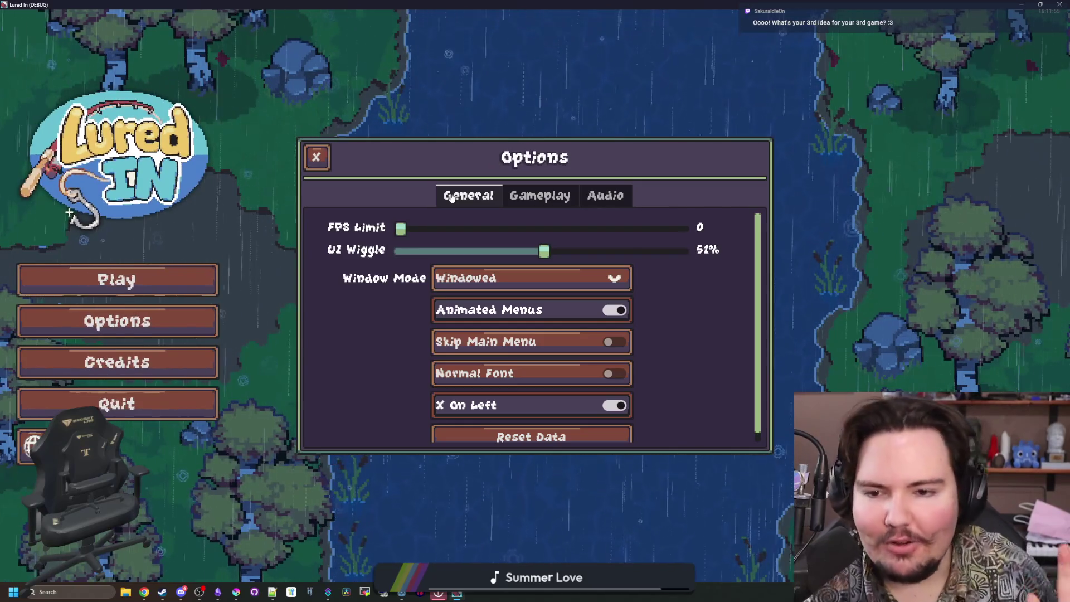
left_click(316, 158)
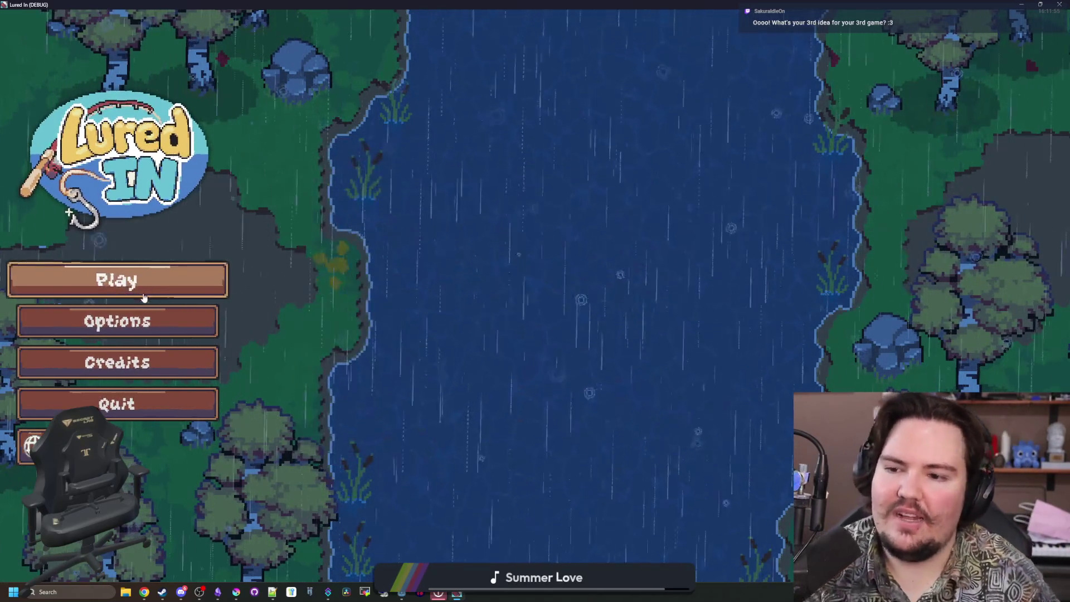
Scroll through the language choices, close them, and start playing from the main menu.
left_click(32, 444)
scroll(576, 264, "down", 5)
scroll(577, 263, "down", 5)
left_click(355, 196)
left_click(174, 282)
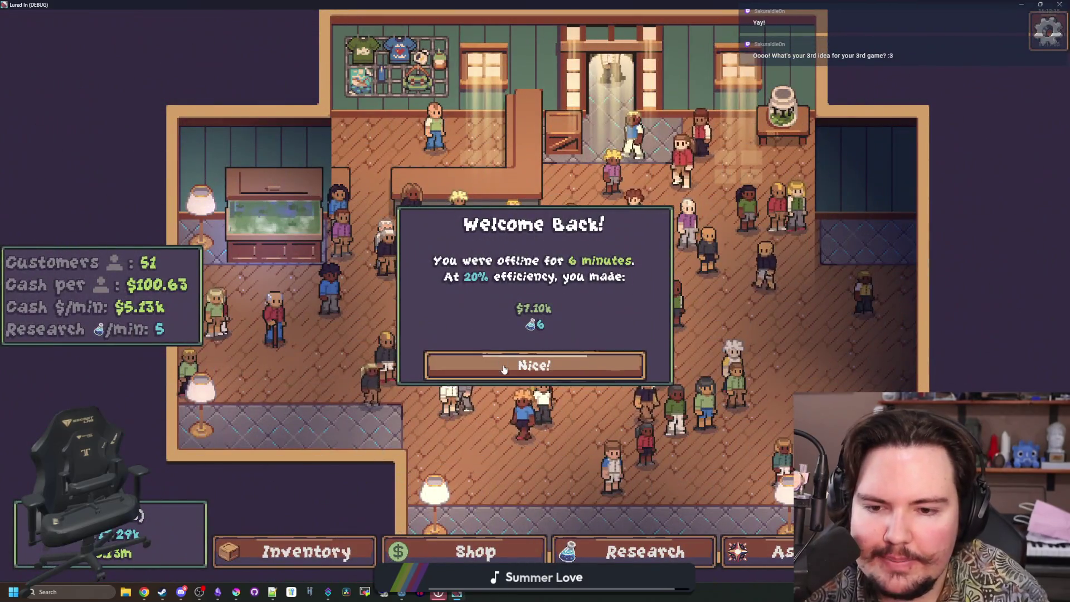
Dismiss the welcome-back message and browse Research, Ascension, and the Shop's marketing, equipment and decoration tabs.
left_click(439, 365)
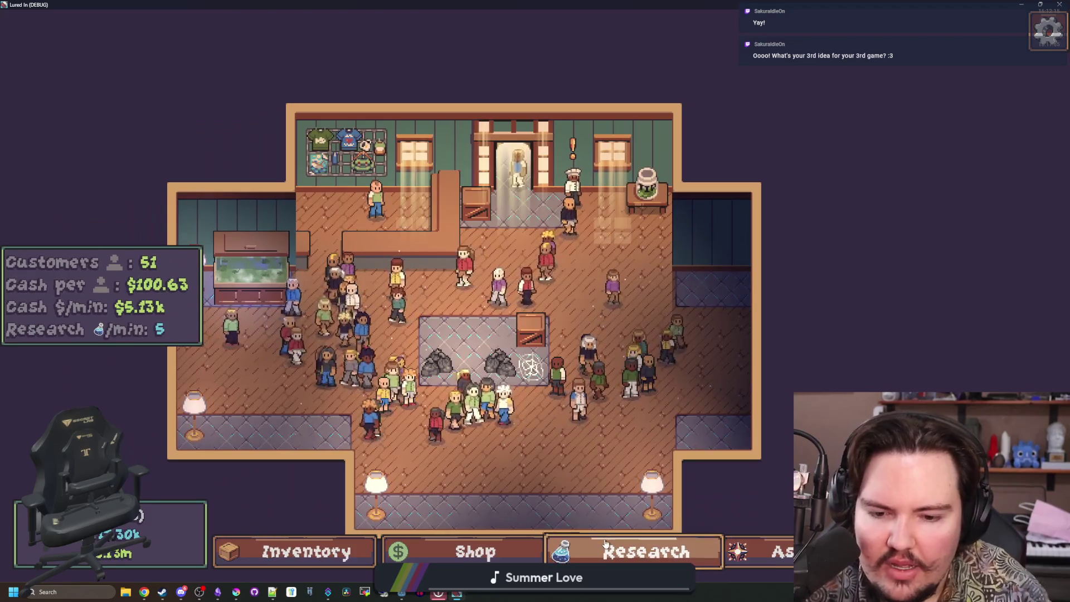
left_click(641, 552)
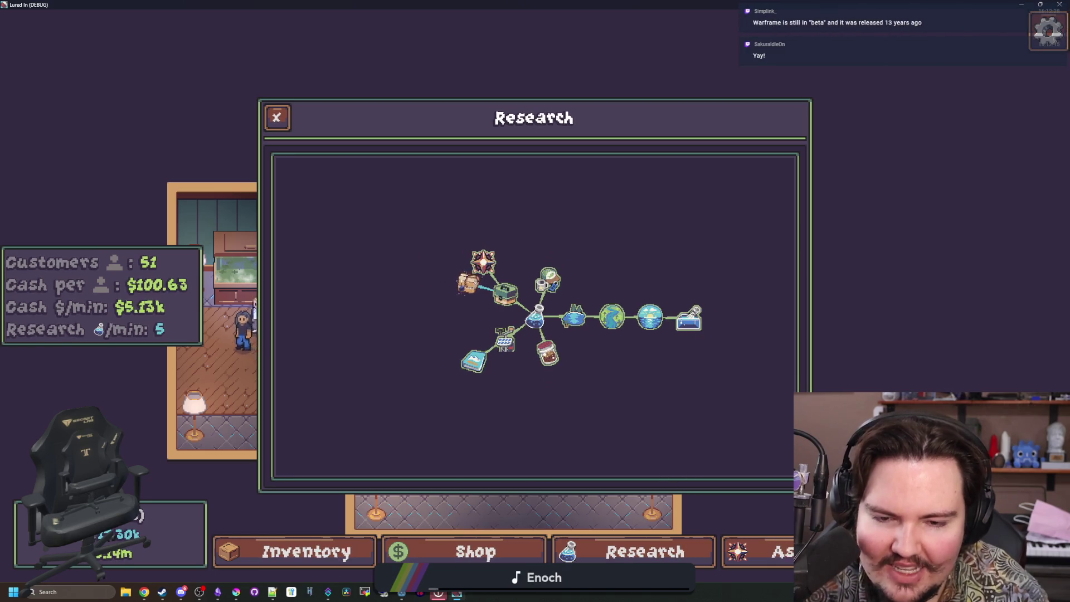
key("a")
left_click(517, 539)
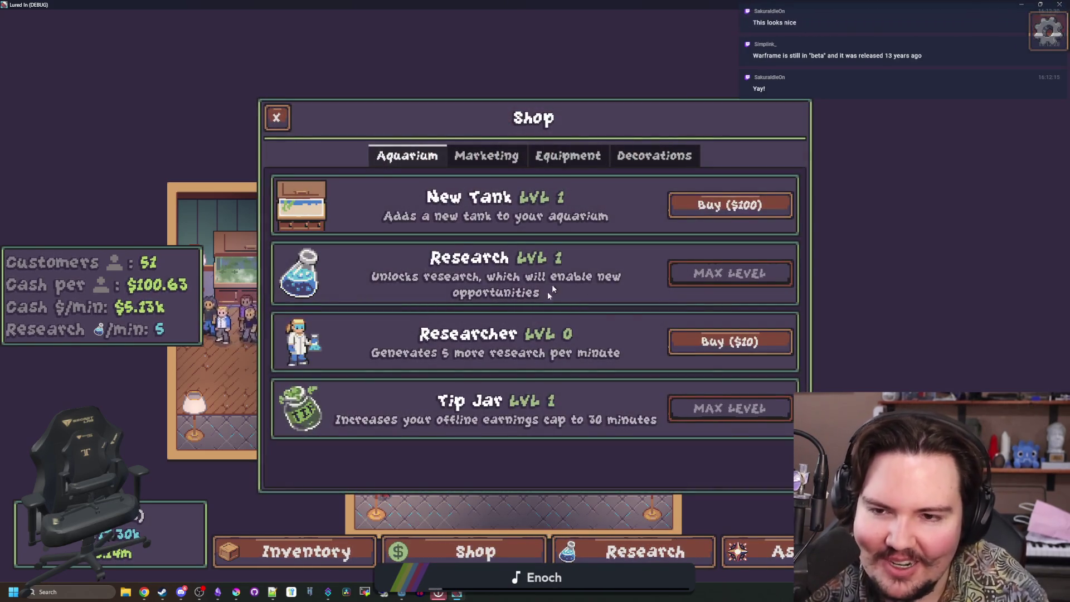
left_click(486, 156)
left_click(545, 156)
left_click(647, 156)
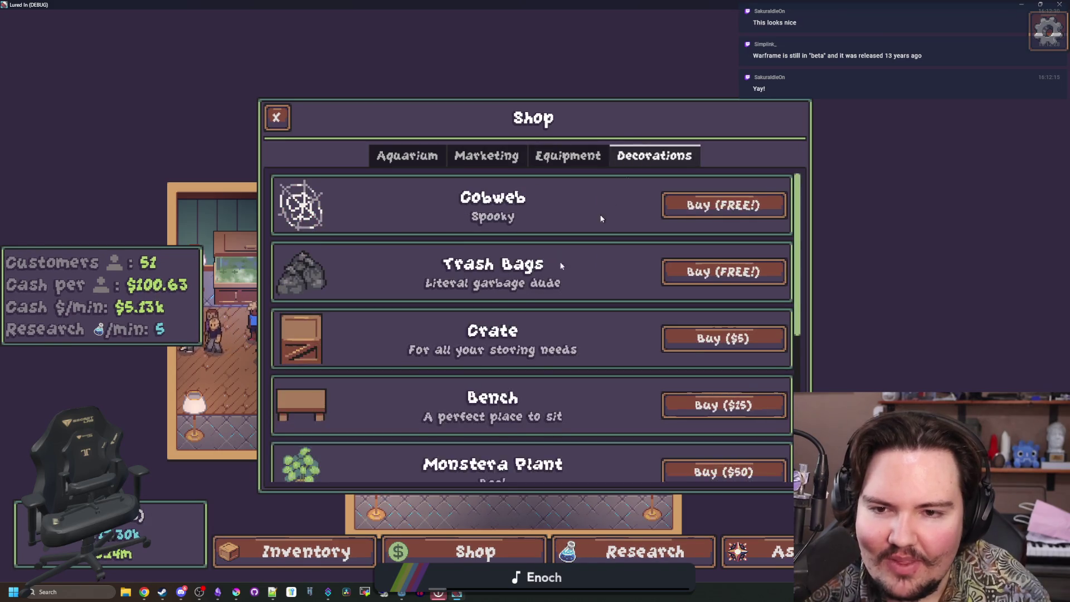
scroll(524, 294, "down", 5)
scroll(524, 294, "up", 5)
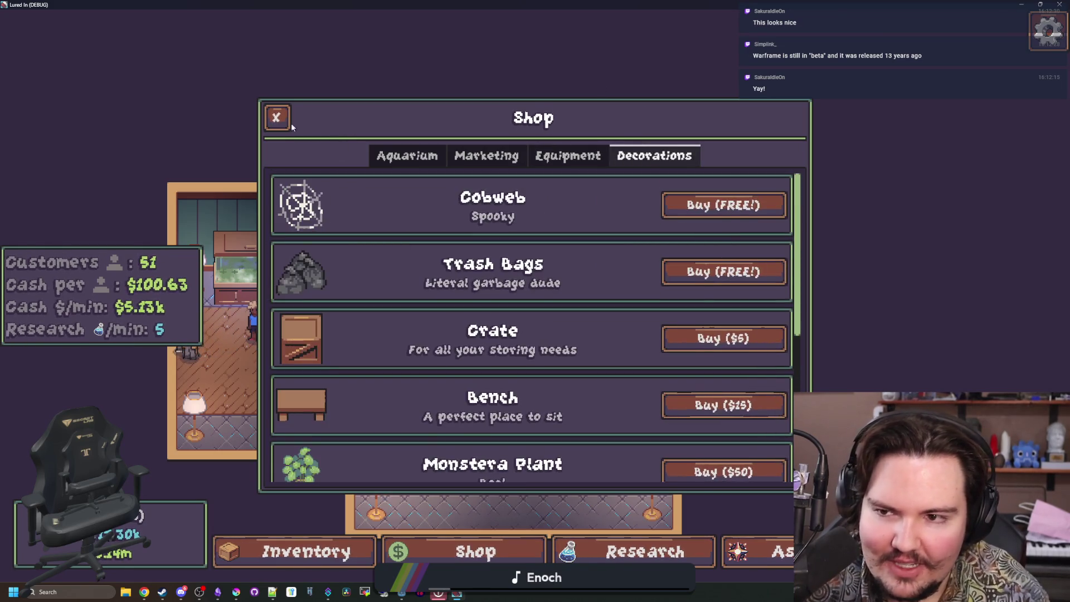
left_click(276, 117)
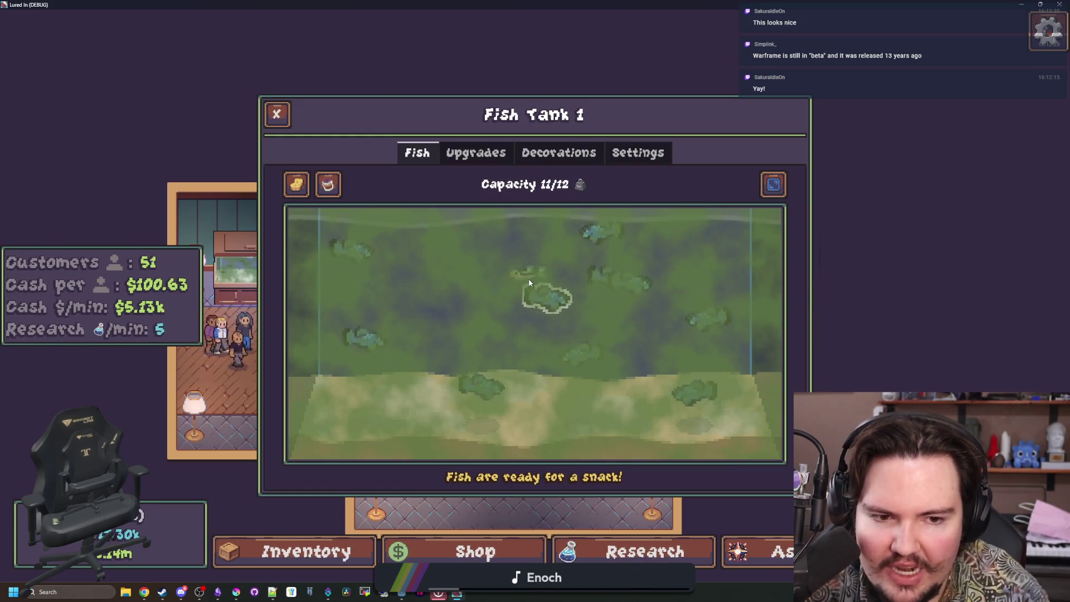
Check Fish Tank 1's upgrades, decorations and settings, confirming its liquid is Freshwater.
left_click(476, 153)
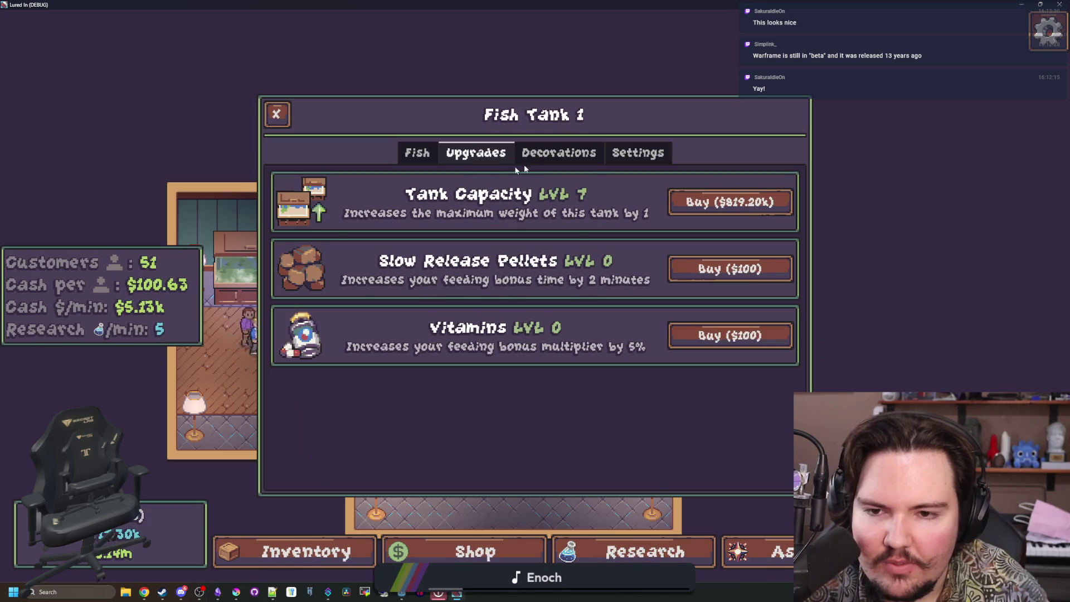
left_click(558, 153)
scroll(589, 259, "down", 1)
left_click(641, 155)
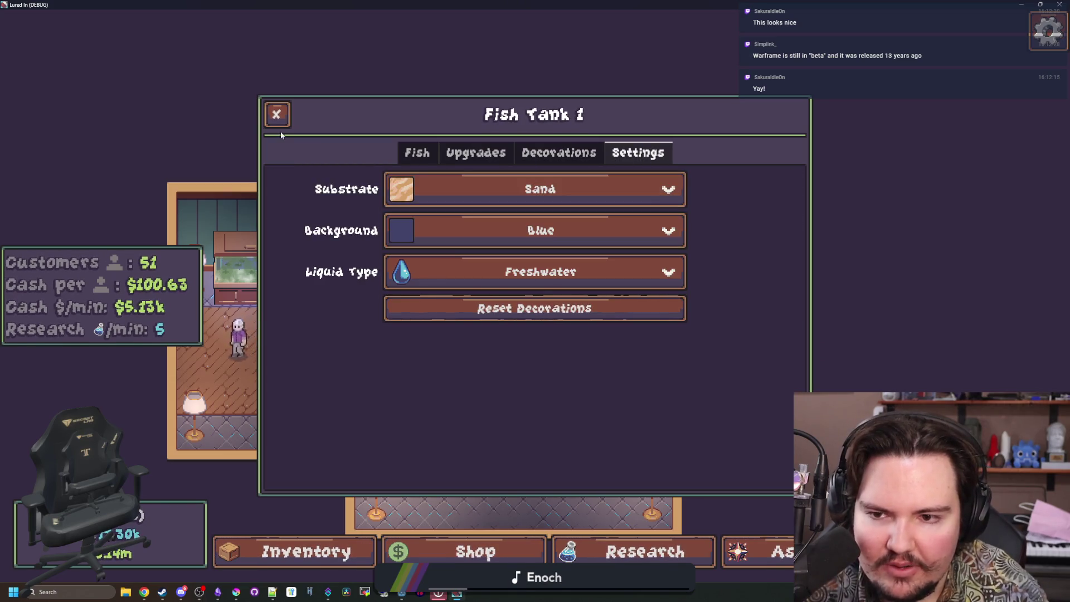
left_click(279, 111)
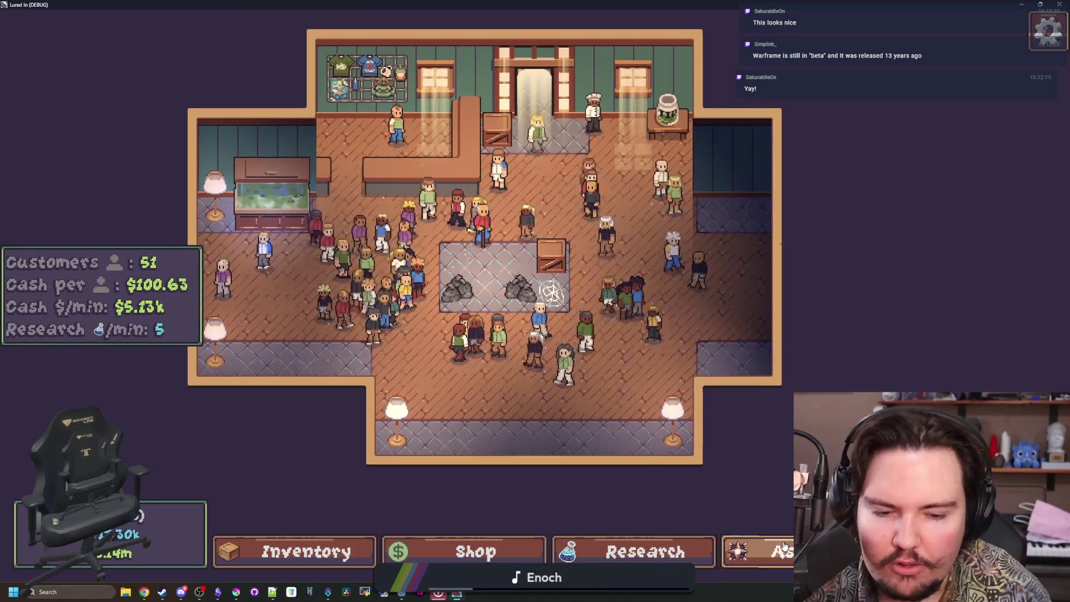
Flip through the Ascension, Travel, Research, Shop and fish Inventory panels, then close them.
left_click(783, 546)
left_click(869, 551)
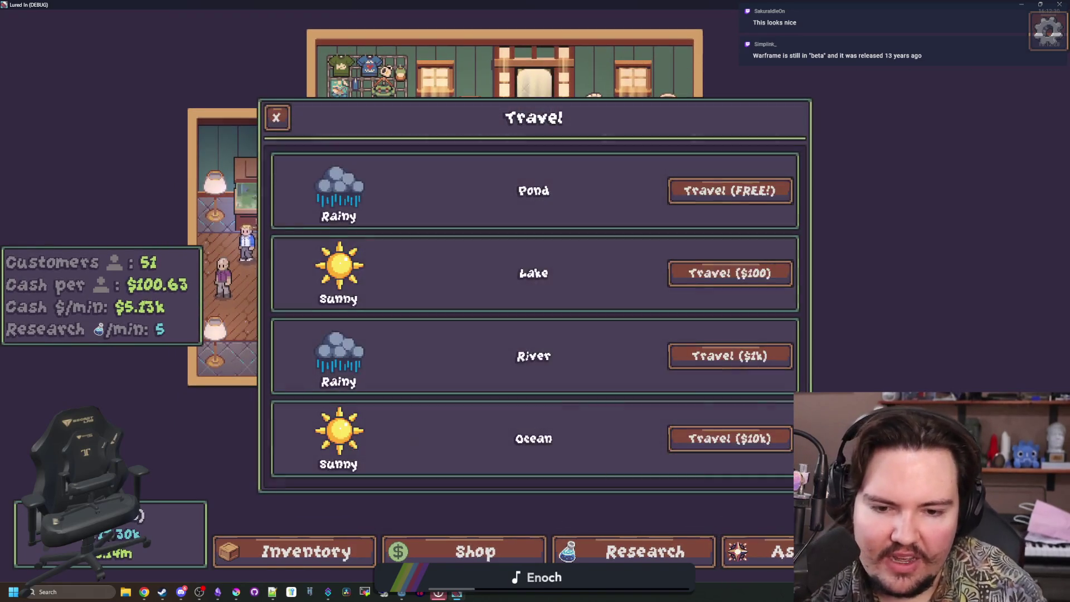
left_click(663, 552)
left_click(462, 551)
left_click(306, 551)
scroll(488, 415, "down", 10)
scroll(487, 415, "up", 10)
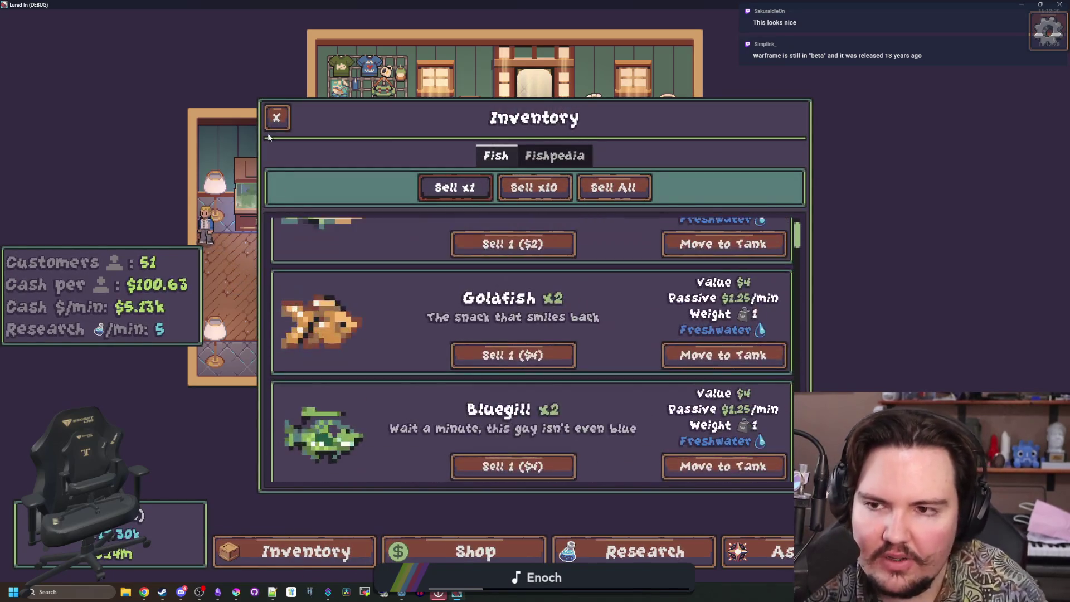
key("Escape")
Restore the game to a smaller window over Godot.
scroll(485, 340, "up", 2)
scroll(526, 302, "down", 5)
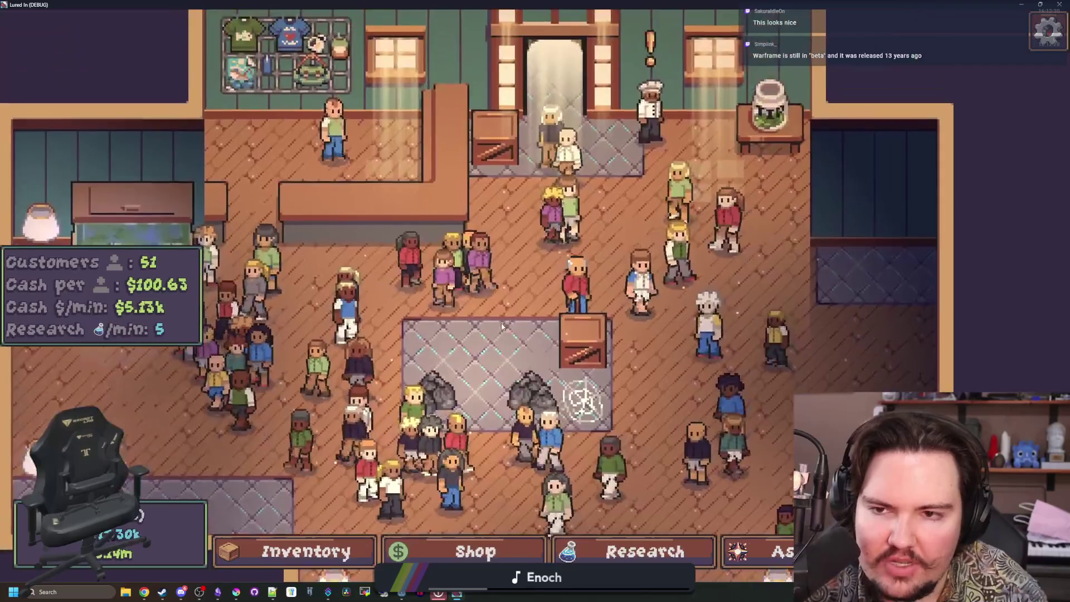
key("super+Down")
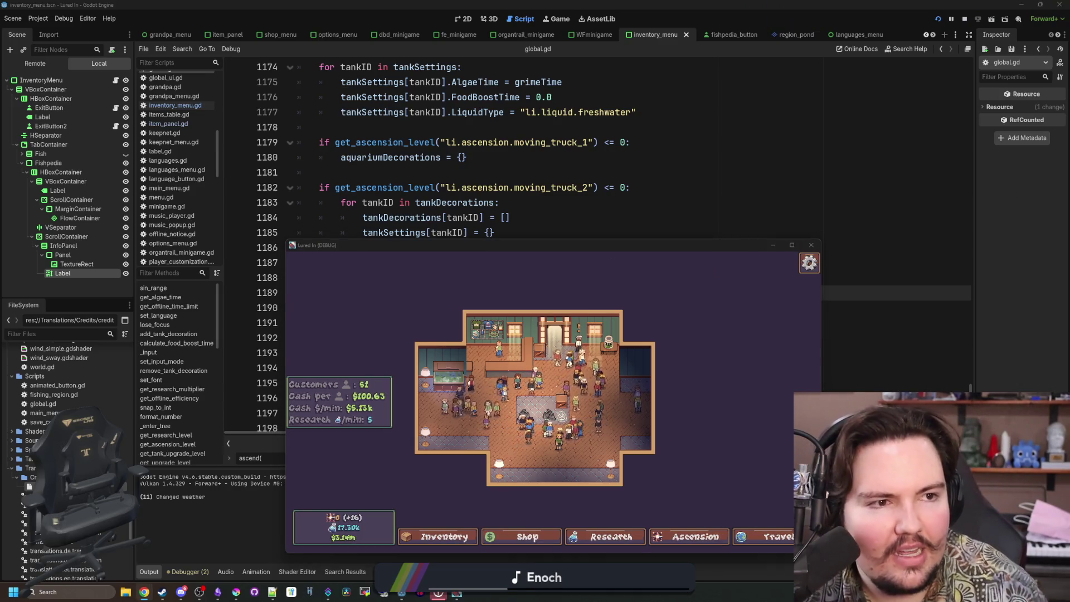
Close the empty browser window, re-maximize the Lured In game, then bring Steam forward.
mouse_move(1069, 156)
left_mouse_down()
mouse_move(340, 152)
mouse_move(337, 136)
mouse_move(217, 132)
left_mouse_up()
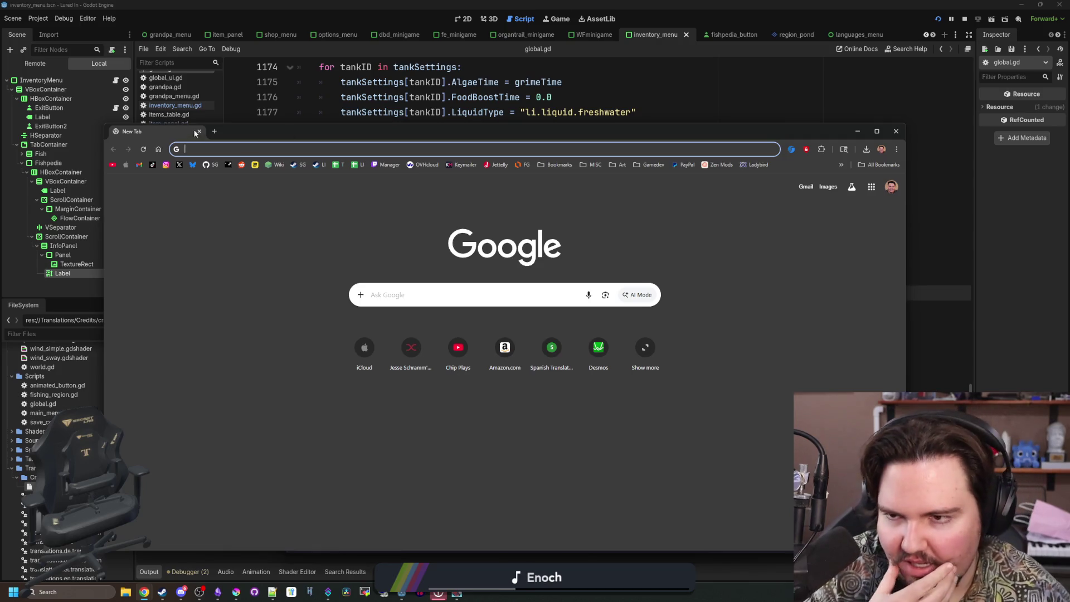
left_click(200, 132)
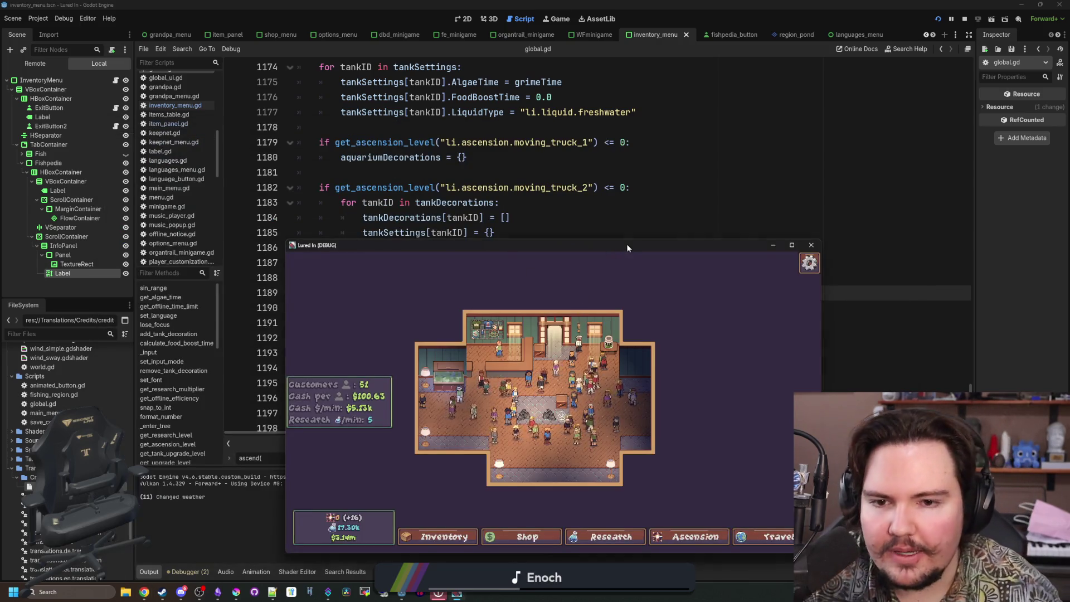
double_click(626, 246)
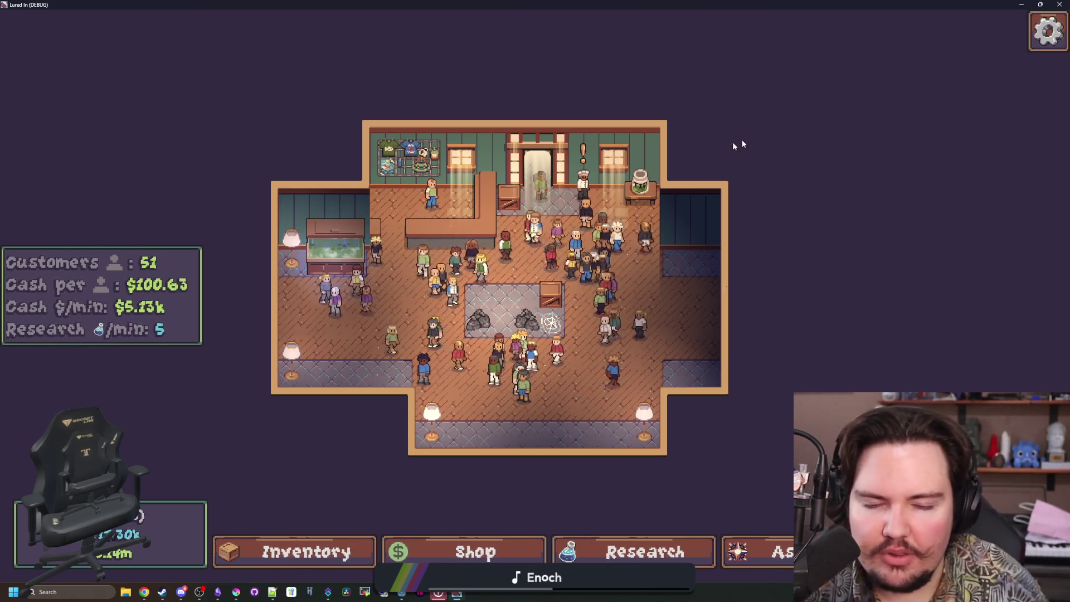
scroll(583, 321, "up", 2)
scroll(582, 321, "down", 2)
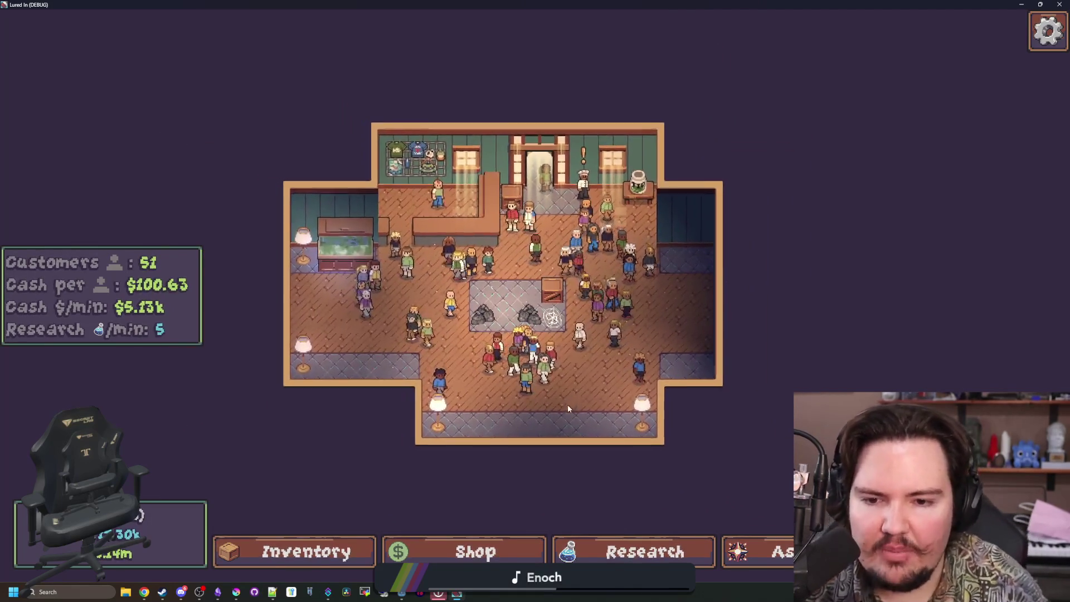
scroll(613, 419, "up", 4)
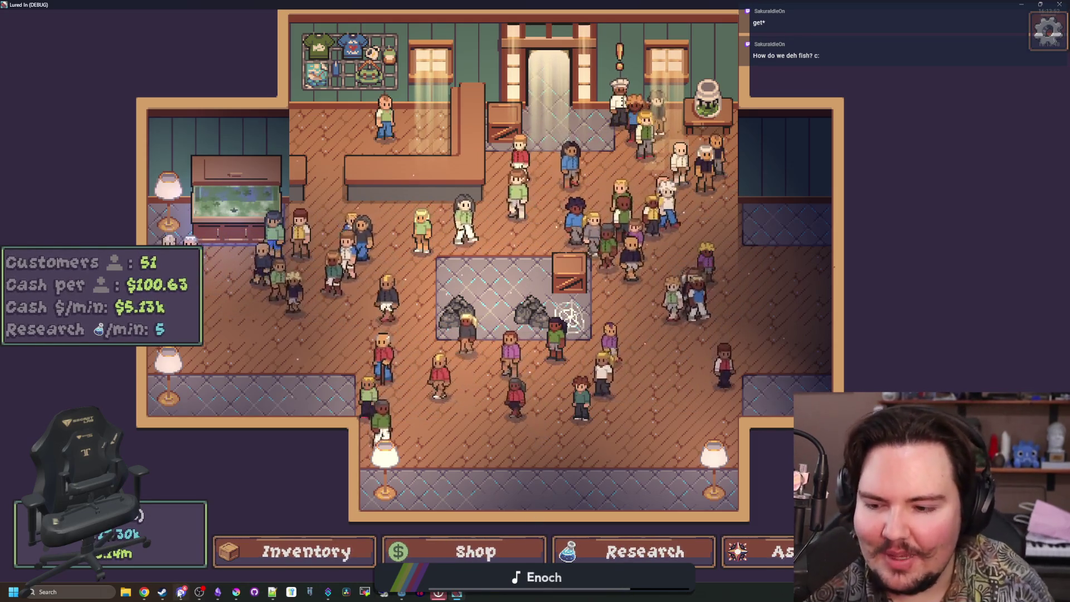
left_click(162, 592)
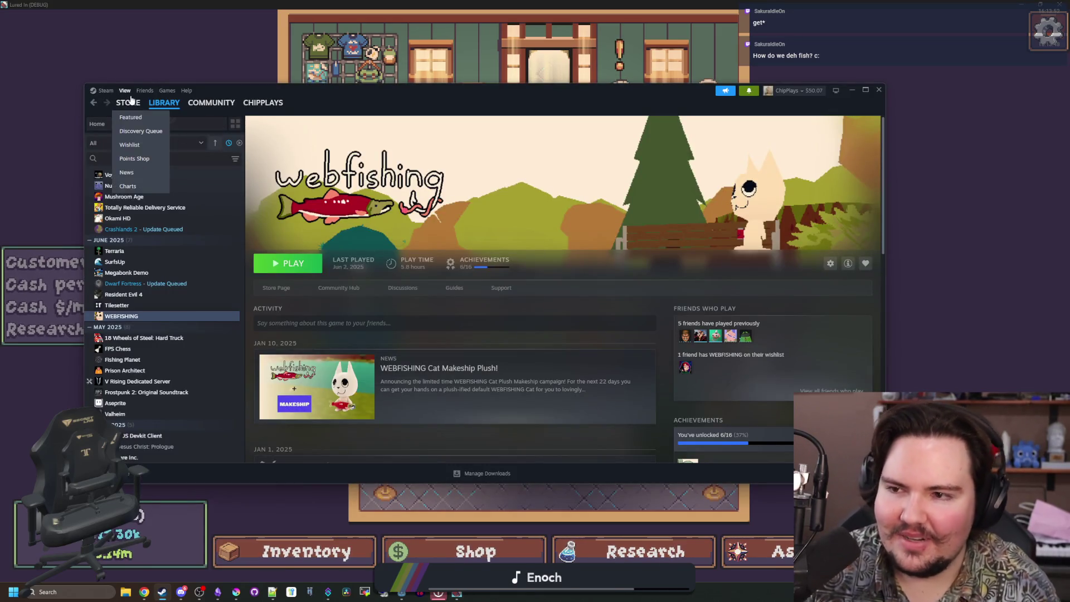
Search the Steam store for 'zomb' and open the Project Zomboid store page.
left_click(132, 100)
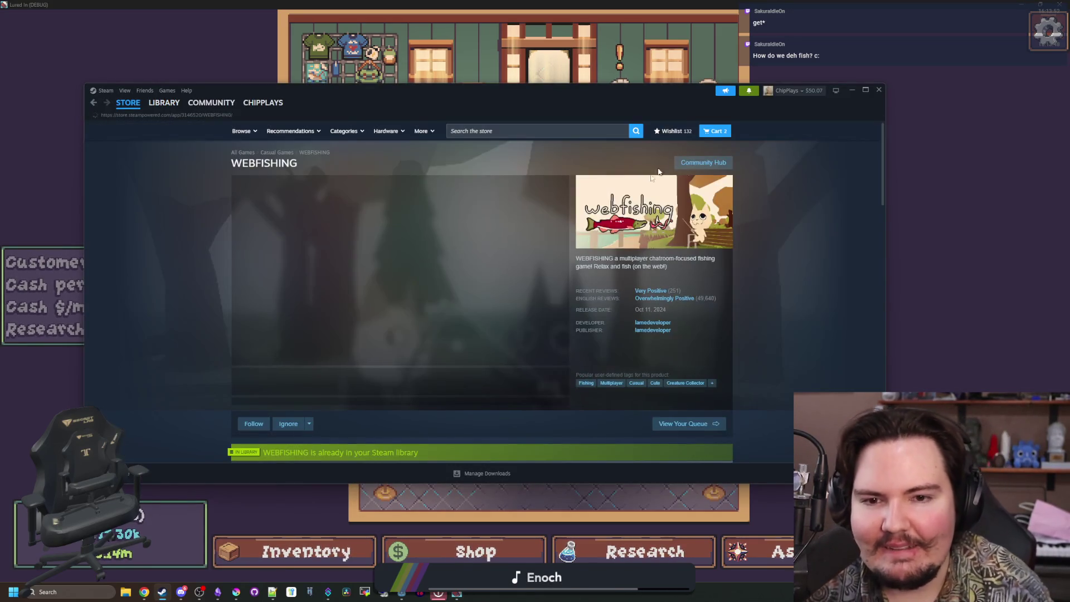
left_click(613, 134)
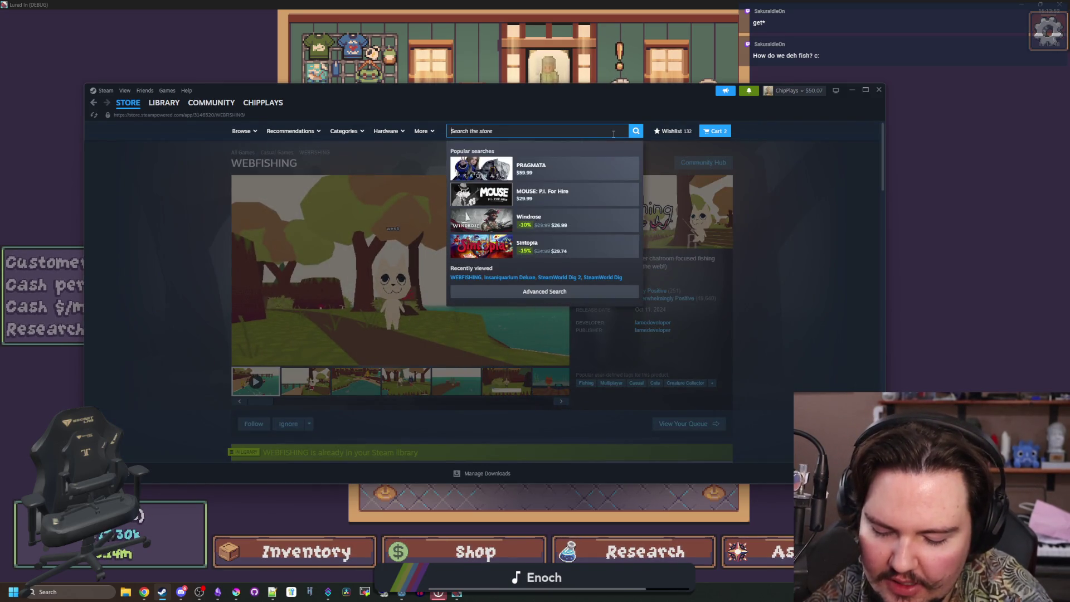
type("project zomb")
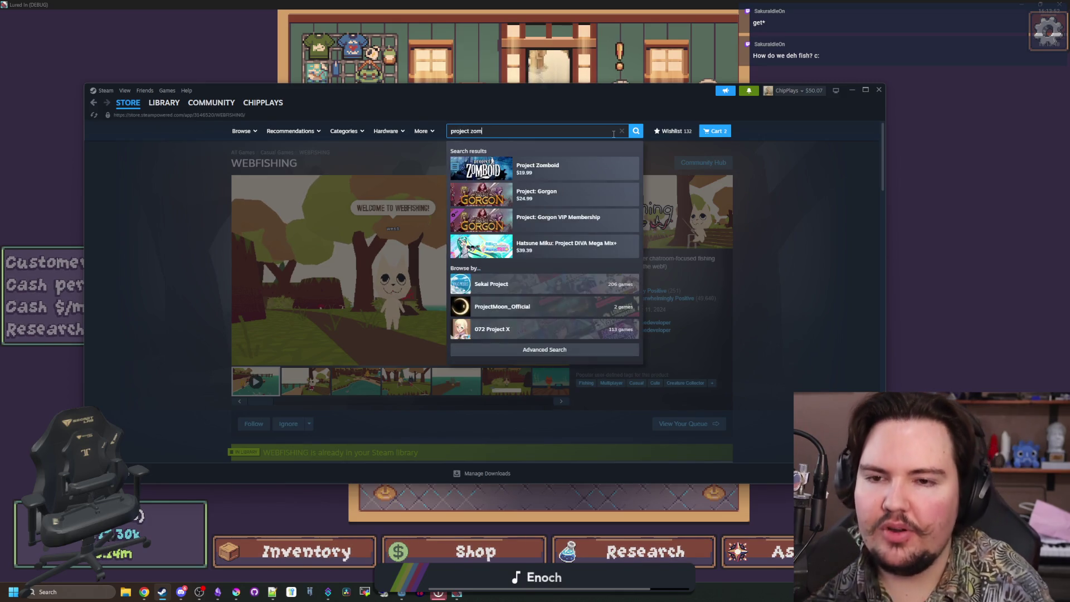
left_click(537, 177)
scroll(454, 263, "down", 10)
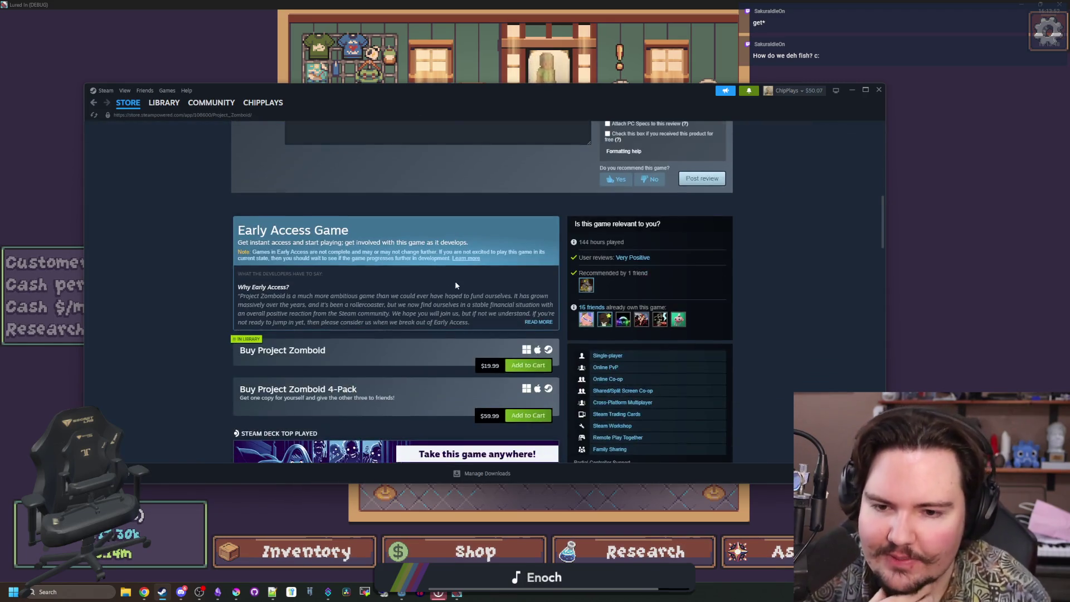
scroll(454, 285, "up", 10)
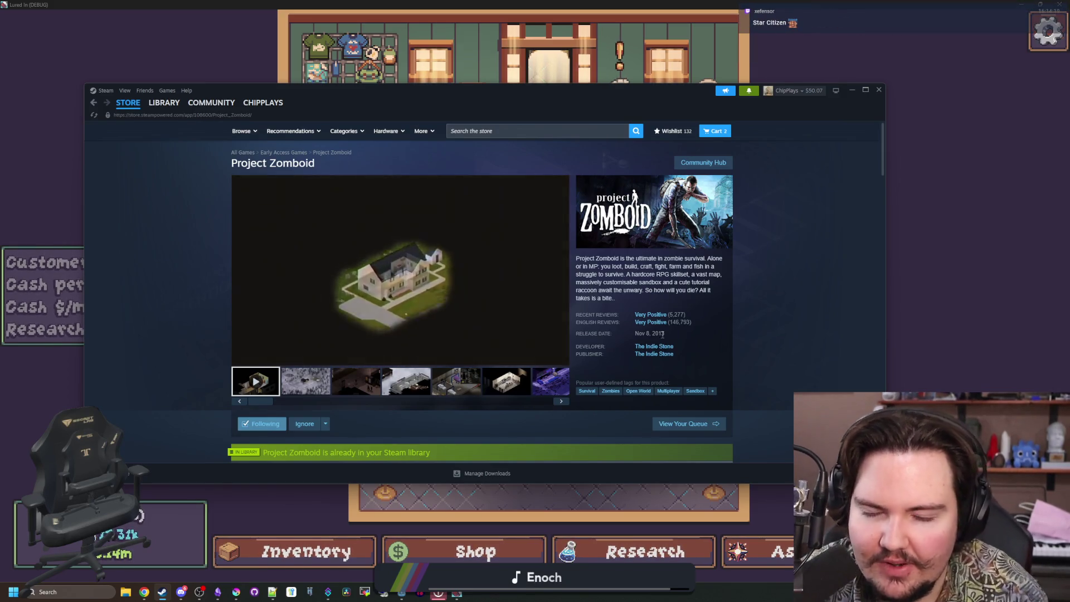
Look through the Project Zomboid screenshots, including the garage, street, farm and interior shots.
left_click(305, 381)
left_click(355, 381)
left_click(407, 389)
left_click(456, 383)
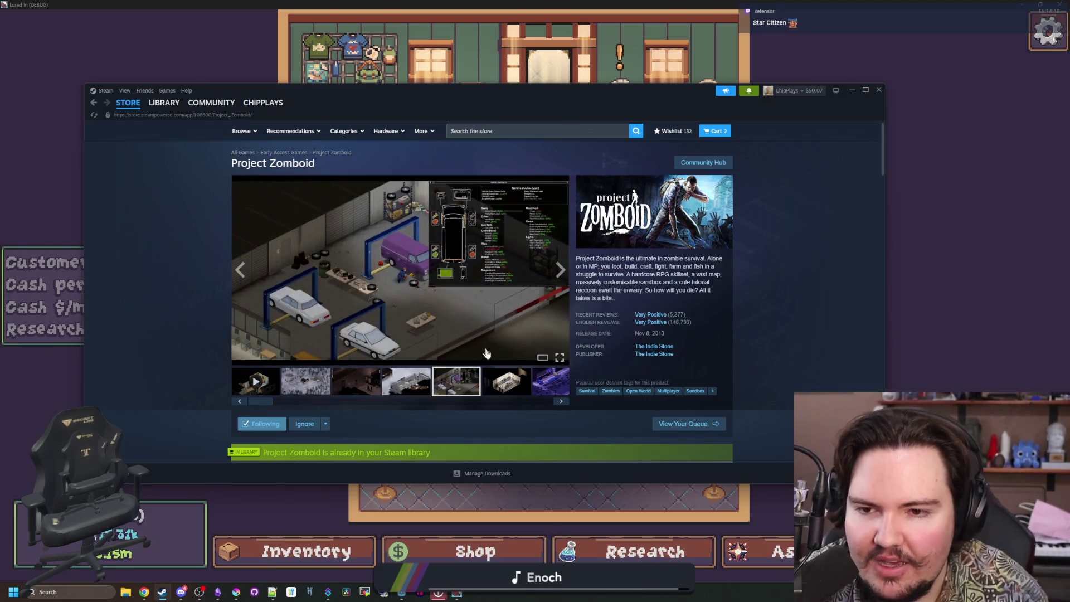
left_click(508, 378)
left_click(537, 390)
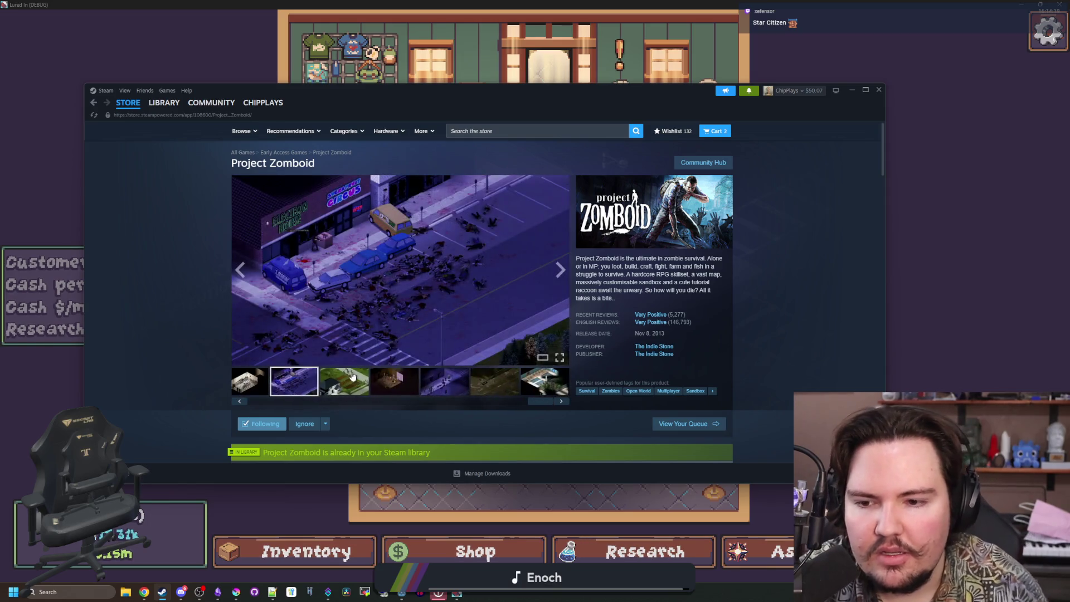
left_click(352, 377)
left_click(390, 383)
scroll(530, 401, "down", 10)
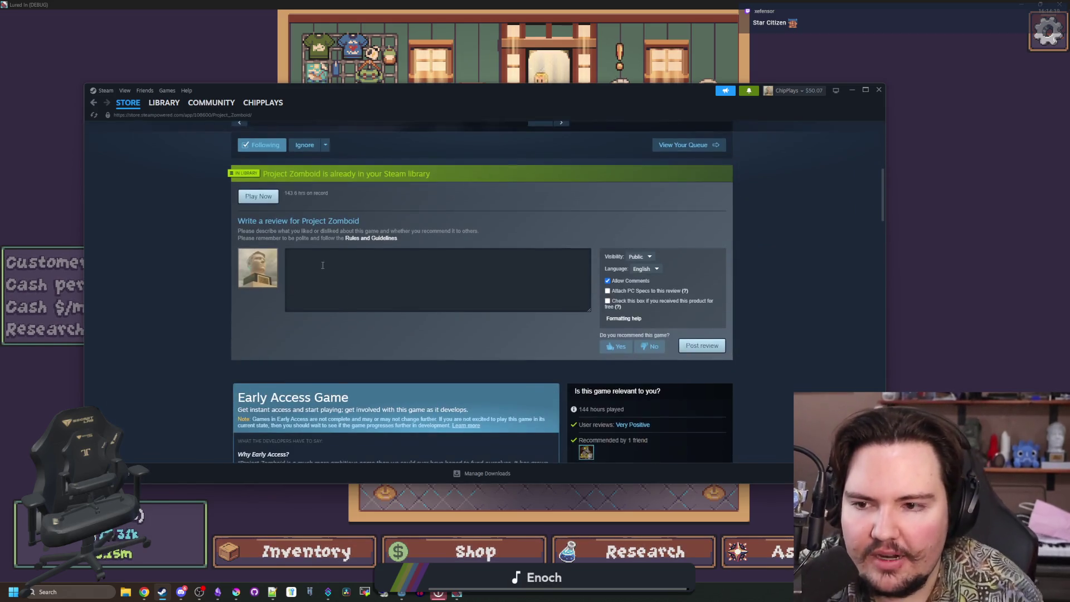
scroll(452, 240, "up", 10)
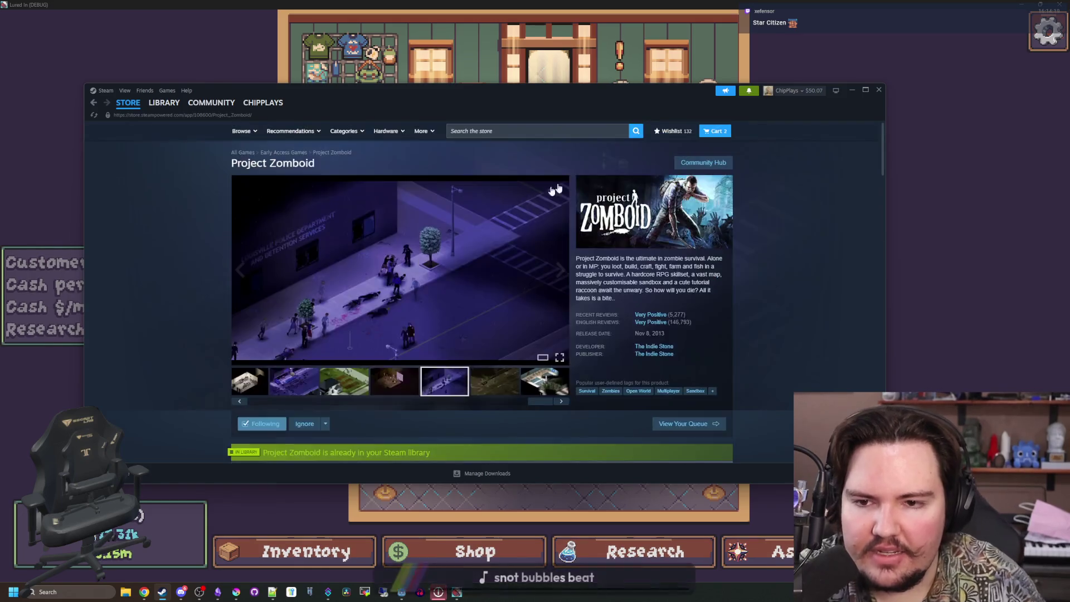
Search 'stargrou', open the Starground page and read its full Early Access description.
type("stargrou")
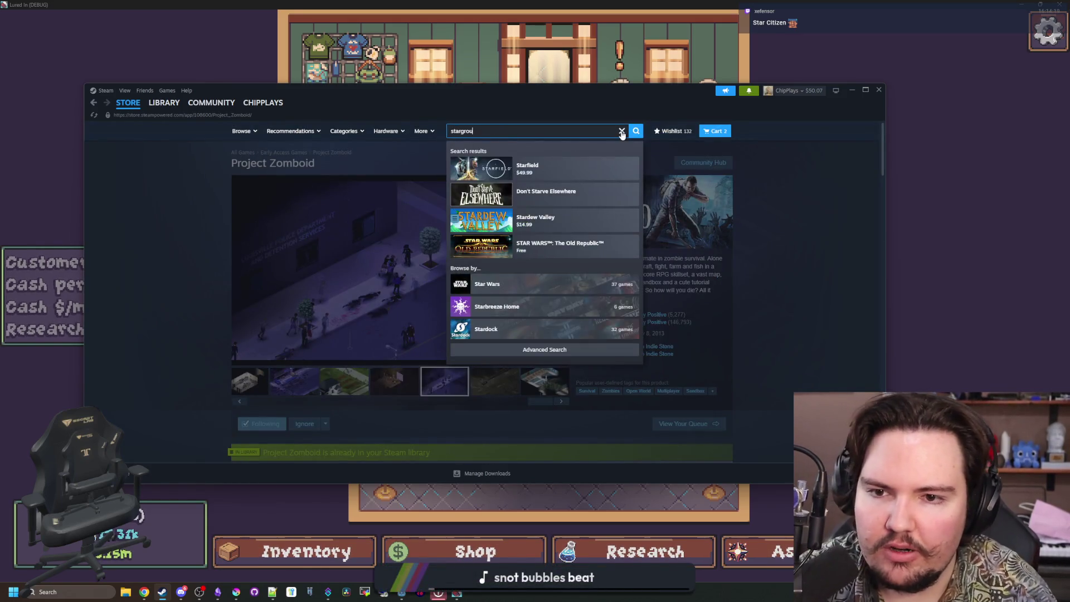
left_click(579, 165)
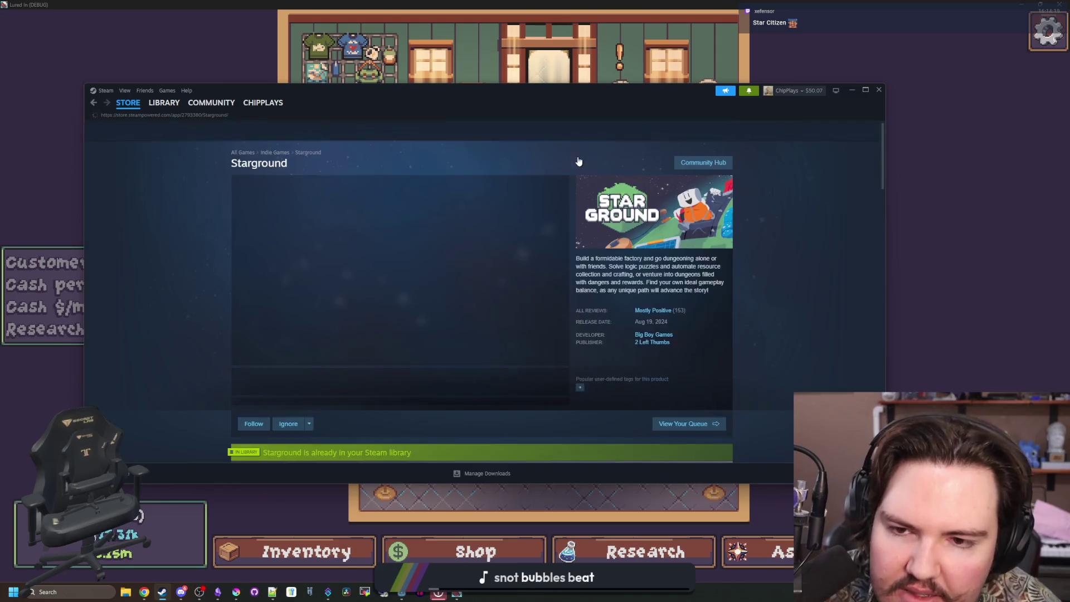
scroll(493, 199, "down", 4)
scroll(450, 258, "down", 2)
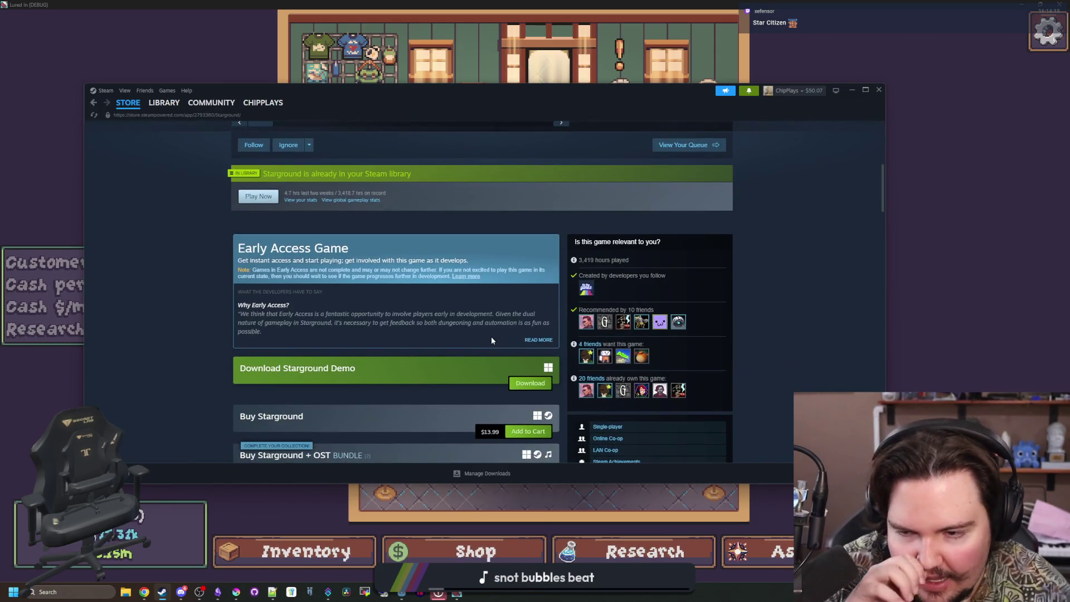
left_click(539, 340)
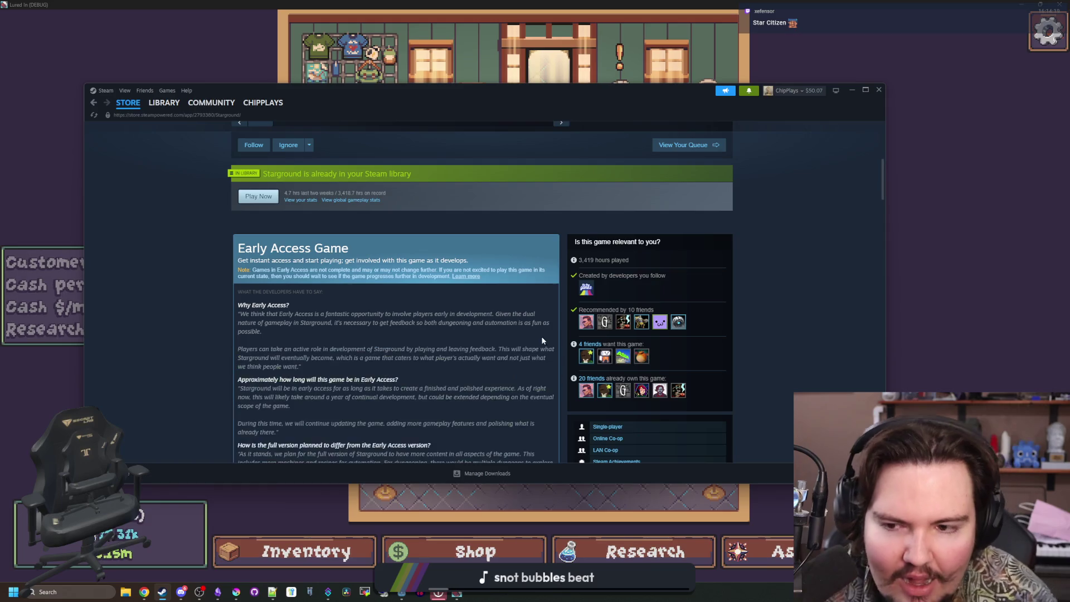
scroll(513, 251, "down", 6)
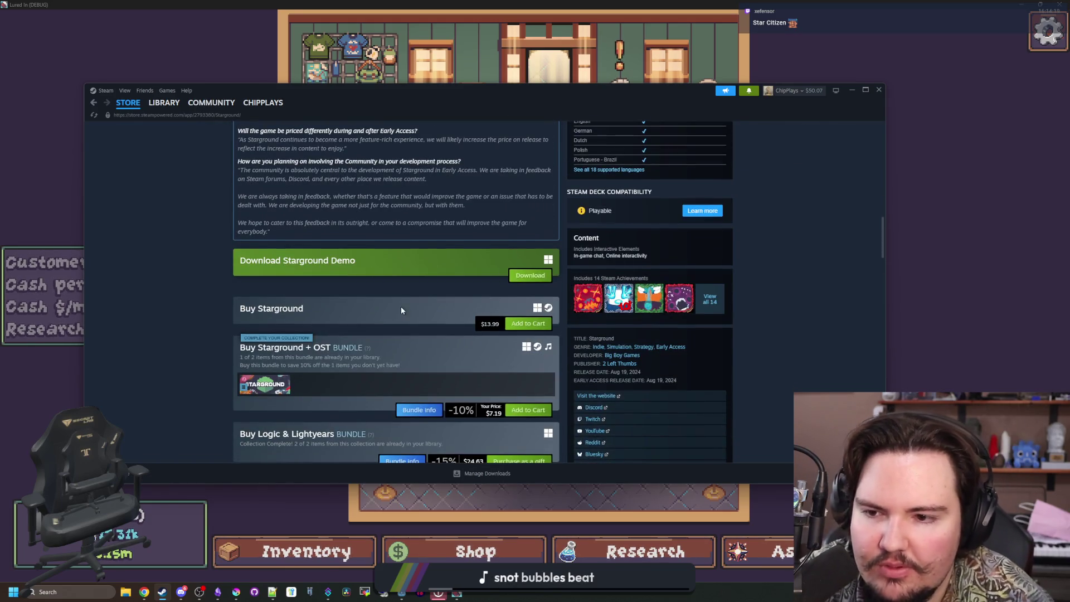
scroll(400, 307, "down", 6)
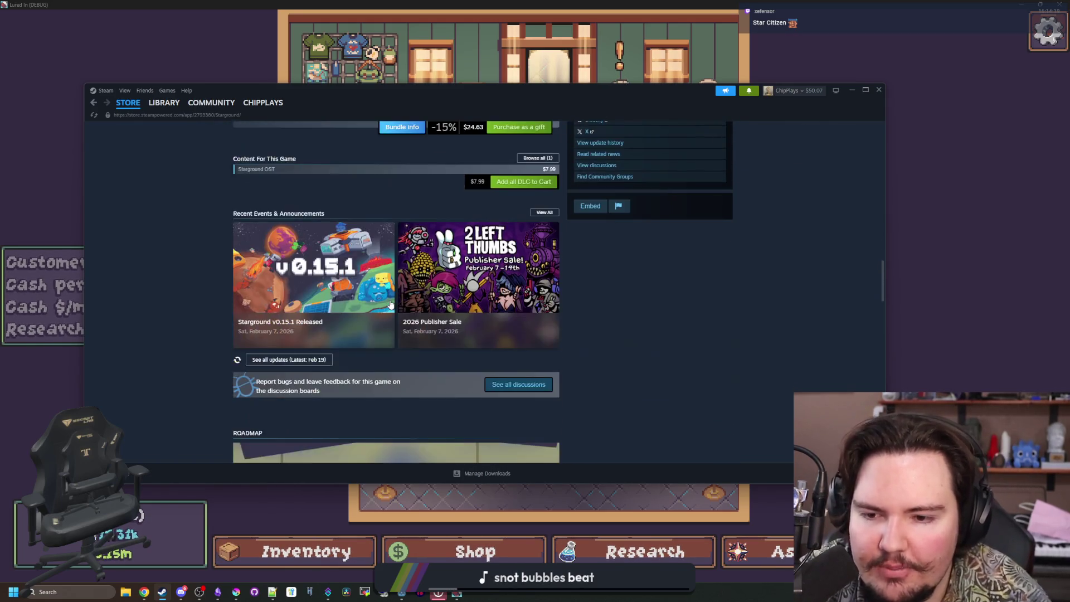
scroll(390, 304, "down", 10)
key("Home")
Search 'citiz' and send the Star Citizen search to the web browser.
left_click(520, 131)
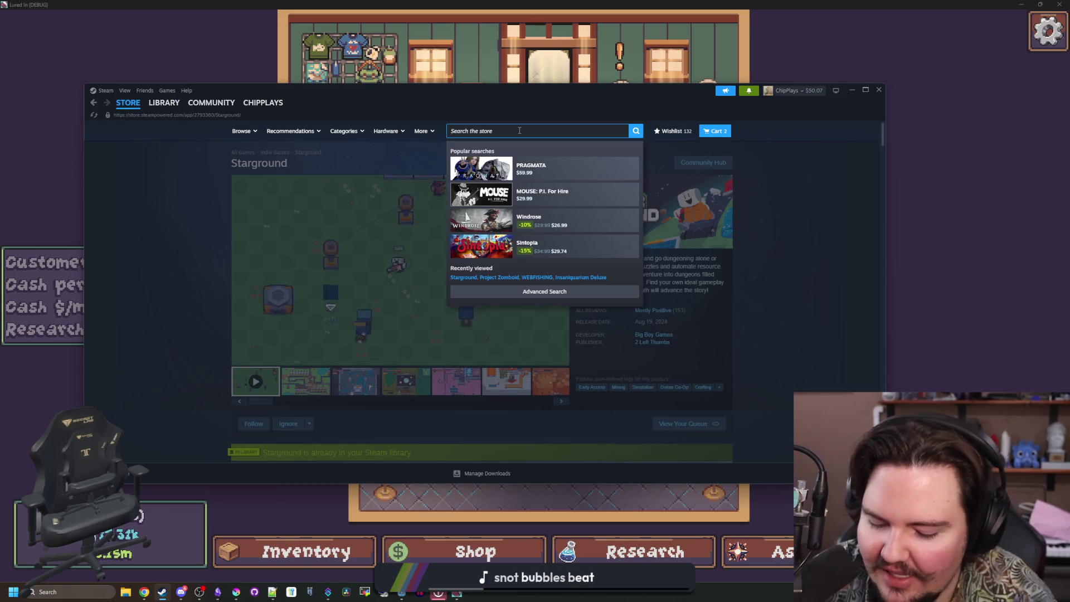
type("star citi")
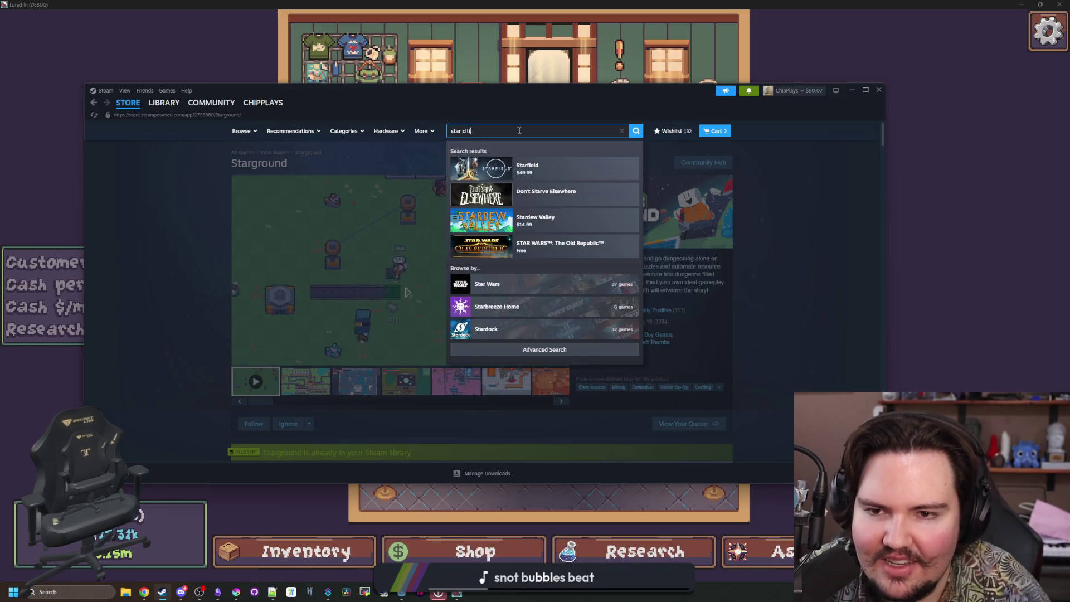
type("z")
key("Escape")
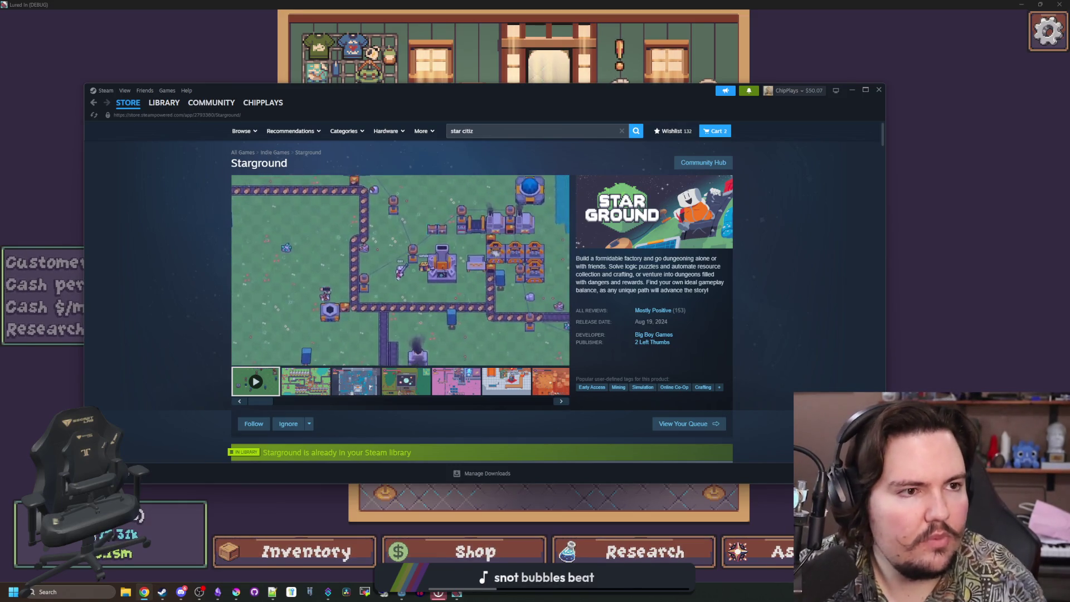
key("Return")
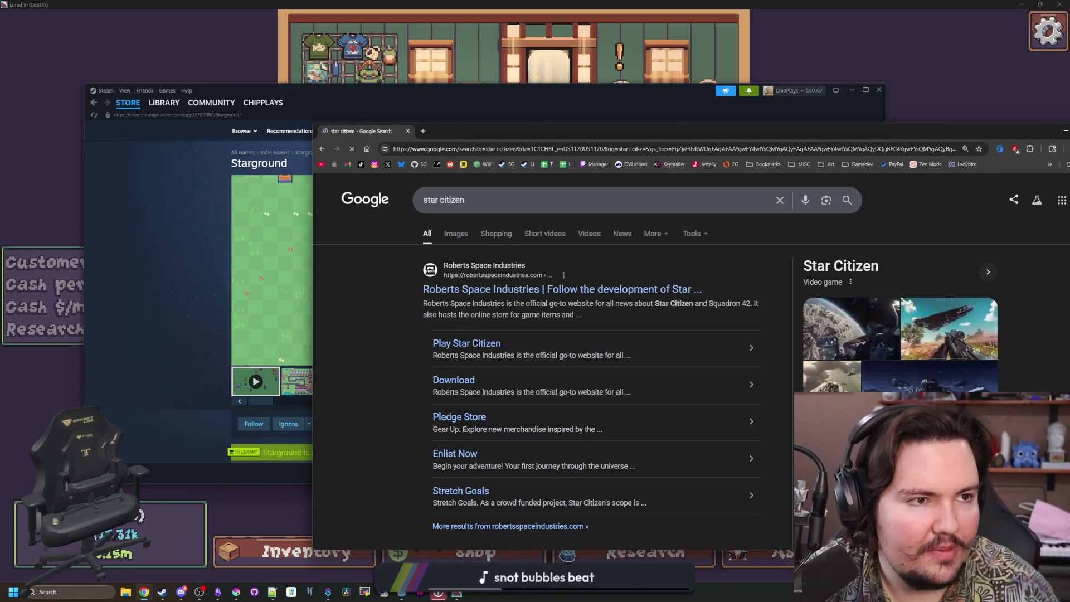
Bring the browser fully into view and glance at the RSI shop menu.
left_click_drag(619, 132, 412, 108)
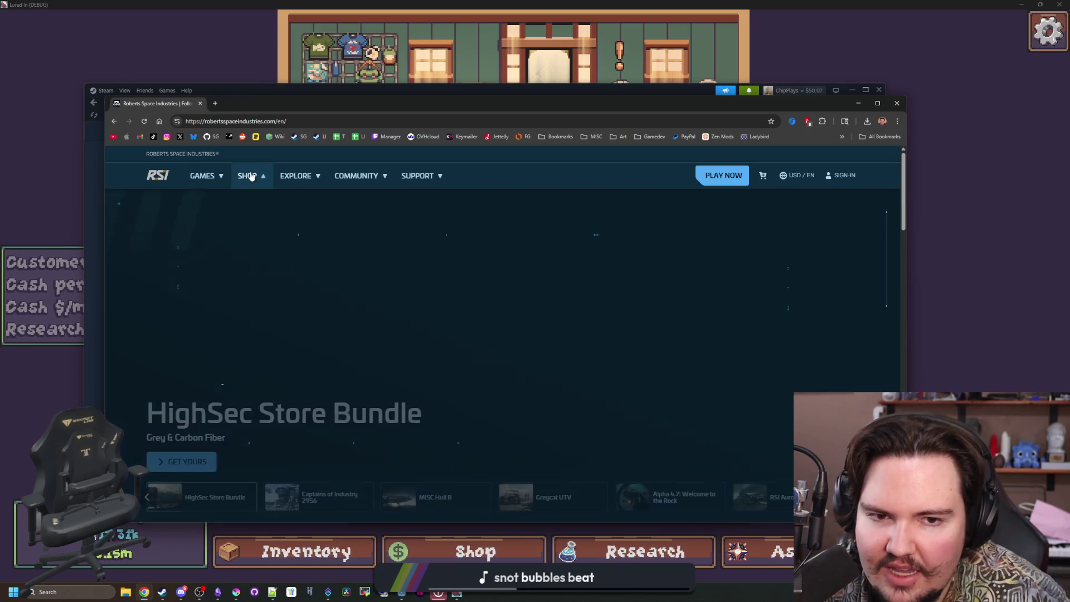
left_click(251, 177)
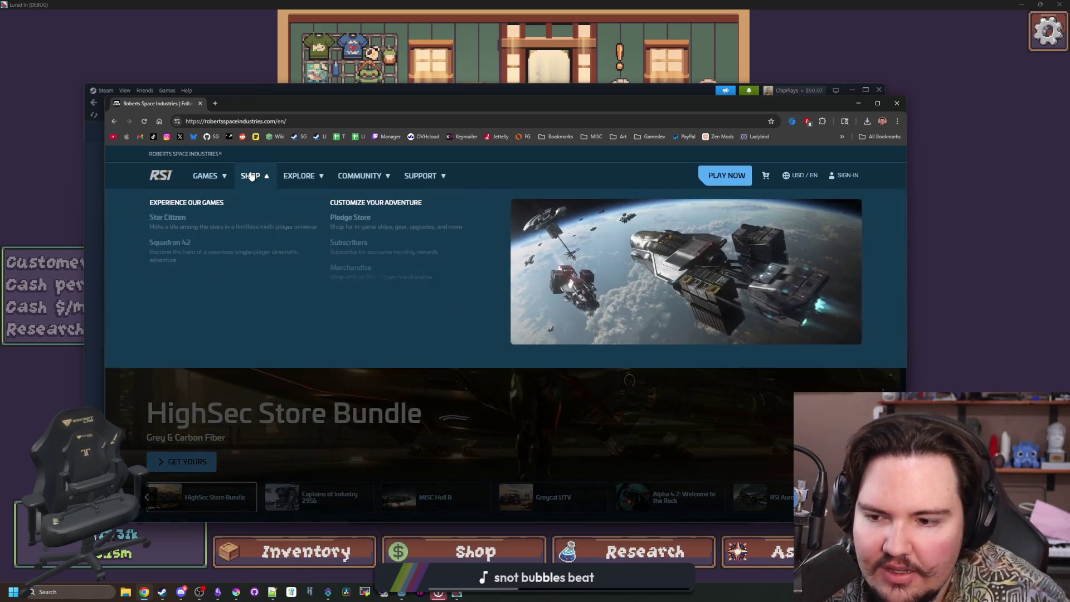
left_click(442, 410)
Scroll through the RSI home page, then use Shop to reach the Star Citizen Enlist page.
scroll(309, 310, "down", 3)
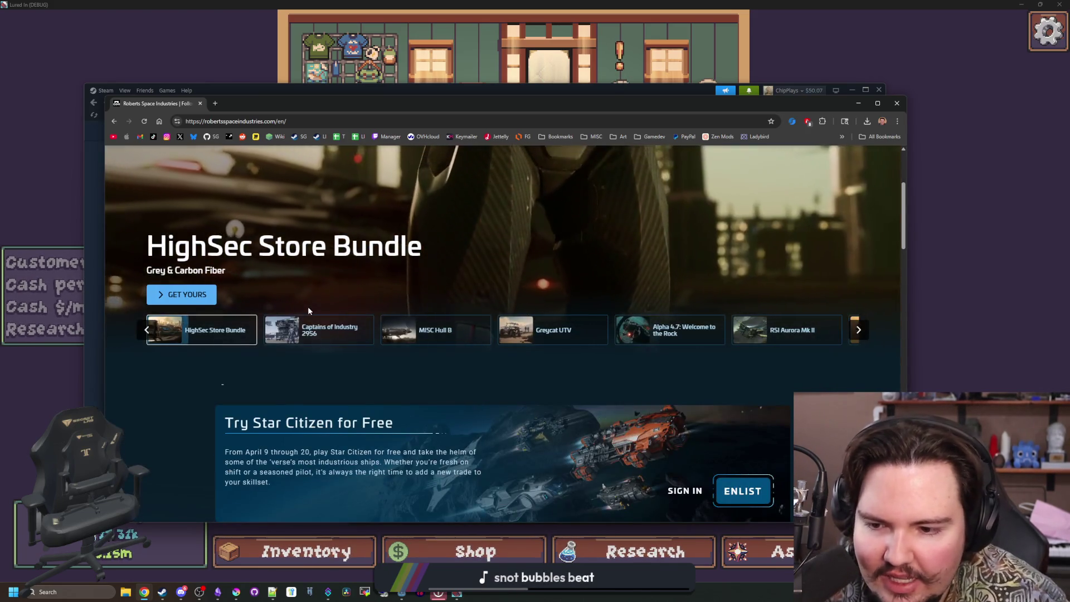
scroll(308, 306, "down", 4)
scroll(308, 310, "down", 3)
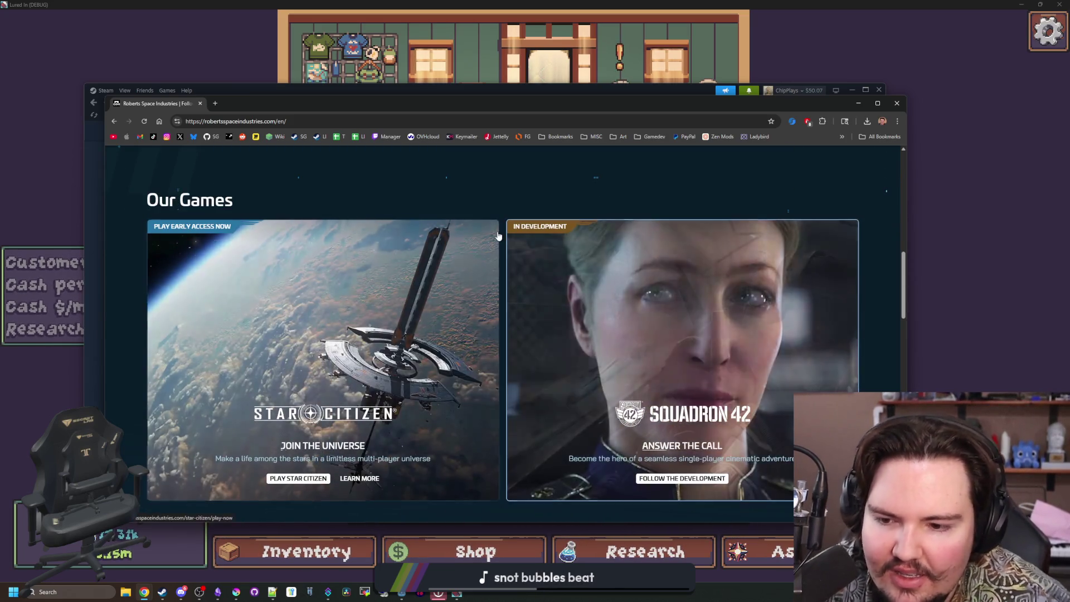
scroll(498, 235, "down", 6)
scroll(493, 255, "down", 10)
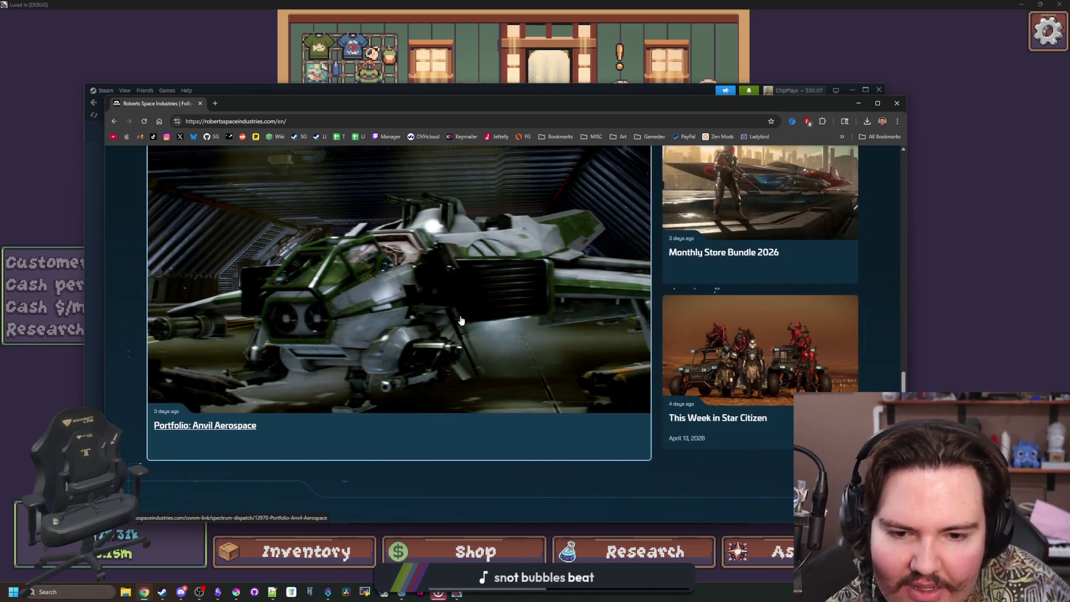
scroll(461, 320, "down", 10)
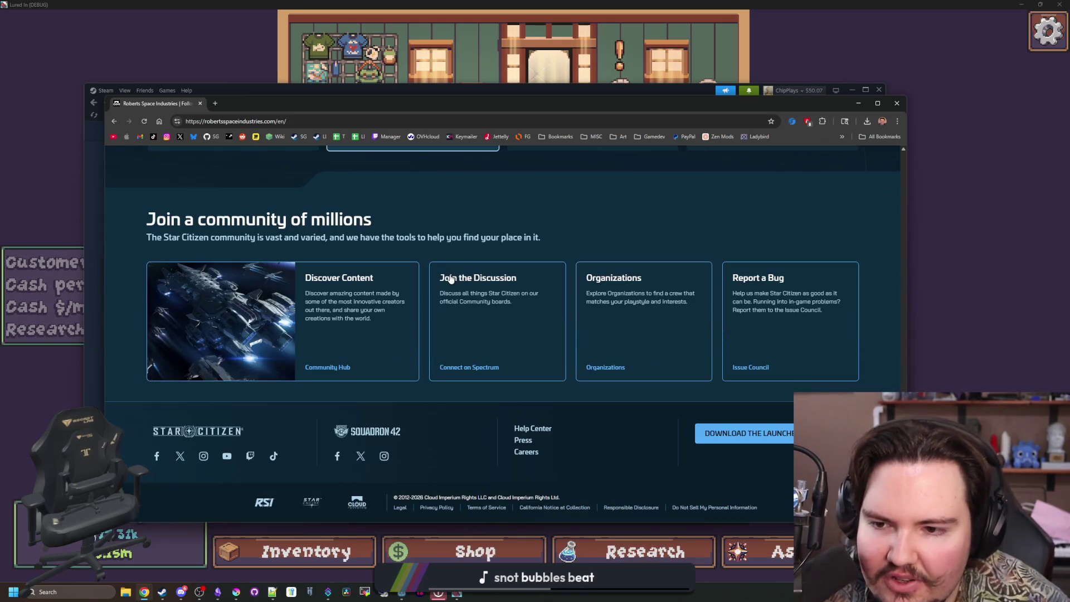
key("Home")
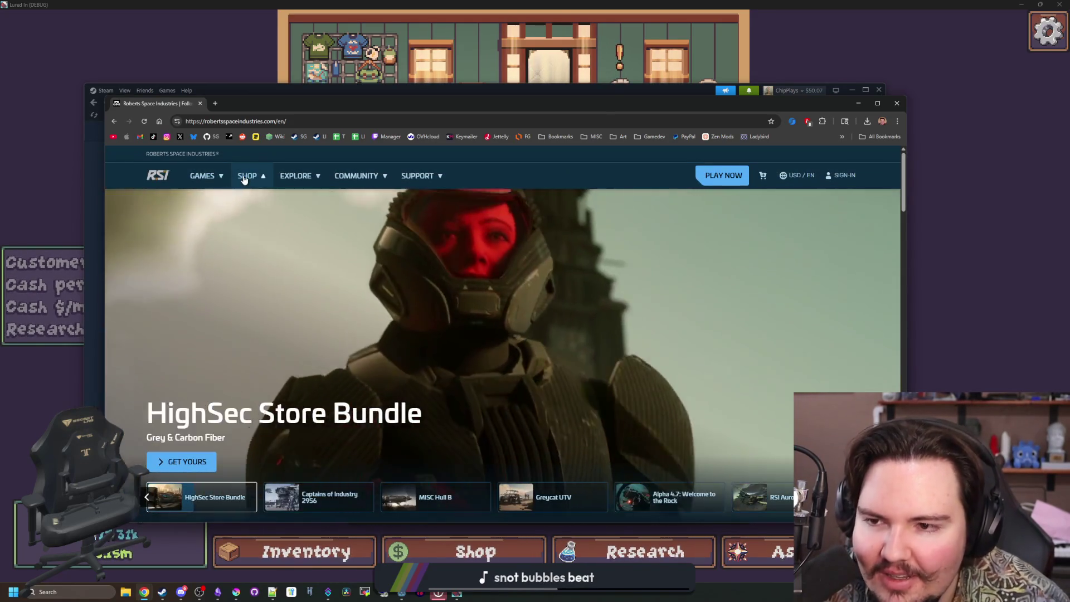
left_click(244, 176)
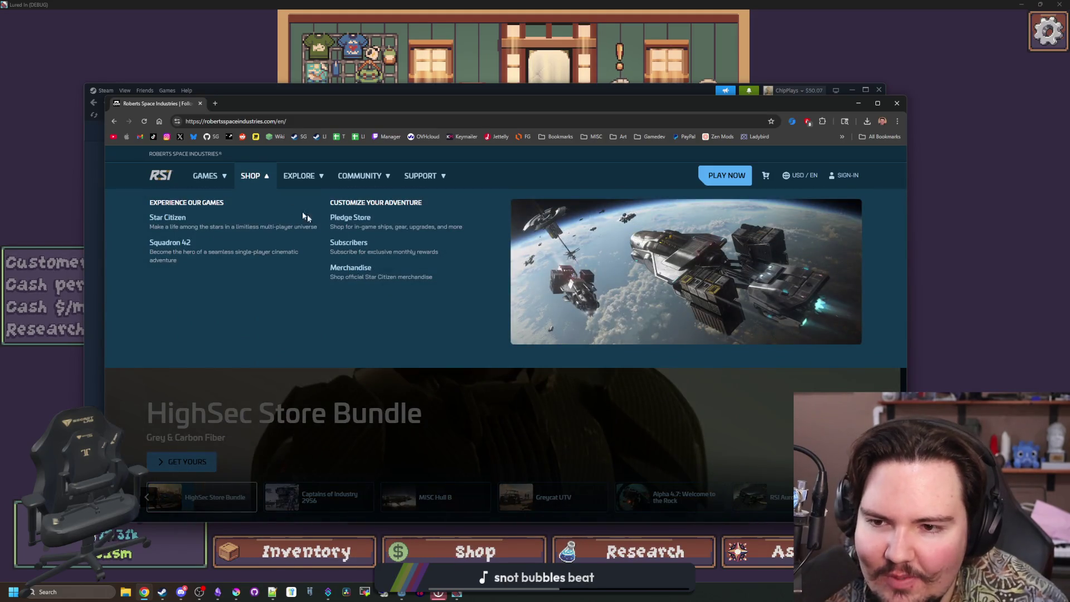
left_click(172, 226)
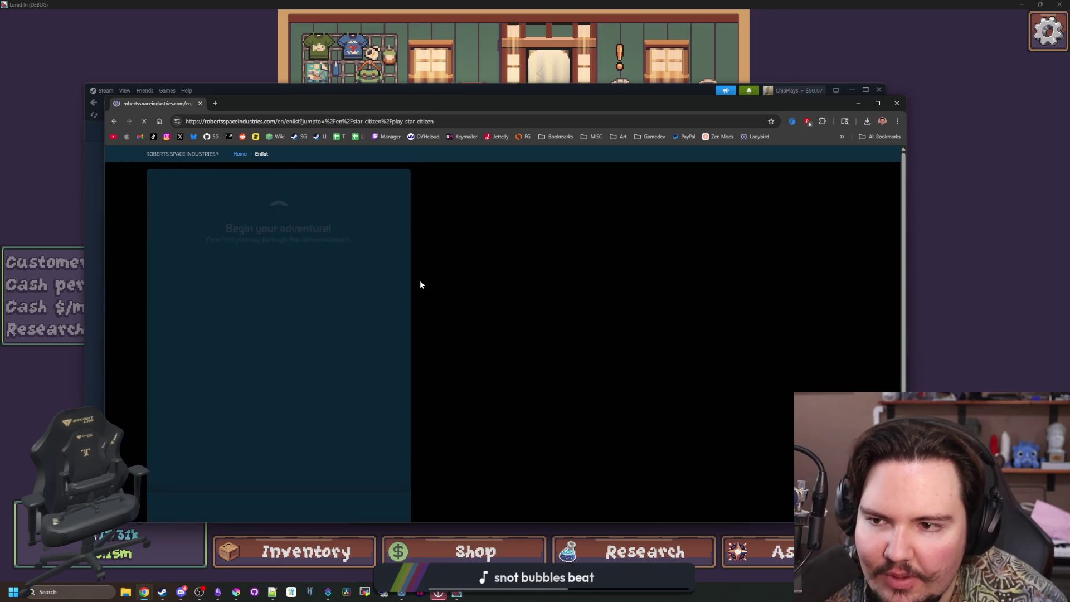
Return to the RSI home page and open the Star Citizen game page.
scroll(420, 285, "down", 3)
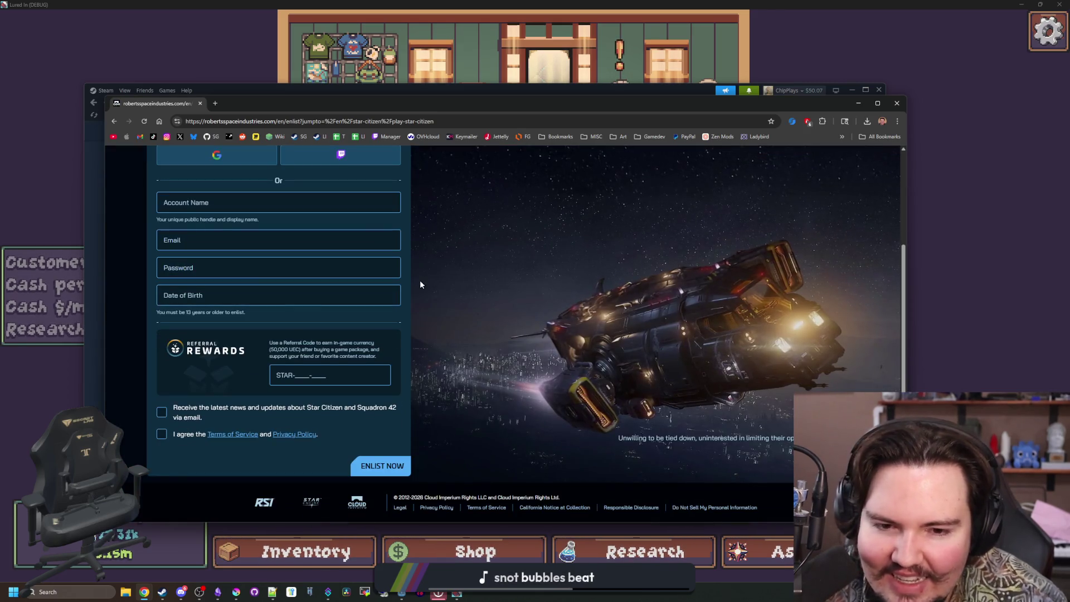
key("alt+Left")
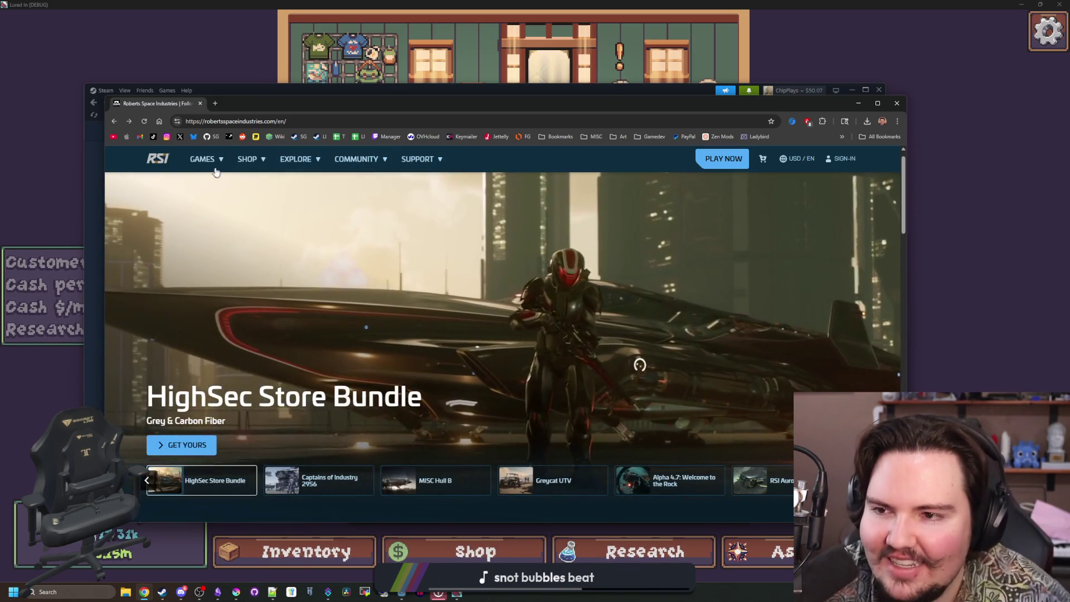
mouse_move(219, 165)
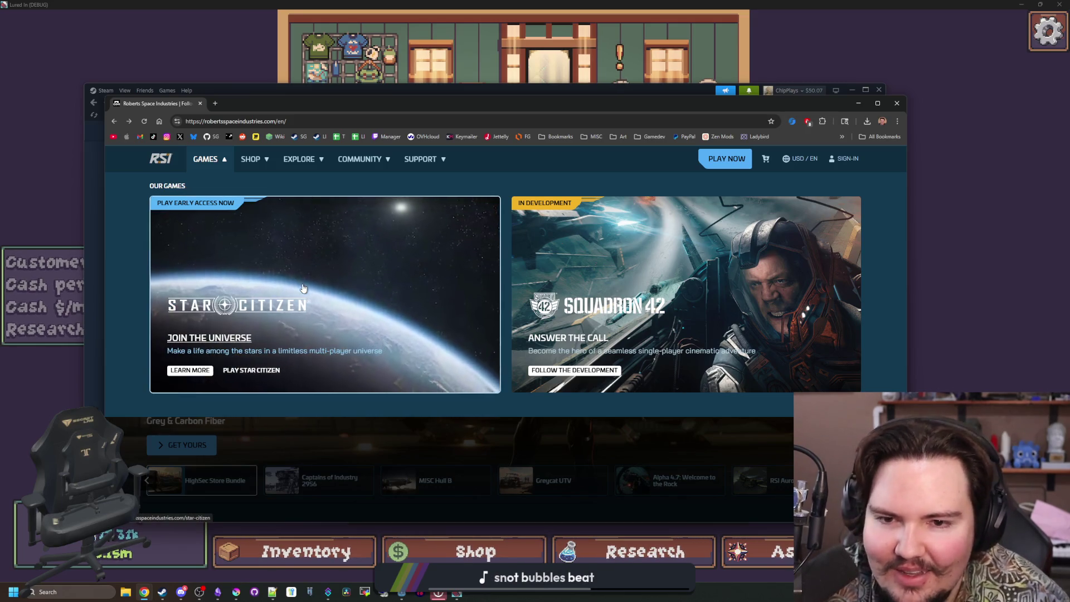
left_click(303, 288)
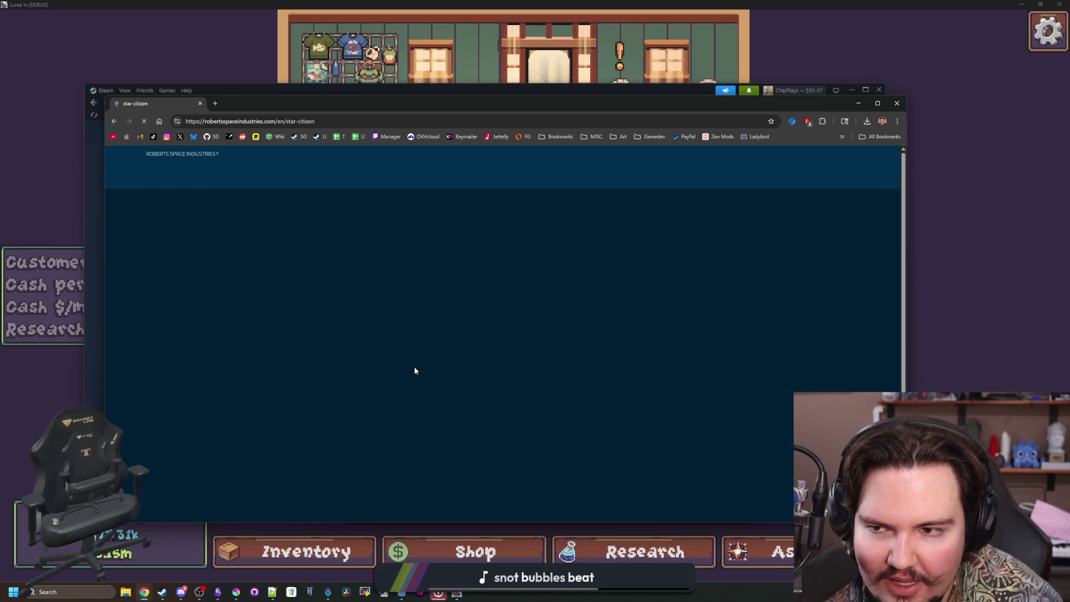
Scroll the Star Citizen page to its footer and back to the top, then close the browser window.
left_click_drag(402, 104, 392, 84)
scroll(500, 355, "down", 5)
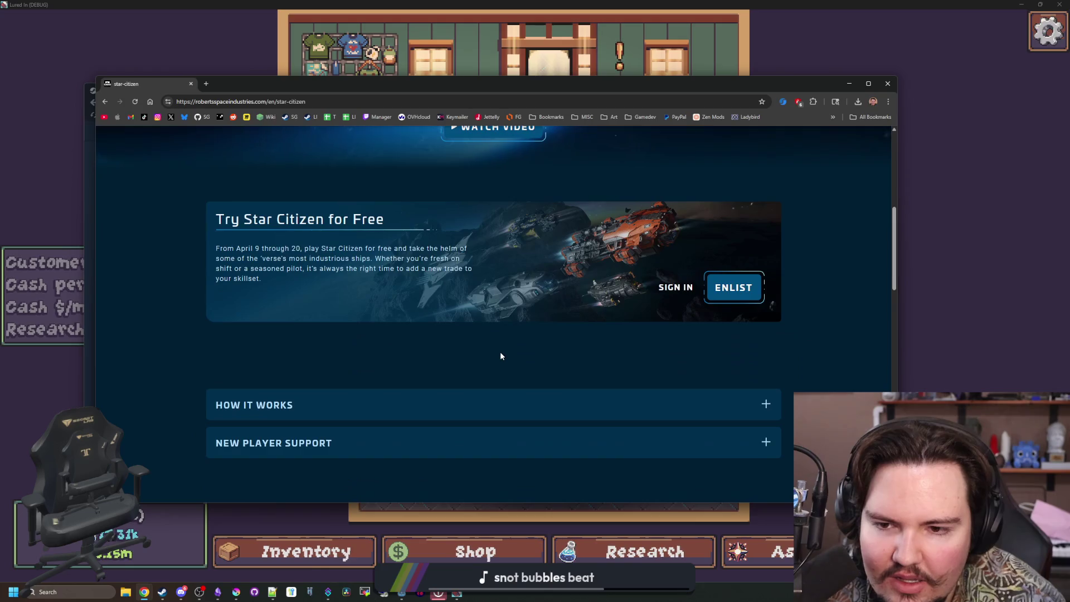
scroll(499, 355, "down", 2)
scroll(496, 351, "down", 3)
scroll(421, 327, "down", 2)
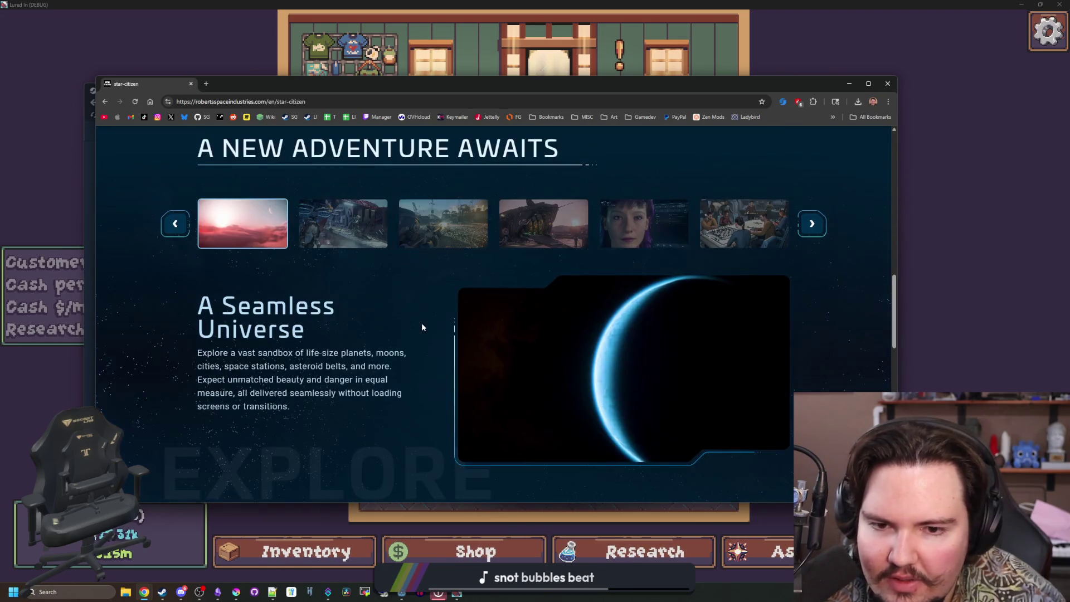
scroll(625, 260, "down", 5)
scroll(625, 261, "down", 5)
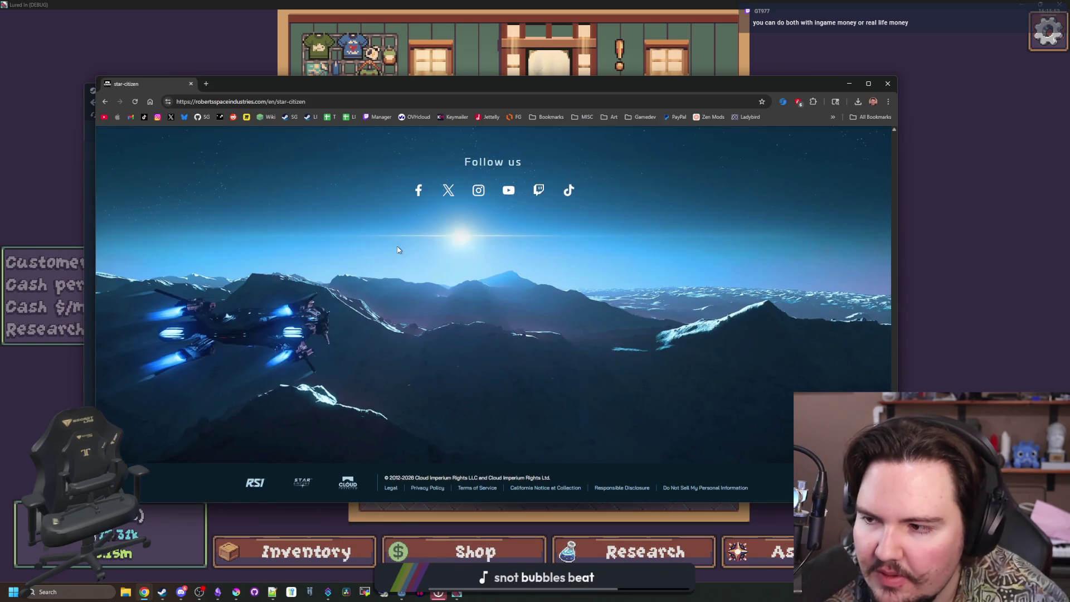
key("Home")
left_click(191, 83)
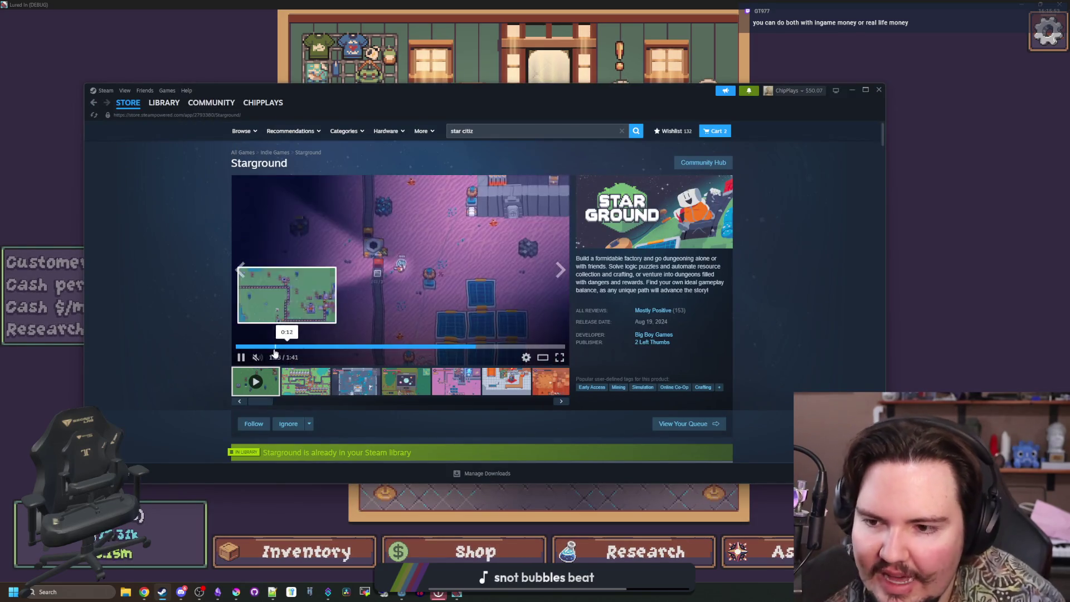
Pause the Starground trailer, hide Steam, and travel free from the shop to the Pond.
left_click(240, 357)
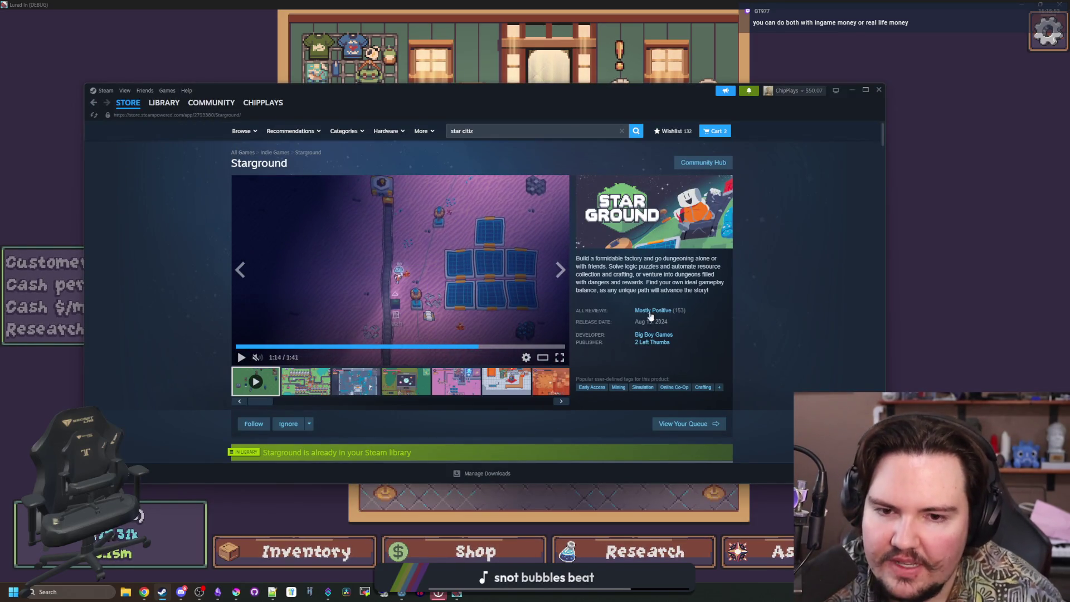
left_click_drag(657, 100, 523, 183)
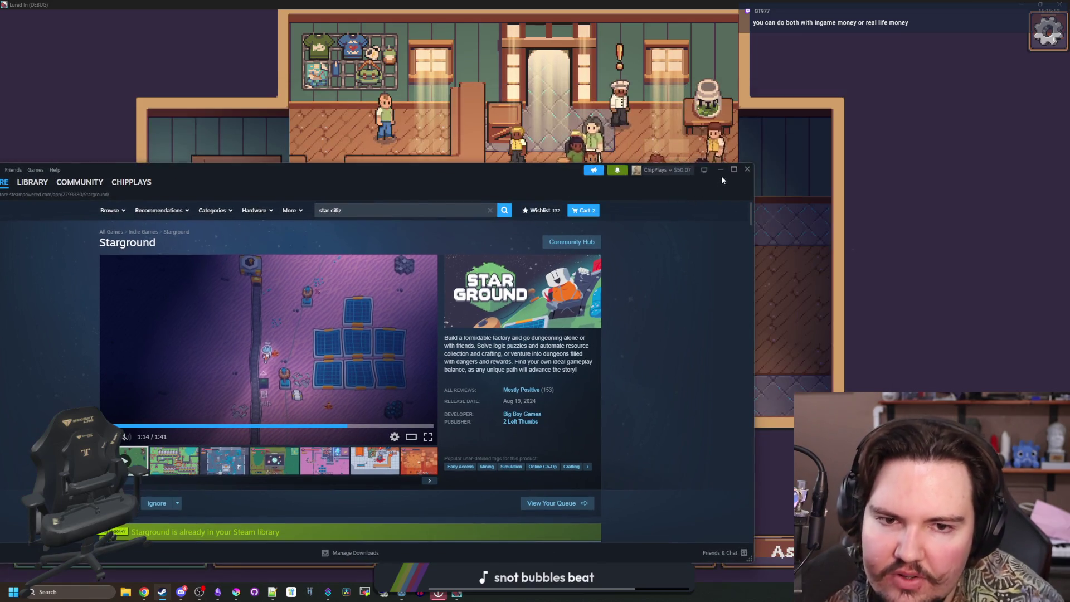
left_click(721, 176)
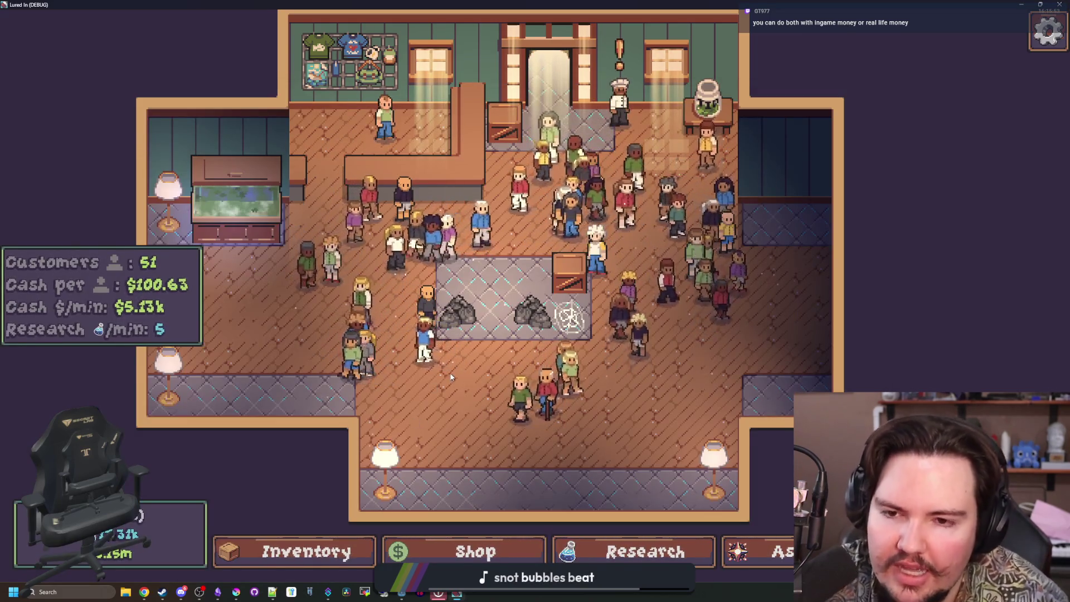
scroll(524, 338, "up", 3)
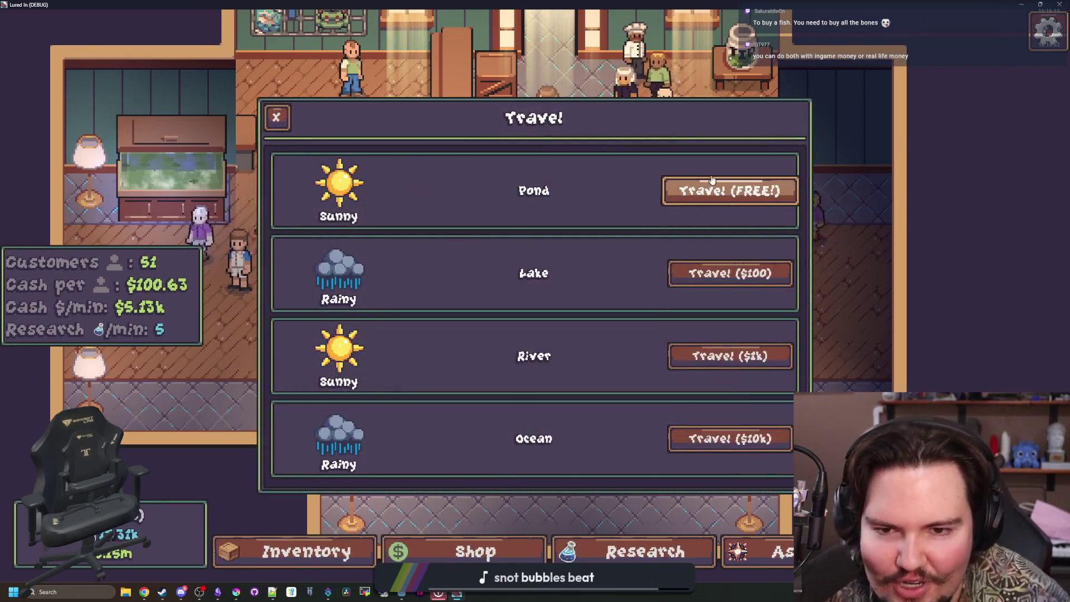
left_click(717, 183)
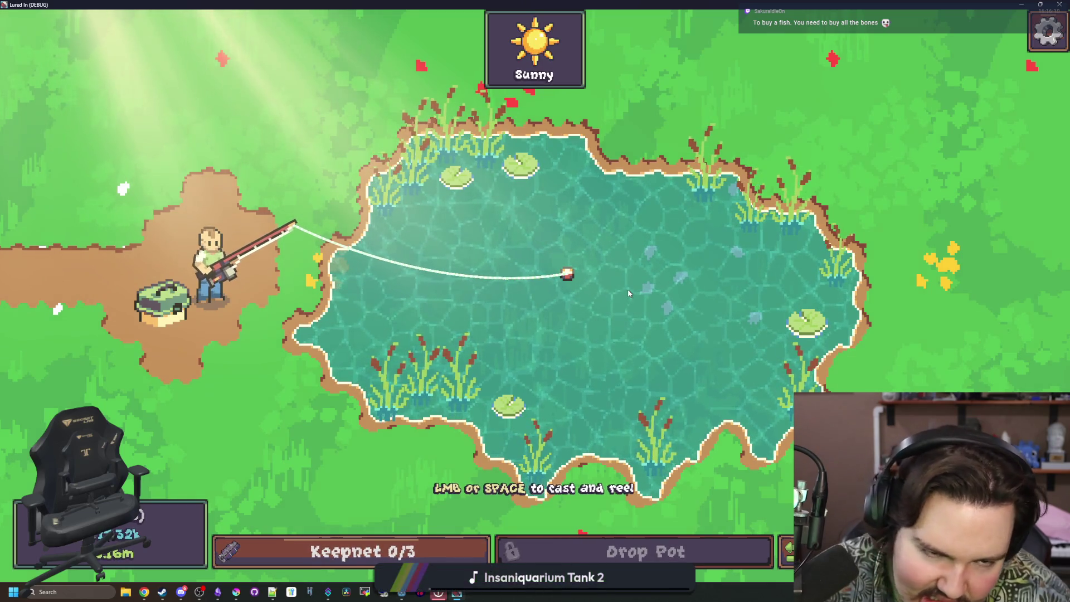
Cast once, then switch the game language to Croatian from the pause menu's language panel.
left_click(681, 227)
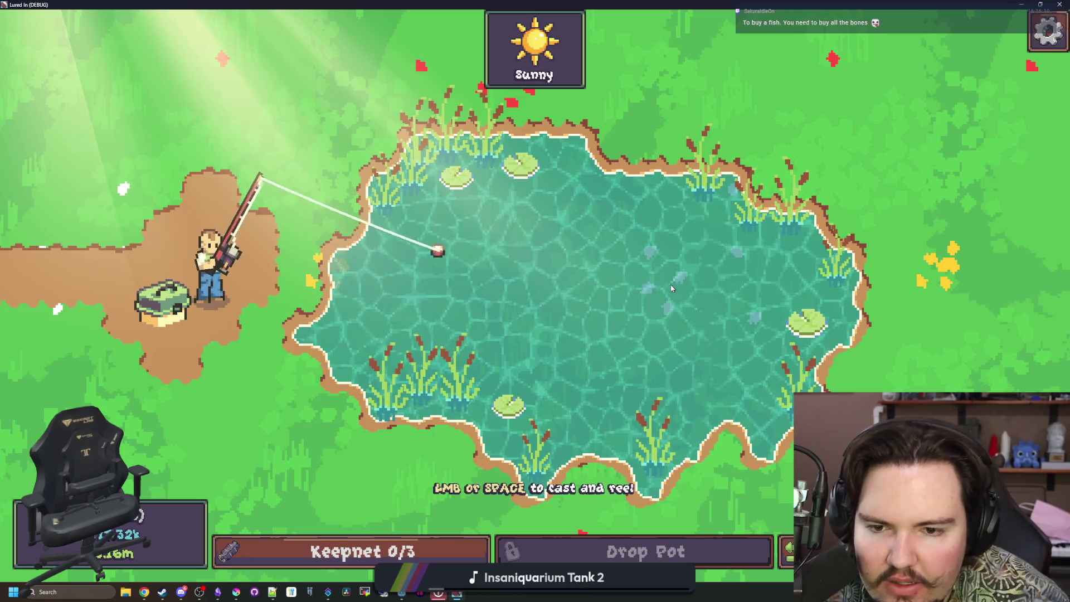
key("Escape")
left_click(704, 372)
scroll(482, 314, "up", 10)
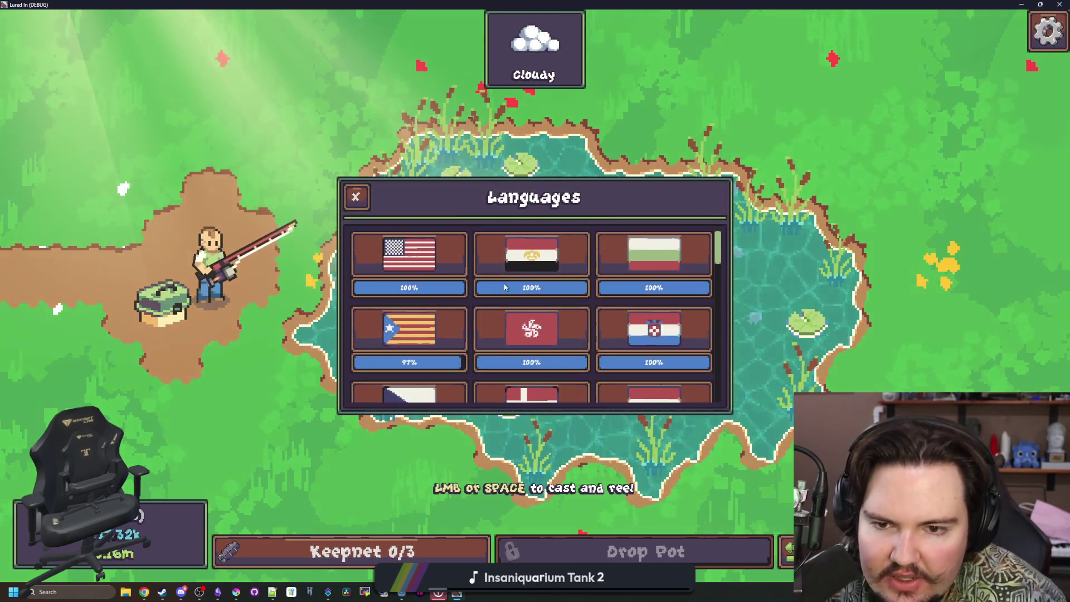
left_click(669, 337)
key("Escape")
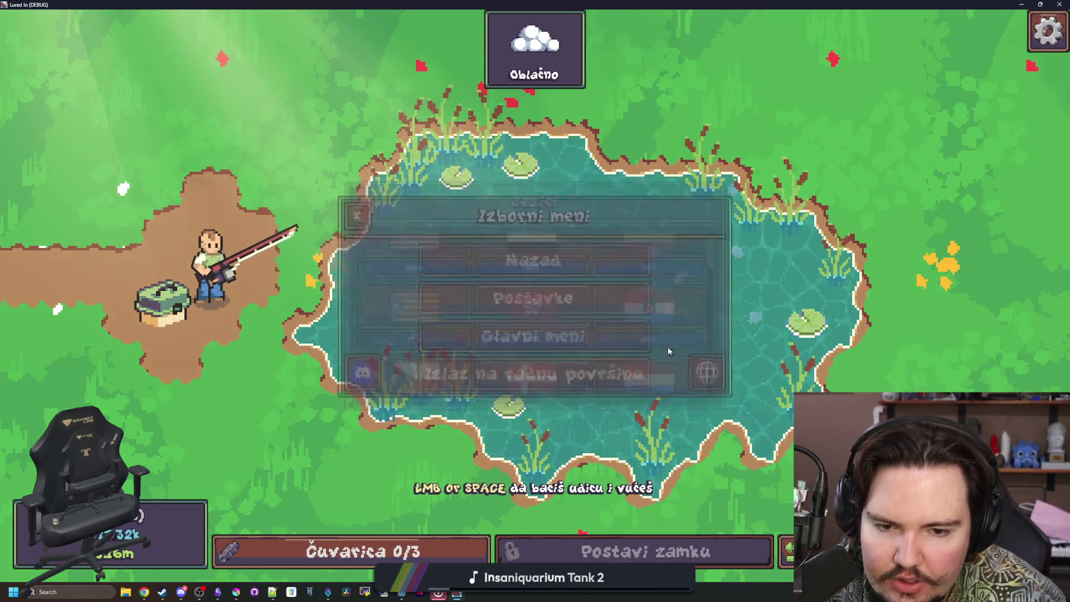
key("Escape")
Check the keepnet at 0/3 and cast the line into the pond again.
left_click(406, 545)
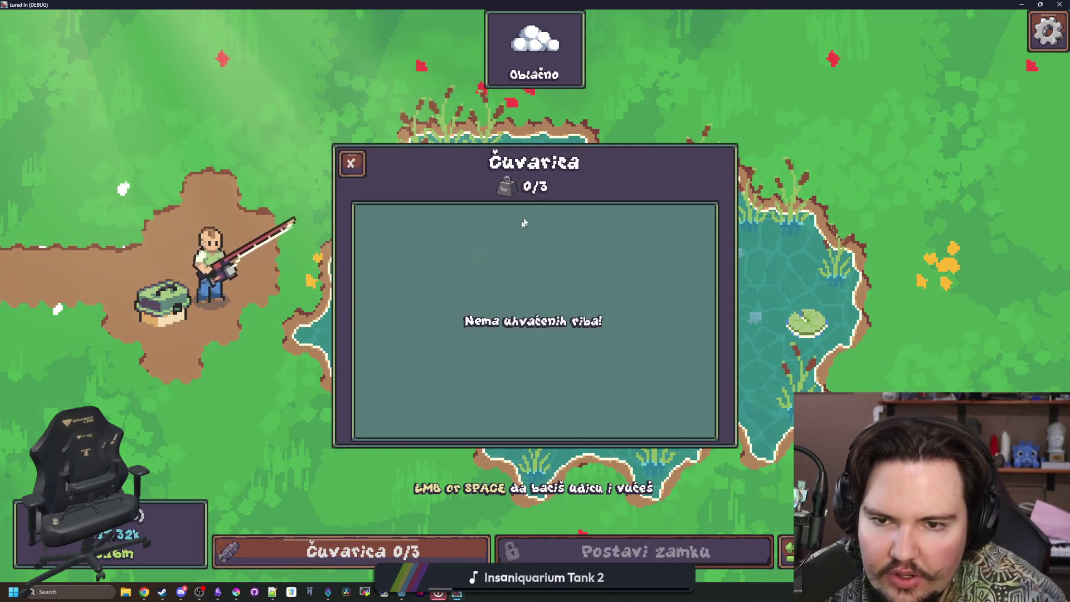
key("Escape")
left_click_drag(563, 299, 549, 282)
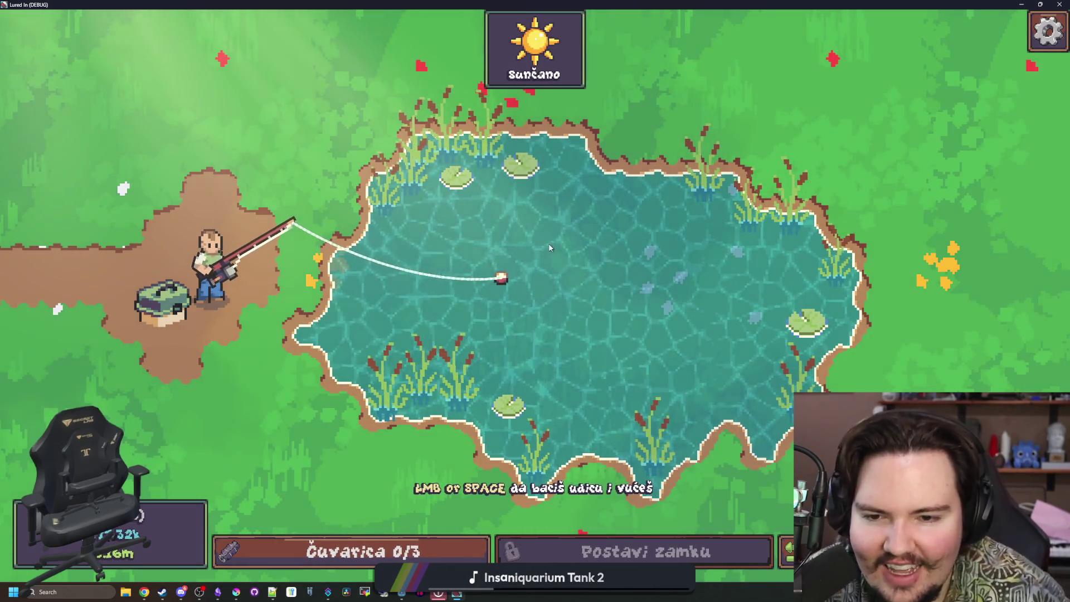
Close the running game and save the inventory_menu scene.
mouse_move(1003, 5)
left_mouse_down()
mouse_move(763, 212)
mouse_move(673, 358)
mouse_move(685, 353)
left_mouse_up()
left_click(683, 348)
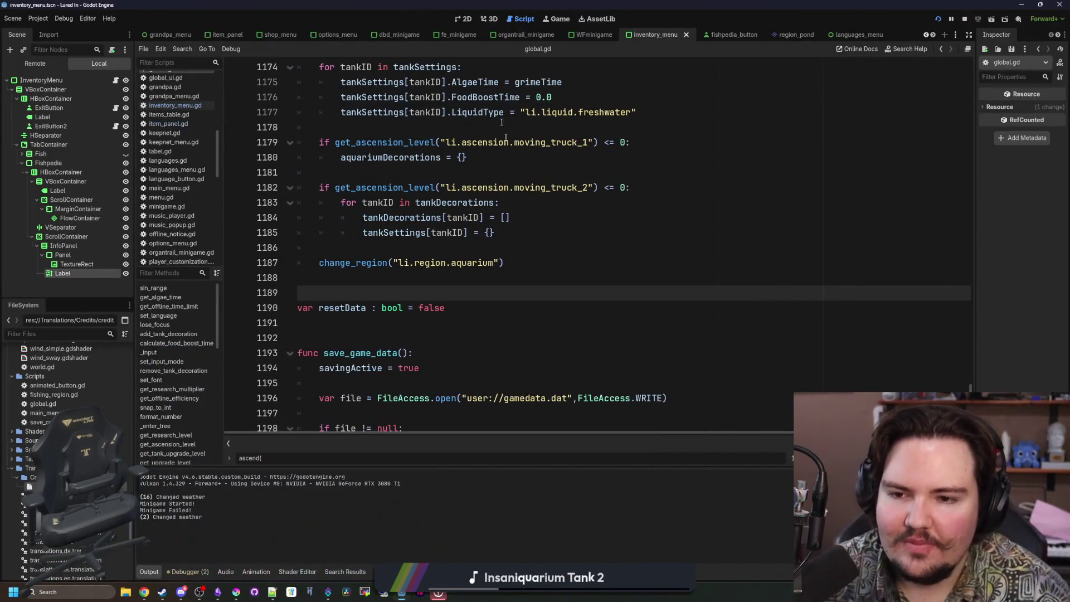
left_click(463, 19)
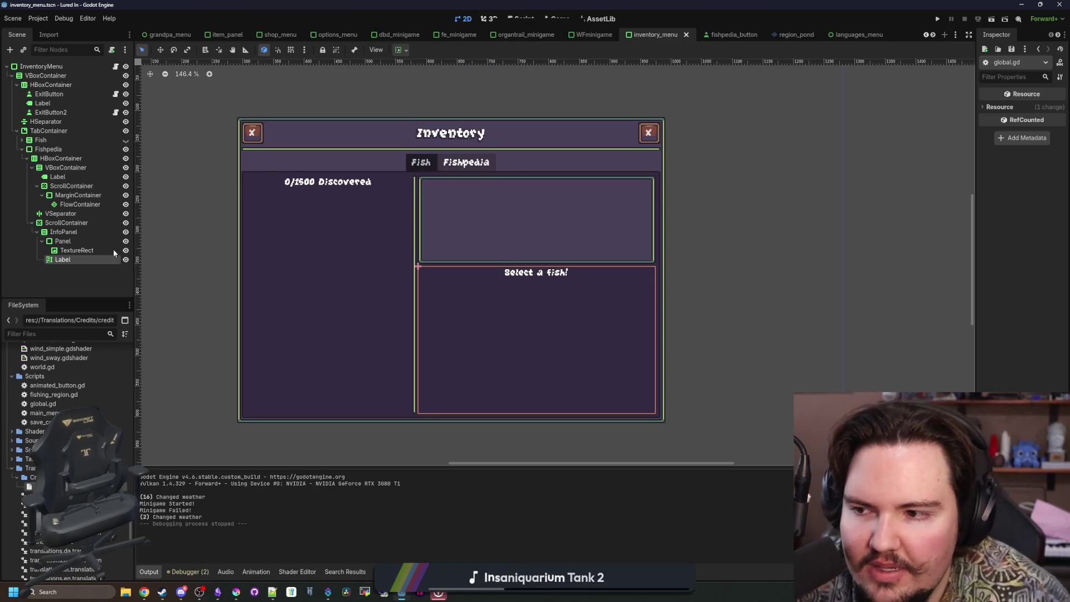
left_click(90, 280)
key("ctrl+s")
Filter files by 'region', open fishing_region.tscn and select the Go label node.
left_click(110, 334)
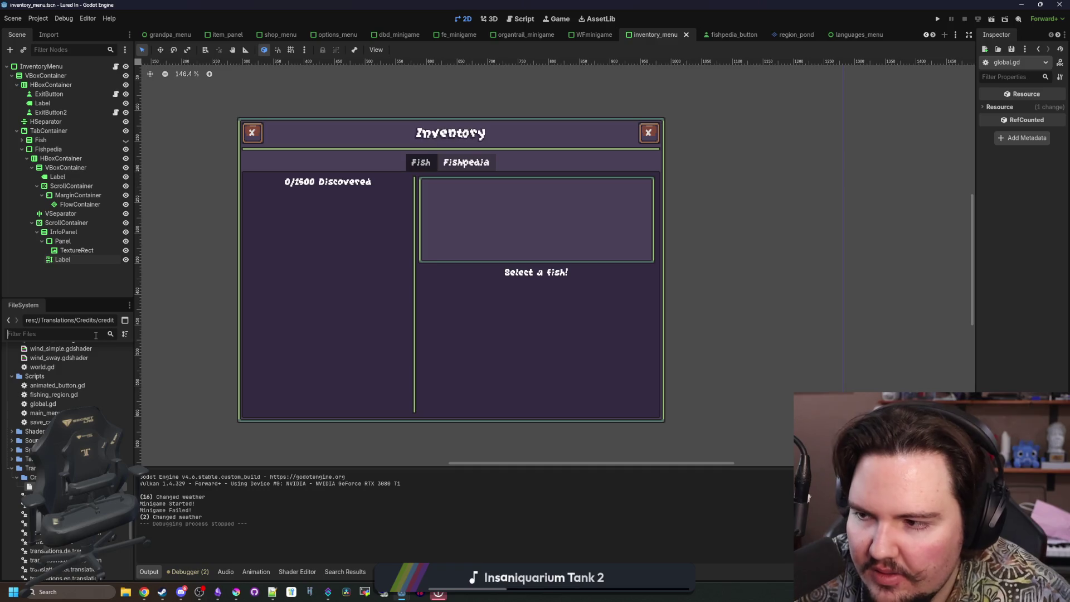
type("region")
double_click(78, 380)
scroll(344, 295, "up", 5)
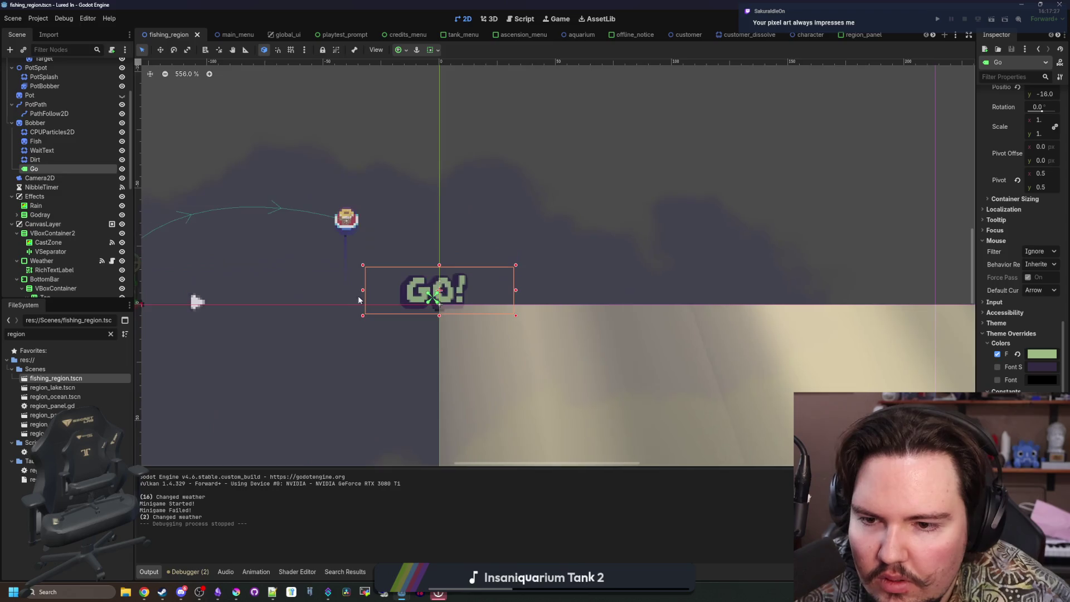
left_click(42, 187)
left_click(45, 168)
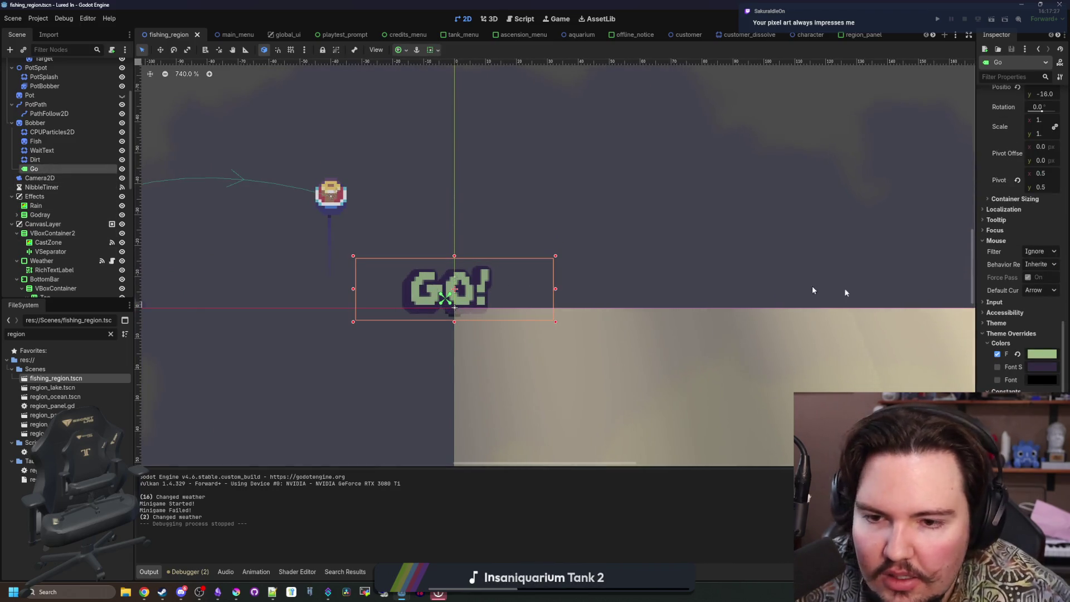
Set the Go label's Transform position y to -24 and save the scene.
left_click_drag(974, 294, 778, 290)
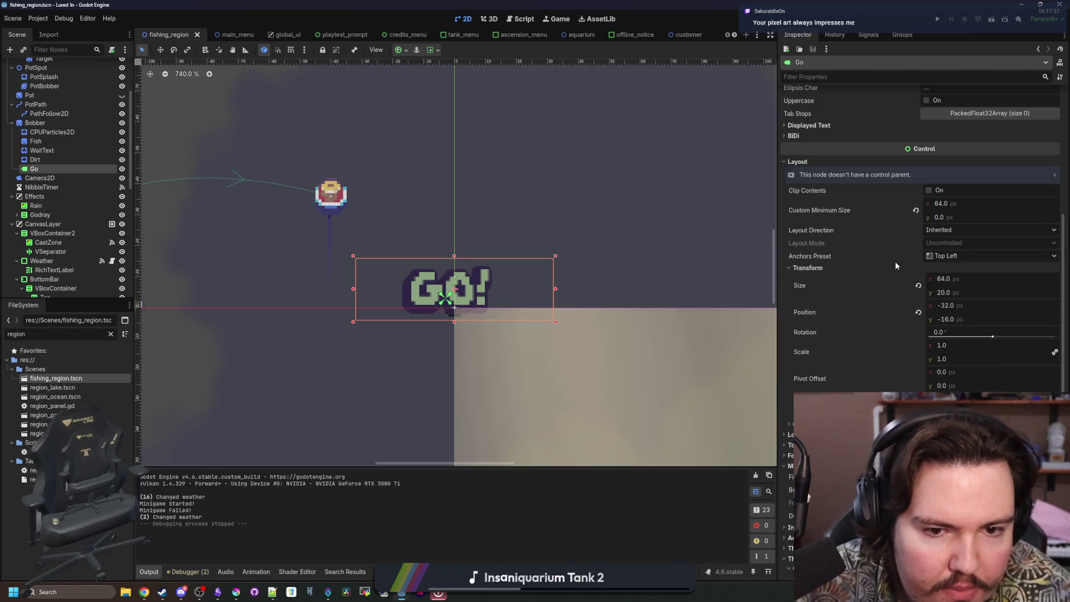
left_click(955, 319)
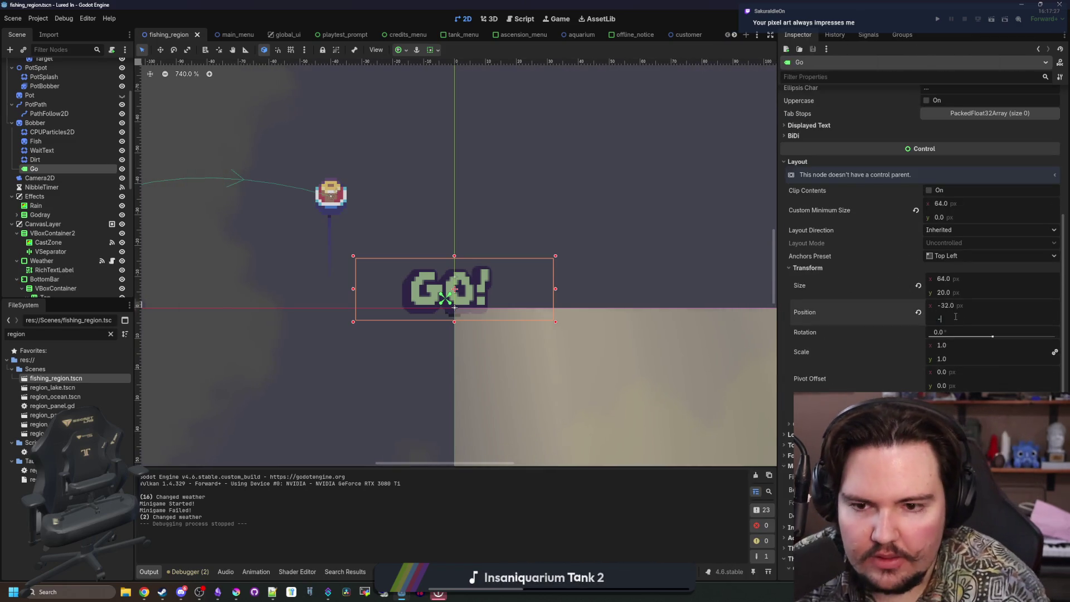
type("32")
key("Return")
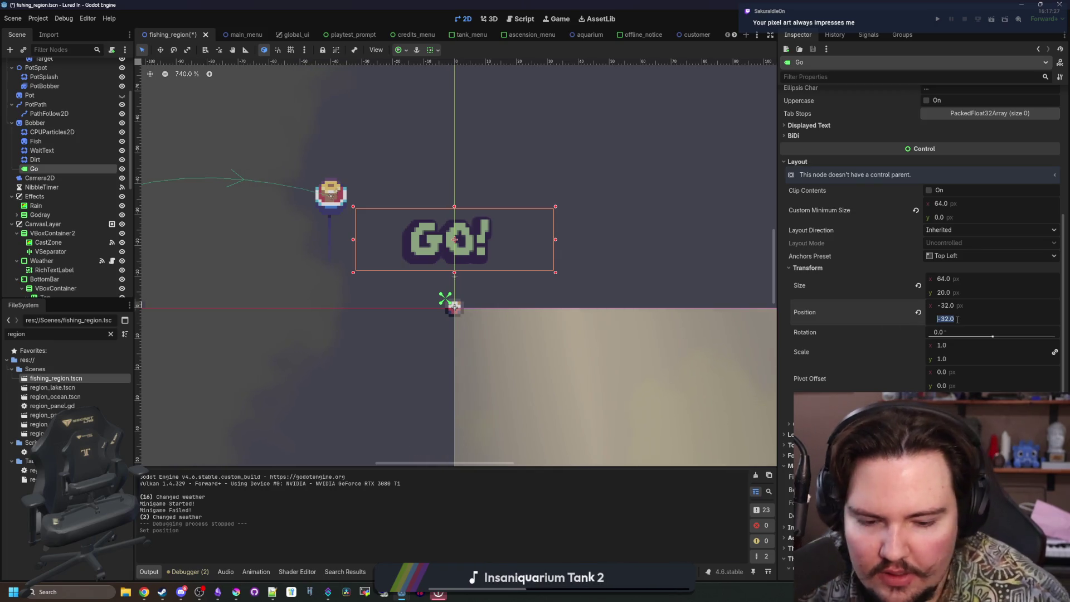
key("Return")
left_click(39, 178)
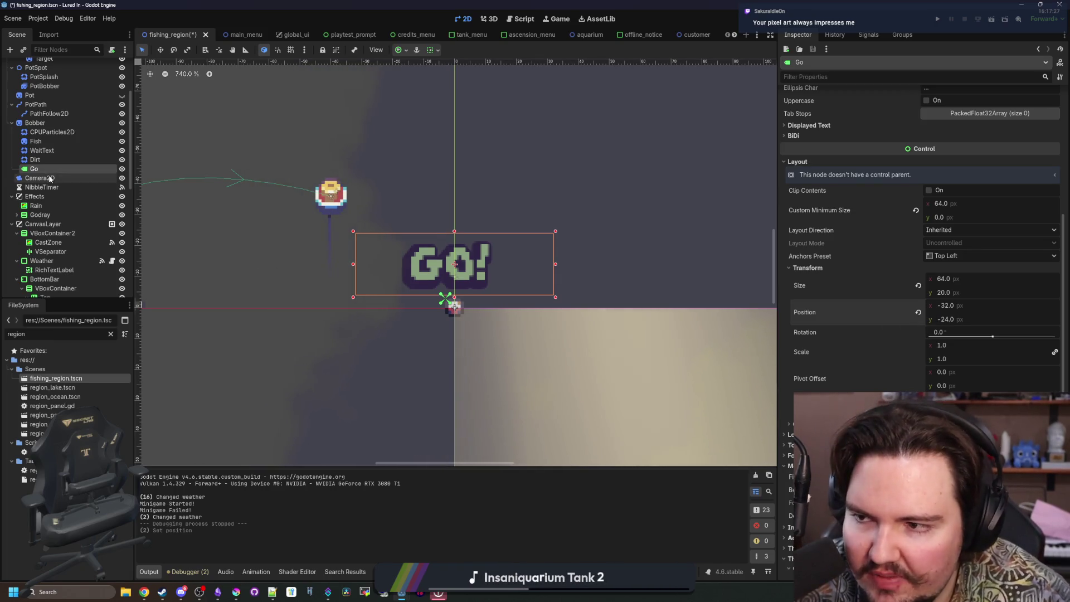
key("ctrl+s")
scroll(479, 267, "down", 3)
key("ctrl+s")
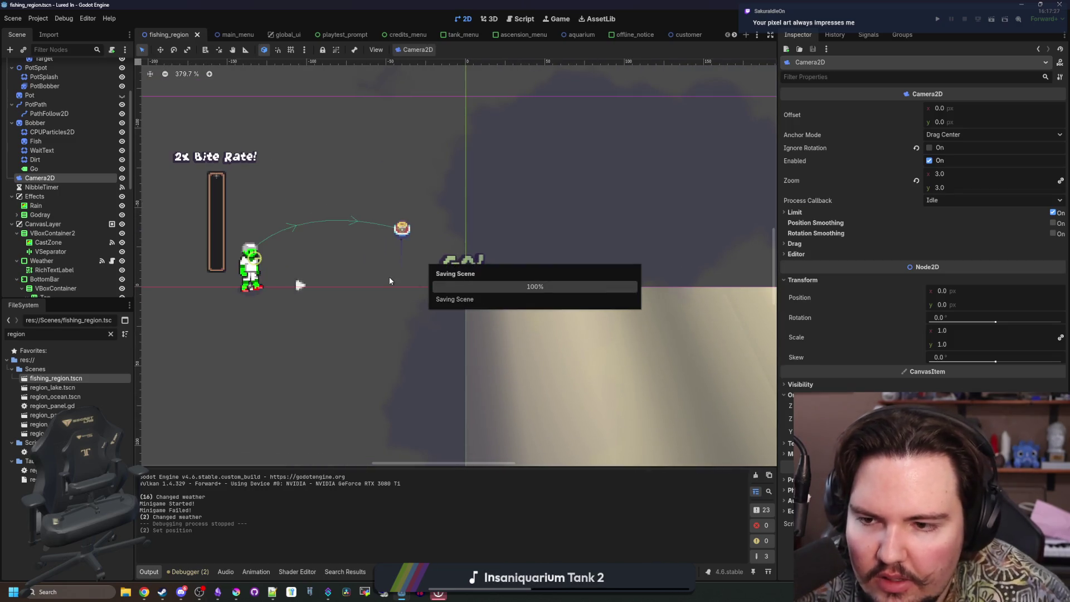
Preview the WaitText 'wait!' particle by enabling Emitting, then save fishing_region again.
left_click(96, 150)
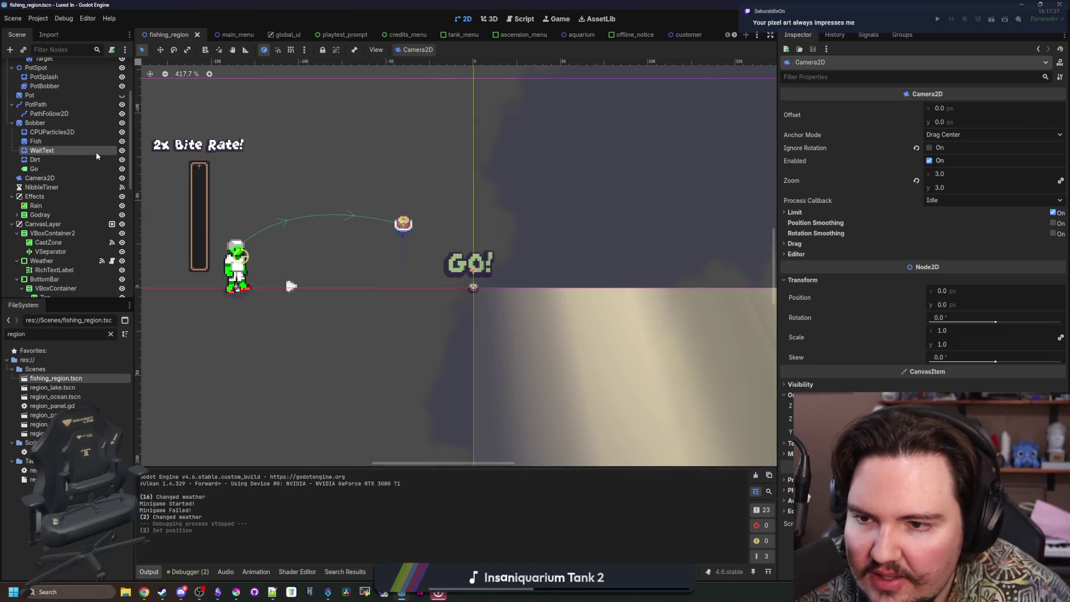
left_click(925, 108)
scroll(443, 259, "up", 4)
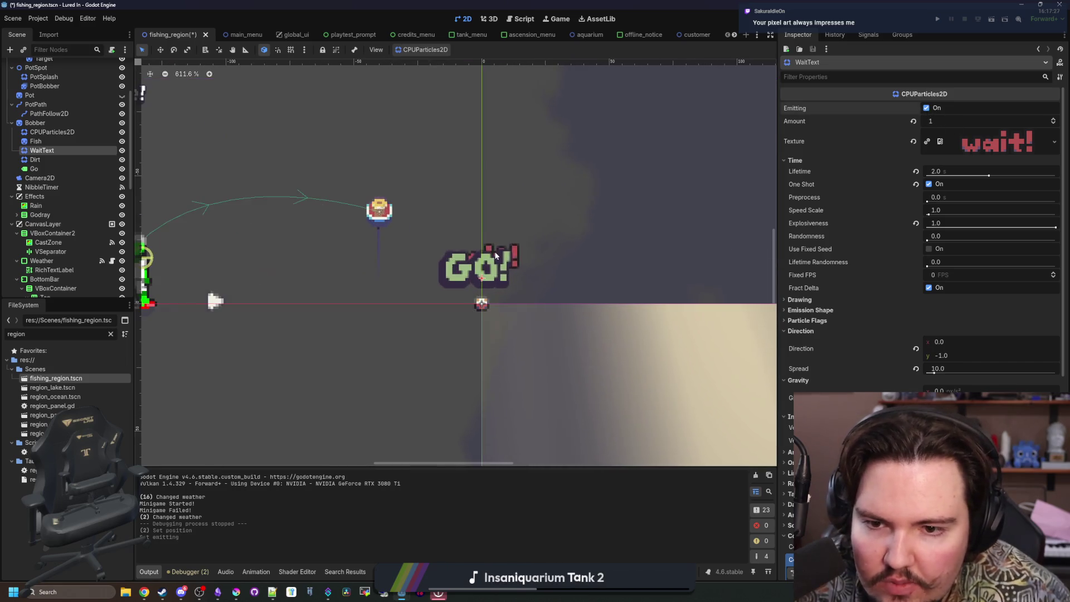
key("ctrl+s")
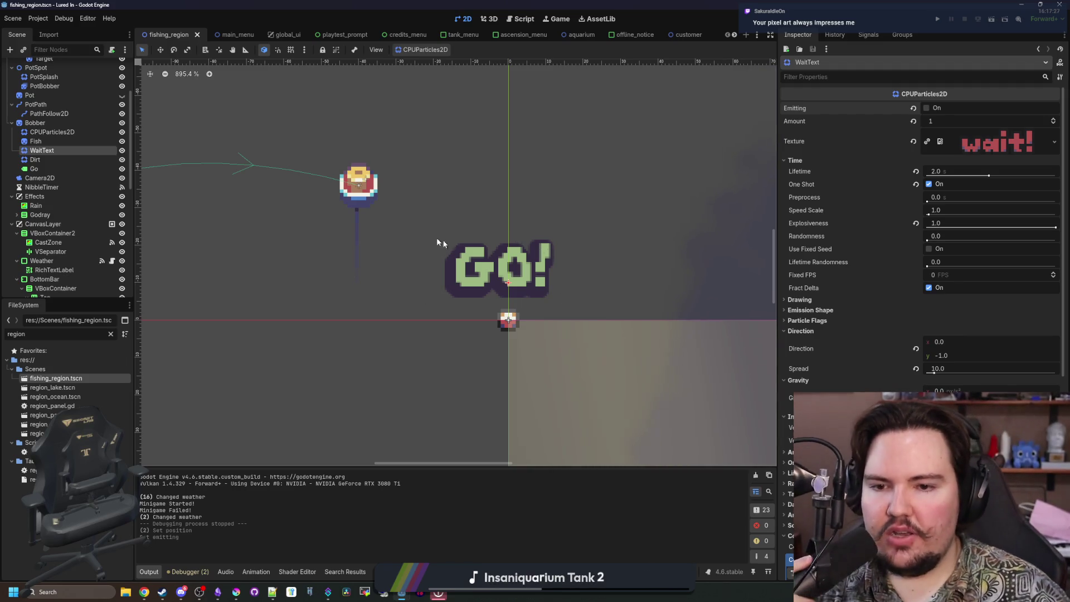
left_click(131, 523)
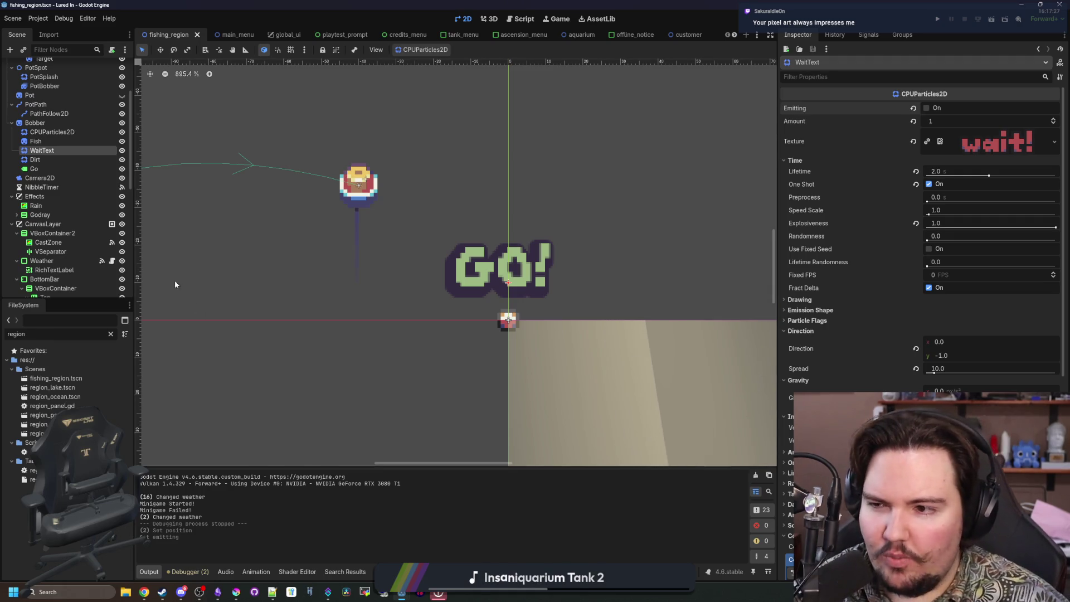
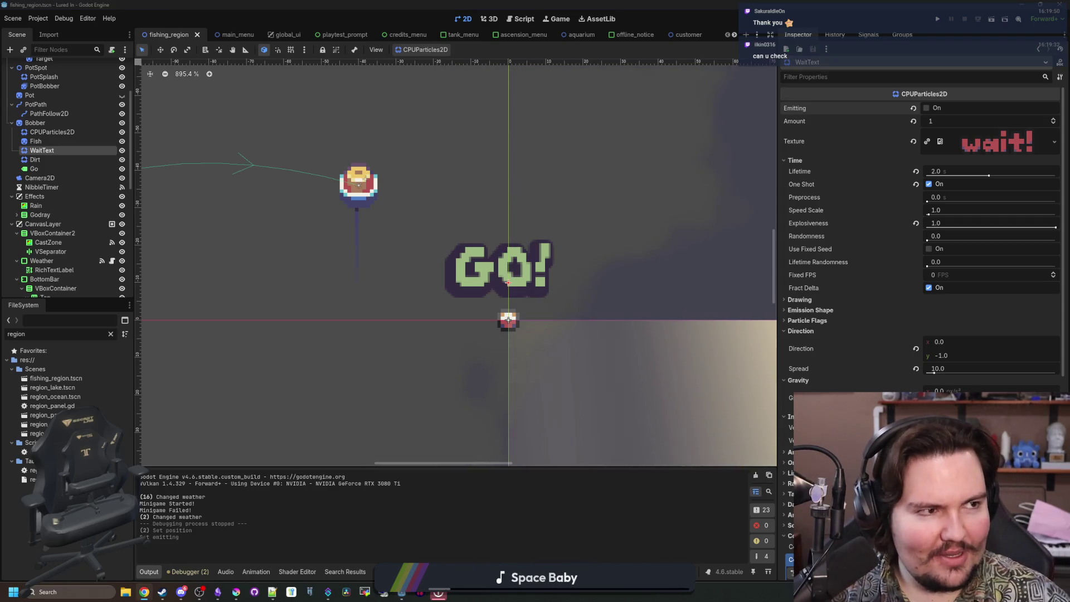
Open a new Chrome tab on top of the Godot editor.
key("super+2")
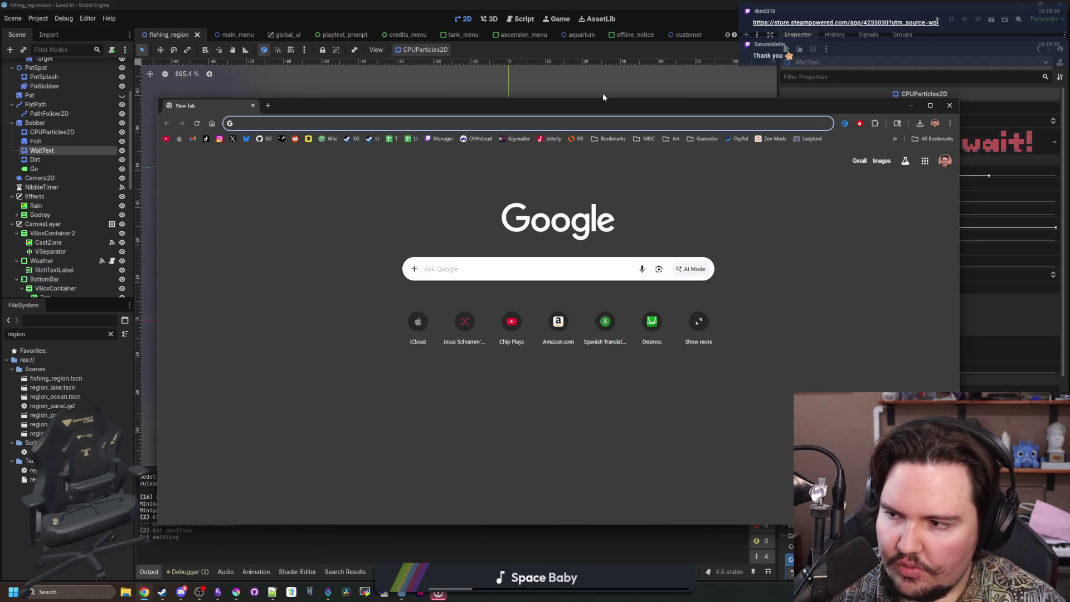
Search Google for 'PIXEL OVERLORD', then refine the query to 'PIXEL OVERLORD artist'.
type("PIXEL ")
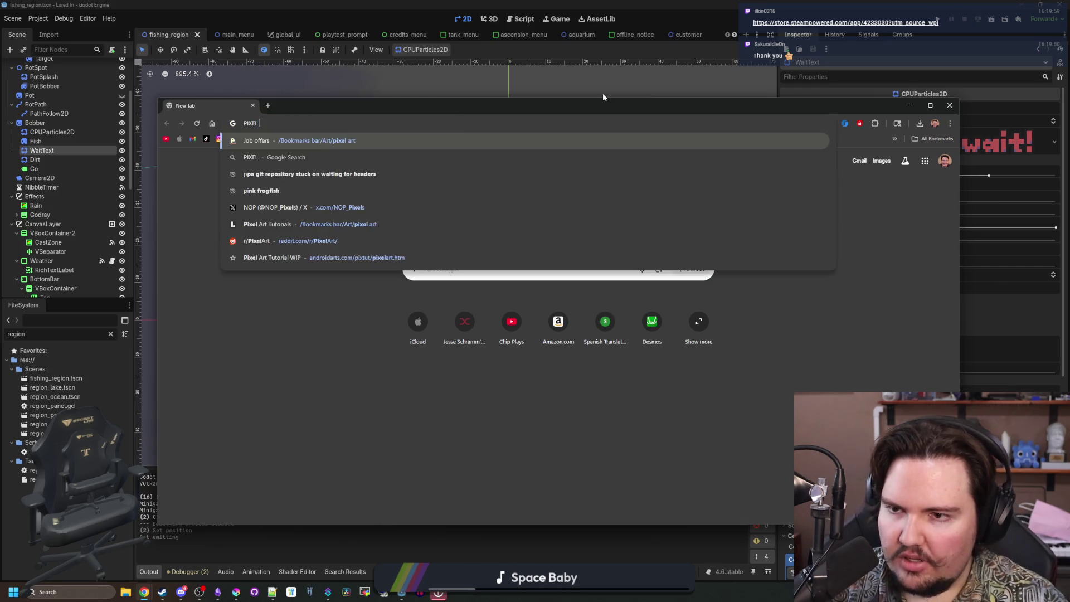
type("OVERLORD")
key("Return")
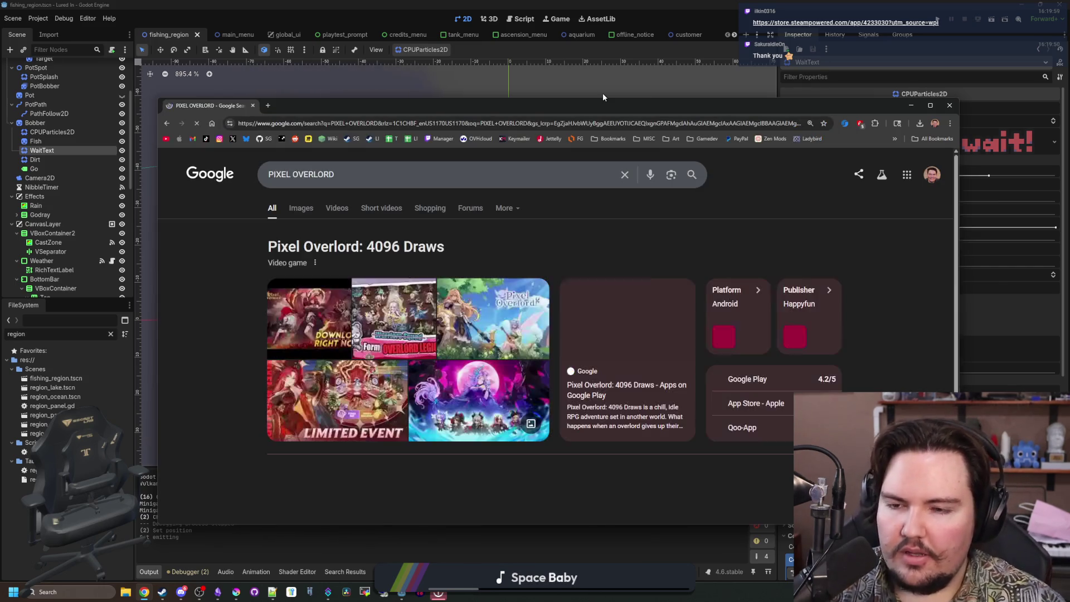
left_click(349, 175)
type("artist")
key("Return")
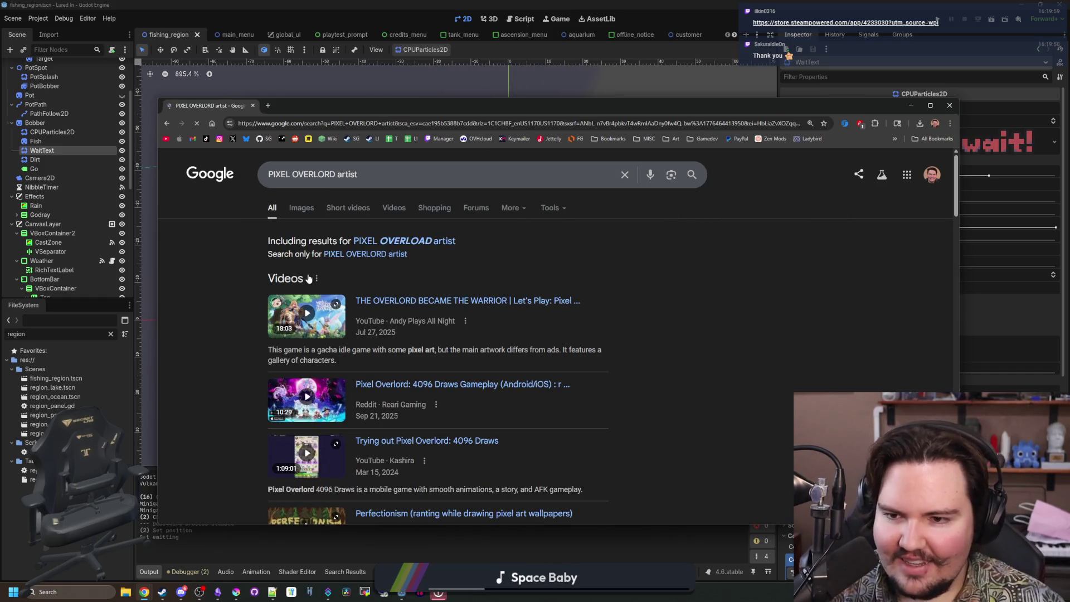
Restrict results to the exact spelling and browse the Images and All results.
left_click(360, 253)
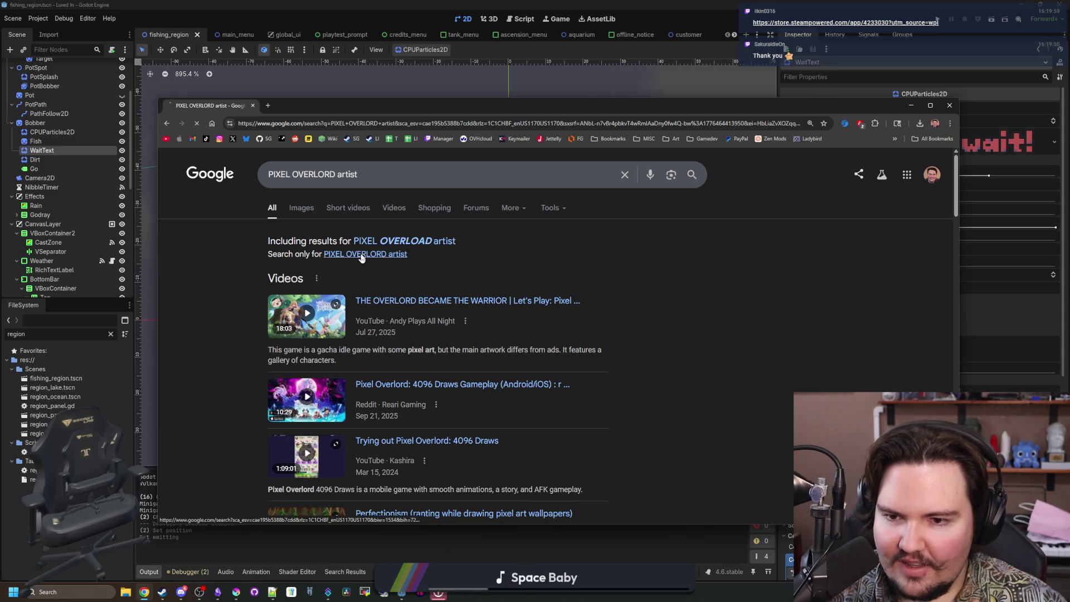
left_click(305, 213)
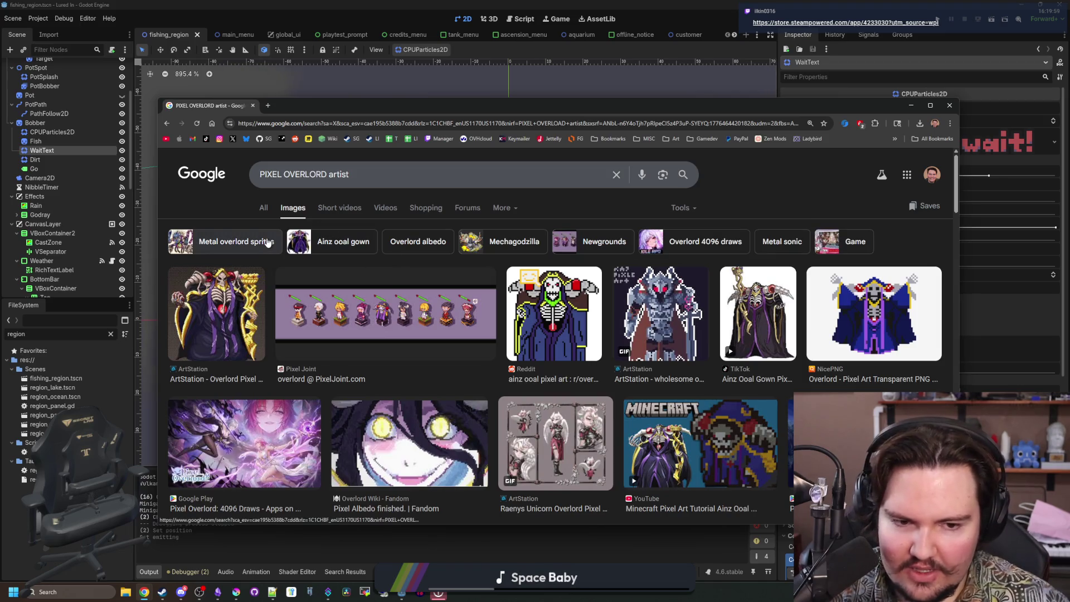
left_click(266, 208)
scroll(338, 310, "down", 4)
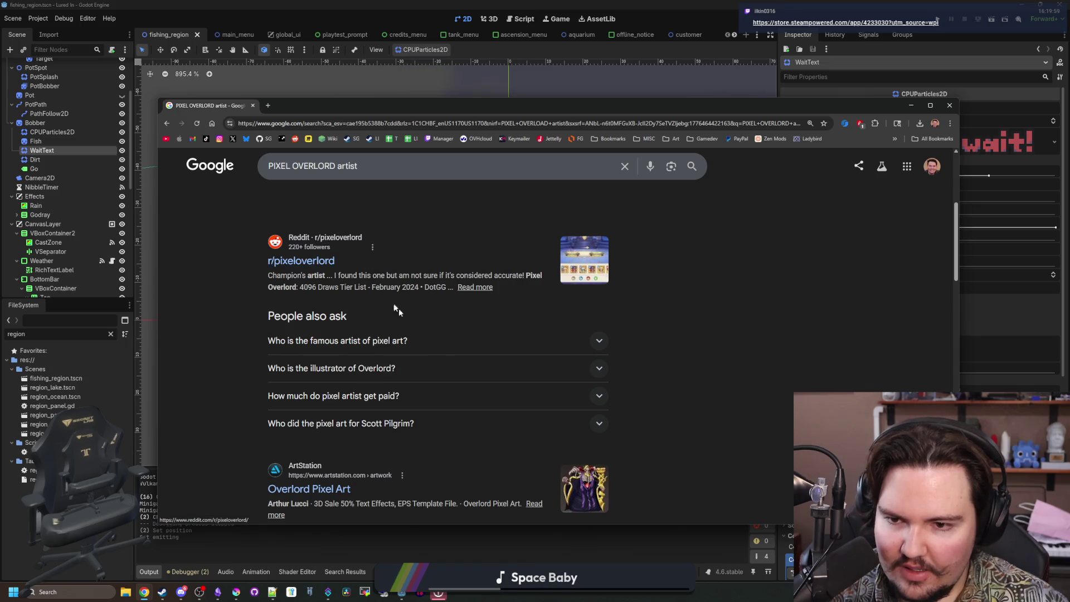
scroll(389, 300, "down", 7)
scroll(388, 301, "up", 9)
Enter 'chip plays' in the address bar to load the YouTube channel page.
left_click(356, 123)
type("chip plays")
key("Return")
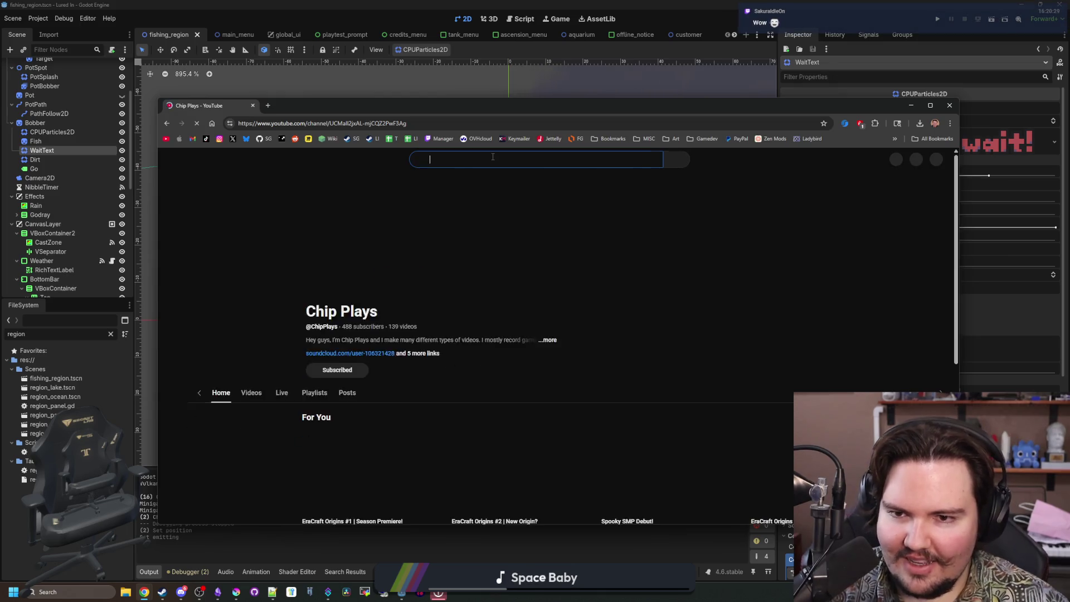
Search YouTube for 'pixel overlord' and play the channel's GMTK 2025 video from its Videos list.
type("pixel overlord")
key("Return")
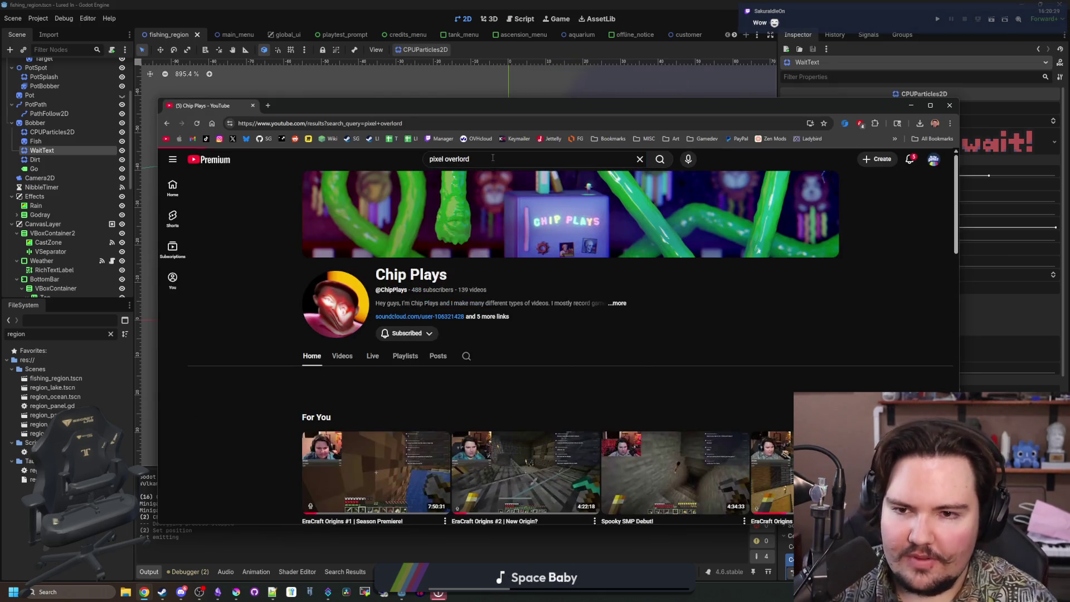
left_click(424, 245)
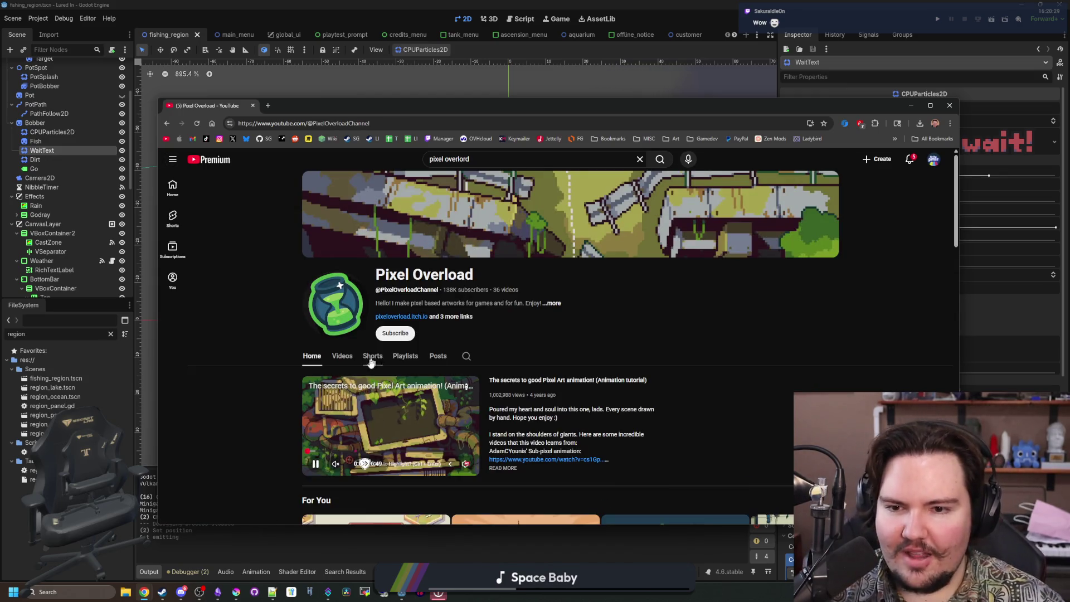
left_click(349, 355)
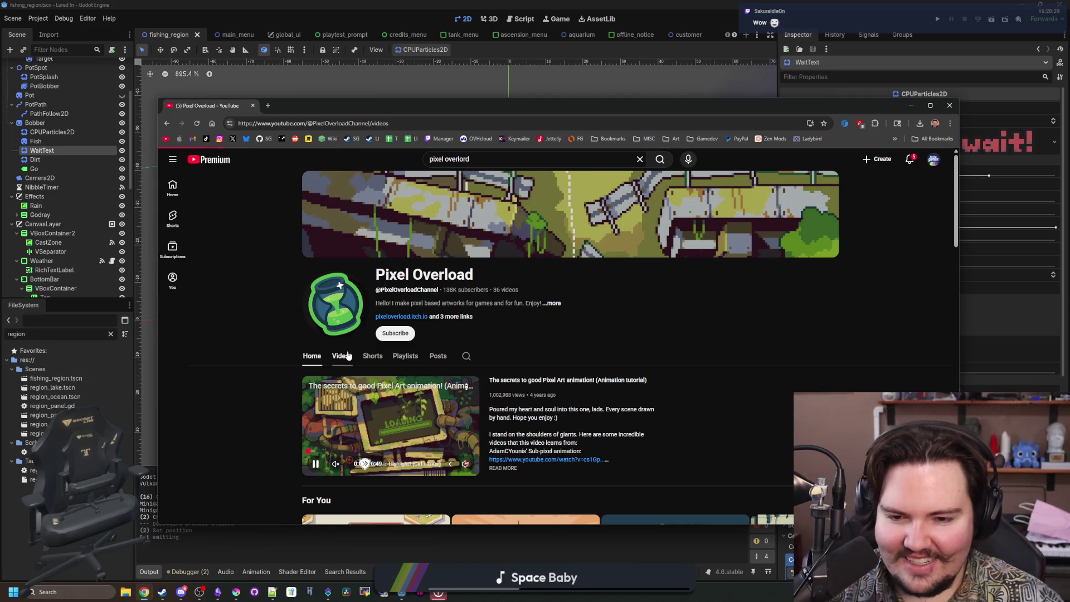
scroll(366, 326, "down", 2)
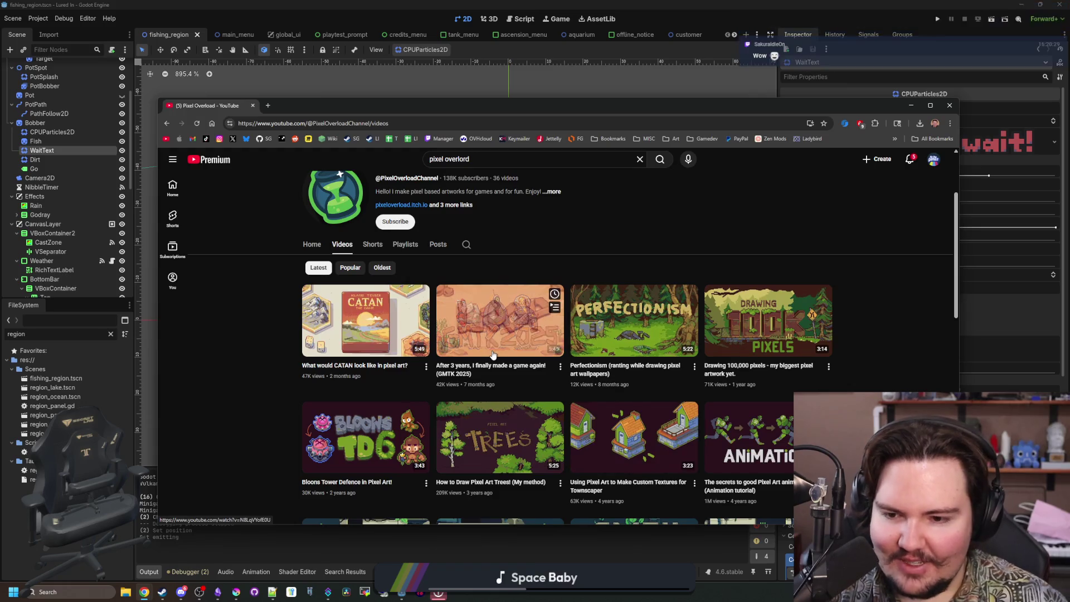
left_click(532, 331)
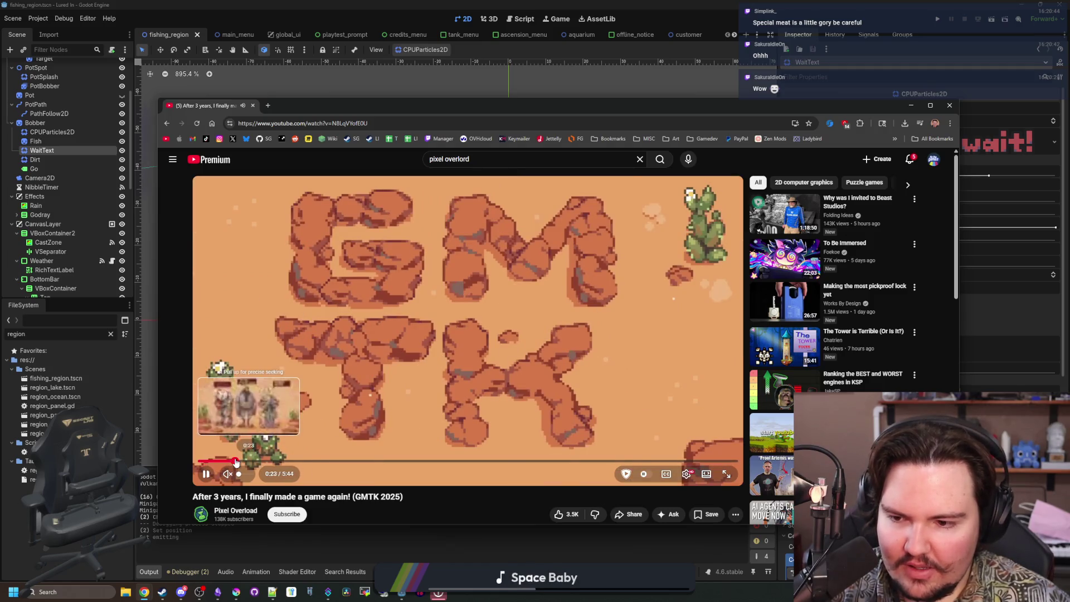
Skim the GMTK 2025 video from 0:36 to the tileset part at 3:36.
left_click(256, 460)
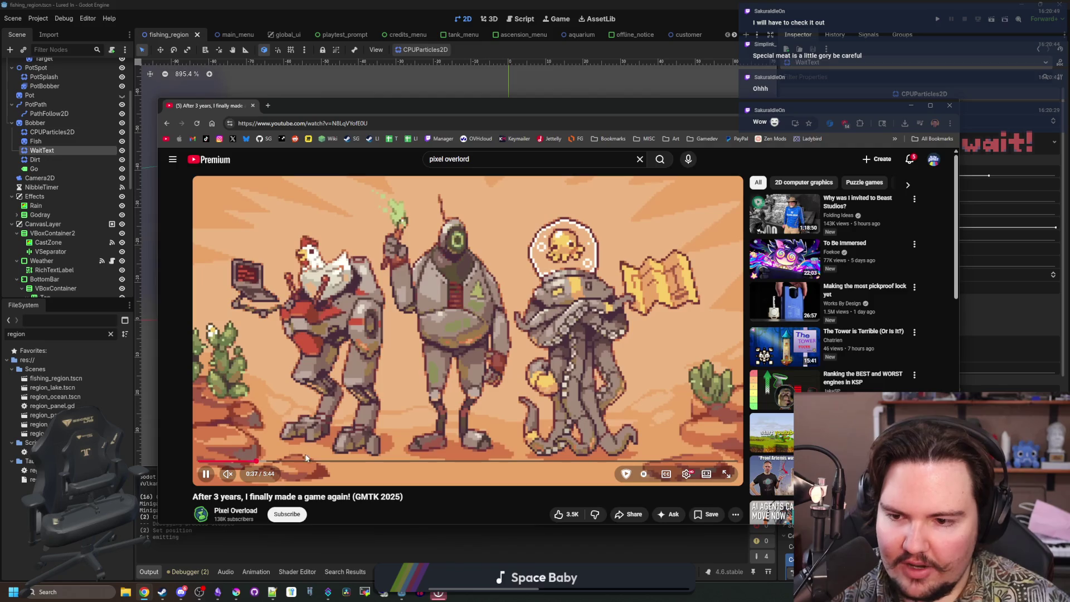
left_click(312, 461)
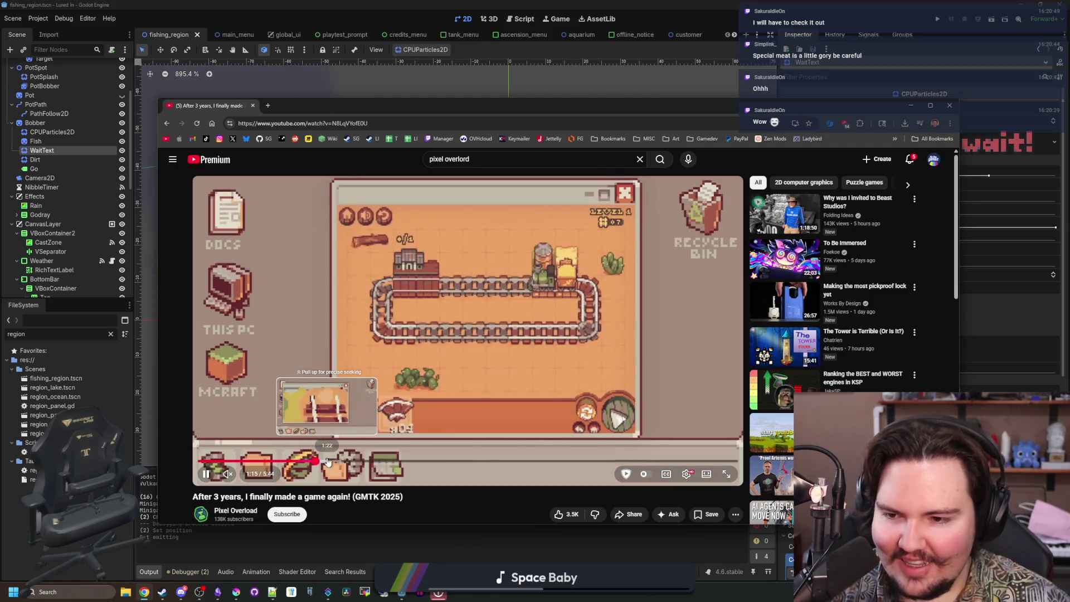
left_click(331, 461)
left_click_drag(331, 464, 529, 458)
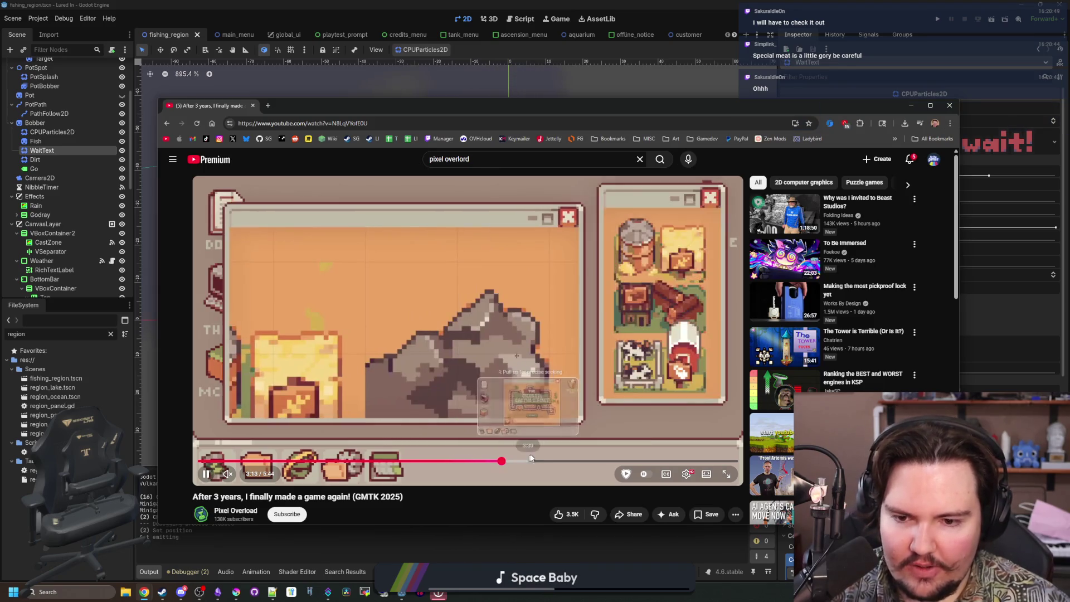
left_click(537, 461)
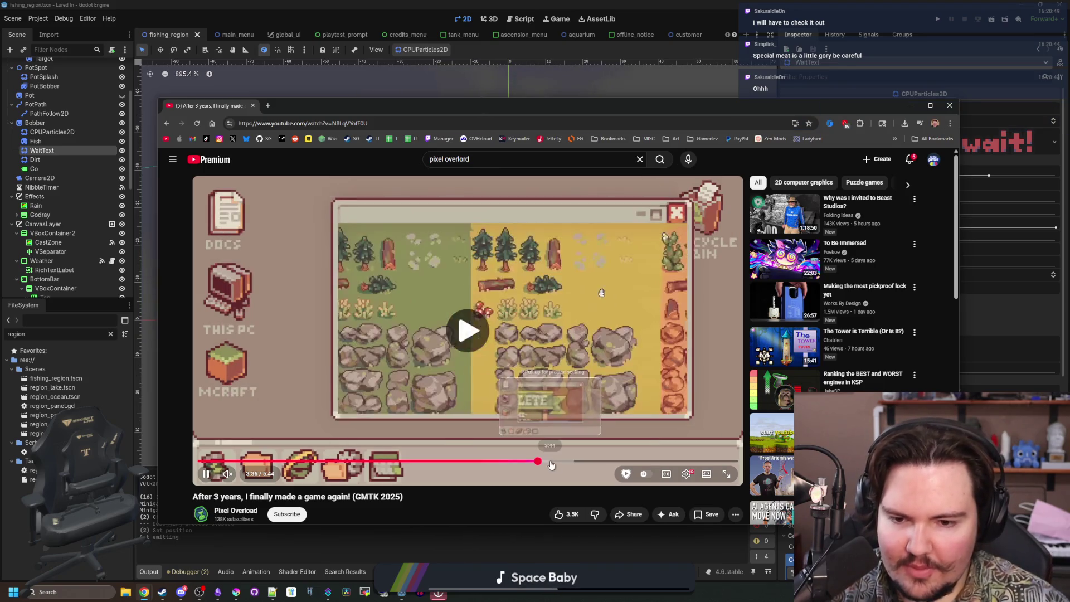
Skip ahead to the railway level near 4:35, then return and open the Perfectionism video.
left_click(551, 462)
left_click(568, 463)
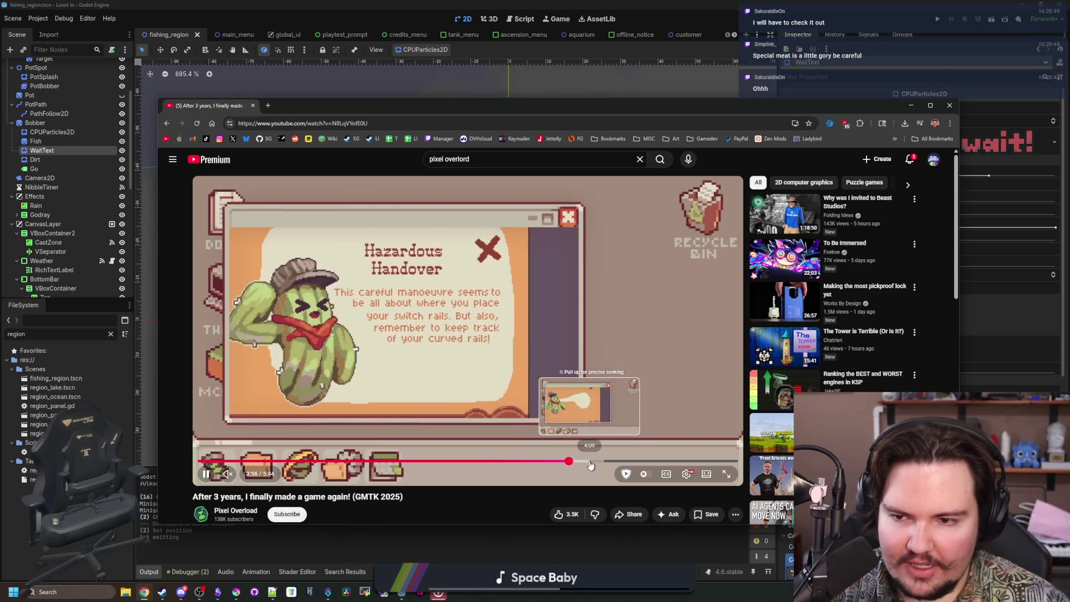
left_click(589, 463)
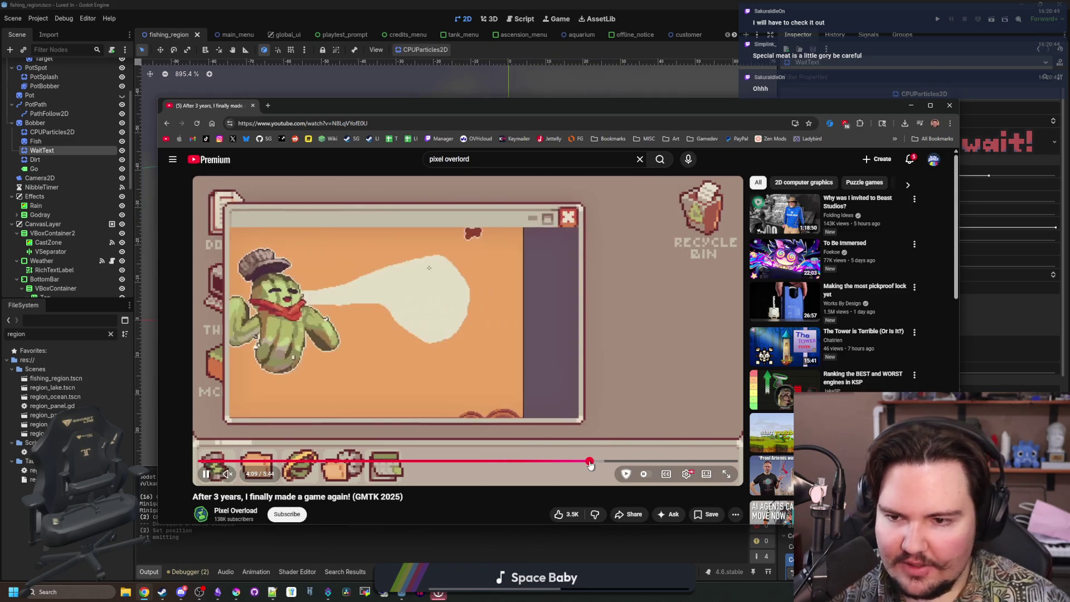
left_click(628, 462)
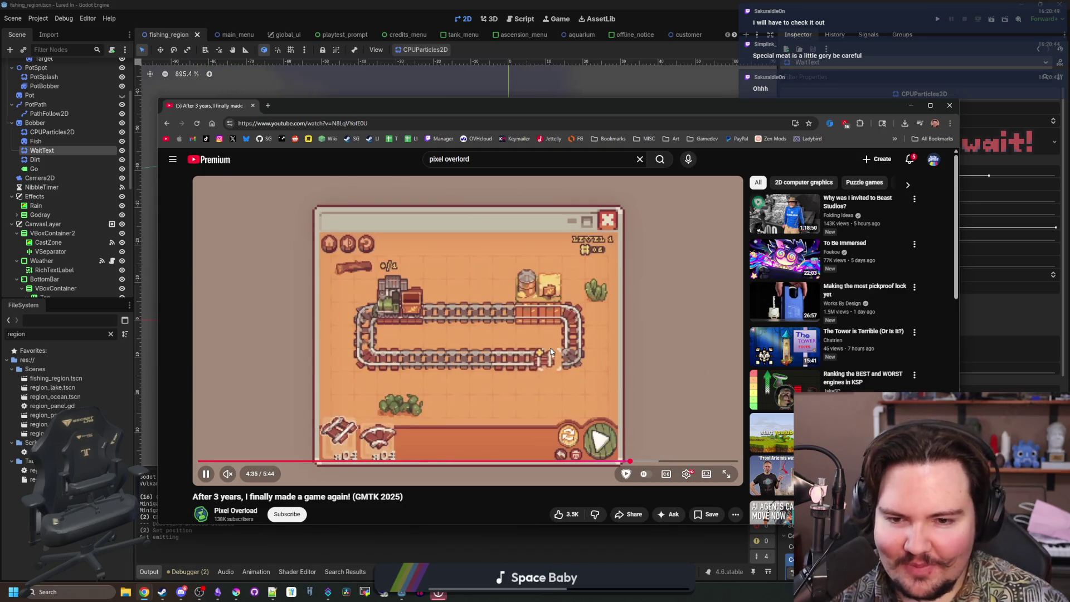
key("alt+Left")
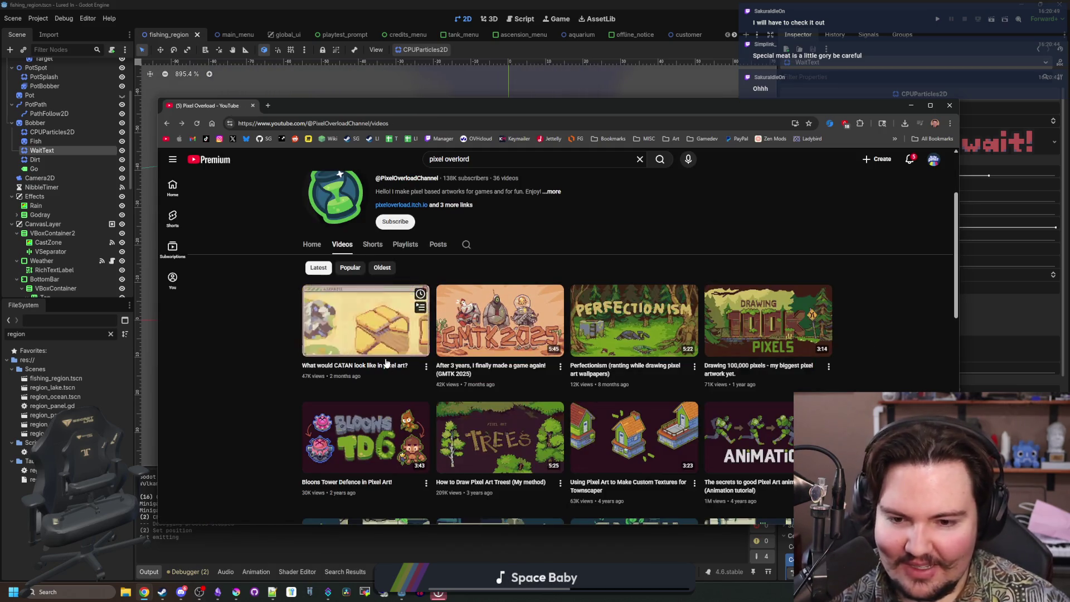
left_click(634, 321)
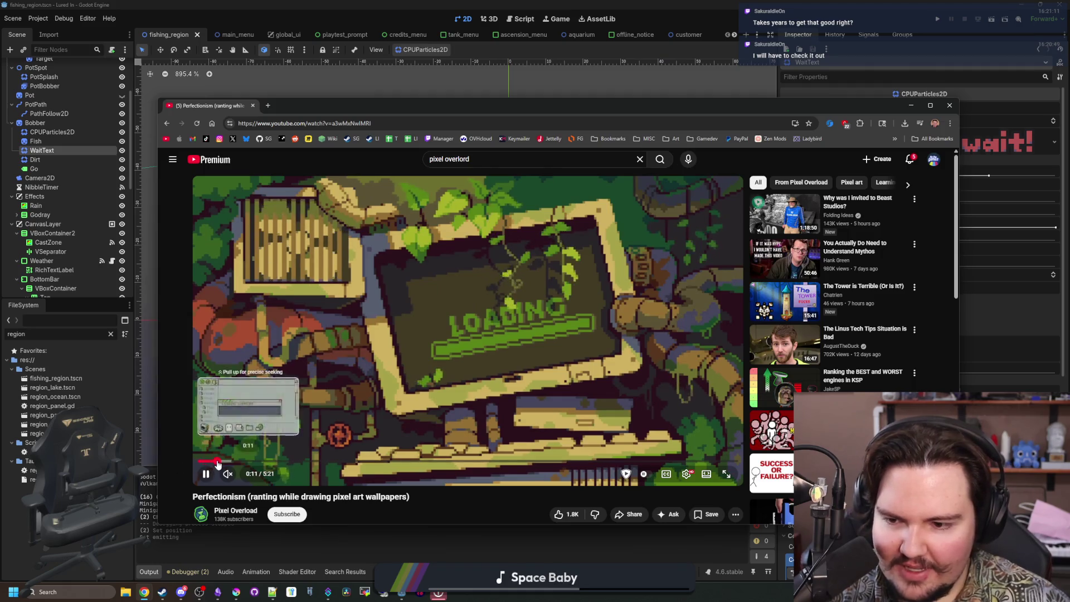
Skim the Perfectionism video from the Aseprite drawing part to the forest scene at 4:16.
left_click_drag(218, 464, 405, 460)
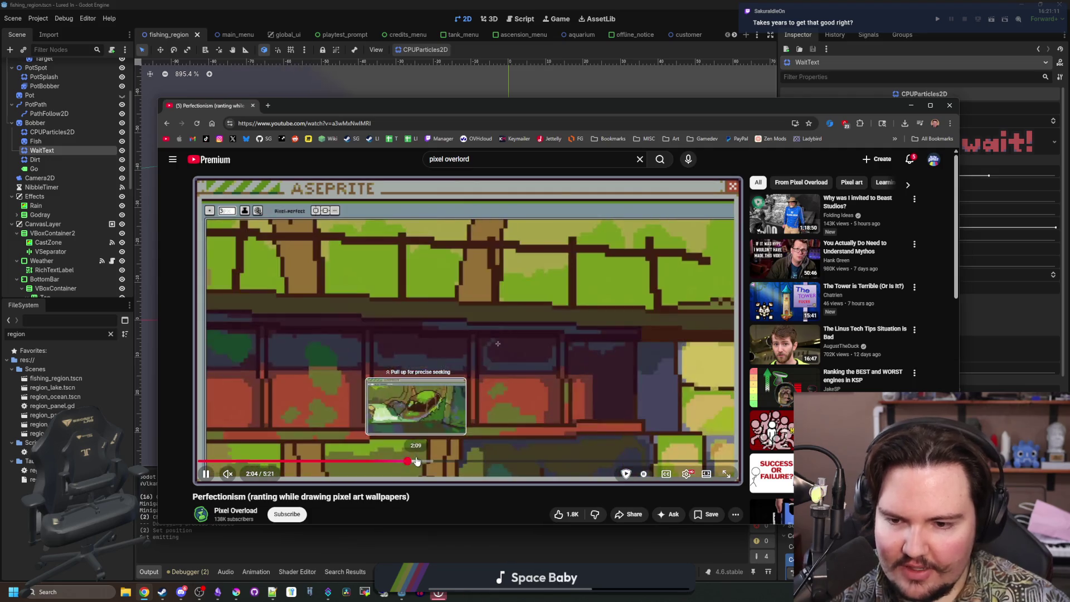
left_click(418, 463)
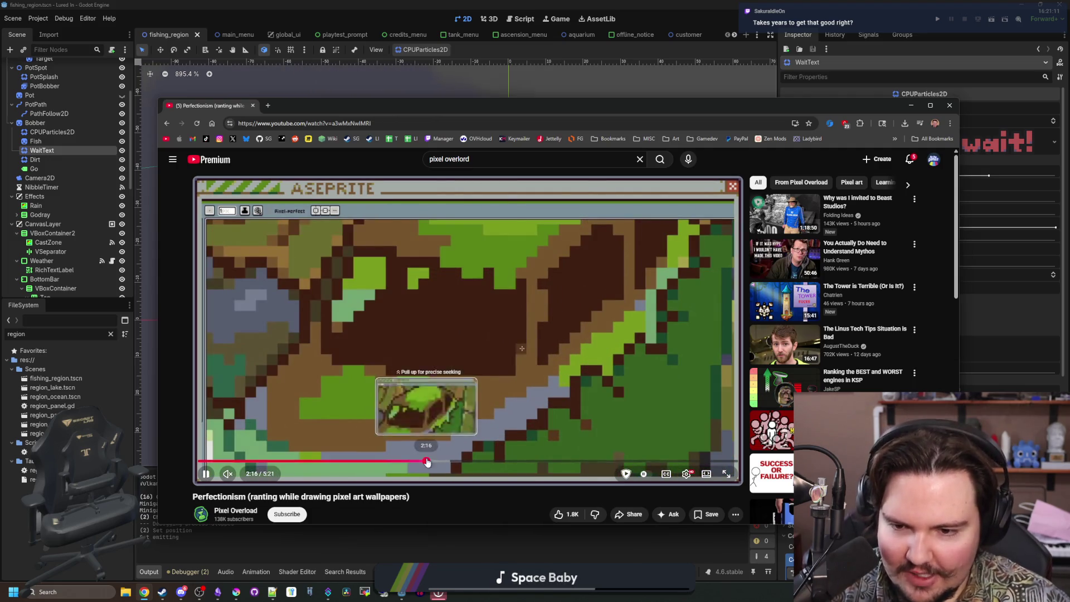
left_click(432, 462)
left_click(442, 461)
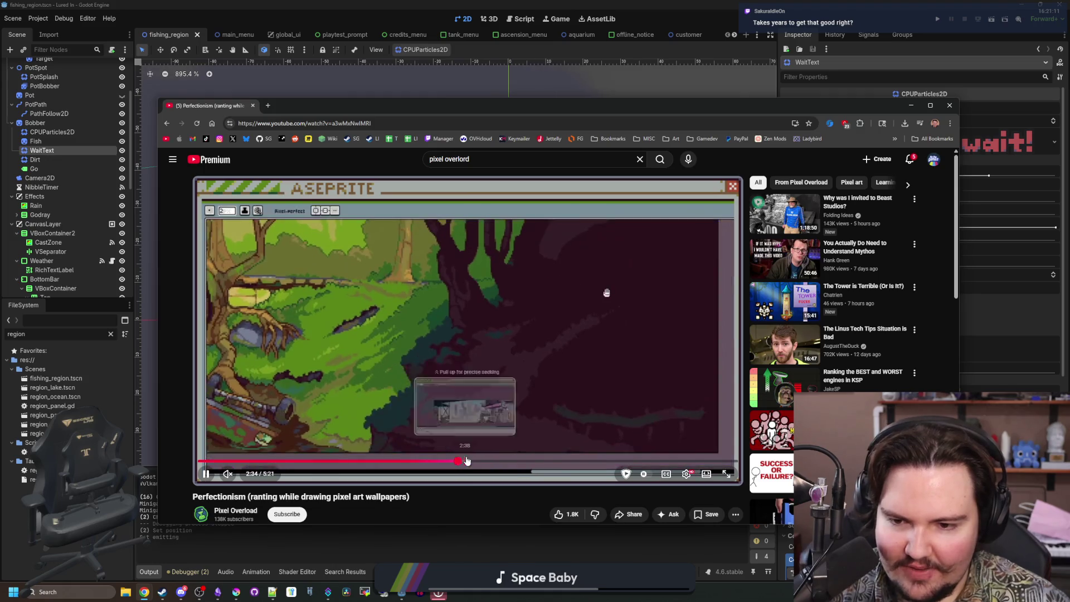
left_click(456, 461)
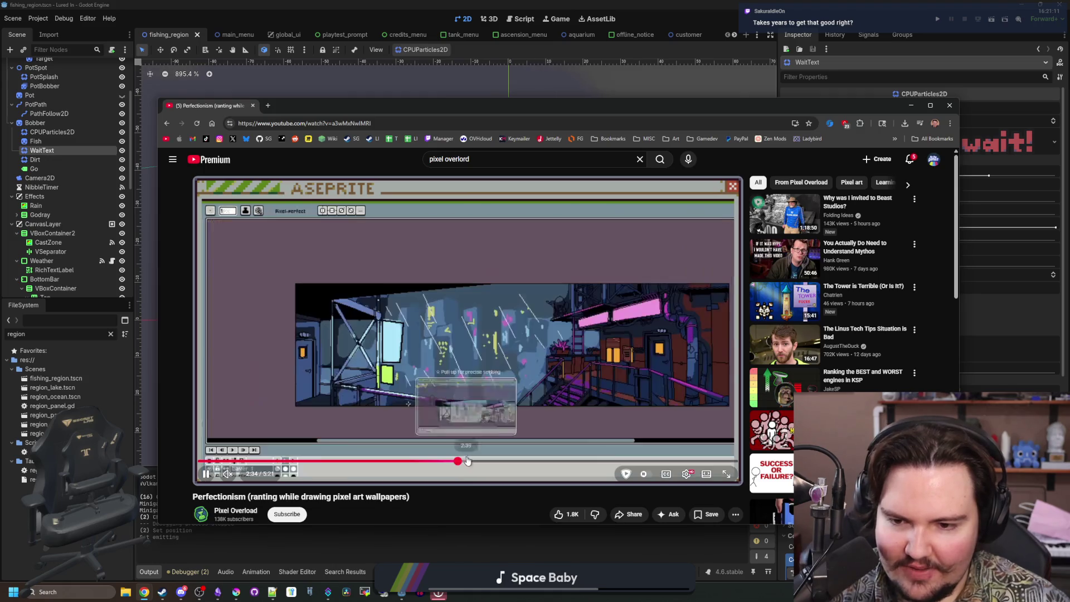
left_click(512, 462)
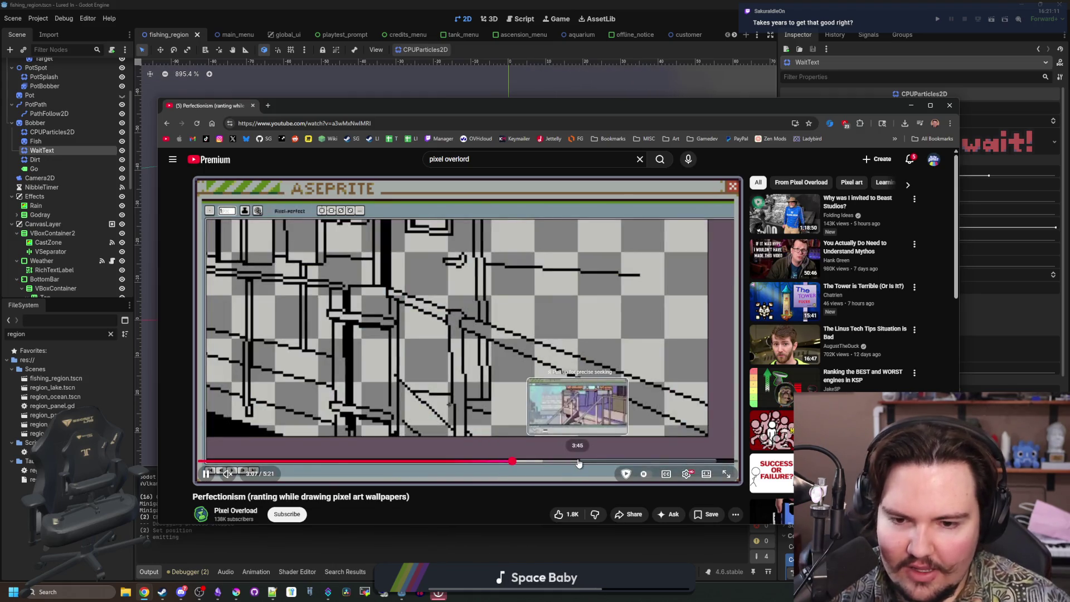
left_click(580, 462)
left_click(603, 462)
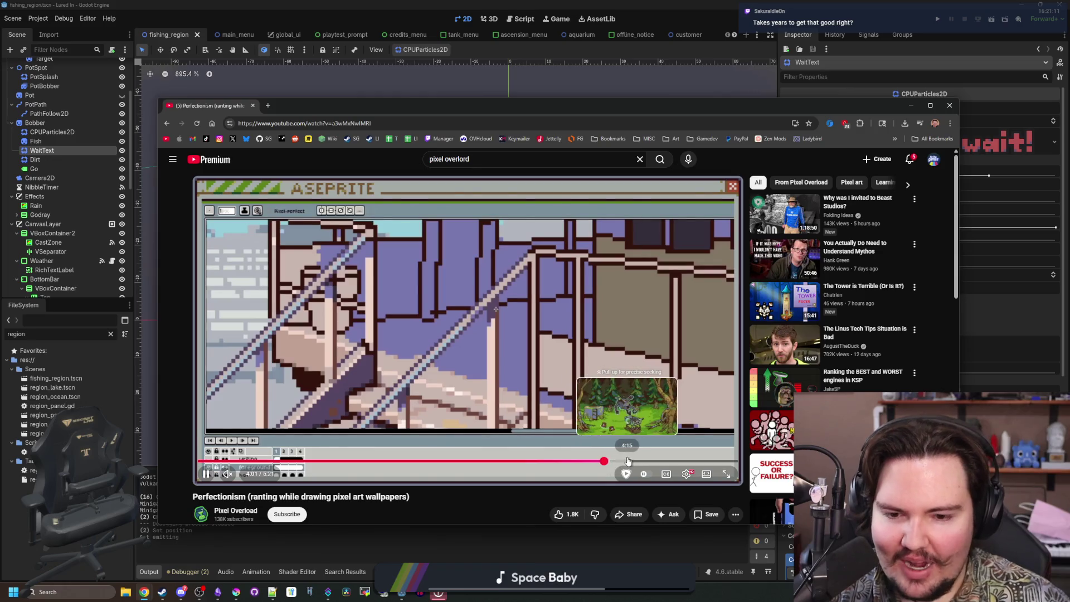
left_click(628, 462)
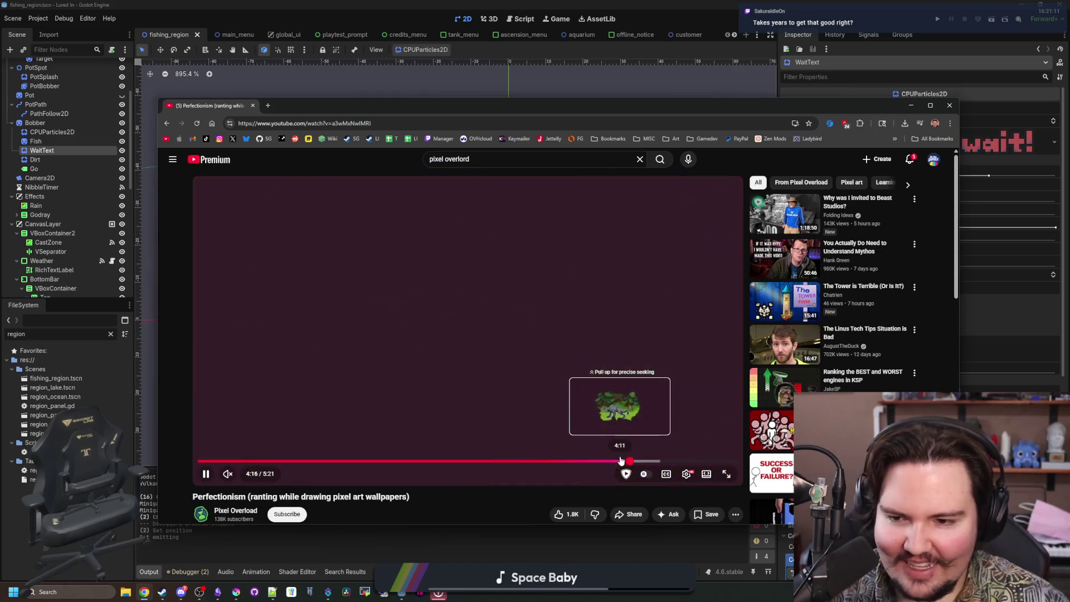
Step through the computer, FINAL wallpaper and neon sign scenes, pausing at 4:34, 4:49 and 5:00.
left_click(394, 230)
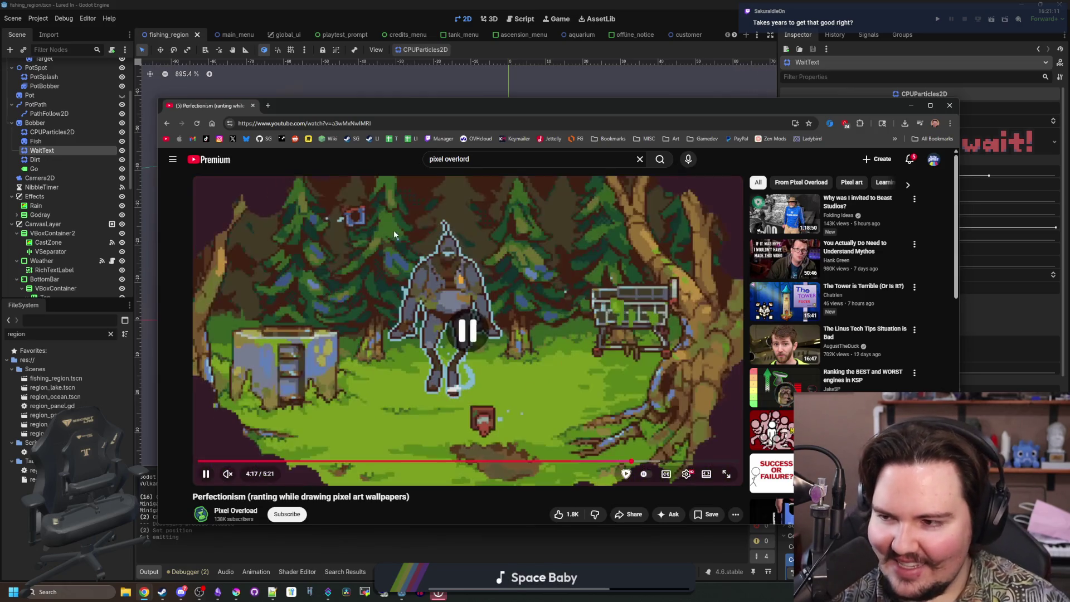
left_click(657, 462)
left_click(585, 382)
left_click(590, 333)
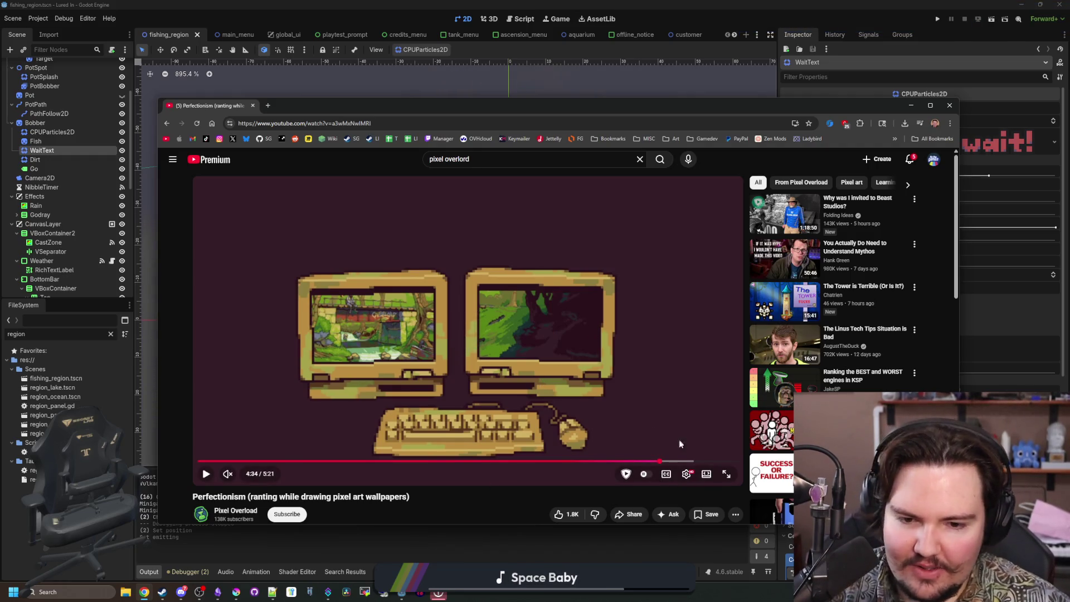
left_click(672, 462)
left_click(590, 395)
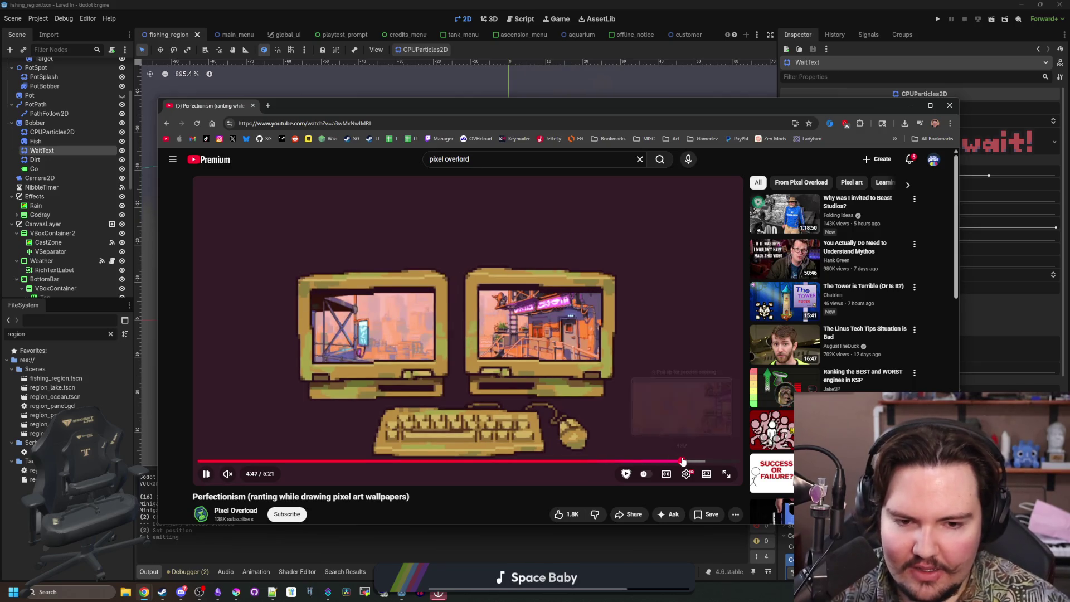
left_click(682, 461)
left_click(571, 420)
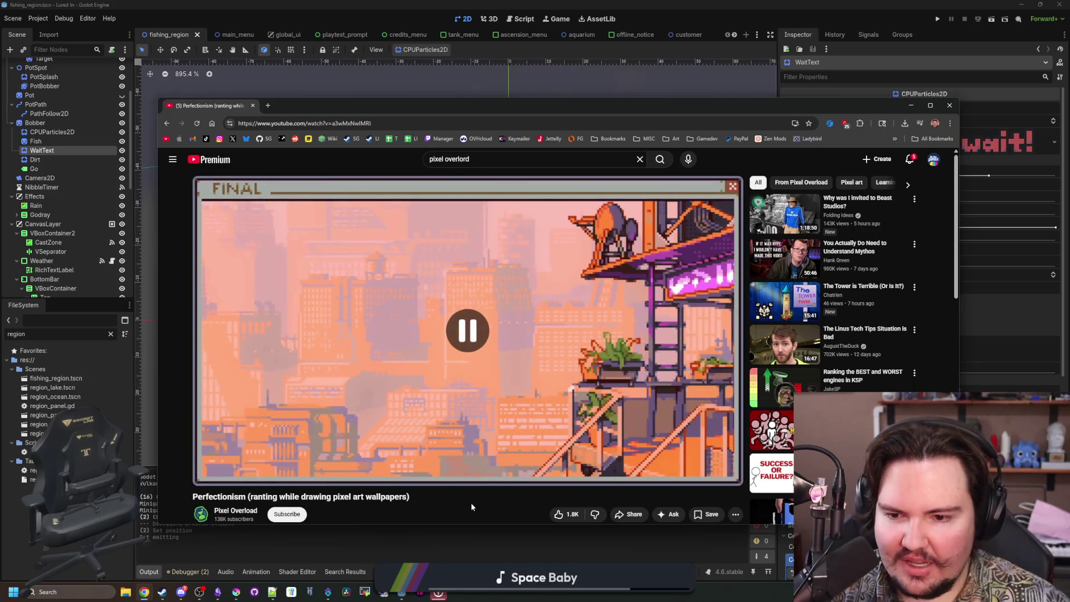
left_click(571, 420)
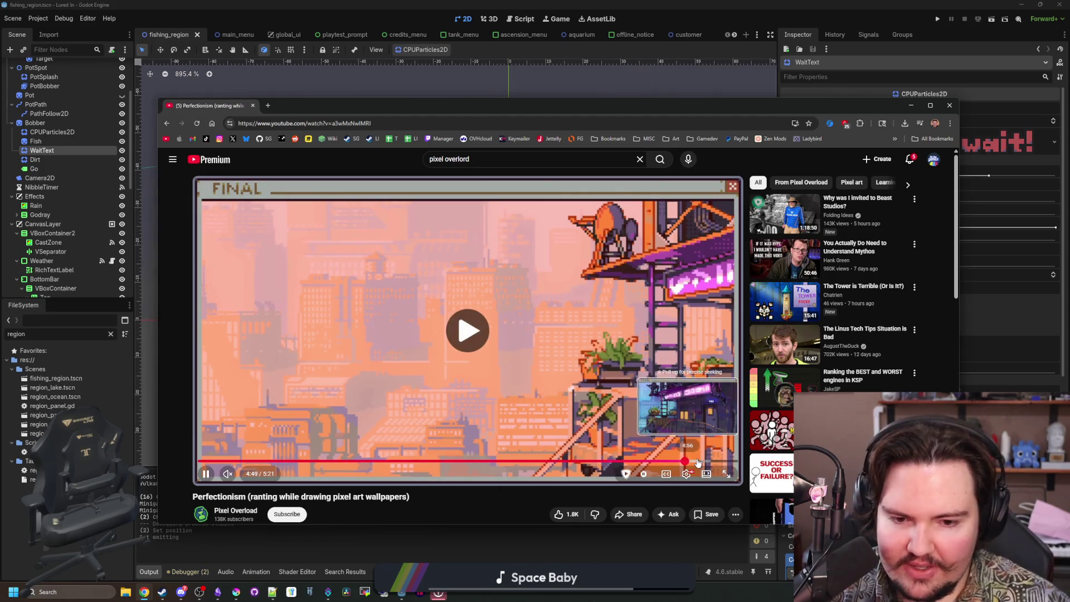
left_click(698, 461)
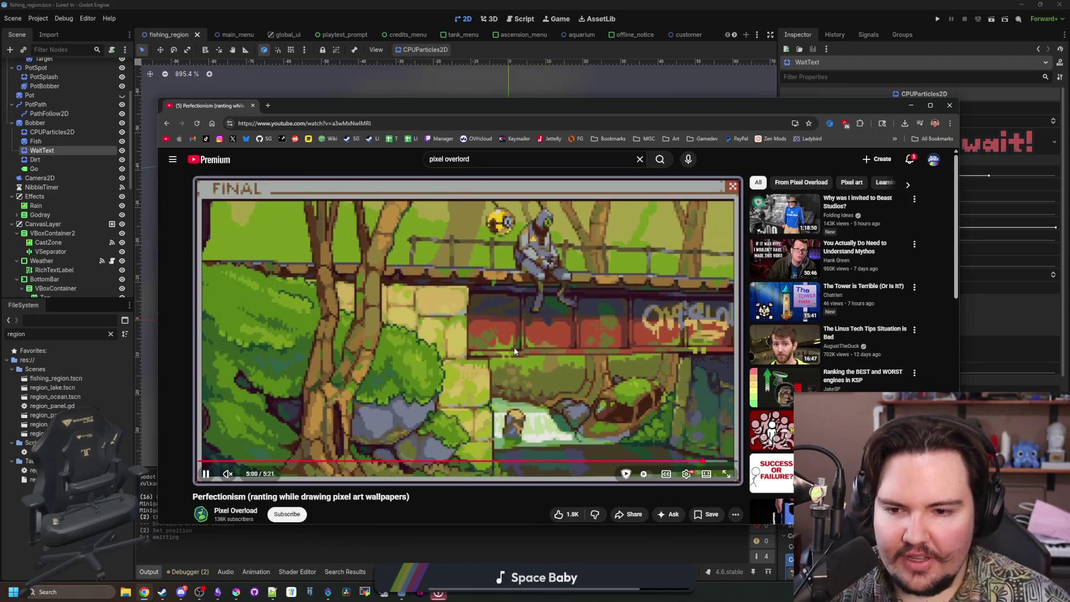
left_click(499, 255)
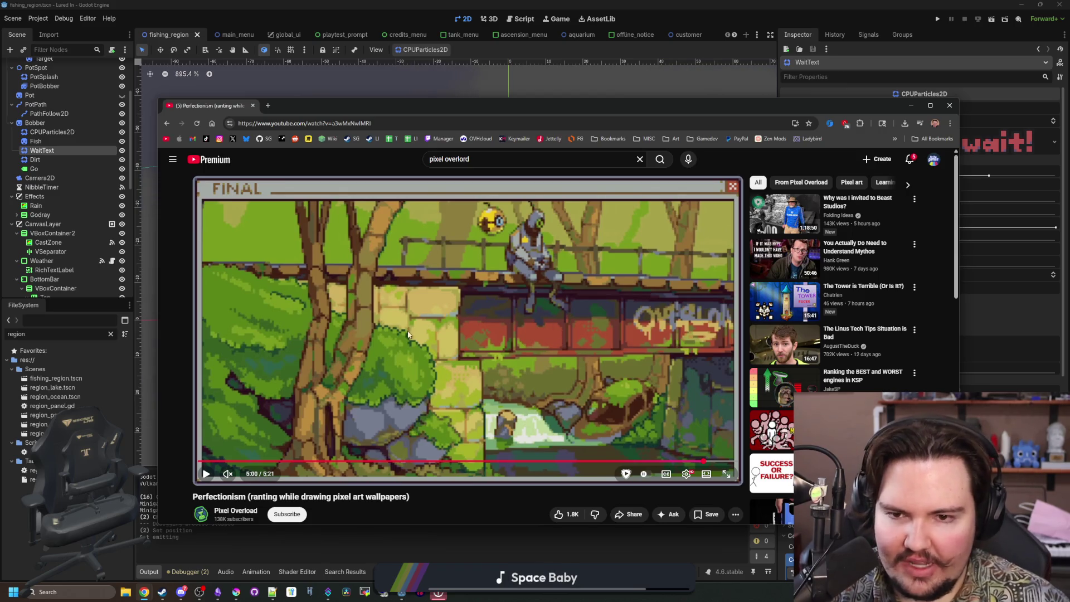
Jump to 5:12, rewind through the blue room and neon street, then settle on the forest at 4:08 full screen.
left_click(712, 463)
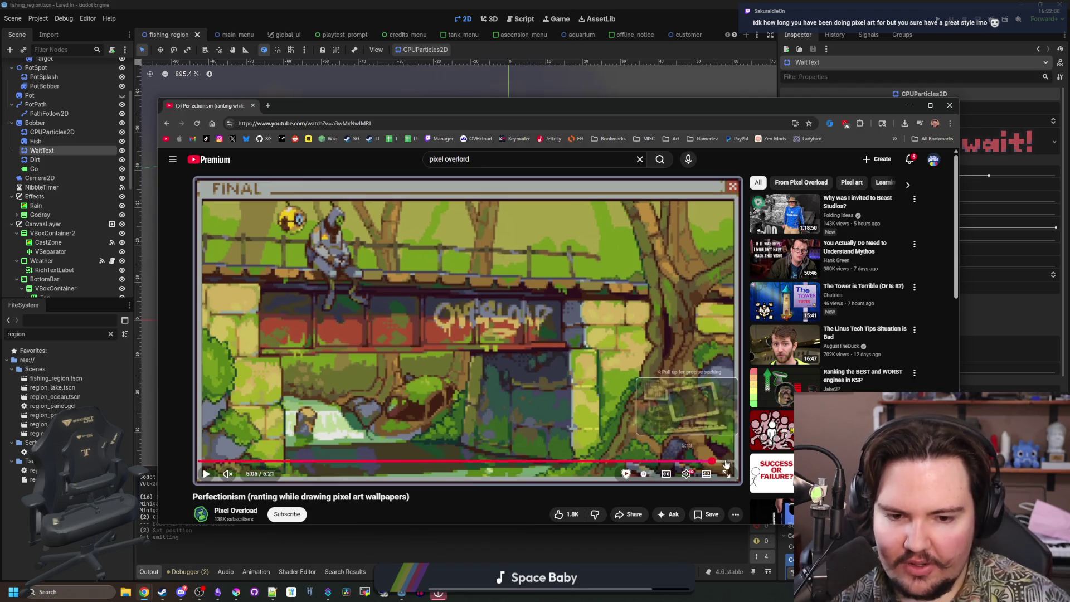
left_click(721, 461)
left_click_drag(695, 460, 348, 466)
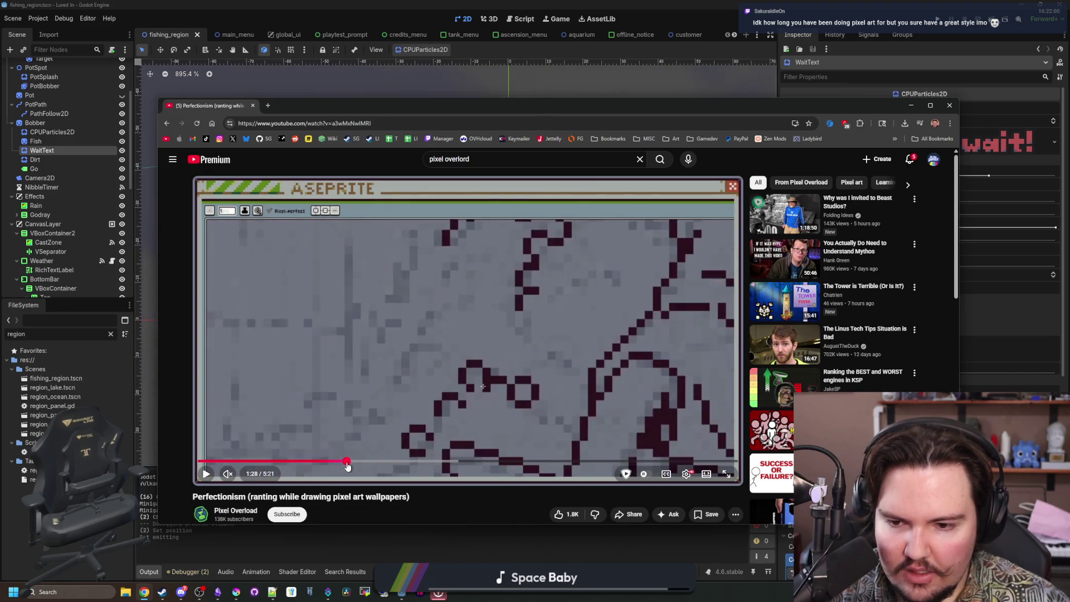
left_click(447, 461)
left_click_drag(447, 462, 572, 462)
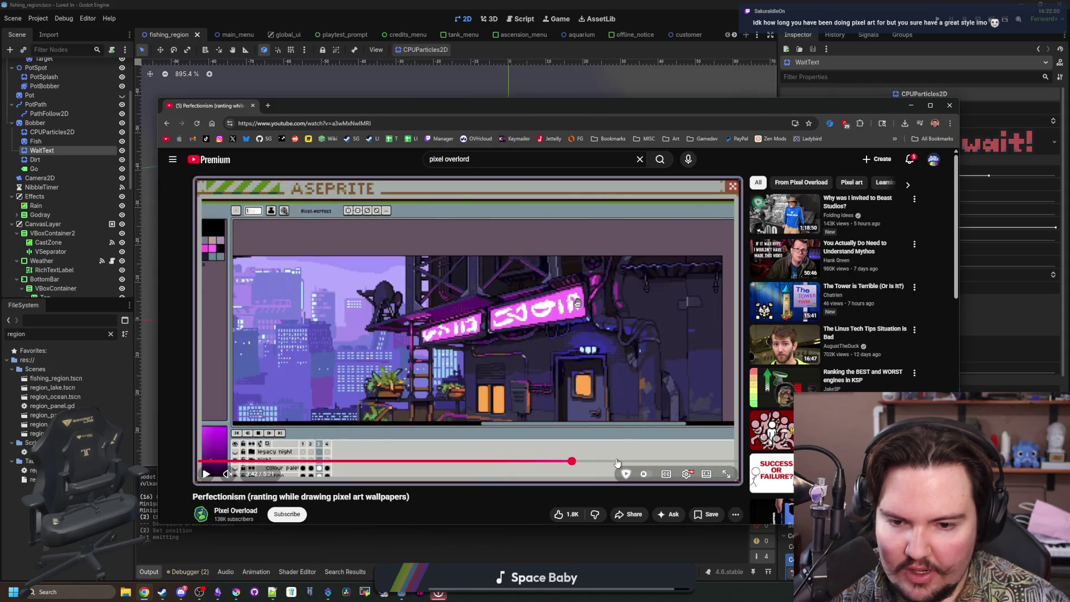
left_click(616, 461)
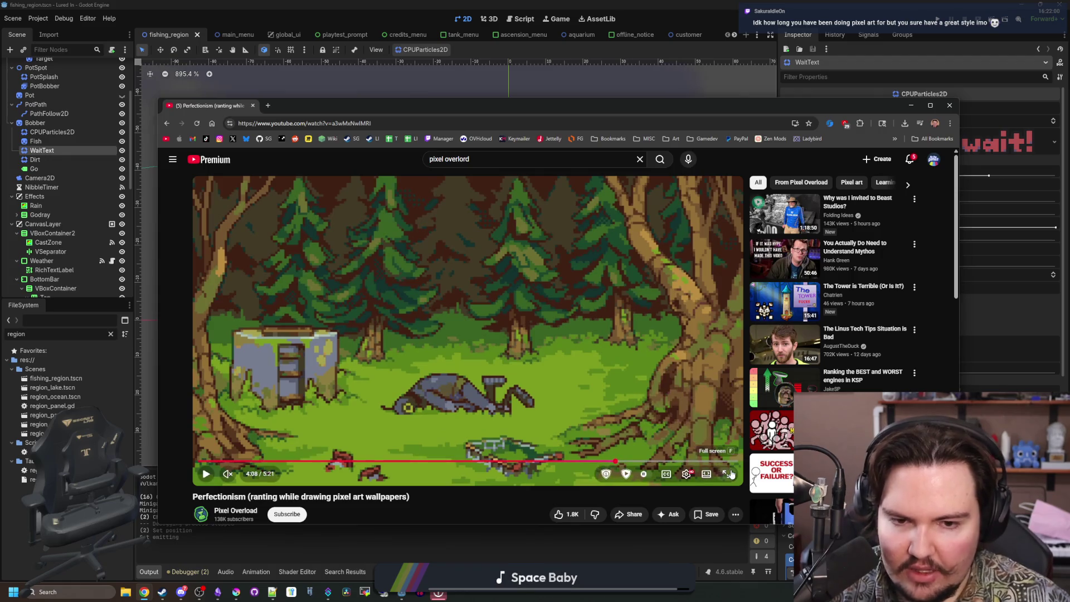
left_click(727, 473)
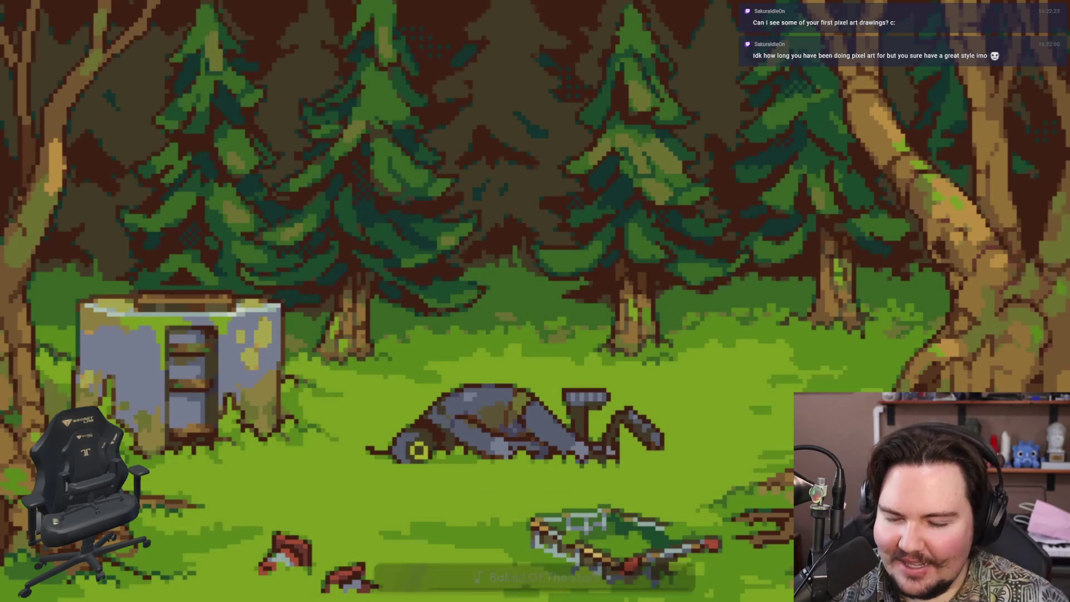
Resume the forest scene in full screen, then exit full screen.
left_click(89, 88)
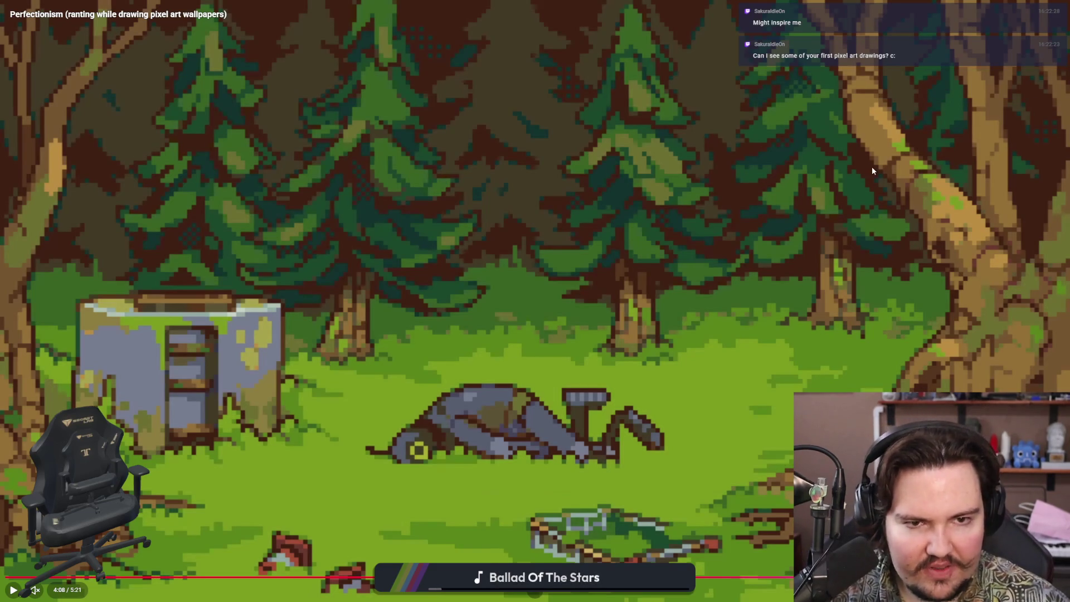
left_click(493, 476)
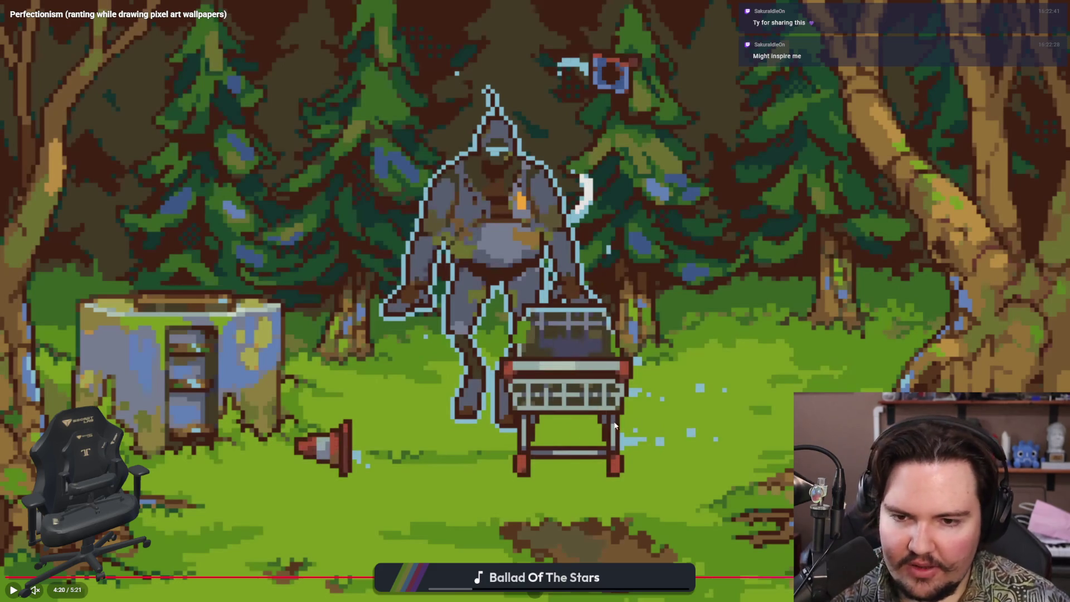
key("Escape")
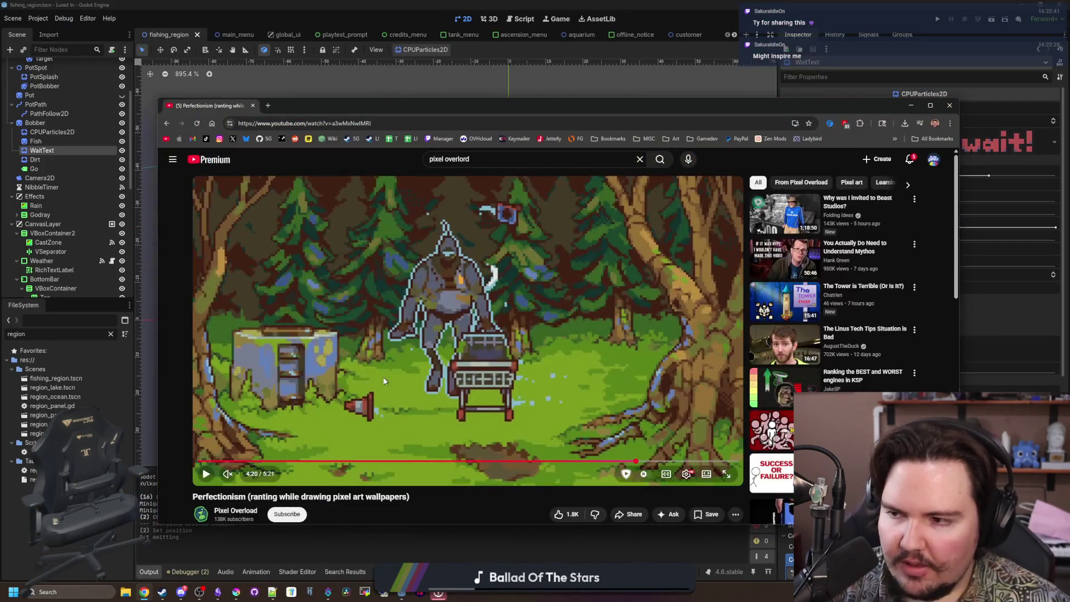
Open the Pixel Overload channel's Videos list and scroll to the canvas size tutorial.
scroll(218, 439, "down", 1)
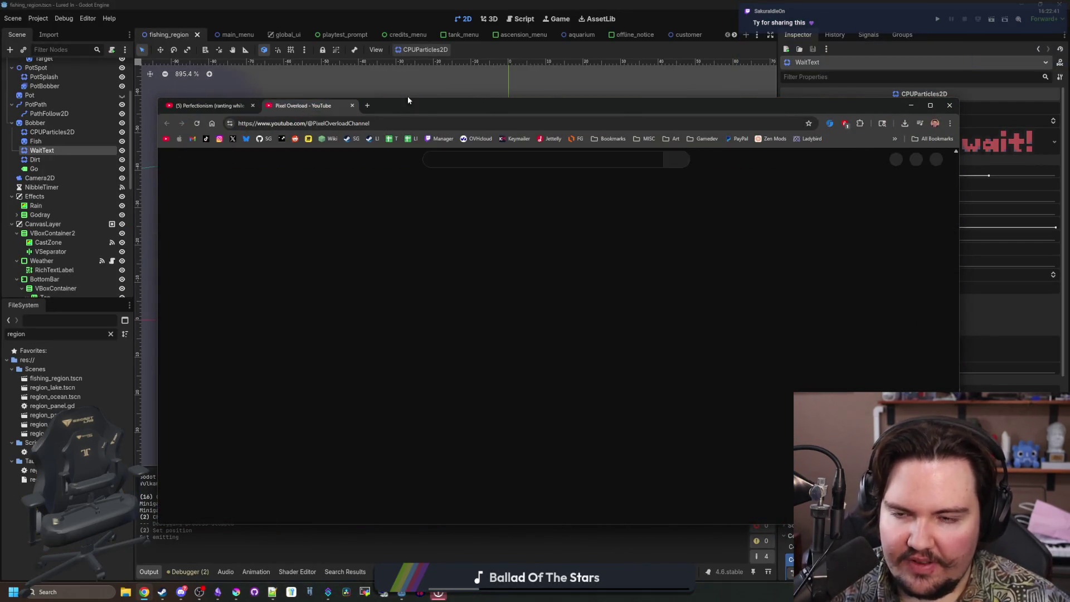
double_click(407, 99)
left_click(322, 262)
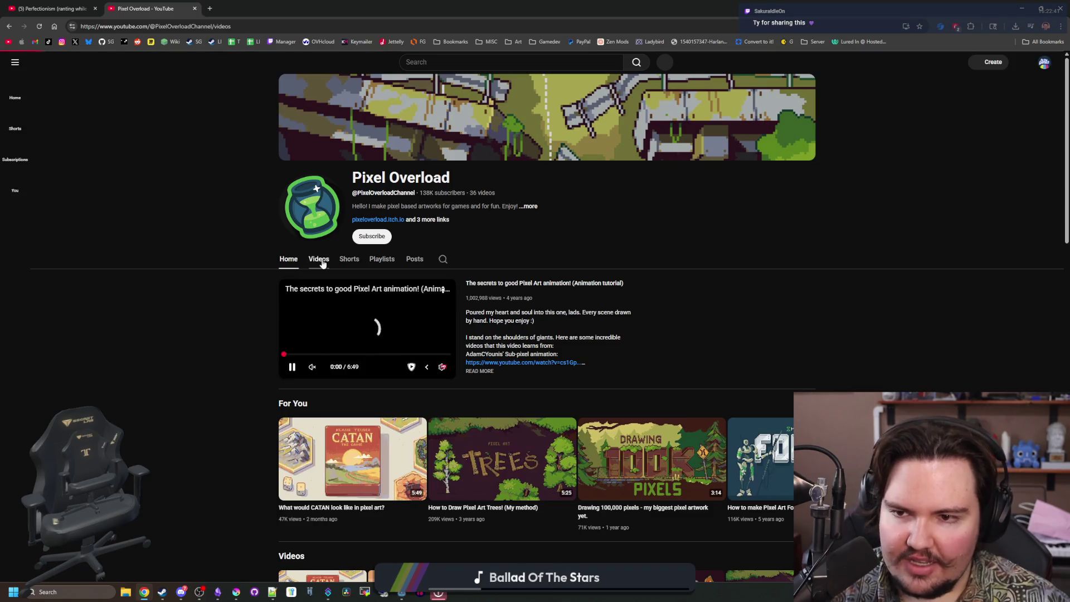
scroll(356, 279, "down", 7)
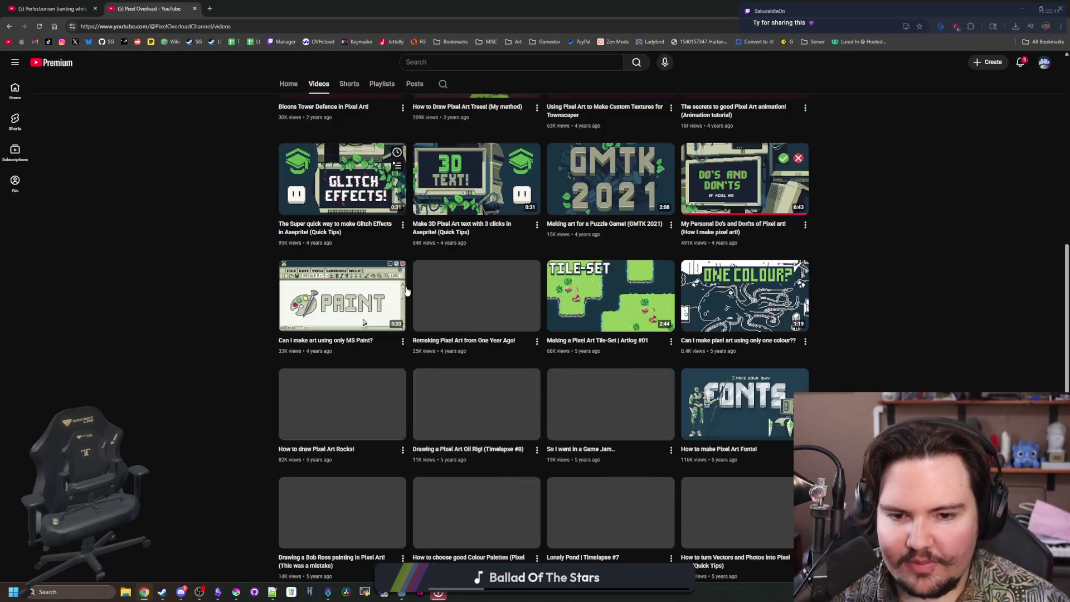
scroll(600, 404, "down", 6)
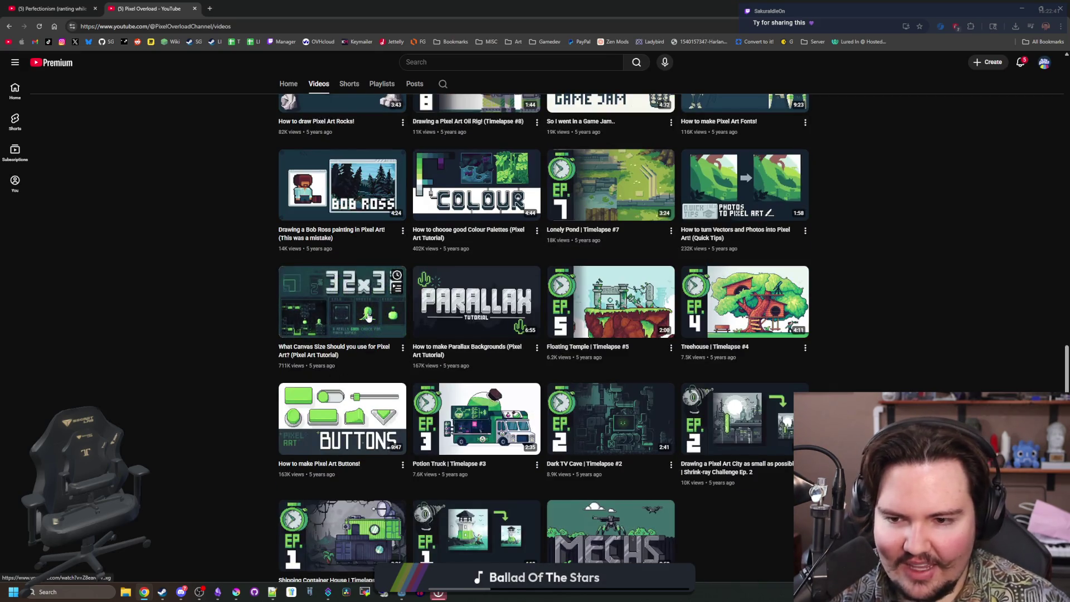
scroll(703, 354, "down", 1)
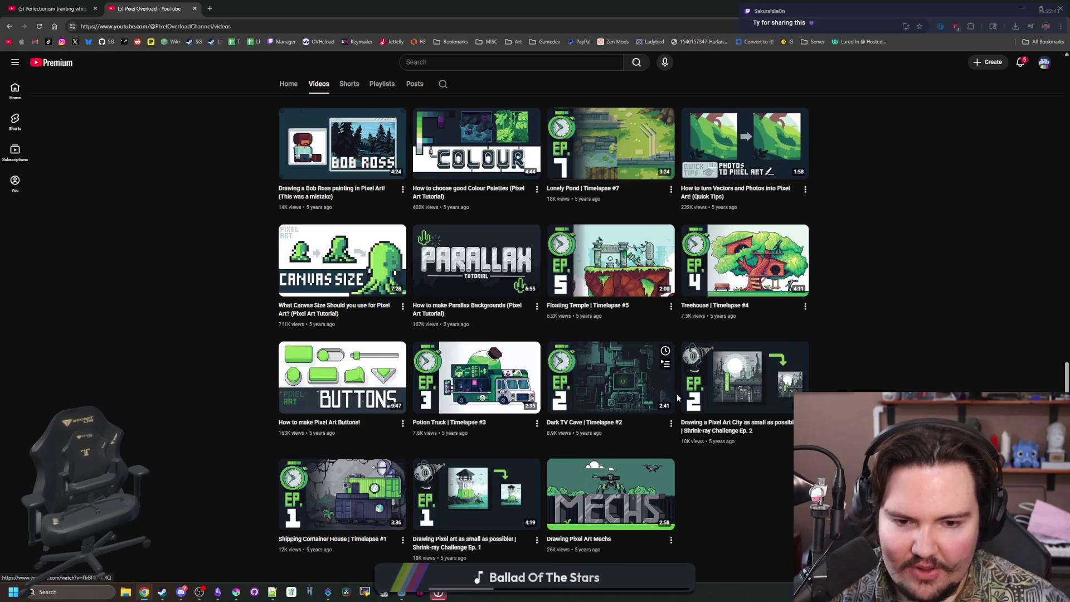
scroll(587, 520, "up", 3)
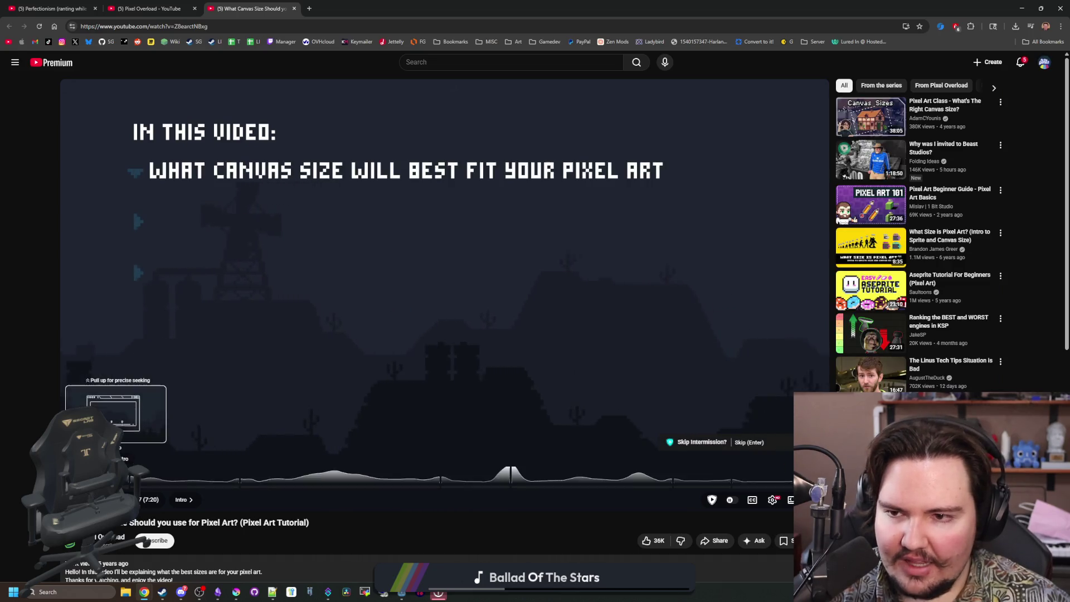
Skim the canvas size tutorial past the intro, character sizing, tileset example and cartoon-versus-realistic comparison.
left_click(116, 484)
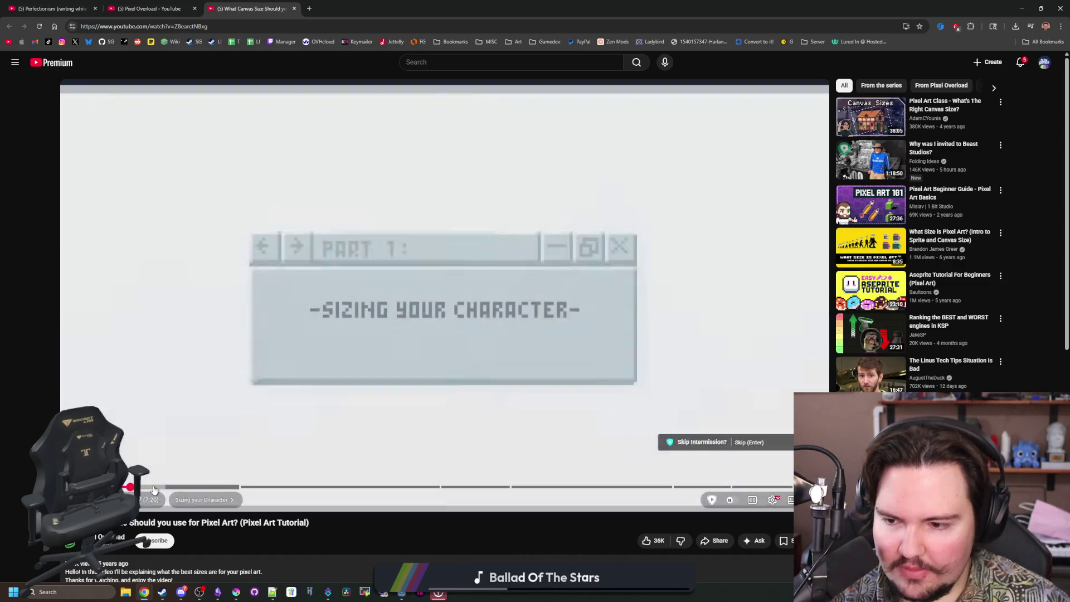
left_click(154, 487)
left_click(178, 487)
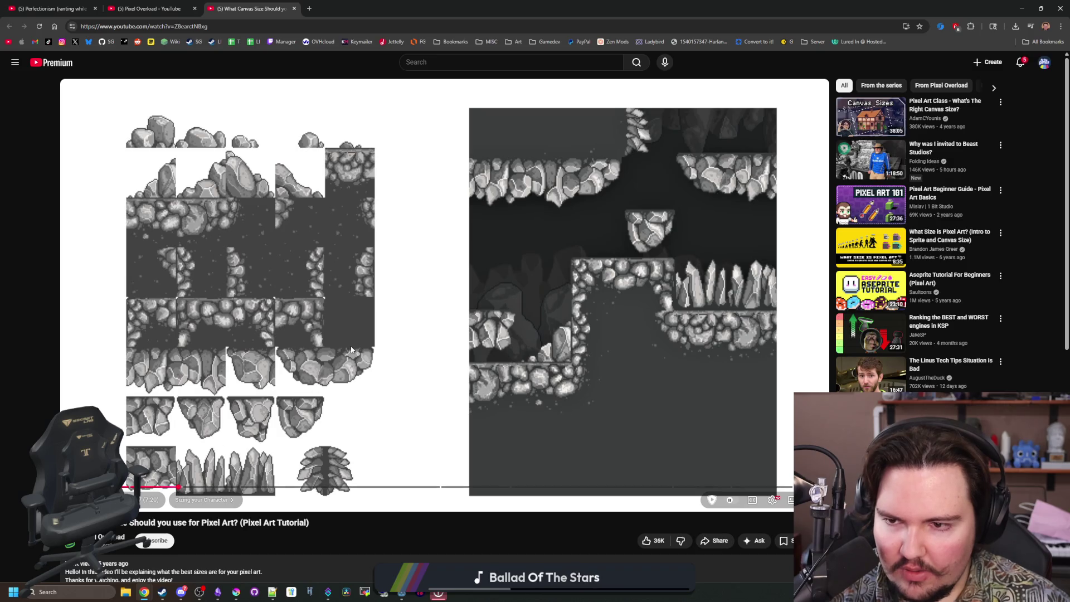
left_click(606, 261)
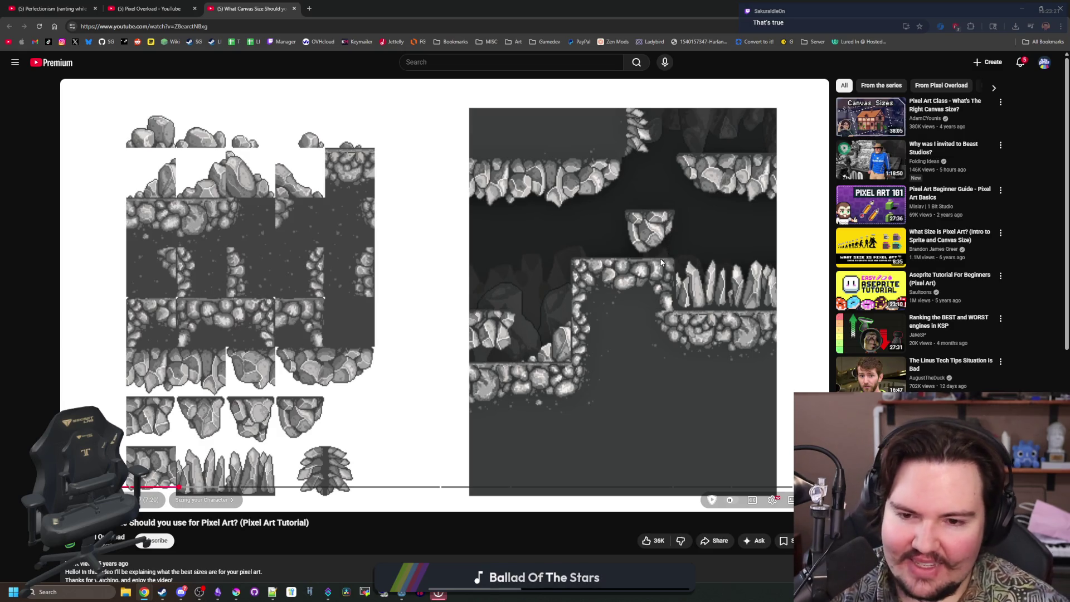
left_click_drag(201, 487, 222, 489)
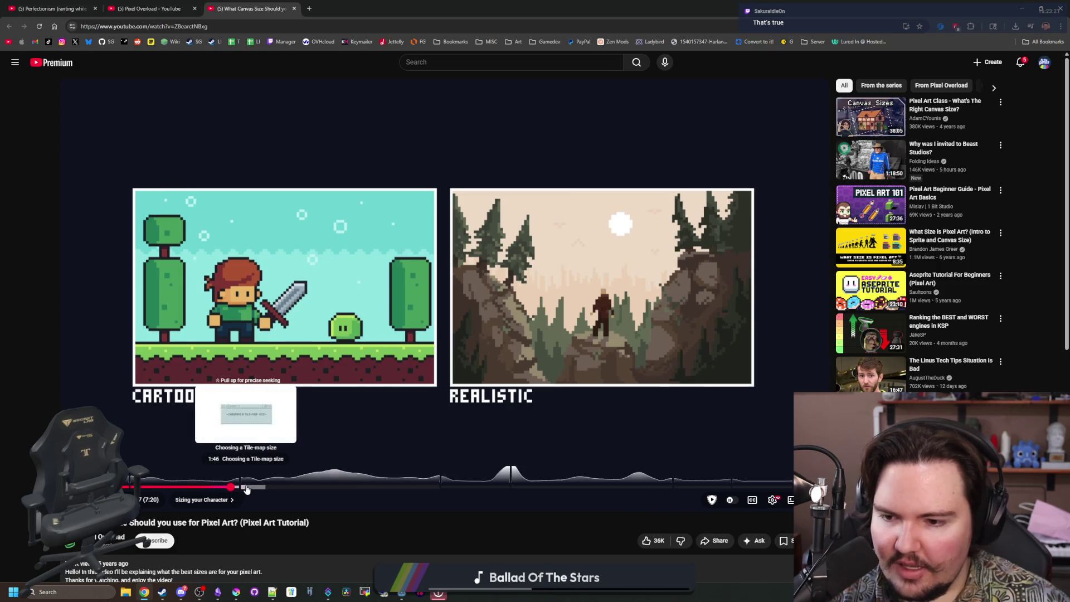
Step through the 8x8, 16x16 and 32x32 tile sizes to 64x64, then open the Pixel Overload channel page.
left_click(249, 487)
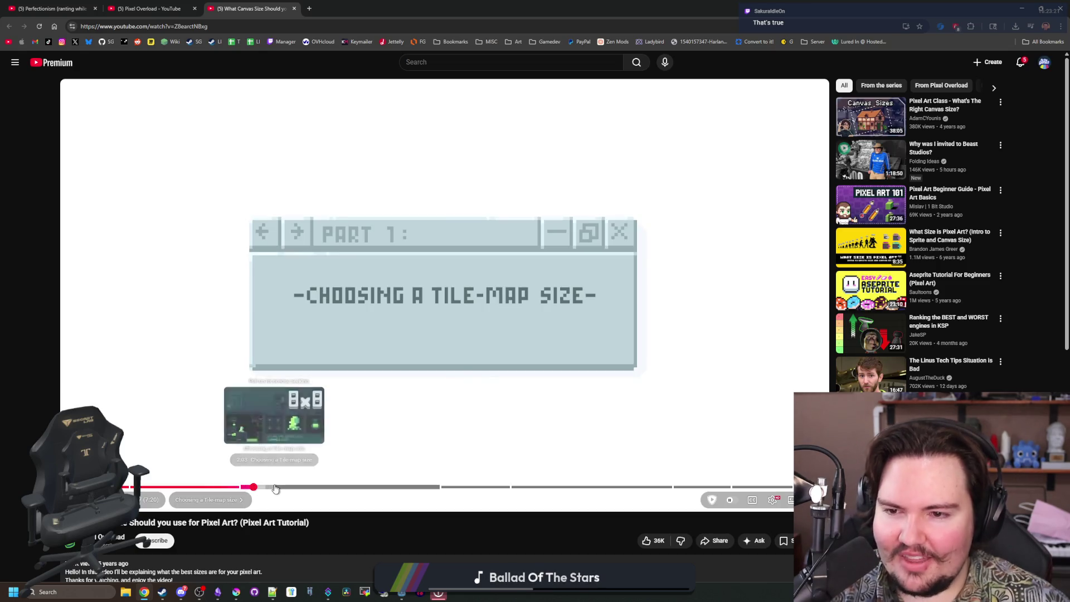
left_click(276, 488)
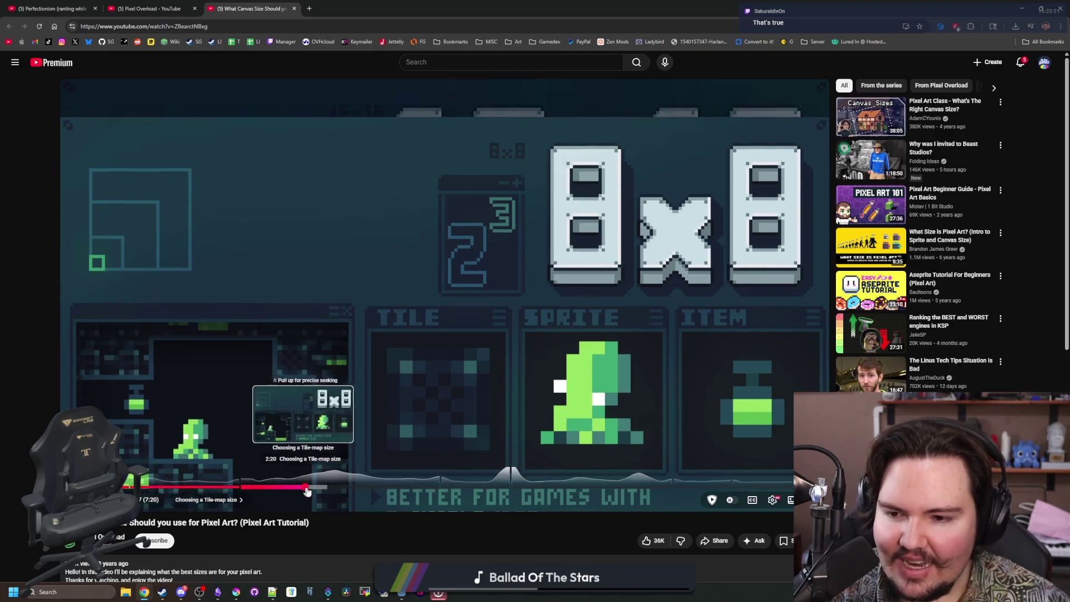
left_click(320, 488)
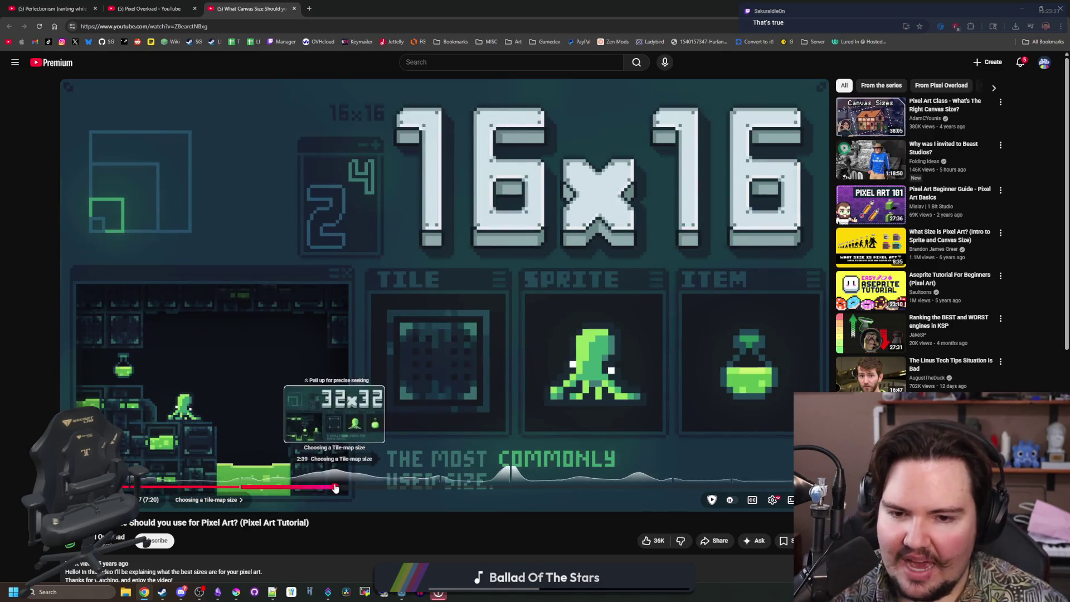
left_click(337, 488)
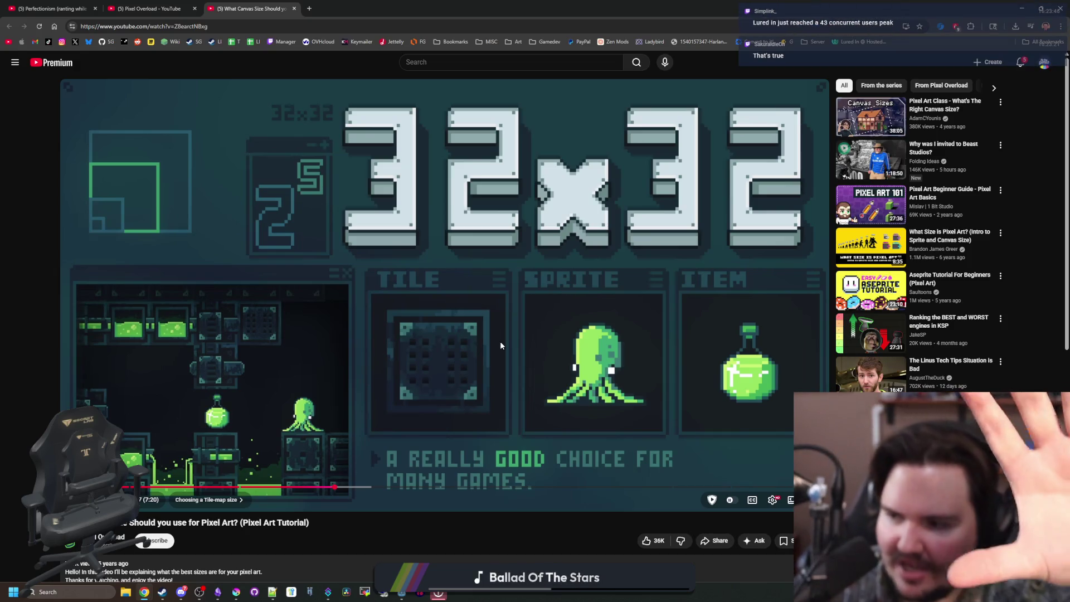
left_click(507, 541)
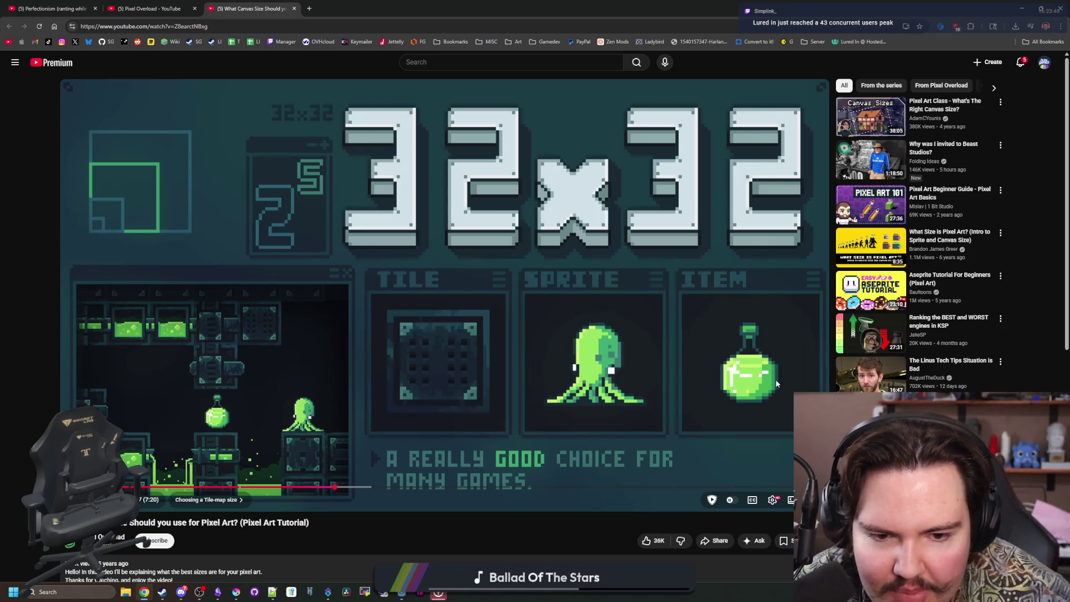
left_click(345, 488)
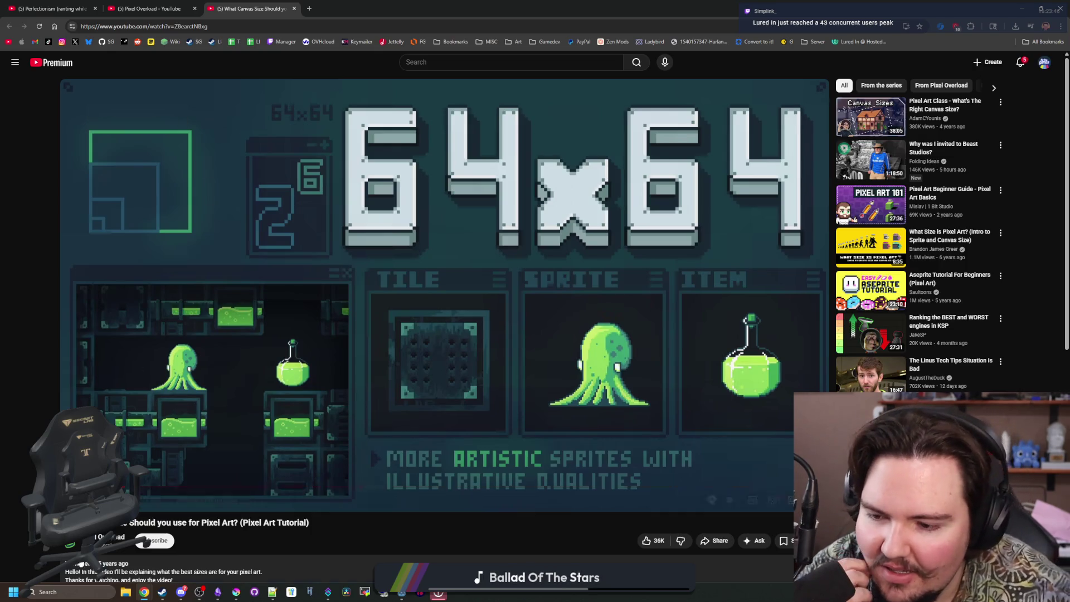
left_click(109, 536)
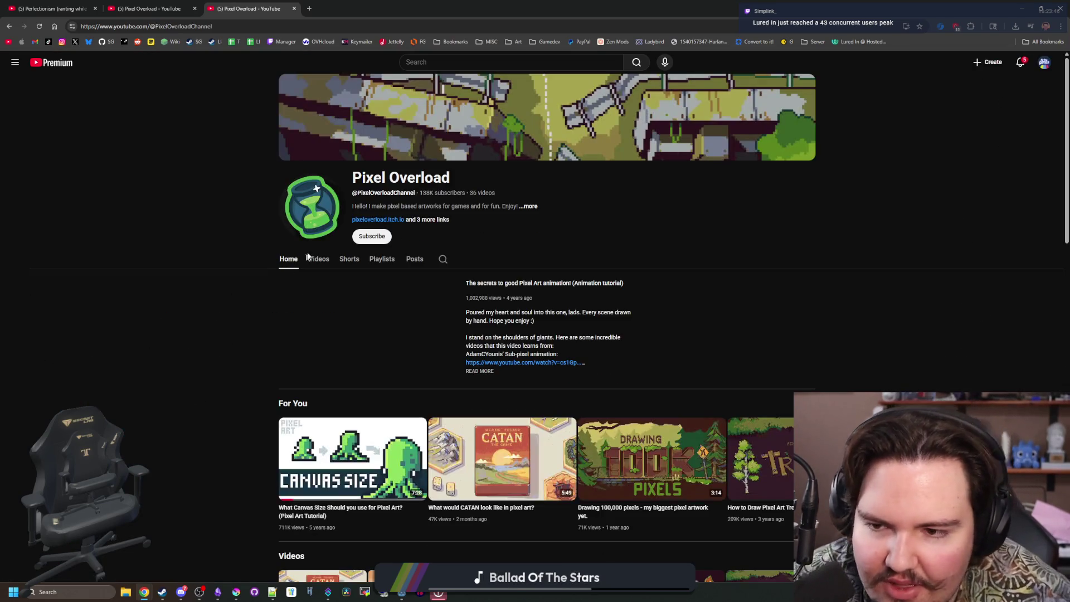
Scroll the channel's Videos grid back to the top and play 'What would CATAN look like in pixel art?'.
left_click(318, 259)
scroll(524, 388, "down", 14)
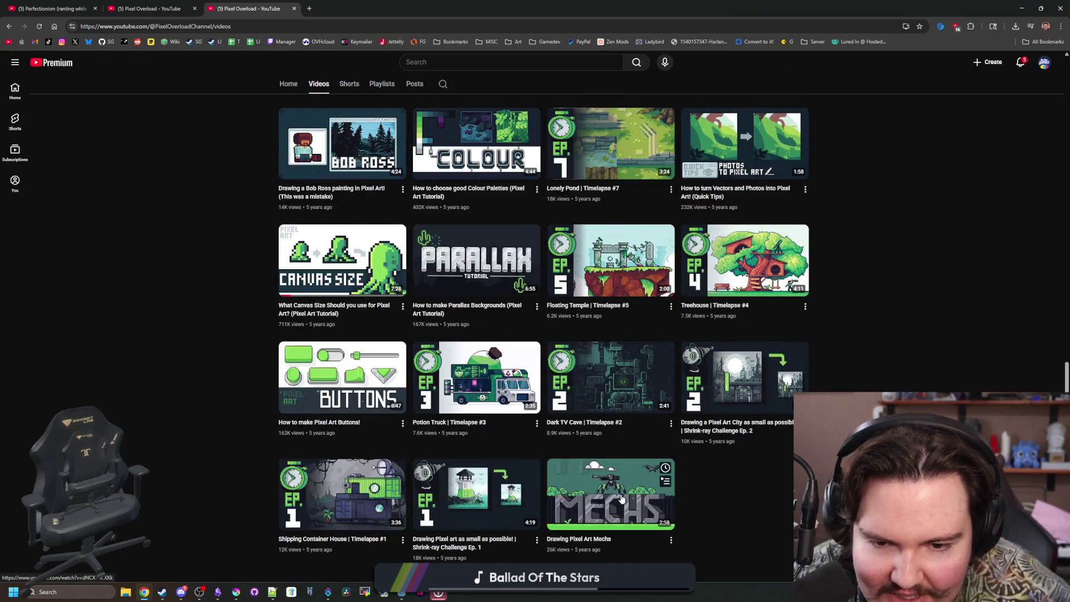
scroll(397, 502, "up", 3)
scroll(480, 428, "up", 2)
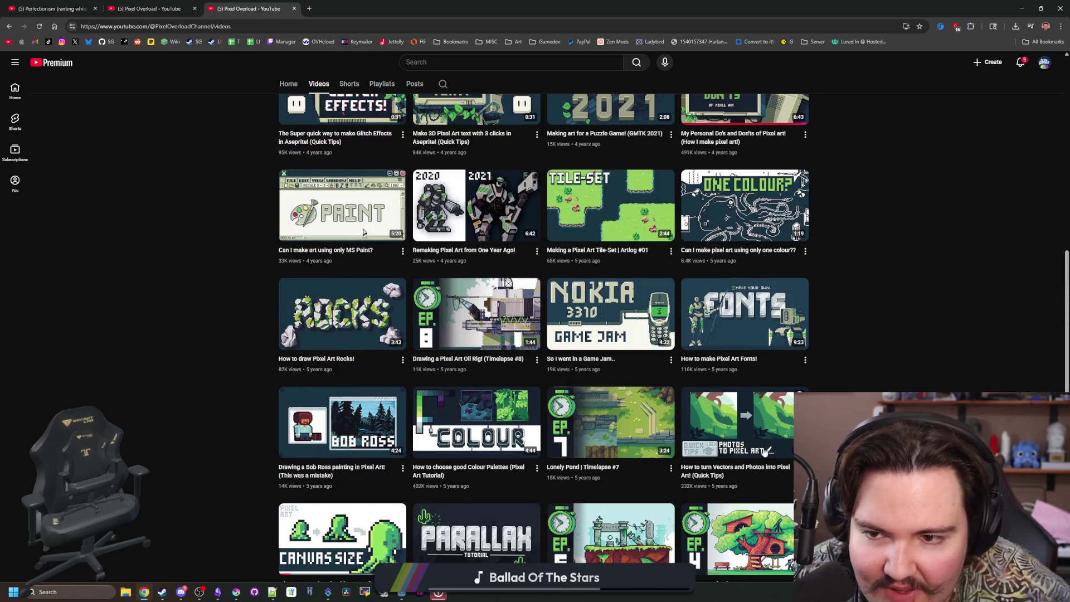
scroll(678, 457, "up", 1)
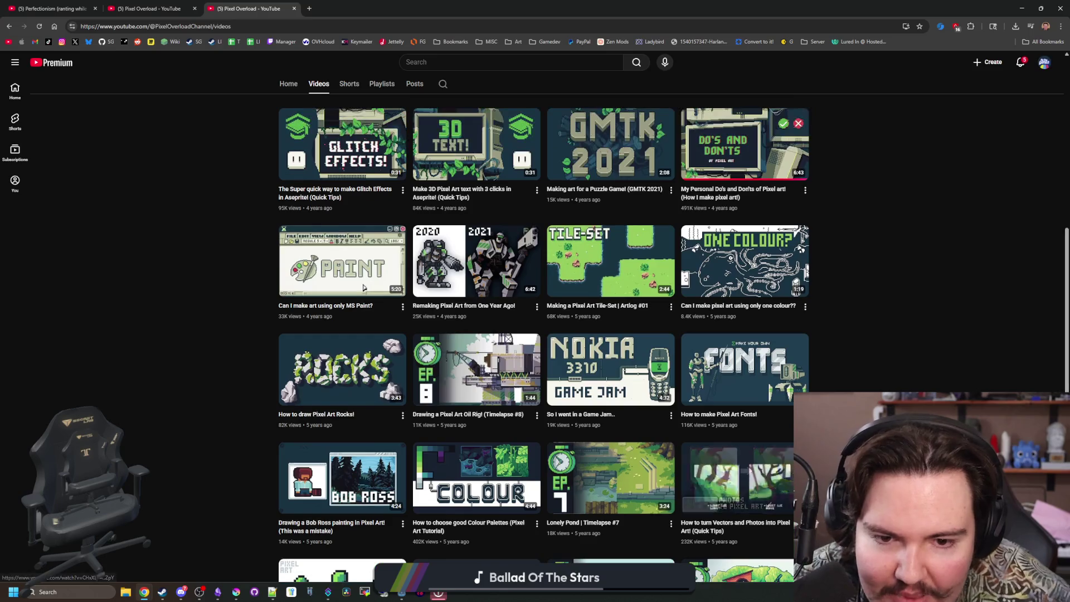
scroll(389, 435, "up", 2)
scroll(389, 434, "up", 4)
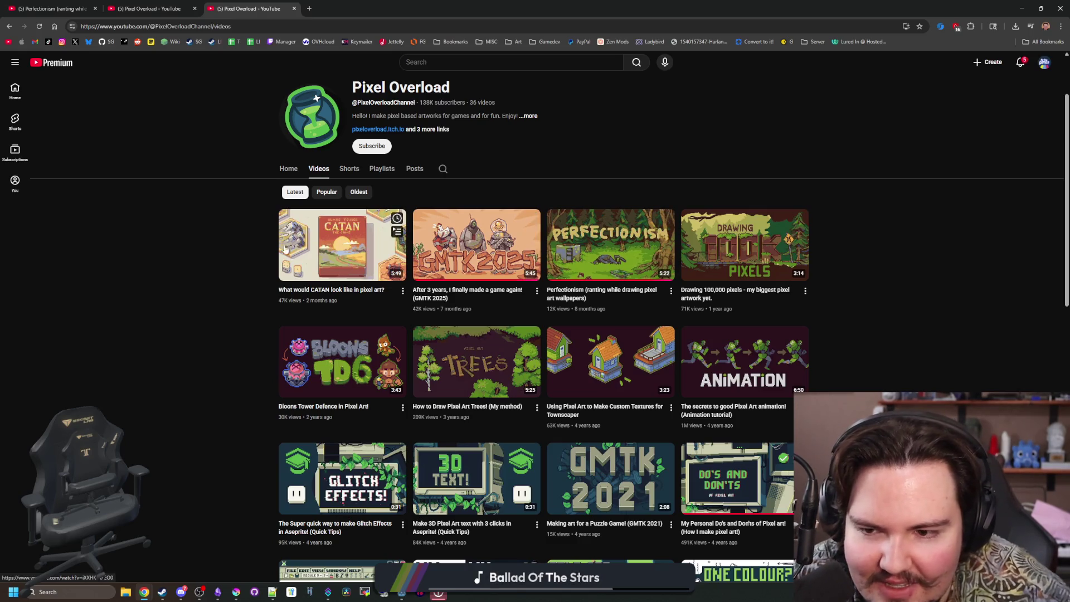
left_click(331, 248)
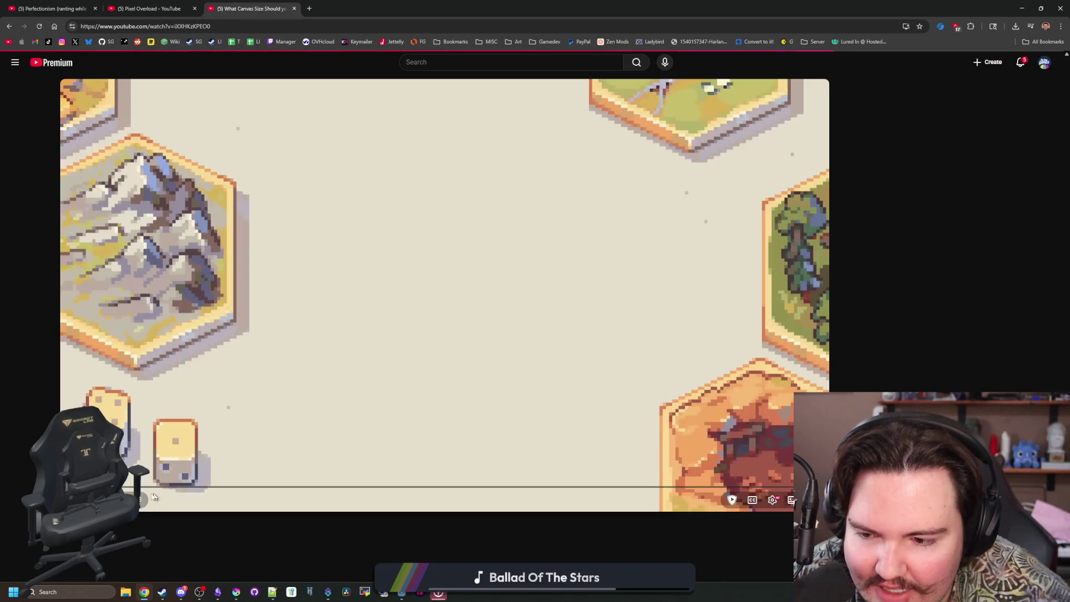
Seek the Catan video forward and pause it on the sheep and wood scene.
left_click_drag(118, 487, 156, 487)
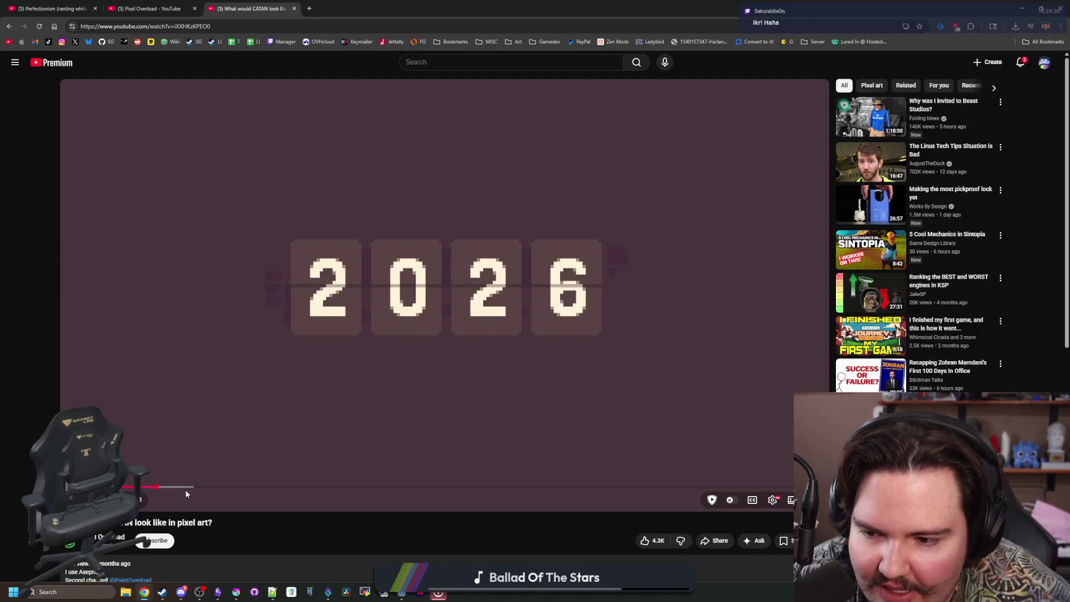
left_click(196, 487)
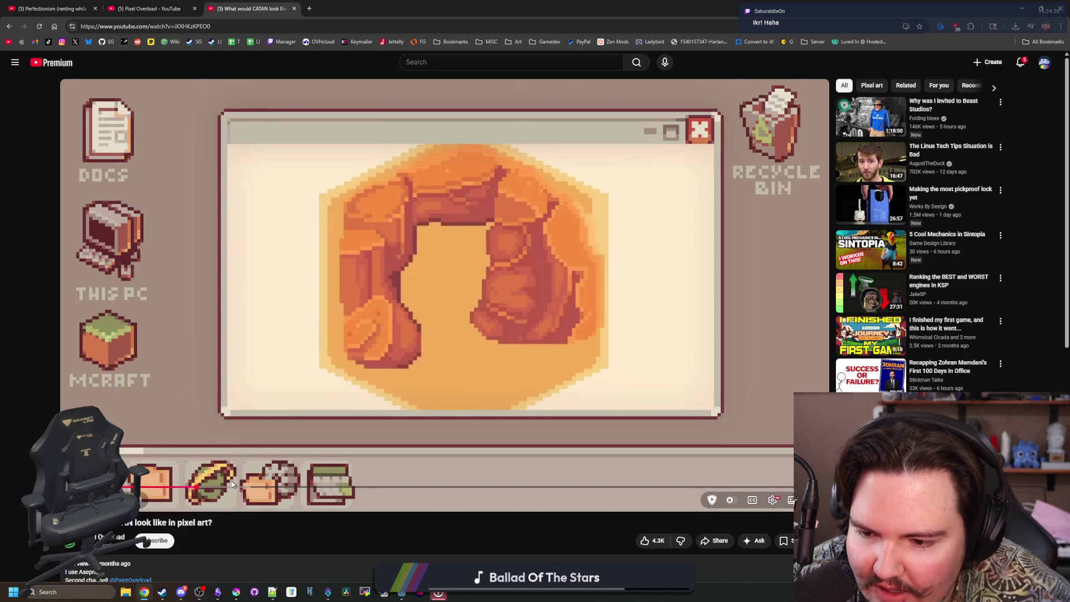
left_click(246, 487)
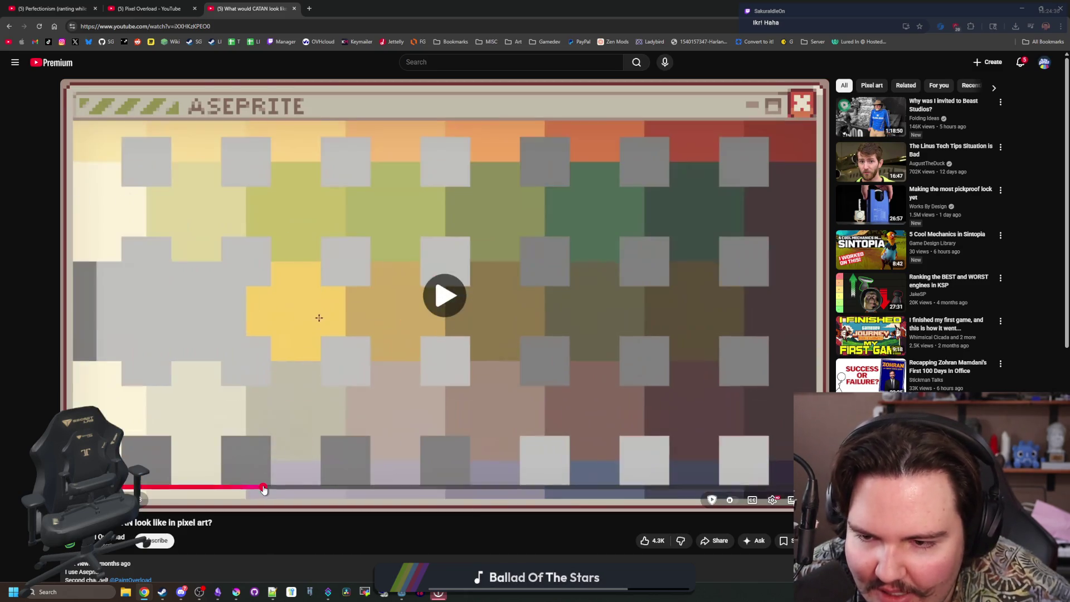
left_click_drag(262, 487, 662, 487)
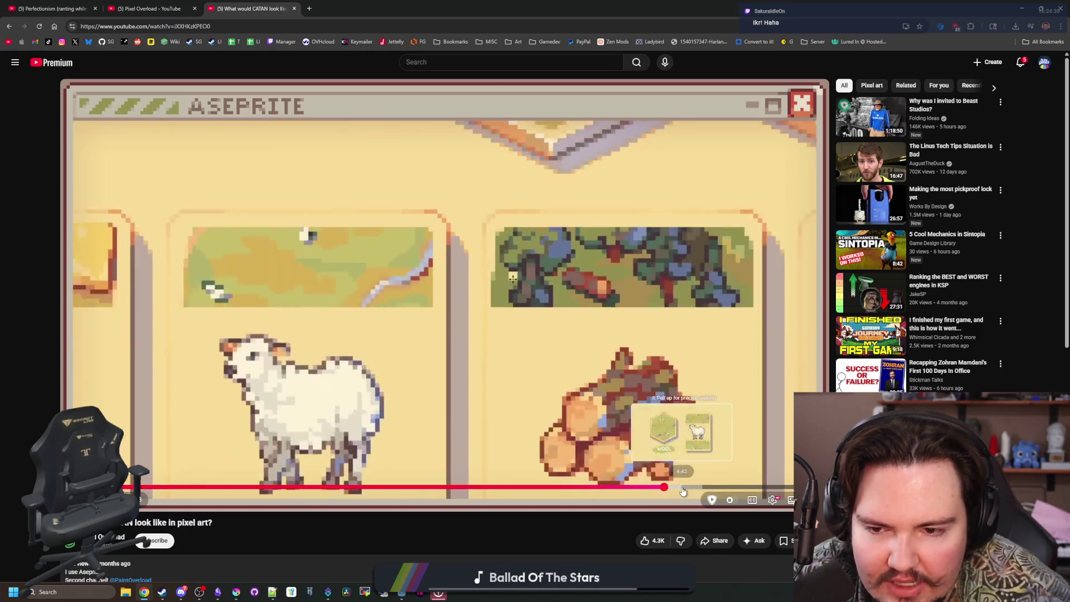
left_click(500, 390)
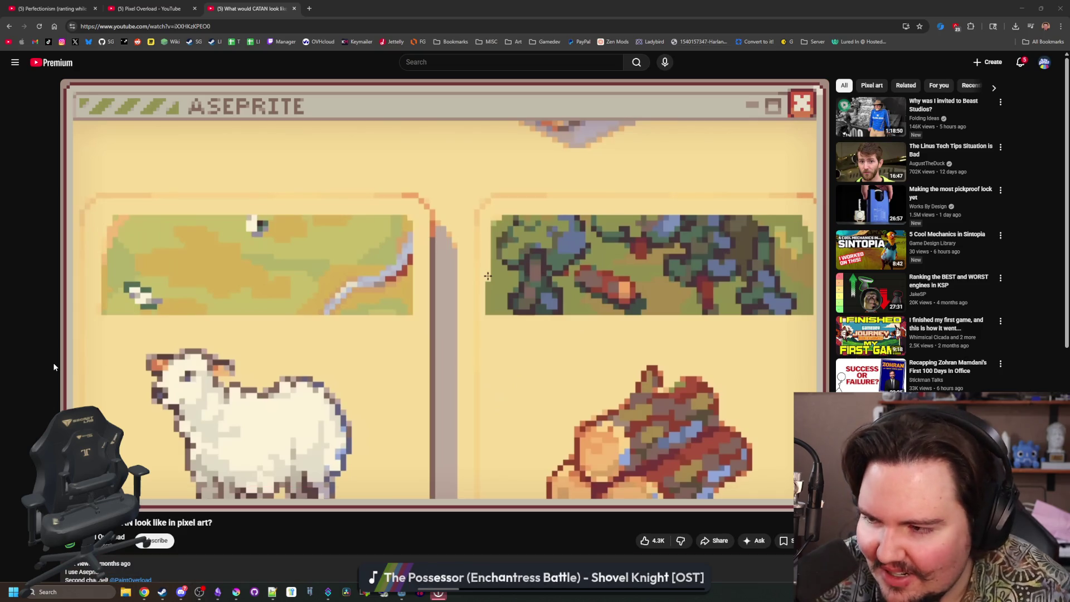
Open a File Explorer window, move it aside, and close it again.
key("super+e")
left_click_drag(553, 133, 352, 181)
key("alt+F4")
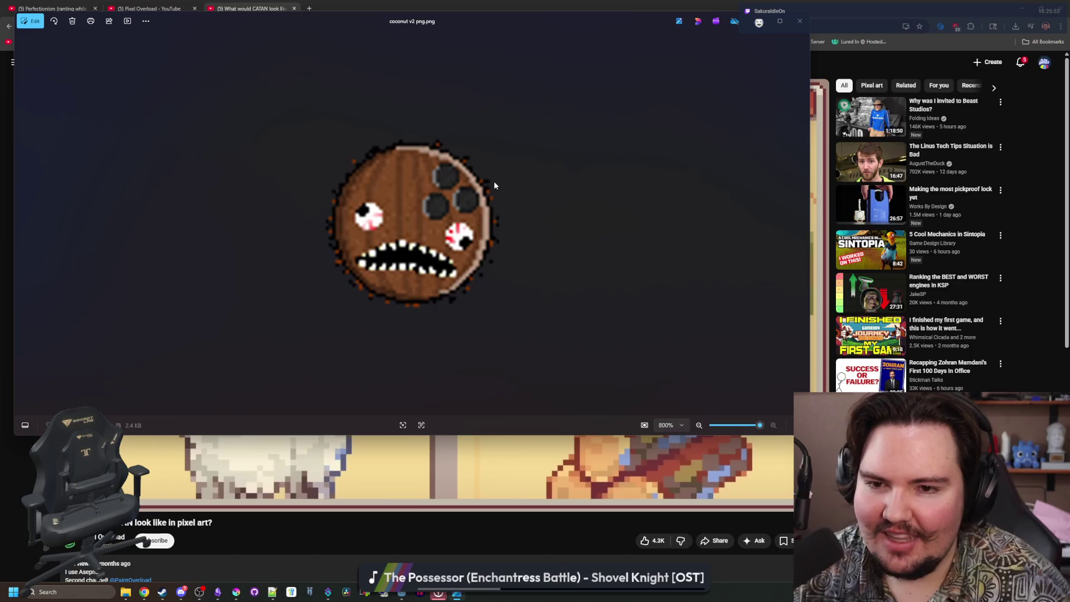
Move the Photos window showing the coconut image and look it over.
left_click_drag(536, 20, 610, 62)
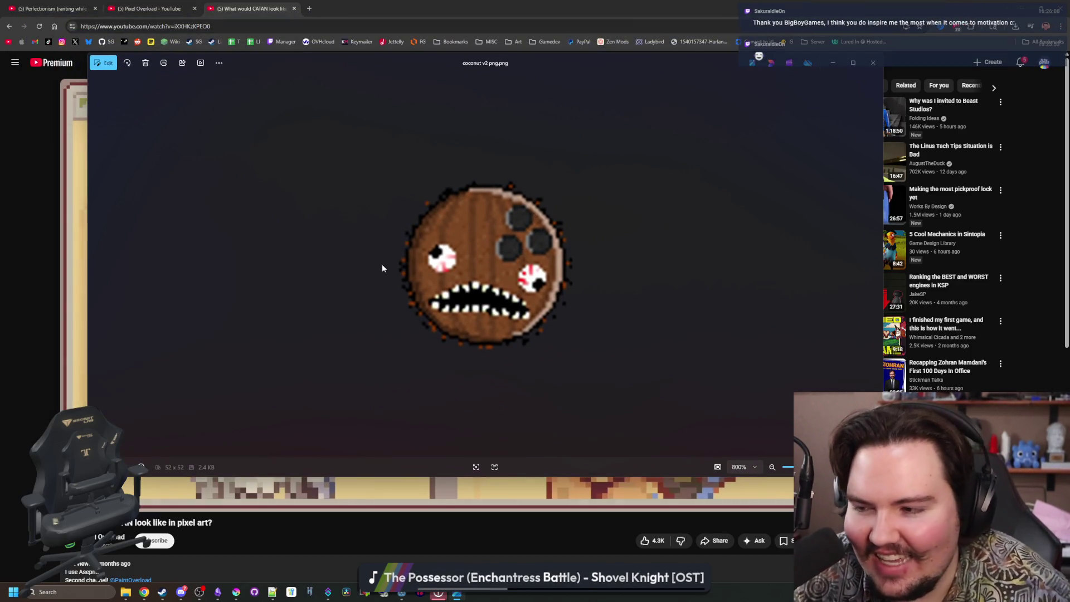
scroll(415, 251, "down", 2)
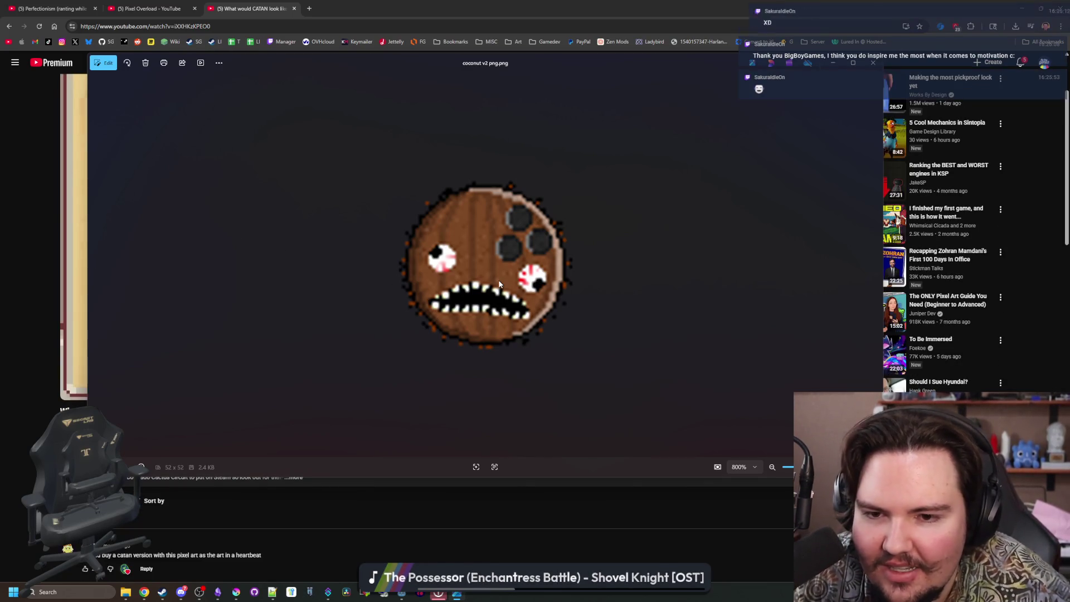
scroll(570, 240, "down", 1)
scroll(569, 240, "up", 1)
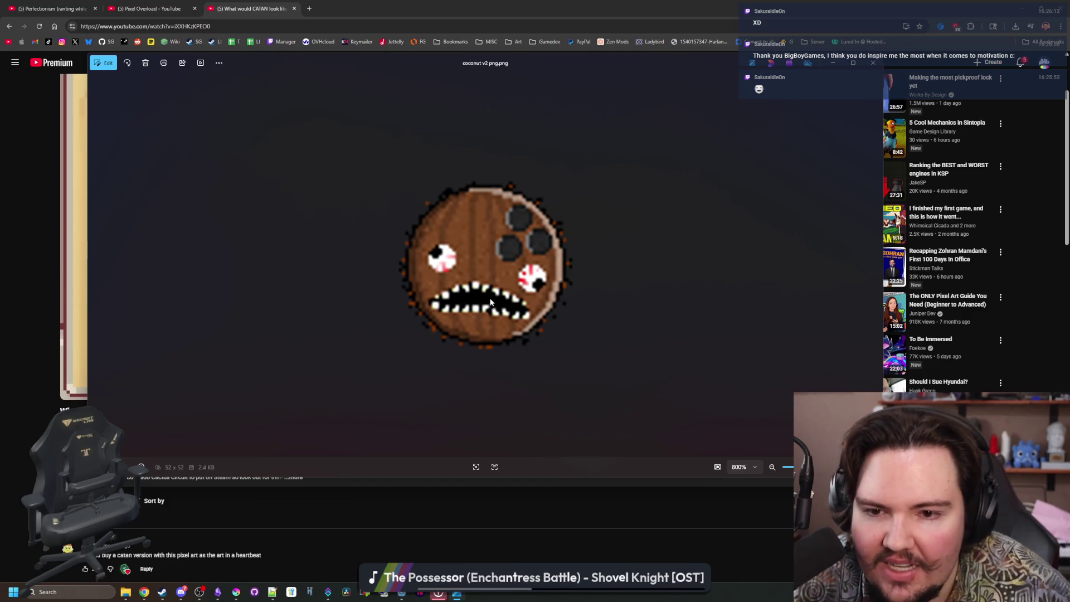
Switch to Krita and create a new 512 × 512 custom document.
mouse_move(235, 590)
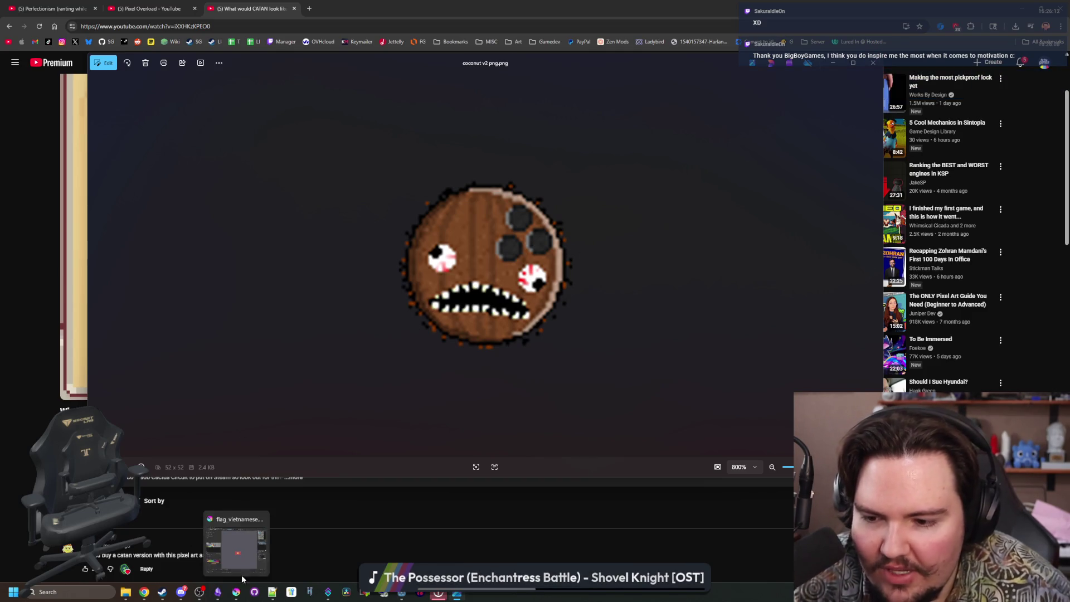
left_click(236, 548)
left_click(9, 17)
left_click(16, 27)
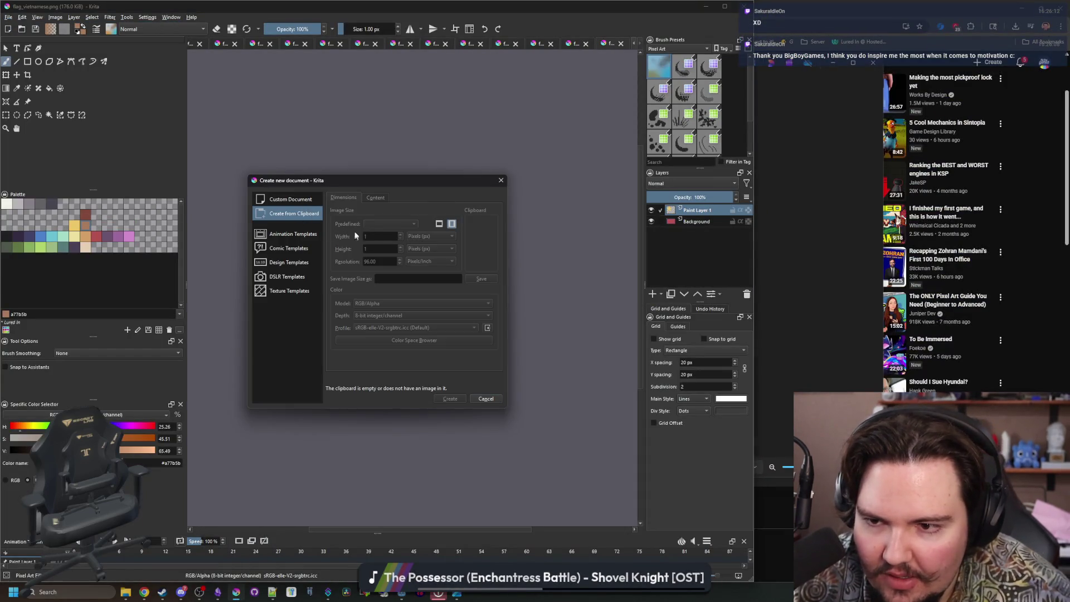
left_click(290, 199)
double_click(384, 236)
type("512")
key("Tab")
type("512")
left_click(452, 398)
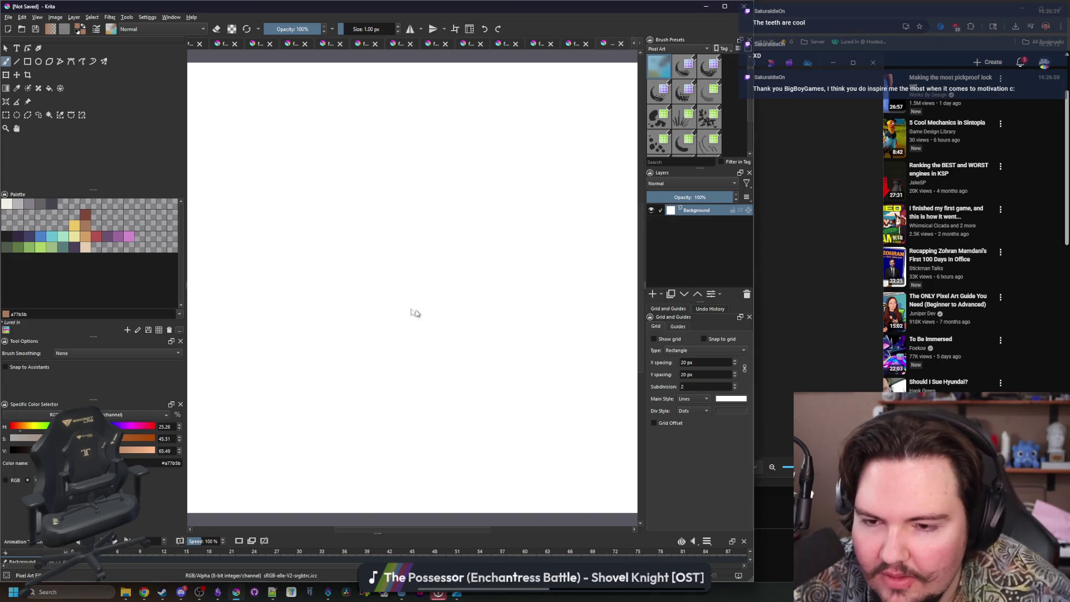
Paint a large dark navy #43436a disc on the Krita canvas.
left_click(118, 240)
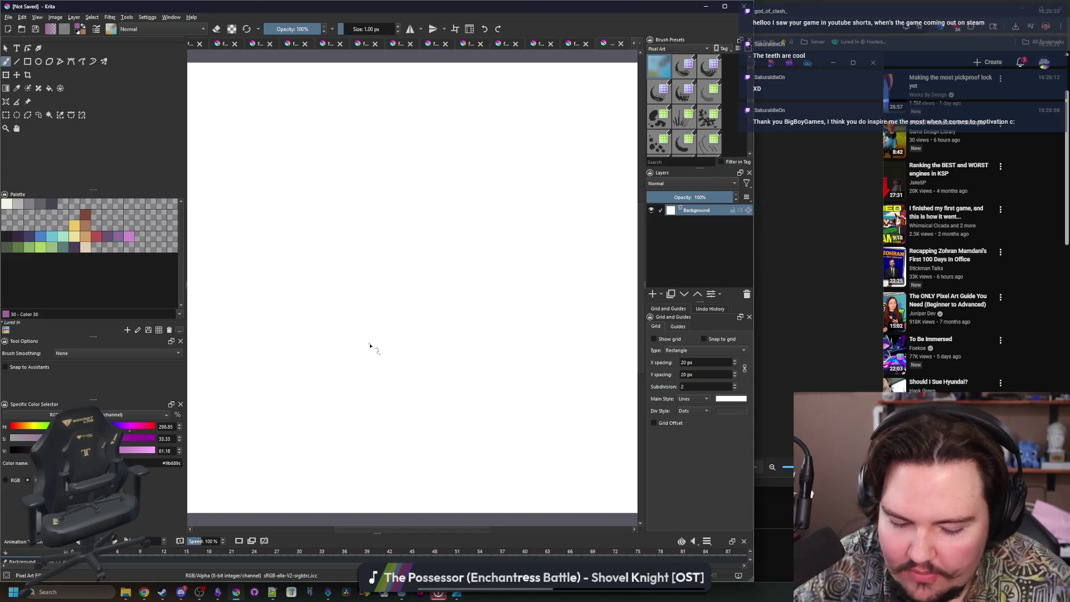
key("bracketright")
left_click(29, 236)
key("bracketright")
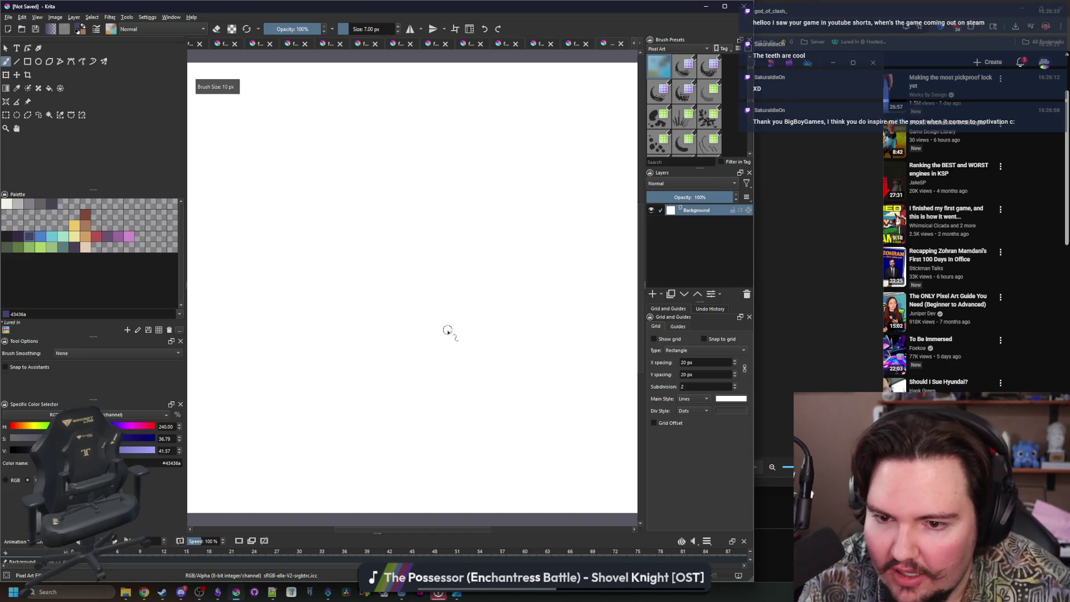
left_click(401, 323)
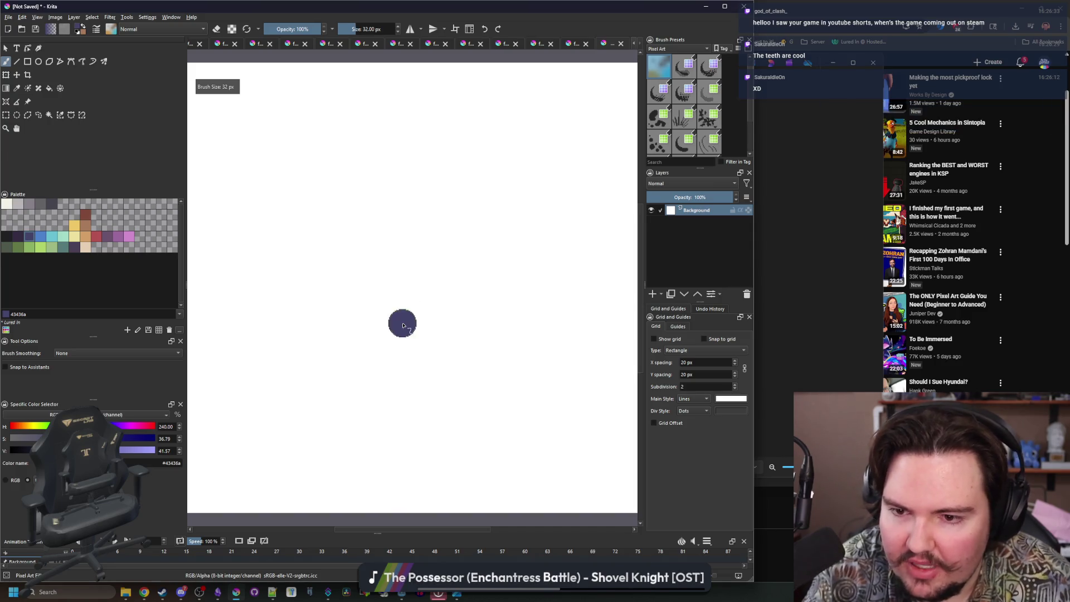
Paint a smaller #4b80ca light blue disc in the navy disc's upper right.
scroll(402, 324, "up", 5)
scroll(403, 325, "up", 2)
left_click(40, 243)
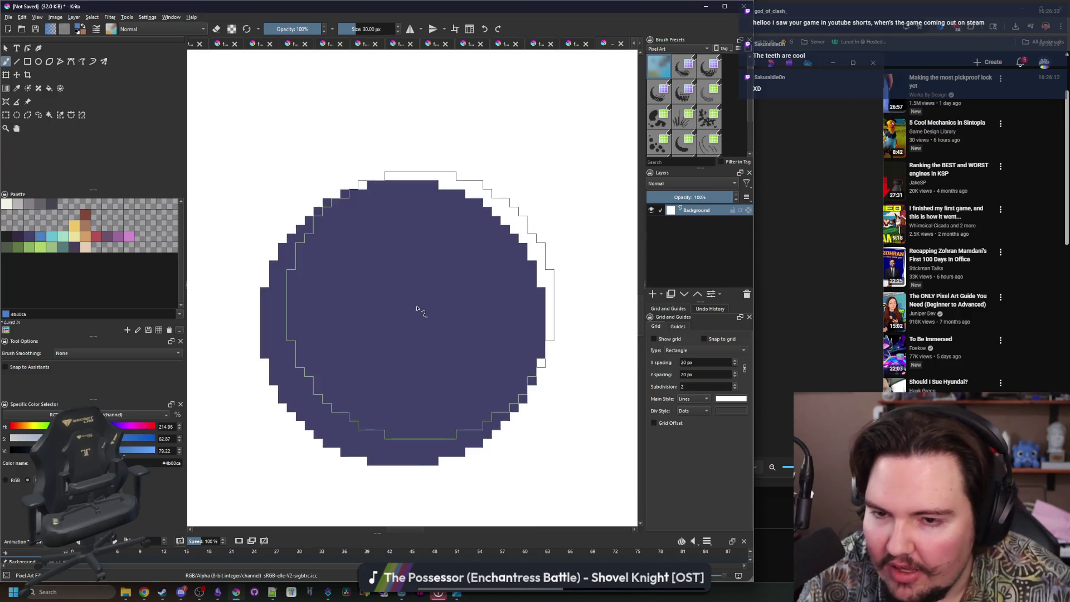
key("bracketleft")
key("bracketleft")
key("bracketleft")
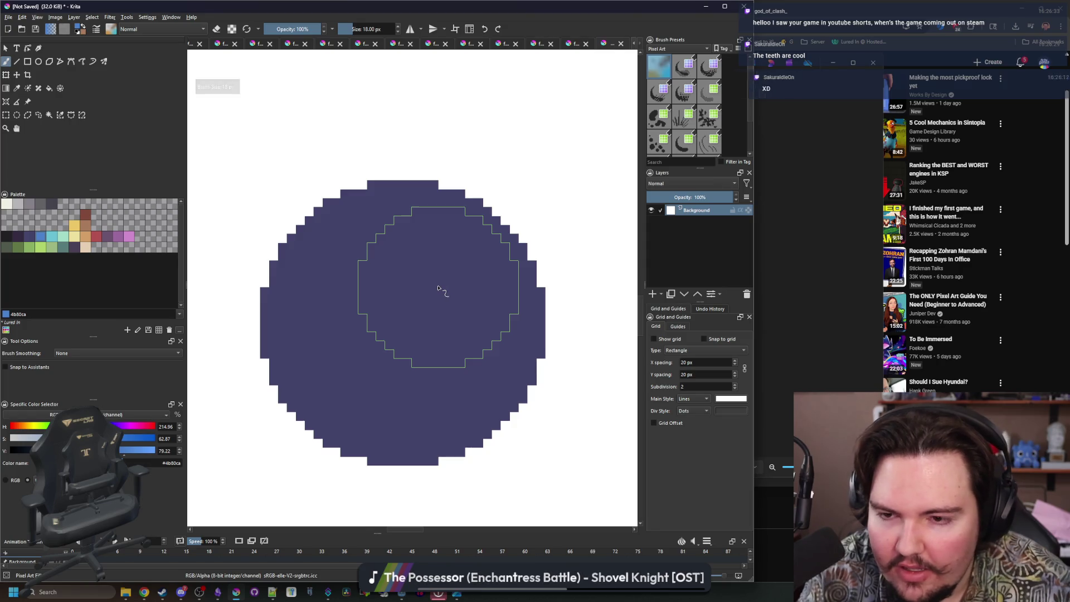
left_click(437, 288)
key("bracketleft")
scroll(341, 357, "down", 2)
scroll(335, 357, "down", 3)
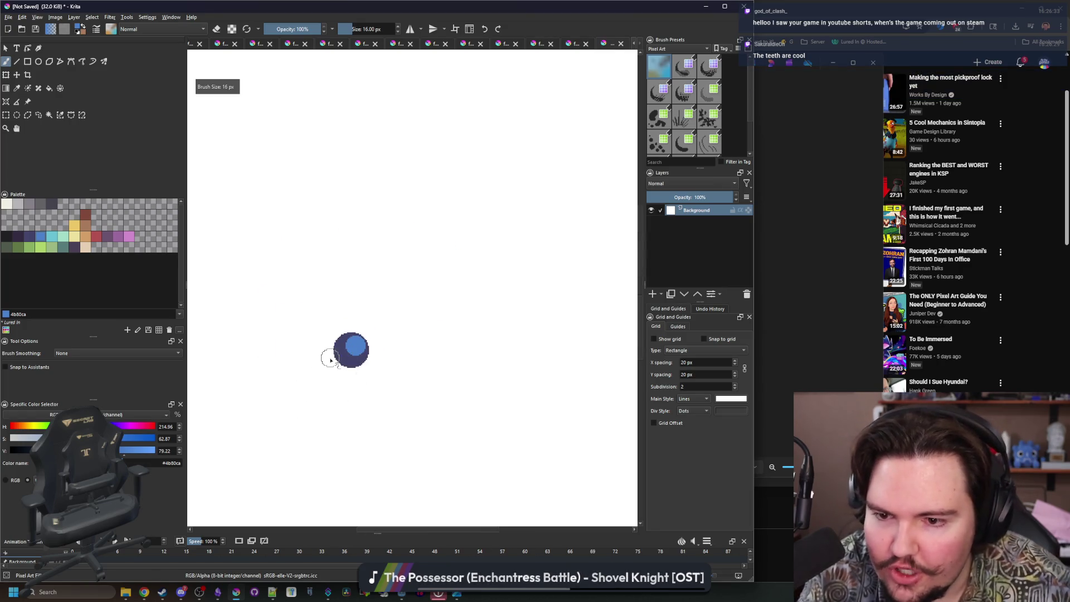
scroll(402, 345, "up", 4)
scroll(379, 394, "down", 3)
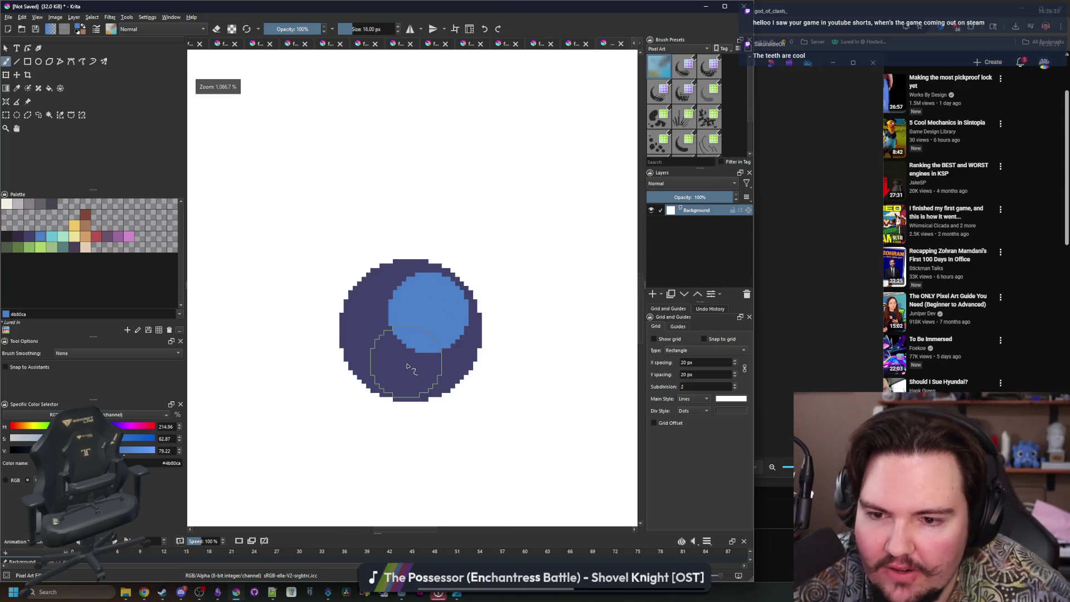
scroll(429, 351, "up", 2)
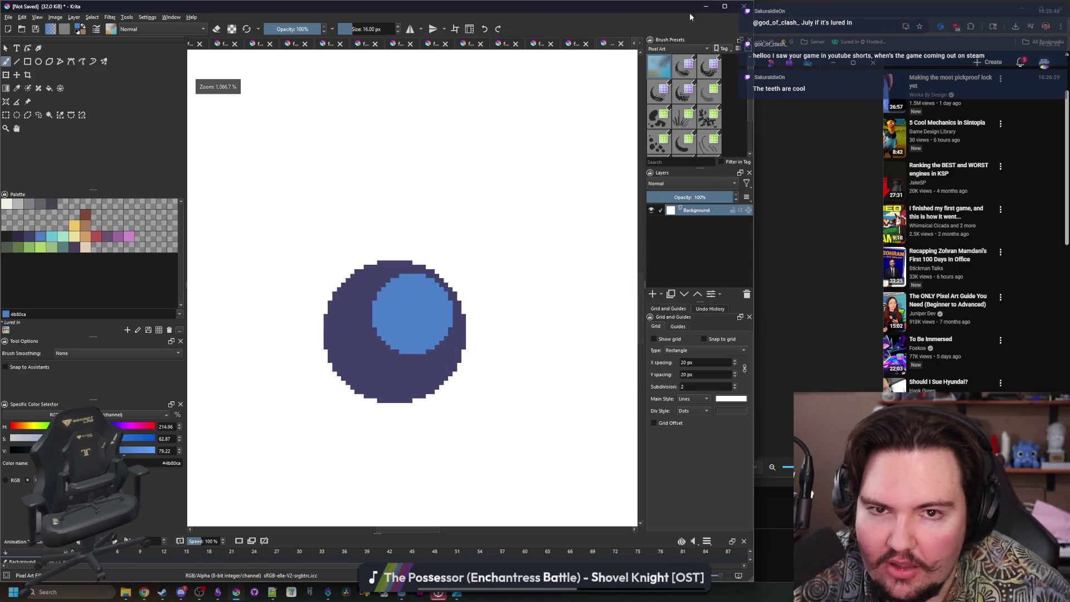
key("alt+Tab")
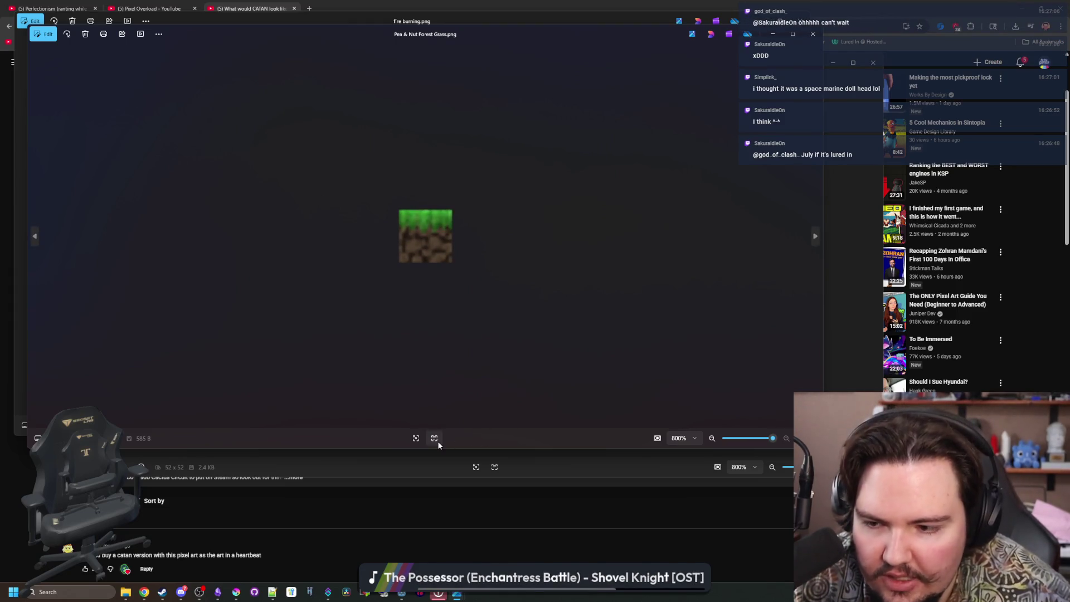
Check the grass image's options menu and file details, then dismiss them.
right_click(523, 311)
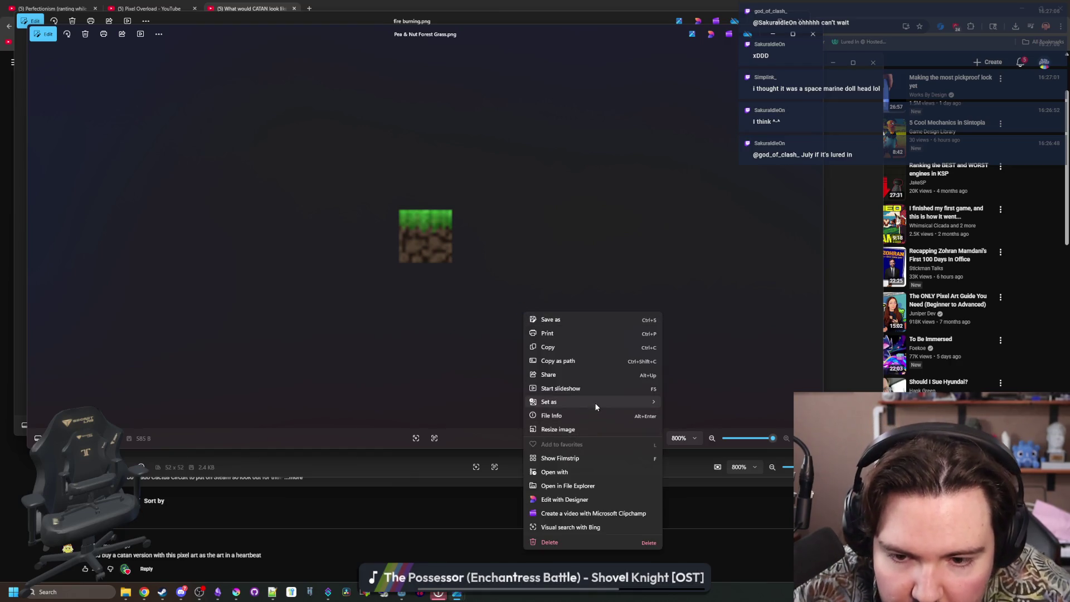
mouse_move(595, 403)
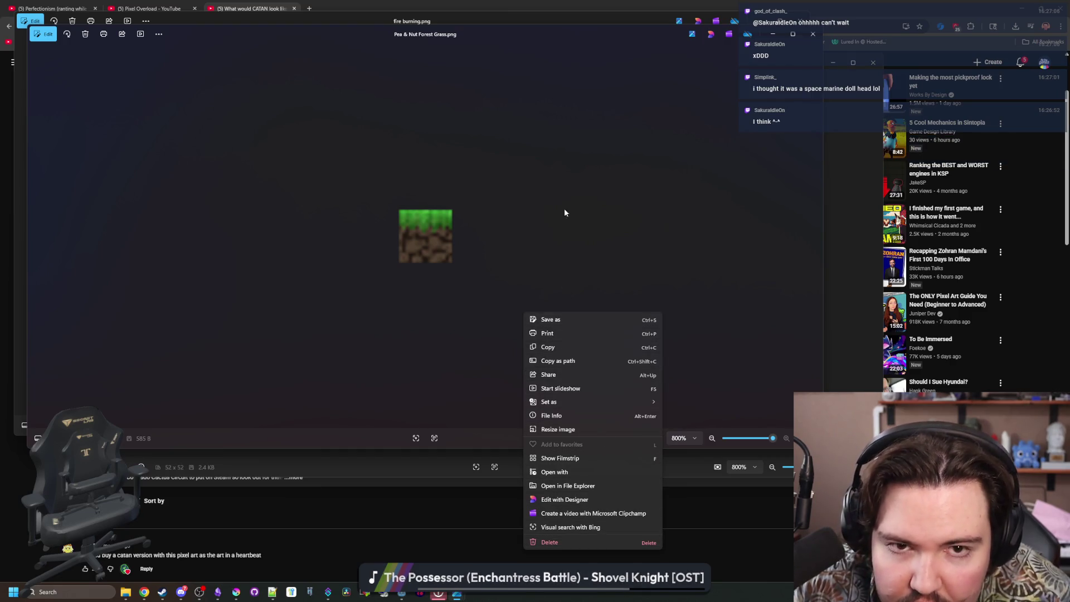
left_click(562, 237)
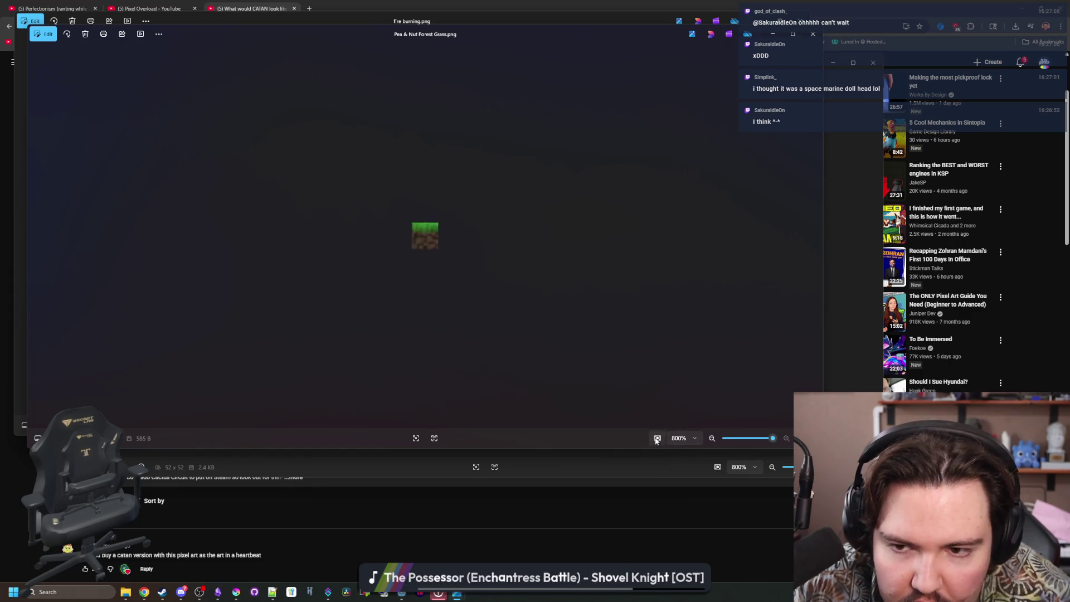
left_click(38, 438)
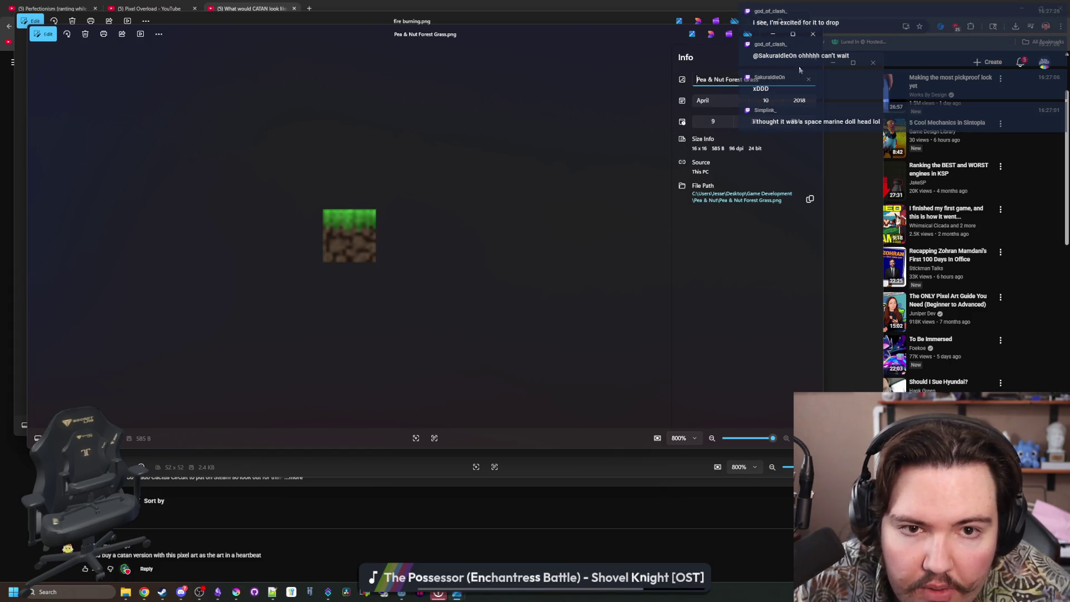
left_click(813, 60)
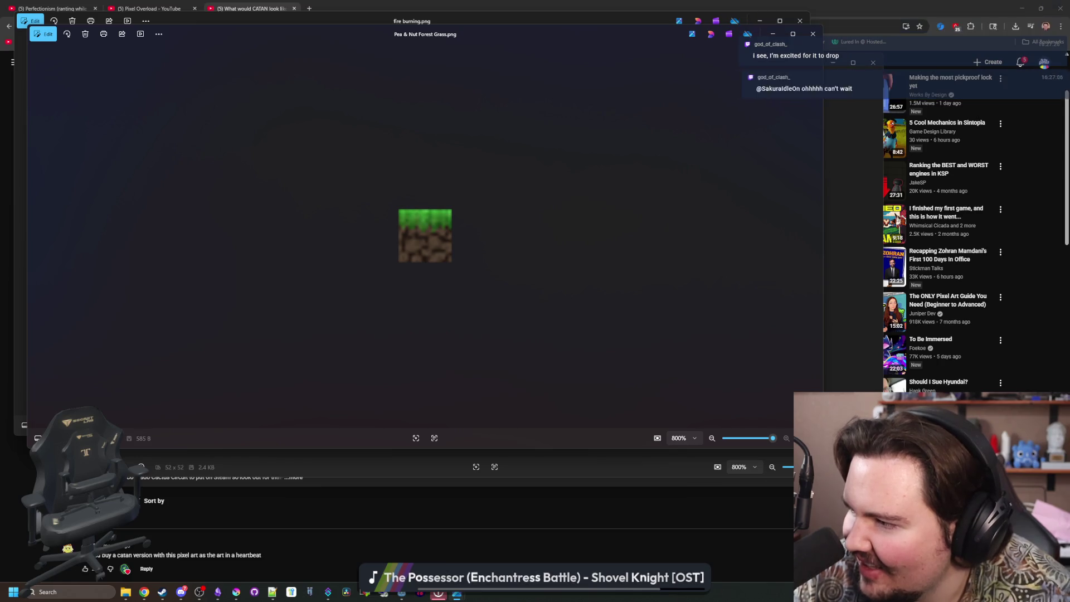
Close the peanut, forest grass, fire burning and peanut face sprite images.
key("super+Up")
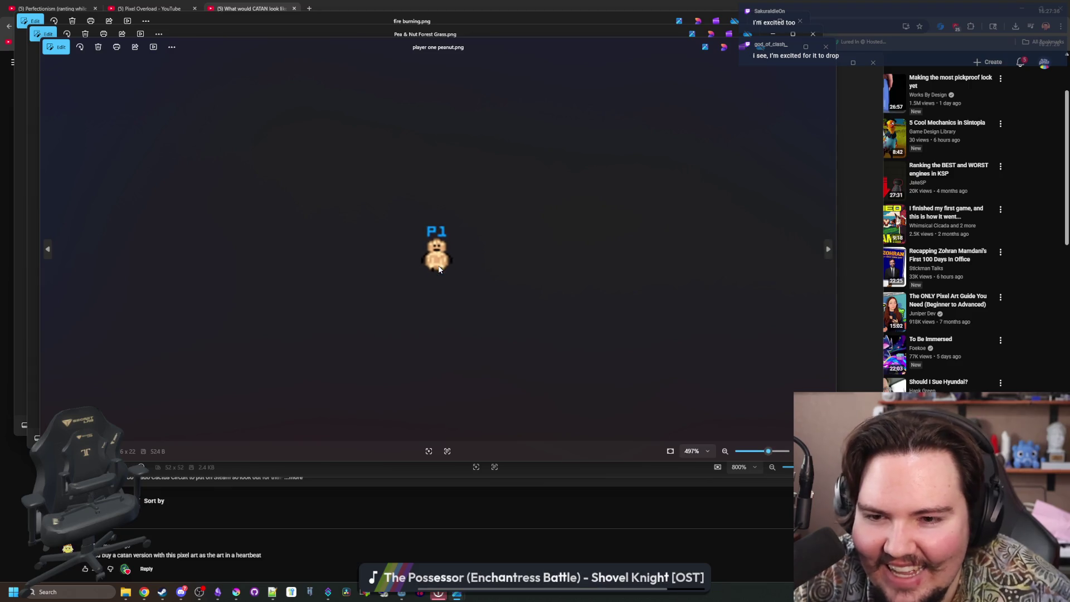
left_click(825, 47)
left_click(813, 35)
left_click(800, 22)
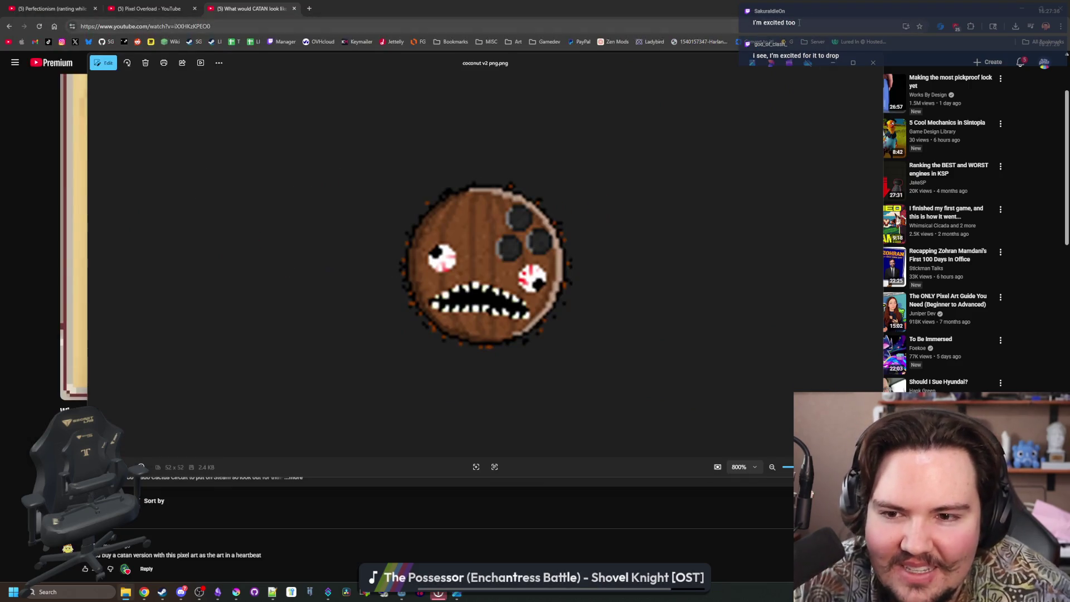
left_click(873, 62)
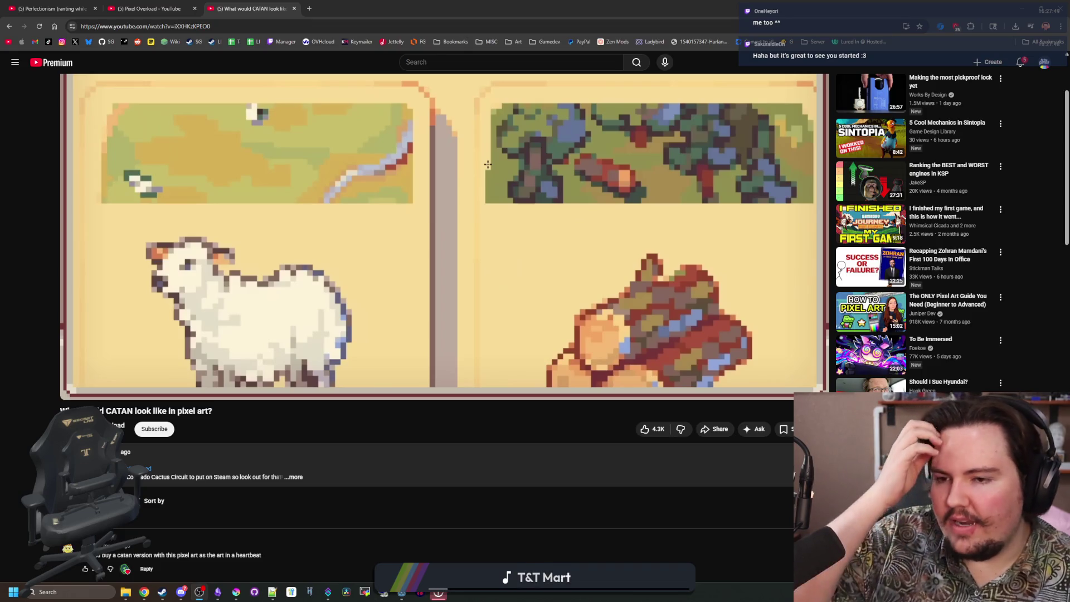
Load the Lured In Steam store page in a new tab and scroll through it.
left_click(311, 8)
left_click(216, 42)
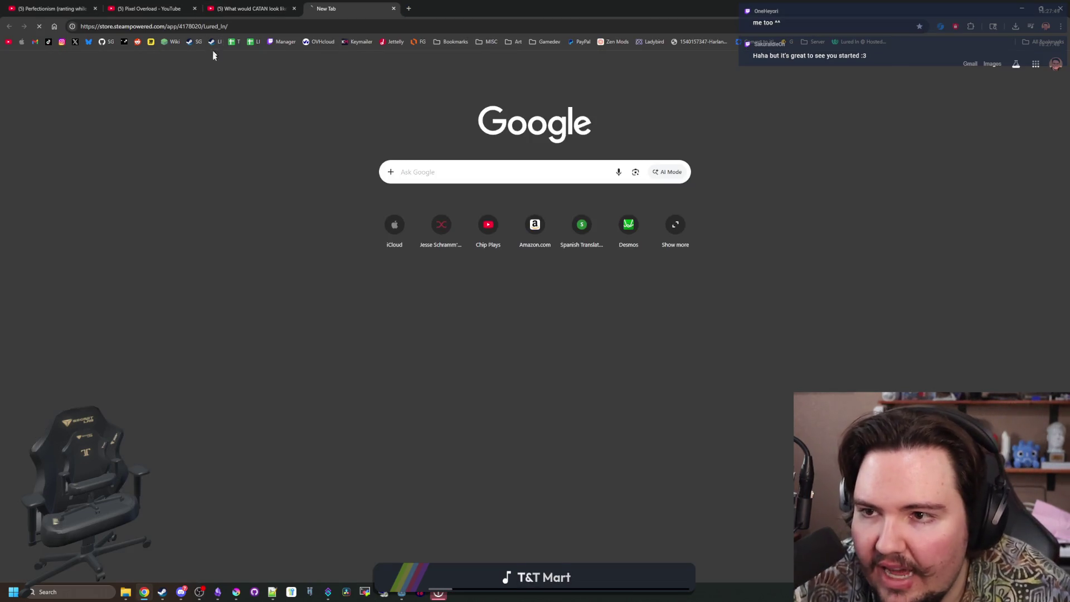
scroll(482, 267, "down", 15)
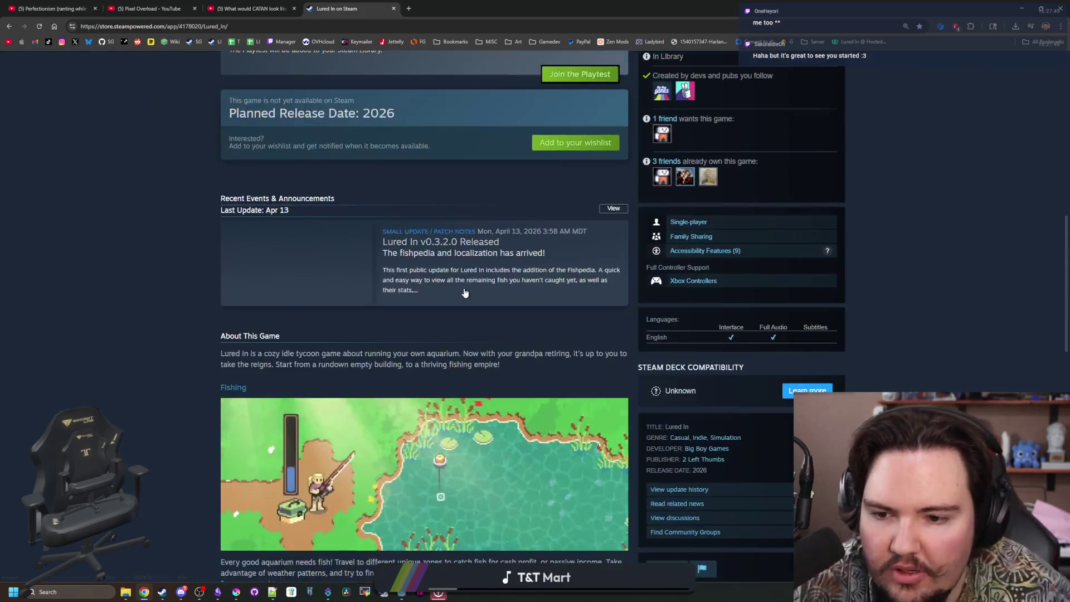
scroll(483, 266, "down", 5)
scroll(468, 280, "up", 20)
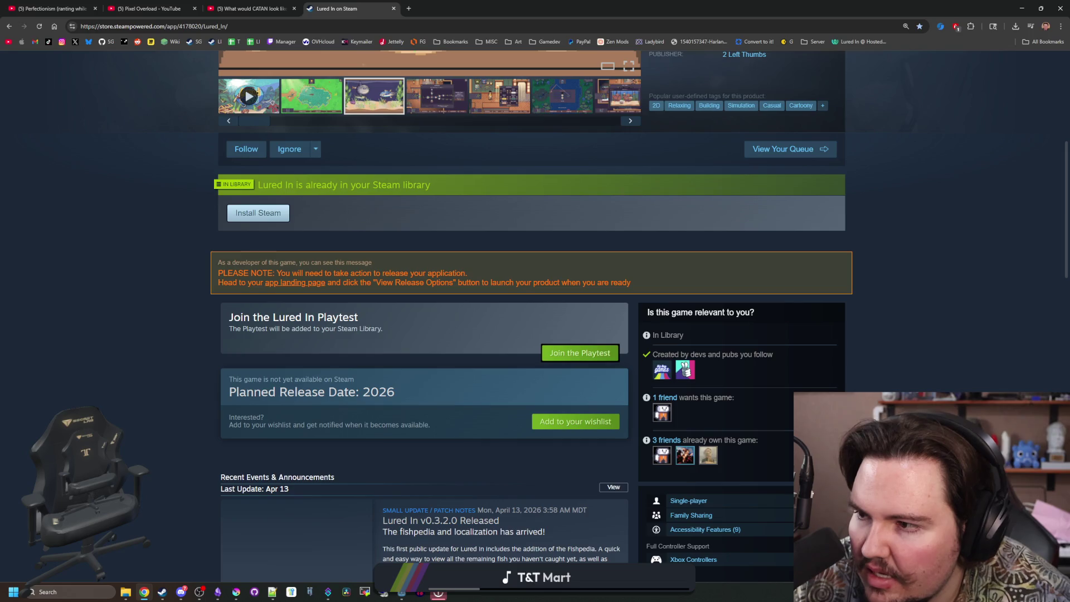
Keep browsing the Lured In store page before switching back to the Godot editor.
key("alt+Tab")
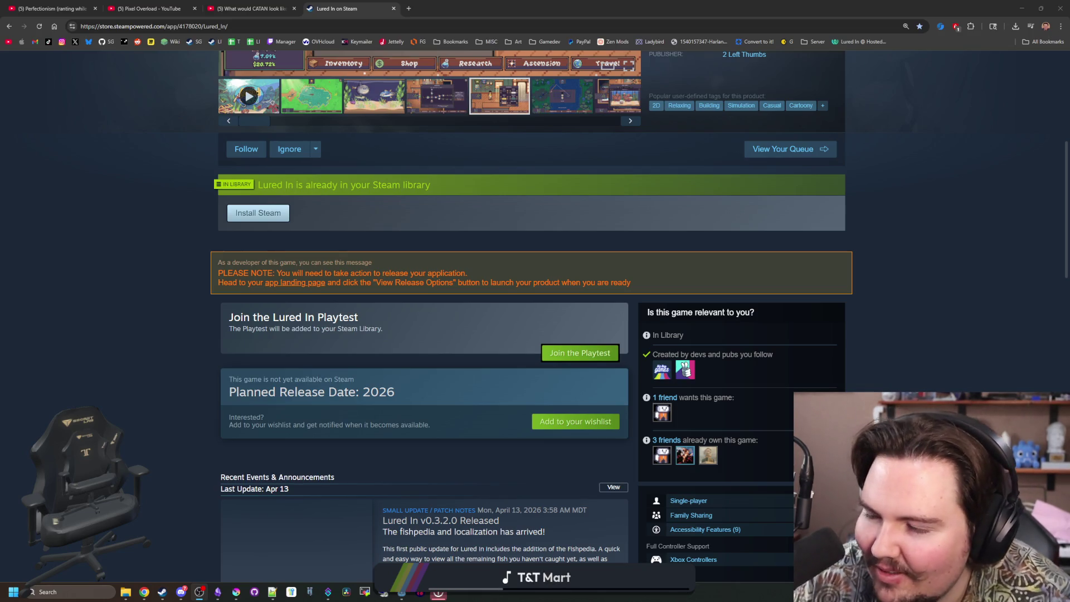
left_click(114, 268)
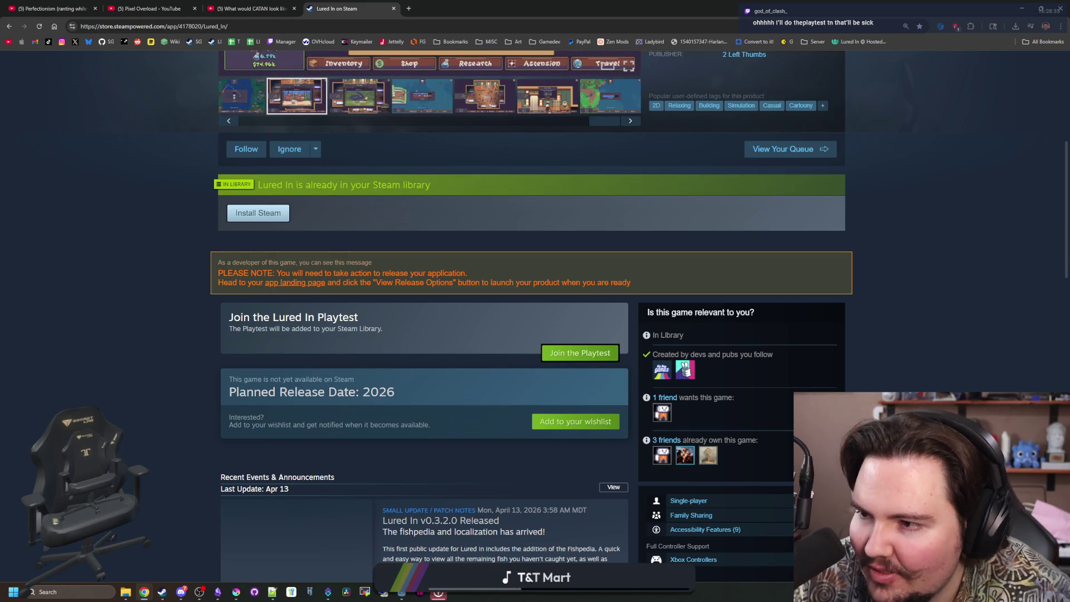
key("alt+Tab")
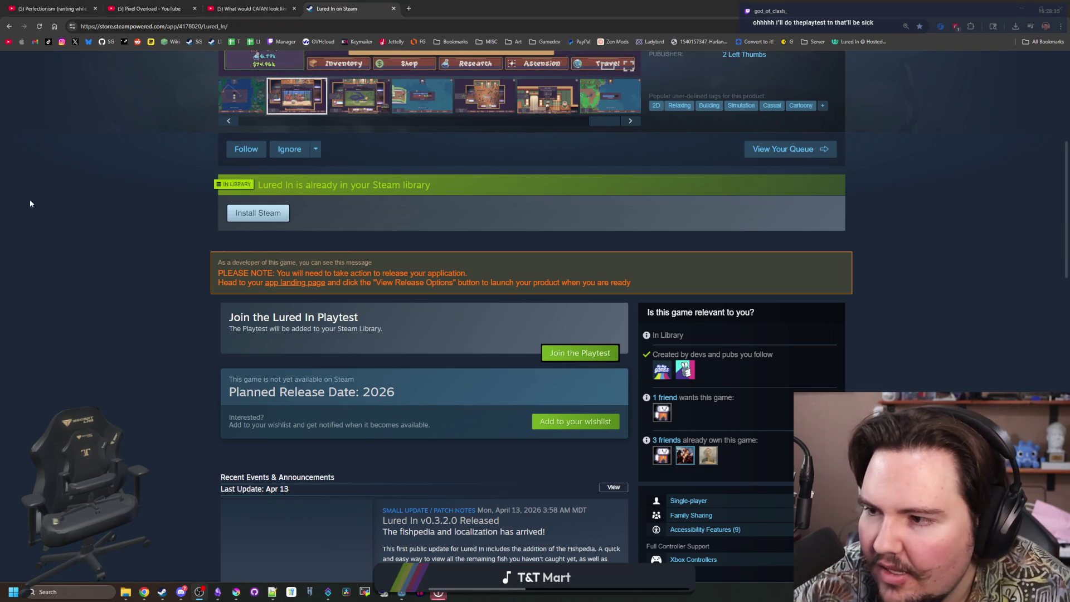
left_click(202, 266)
scroll(208, 349, "up", 5)
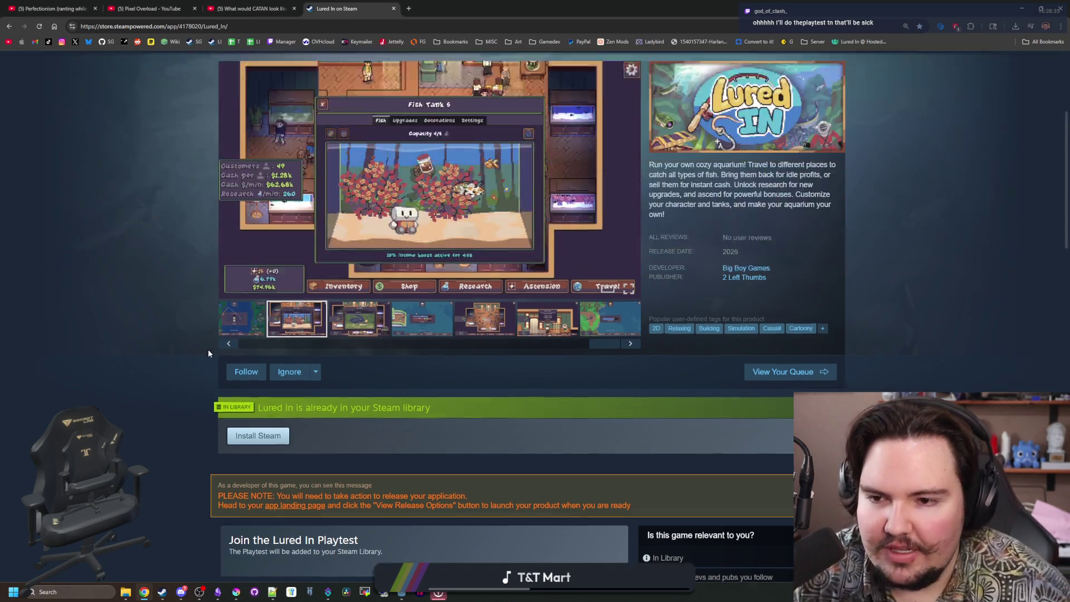
scroll(307, 403, "down", 4)
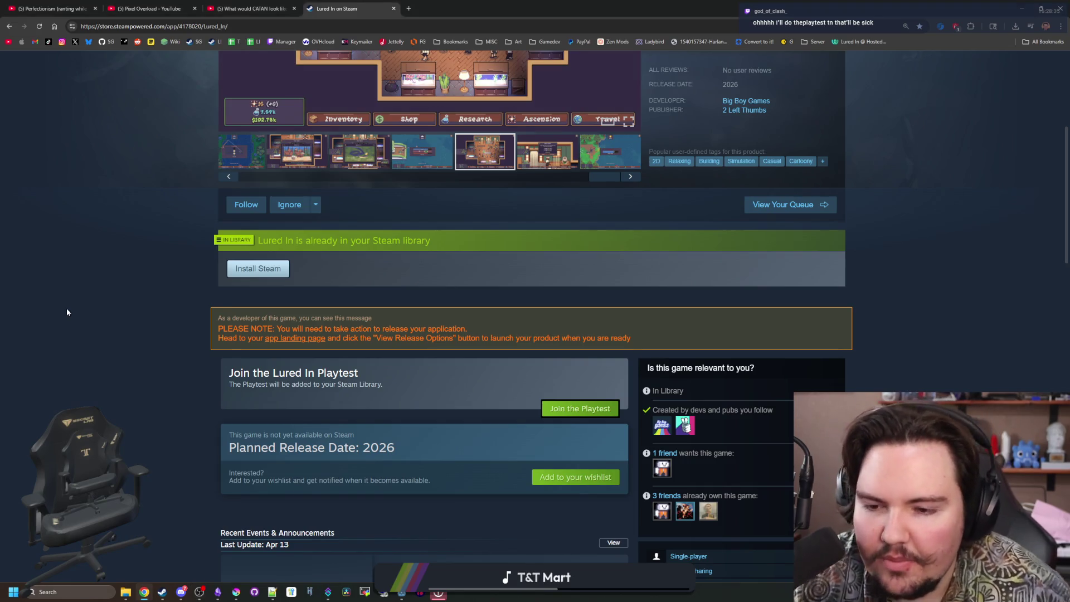
scroll(67, 312, "down", 1)
scroll(67, 312, "down", 15)
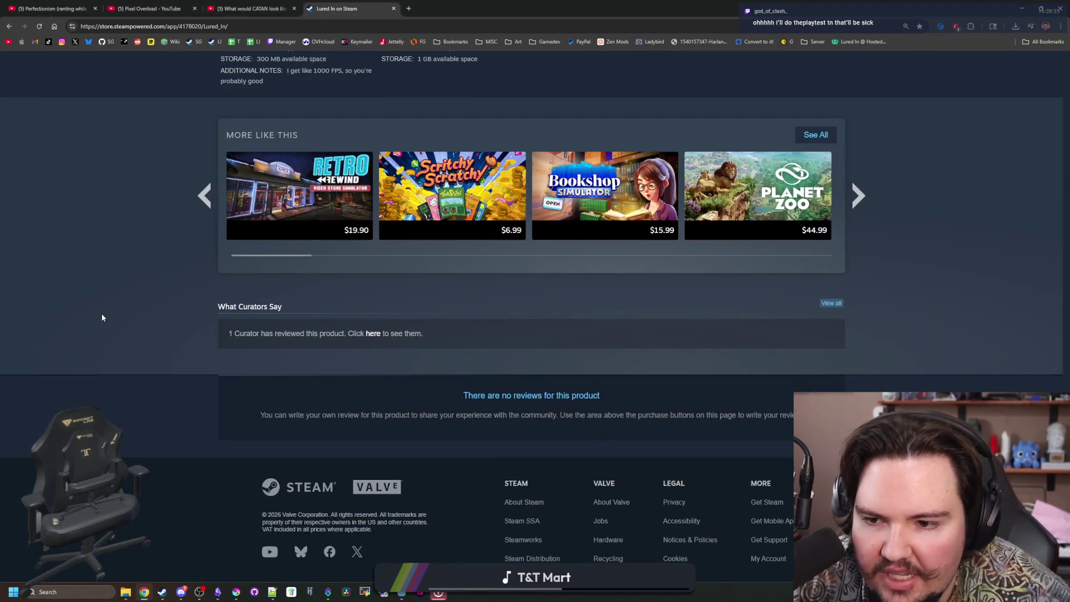
scroll(102, 317, "up", 20)
scroll(102, 318, "up", 5)
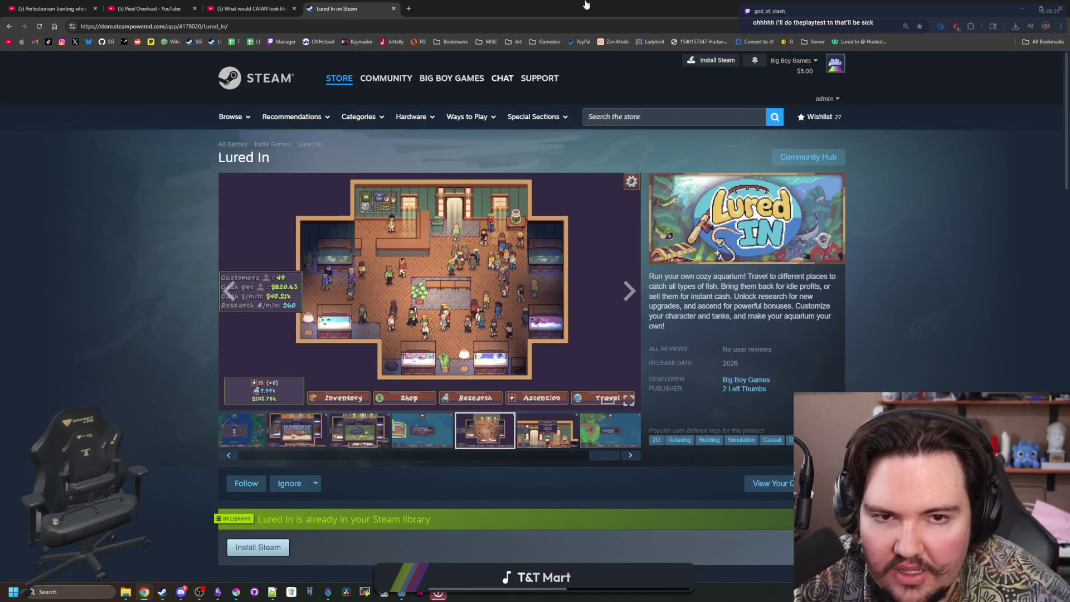
key("alt+Tab")
scroll(411, 302, "down", 3)
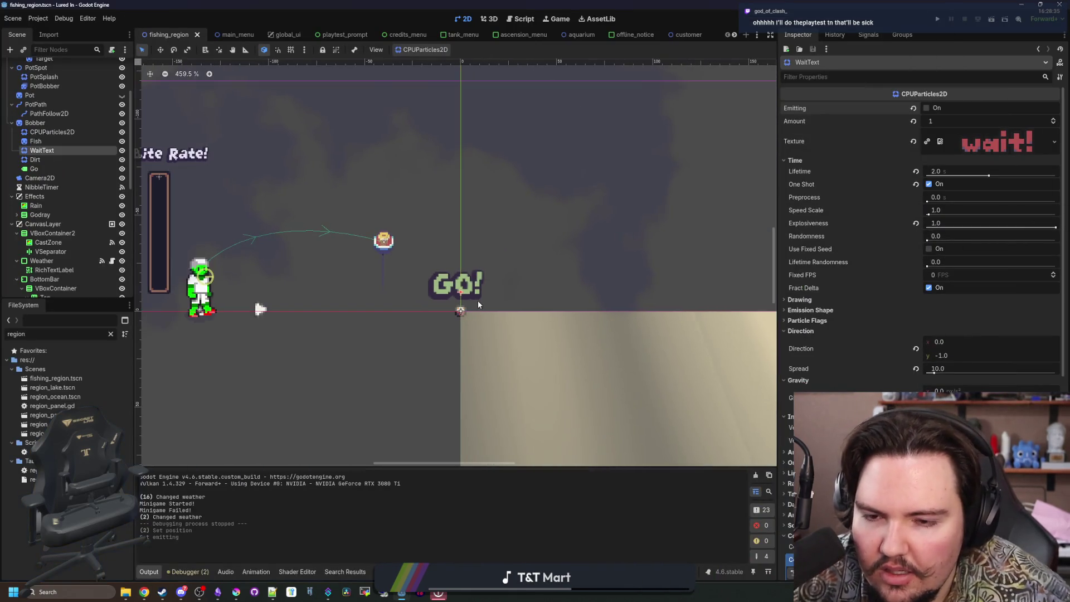
Select the Go label and try an outline size of 4, then remove it.
scroll(477, 299, "up", 3)
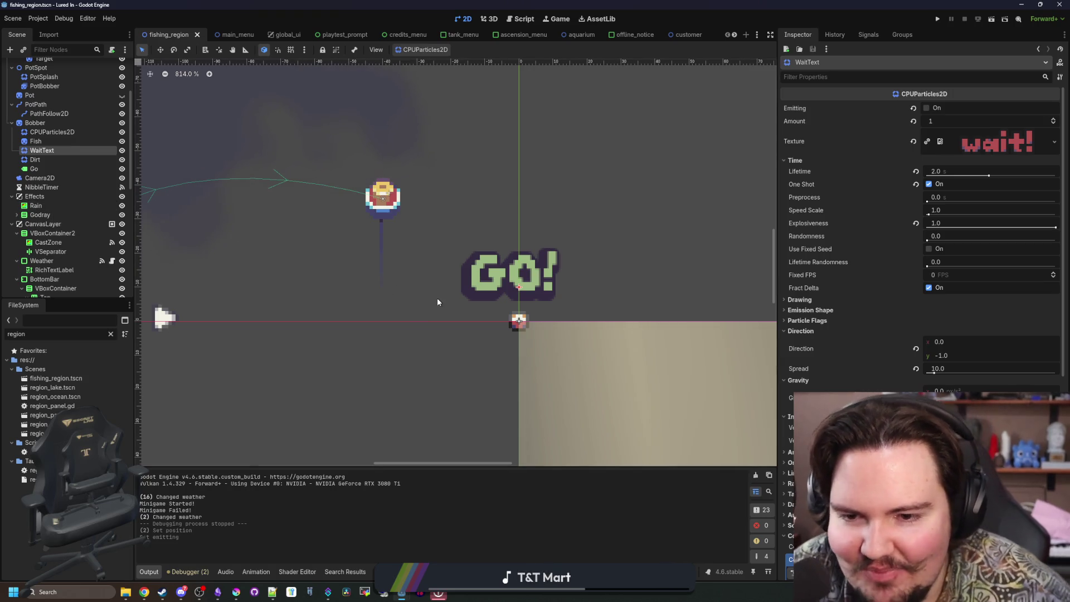
scroll(543, 315, "up", 1)
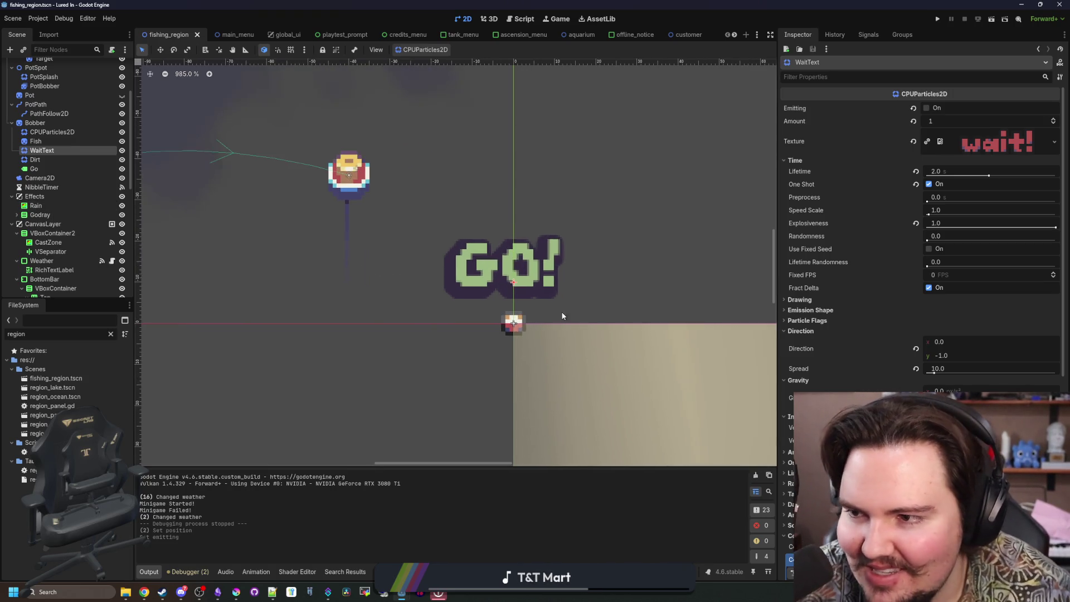
left_click(56, 177)
left_click(57, 169)
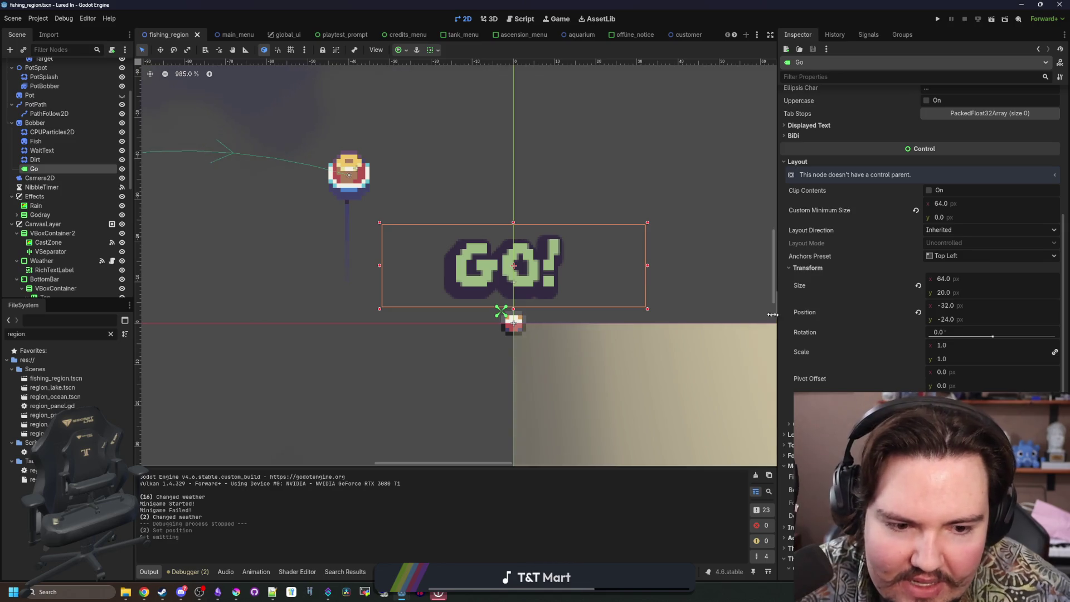
scroll(827, 354, "down", 10)
left_click(886, 379)
type("4")
key("Return")
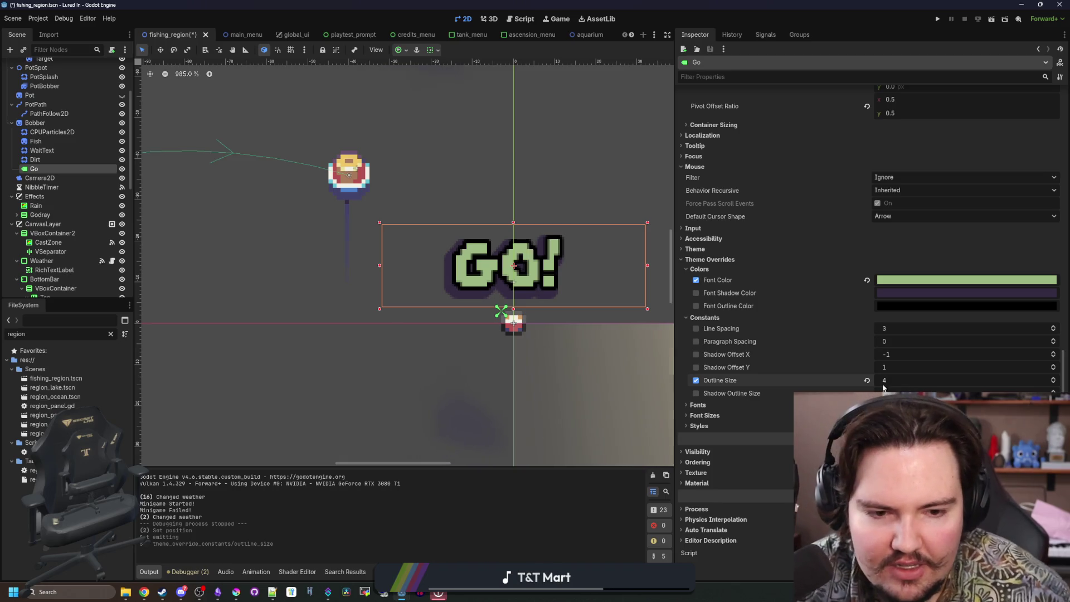
left_click(866, 380)
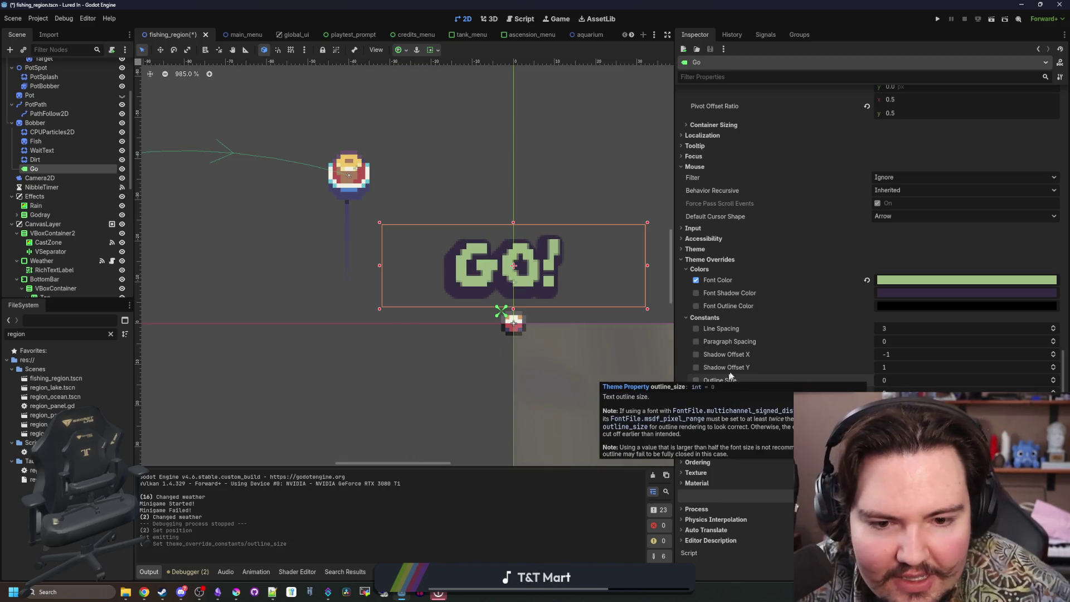
Set the GO! shadow outline size to 1, shadow offset X to 0 and Y to 0.5.
left_click(886, 393)
type("1")
key("Return")
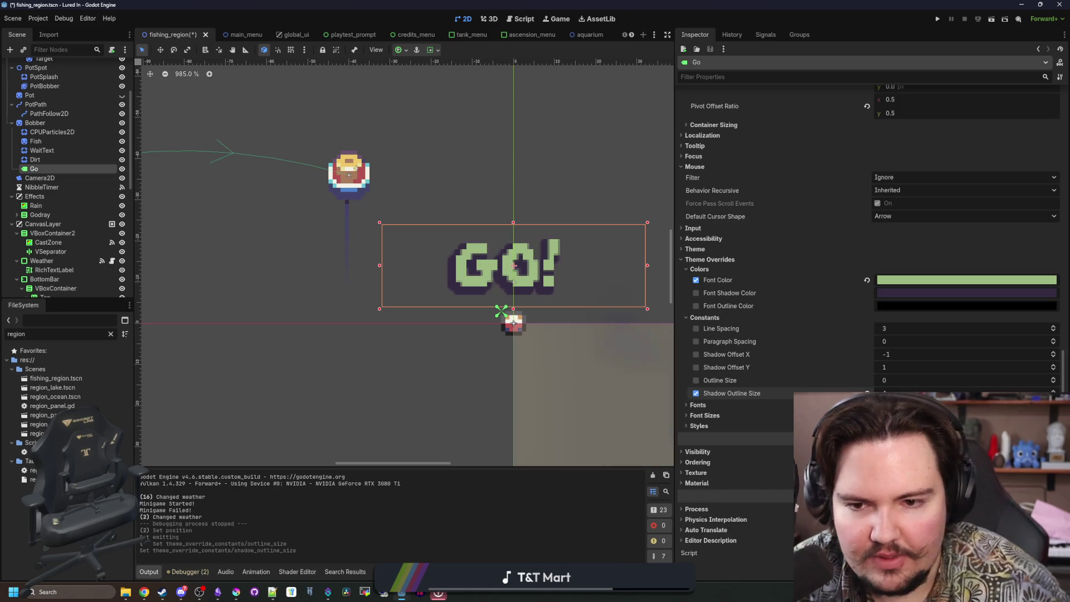
left_click(898, 358)
type("0")
key("Return")
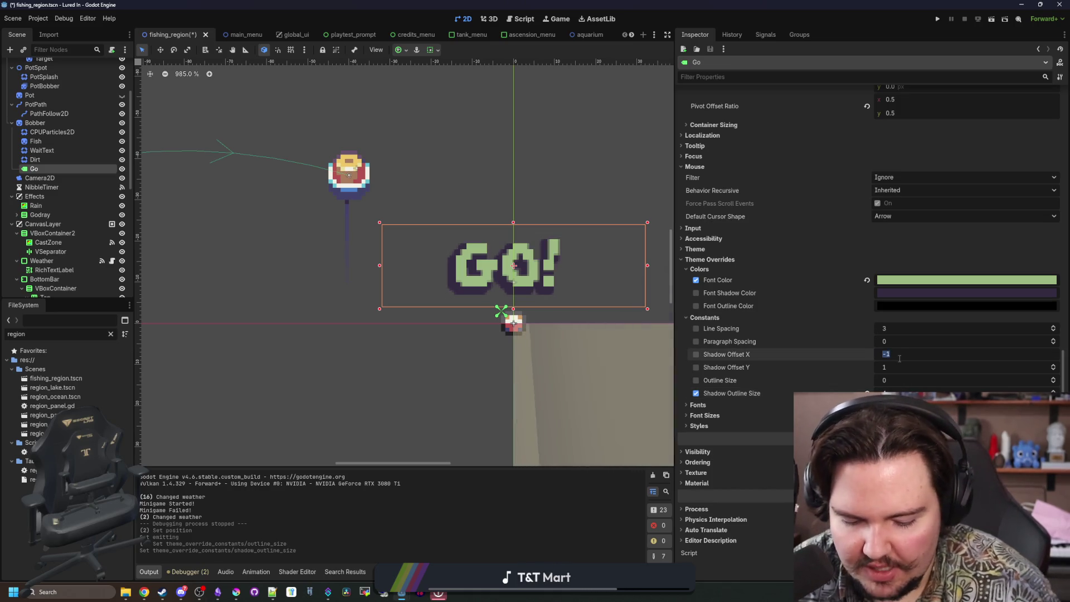
left_click(897, 367)
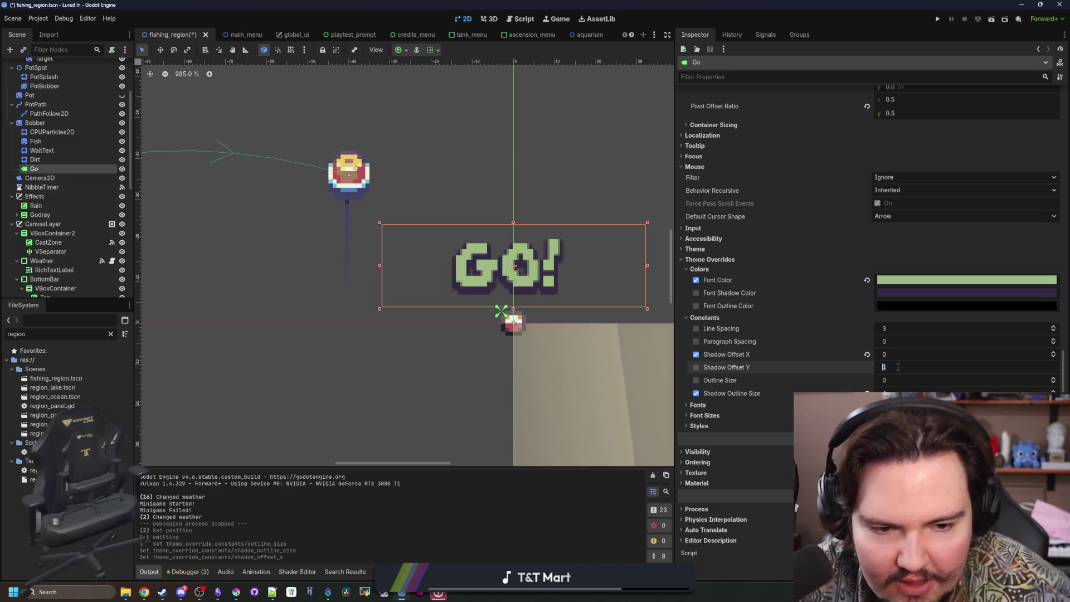
type(".5")
key("Return")
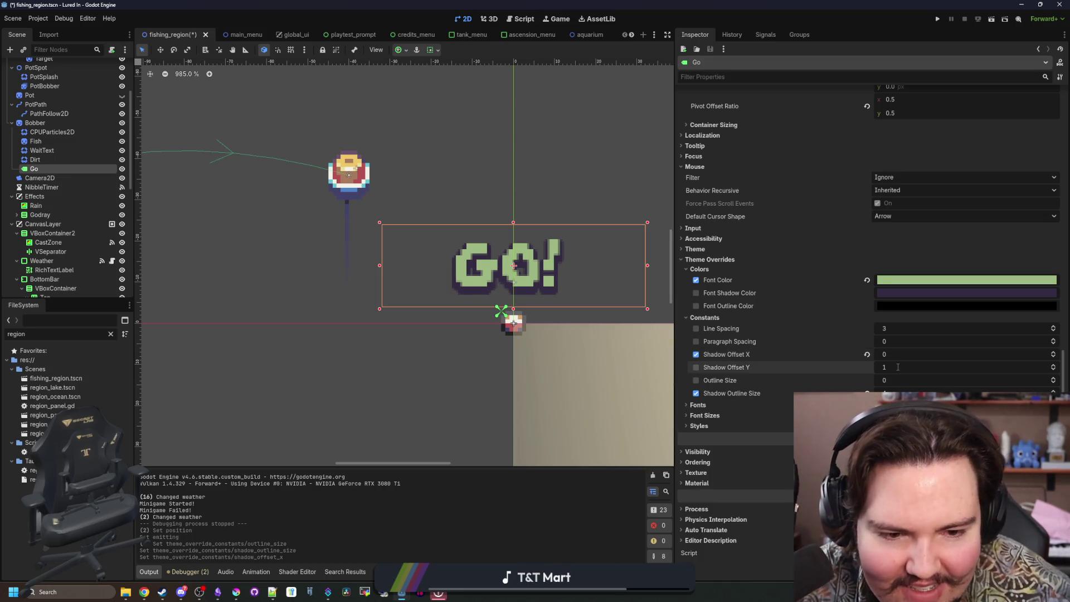
Settle both the X and Y shadow offsets at 0.
left_click_drag(902, 355, 907, 355)
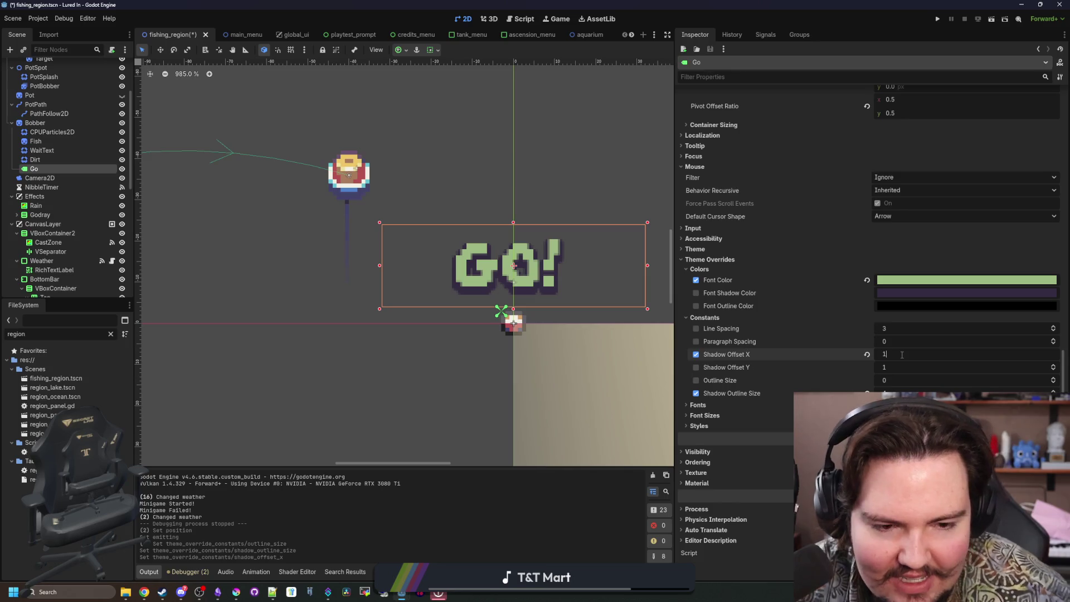
left_click(901, 354)
type("-.5")
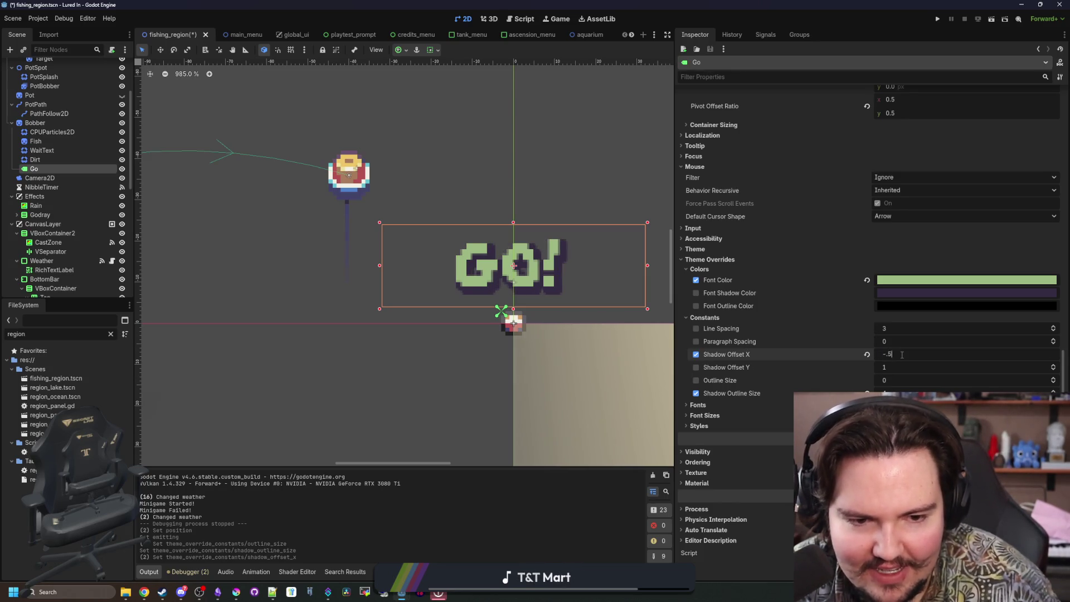
type("0")
key("Return")
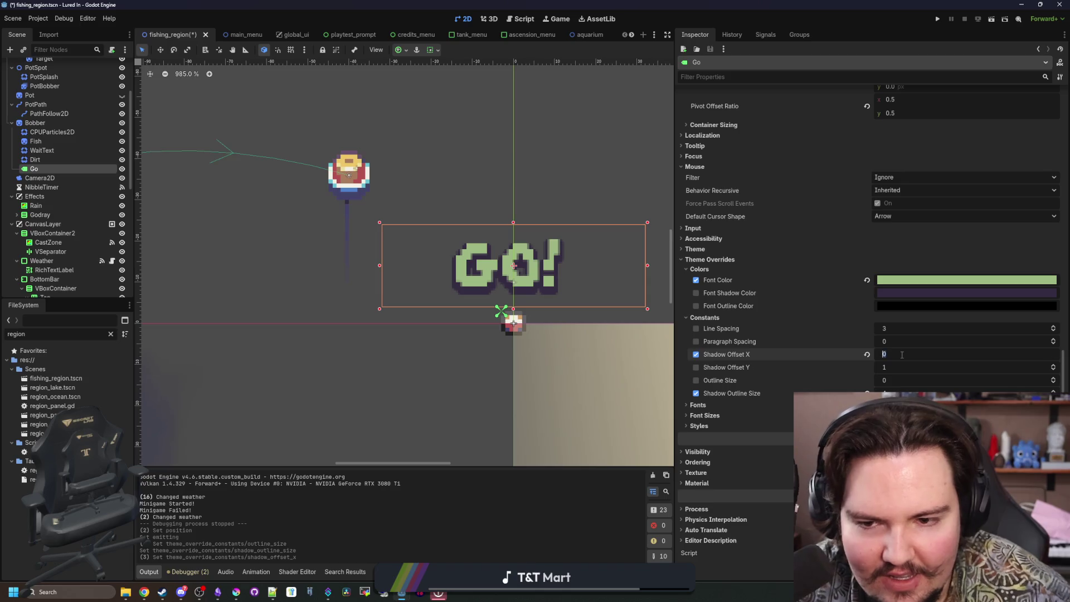
type("1")
key("Return")
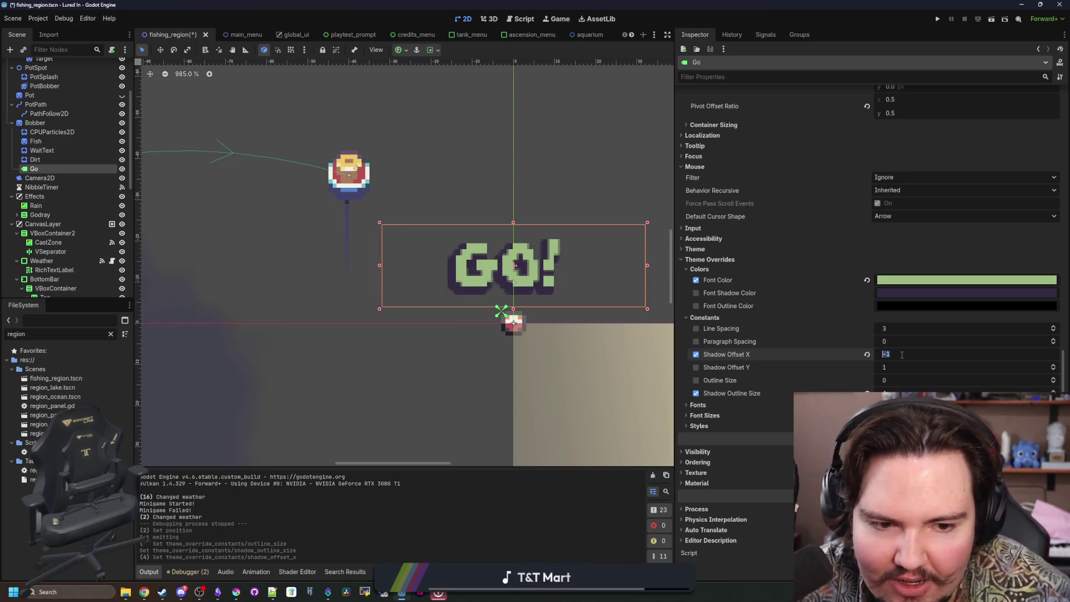
left_click(897, 366)
type("0")
key("Return")
left_click(903, 354)
type("0")
key("Return")
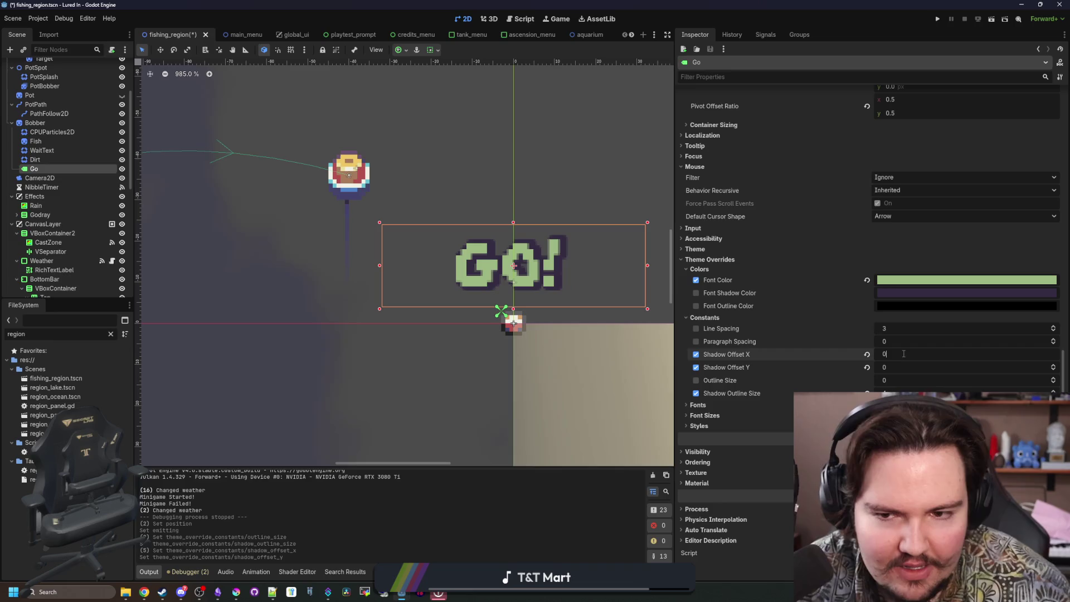
scroll(468, 324, "down", 5)
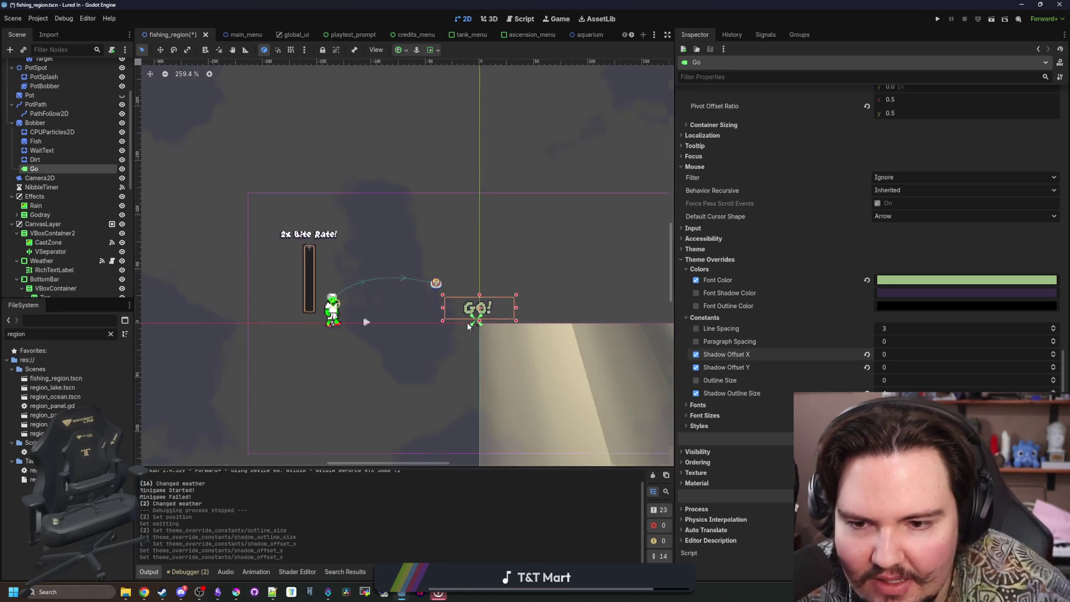
key("ctrl+s")
scroll(471, 320, "up", 5)
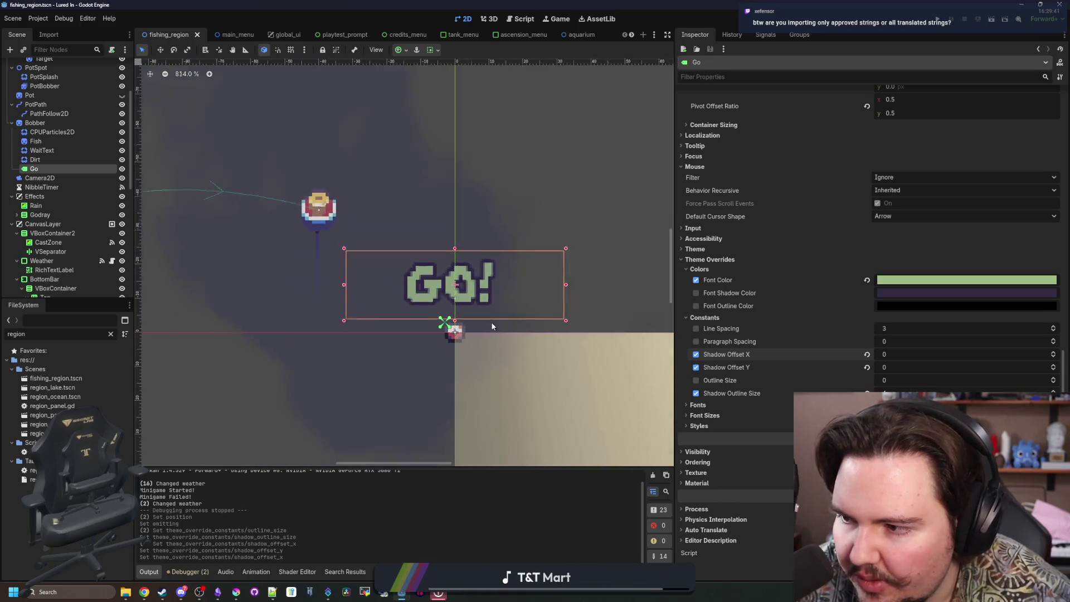
scroll(479, 329, "down", 2)
scroll(433, 337, "down", 2)
key("ctrl+s")
scroll(486, 295, "down", 2)
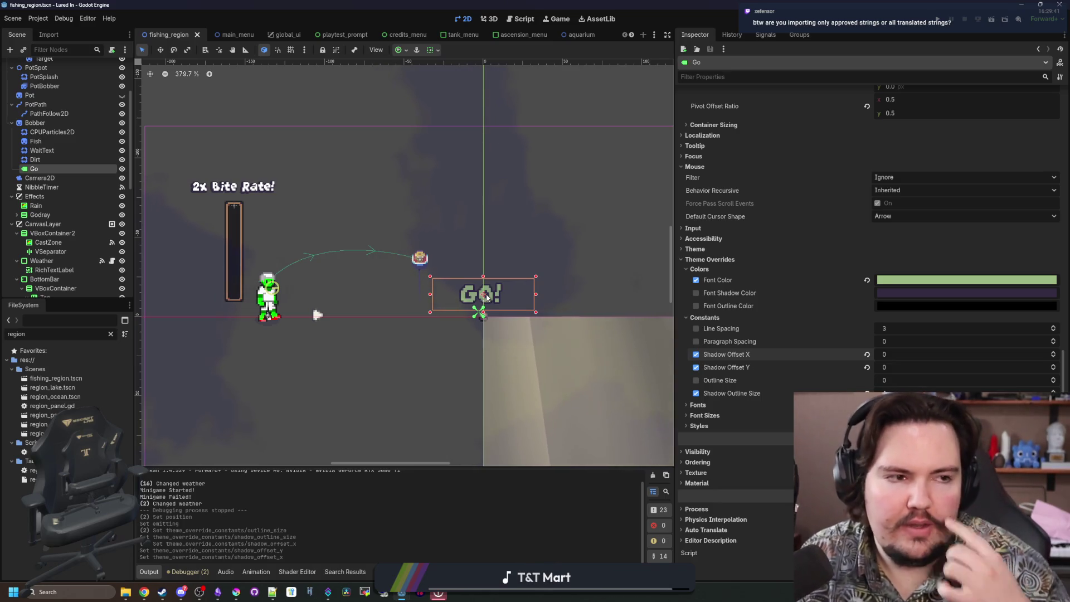
scroll(370, 307, "down", 3)
scroll(416, 303, "up", 3)
key("ctrl+s")
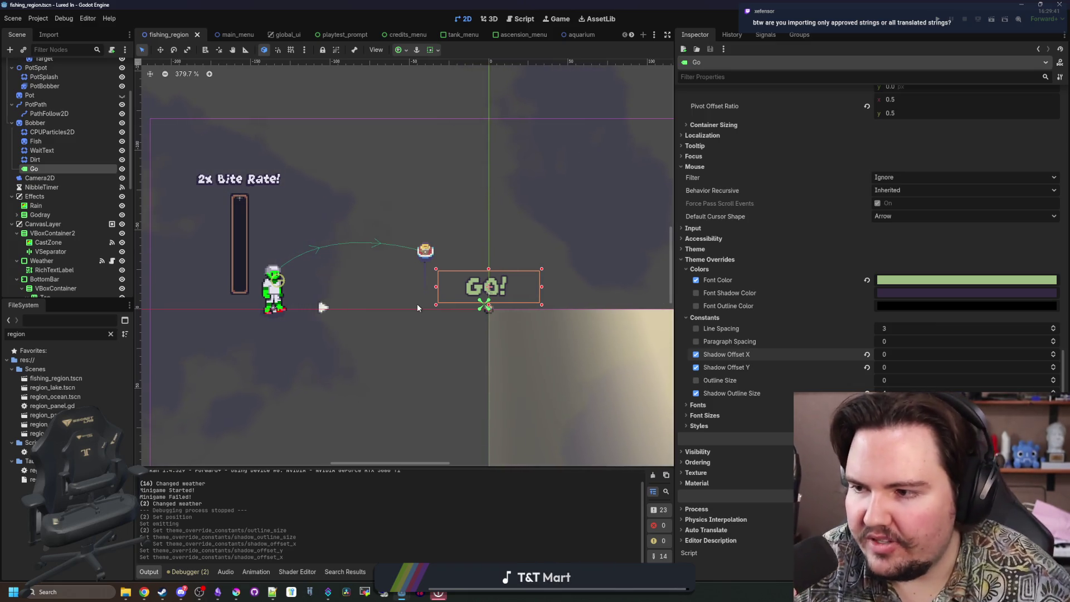
key("ctrl+s")
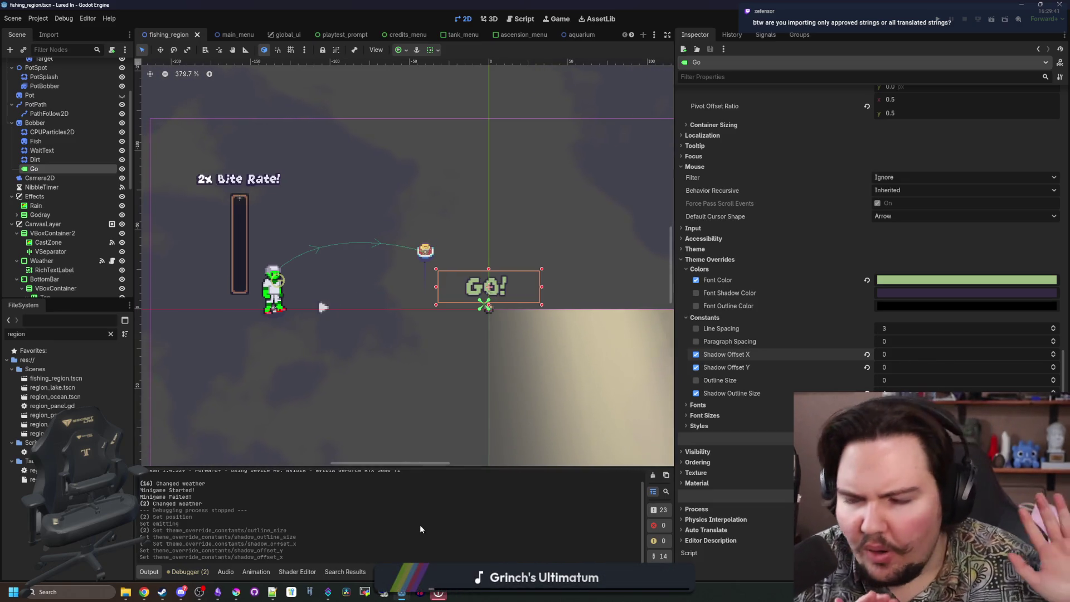
key("ctrl+s")
key("ctrl+s")
key("ctrl+s")
key("ctrl+s")
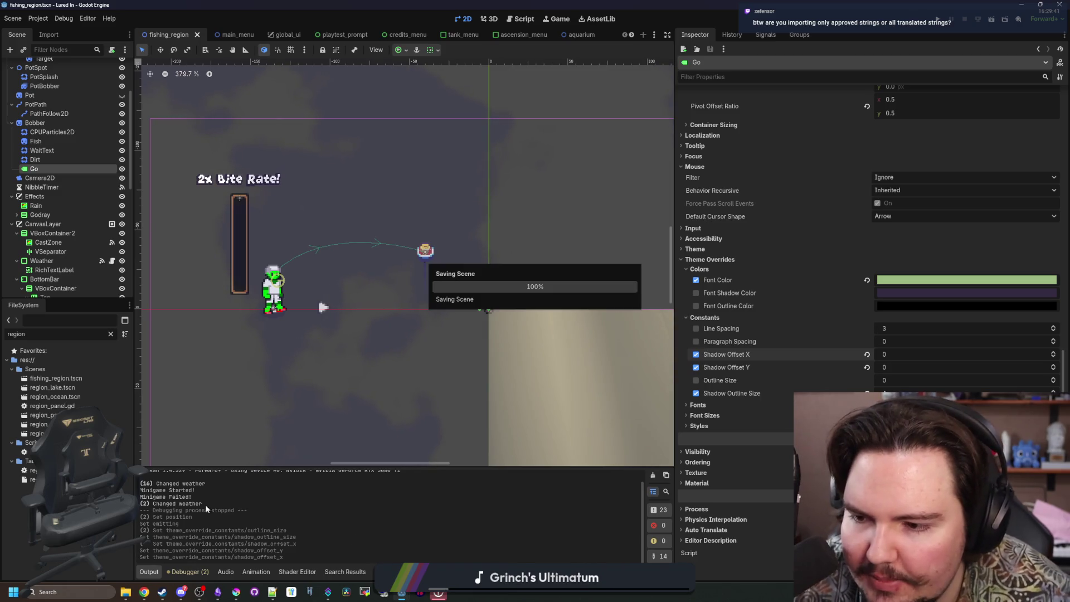
key("ctrl+s")
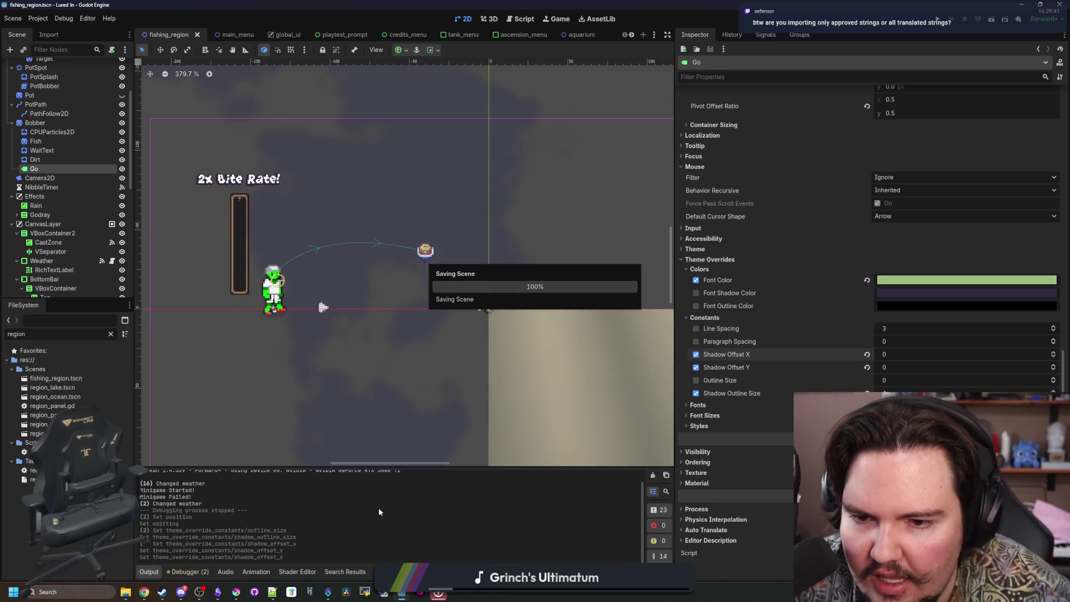
key("ctrl+s")
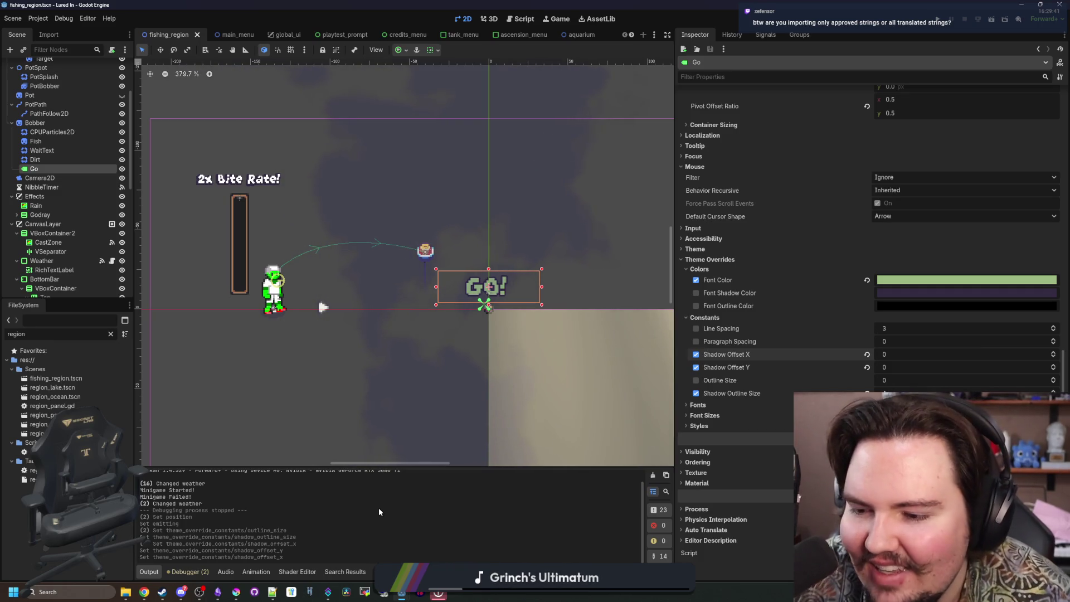
key("ctrl+s")
key("ctrl+s")
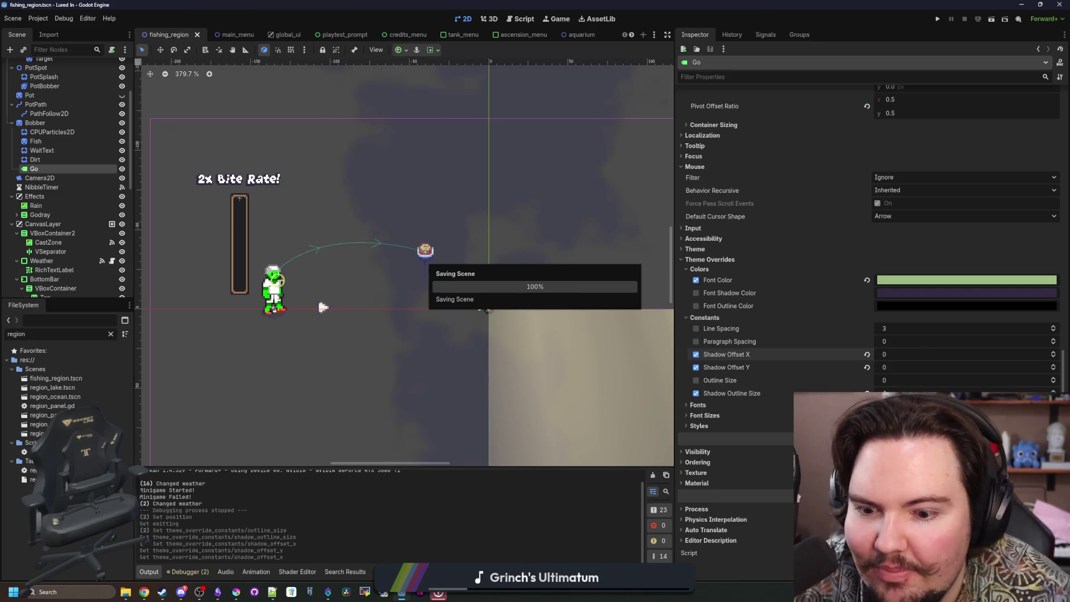
key("ctrl+s")
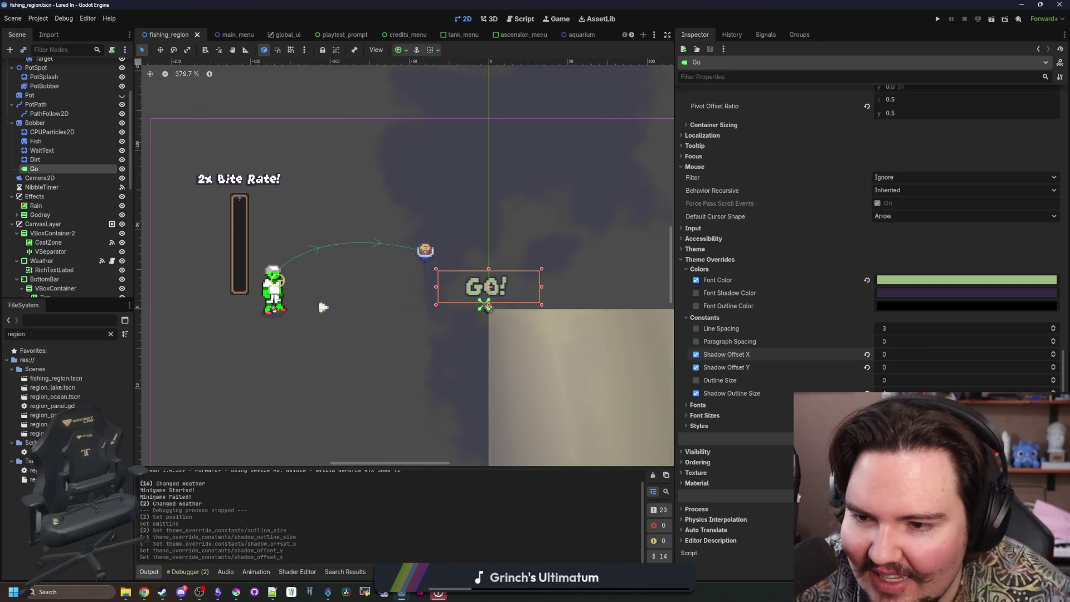
scroll(489, 287, "up", 10)
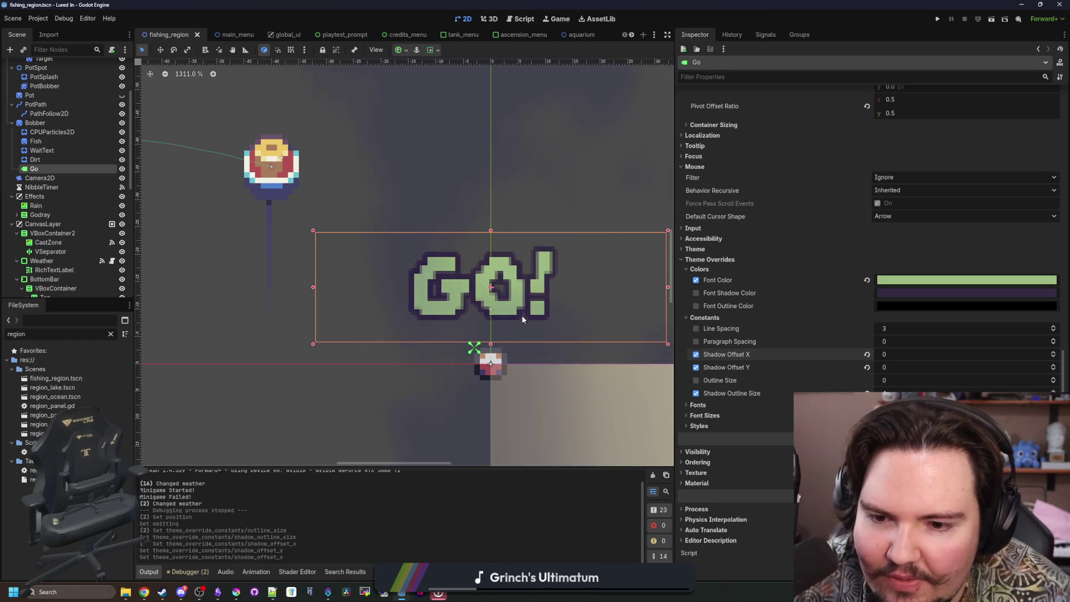
scroll(522, 318, "down", 13)
scroll(491, 326, "up", 3)
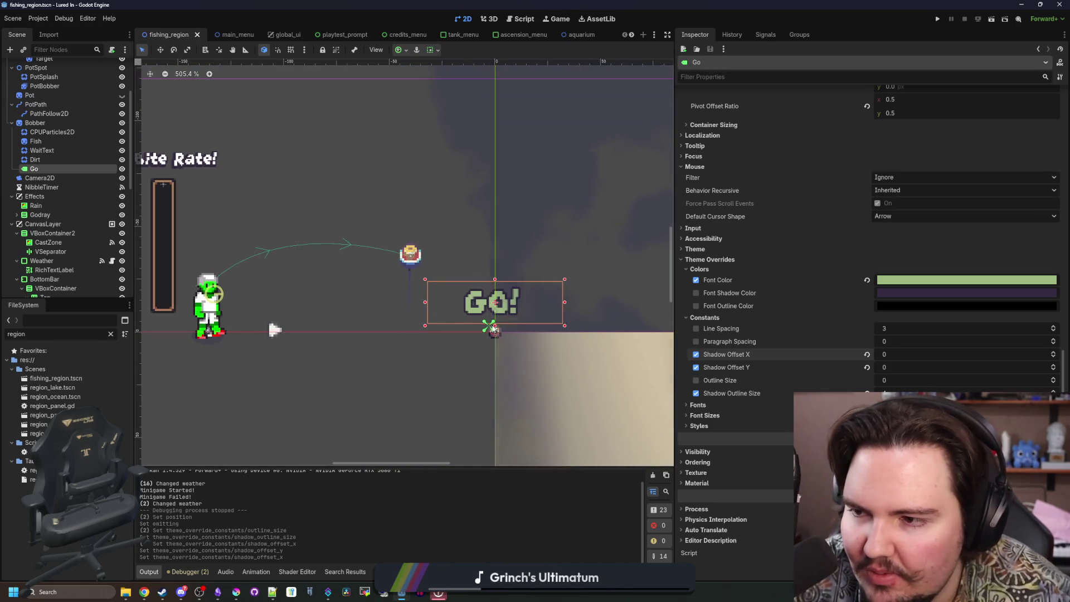
Turn on Emitting for the WaitText particle to preview it.
right_click(56, 168)
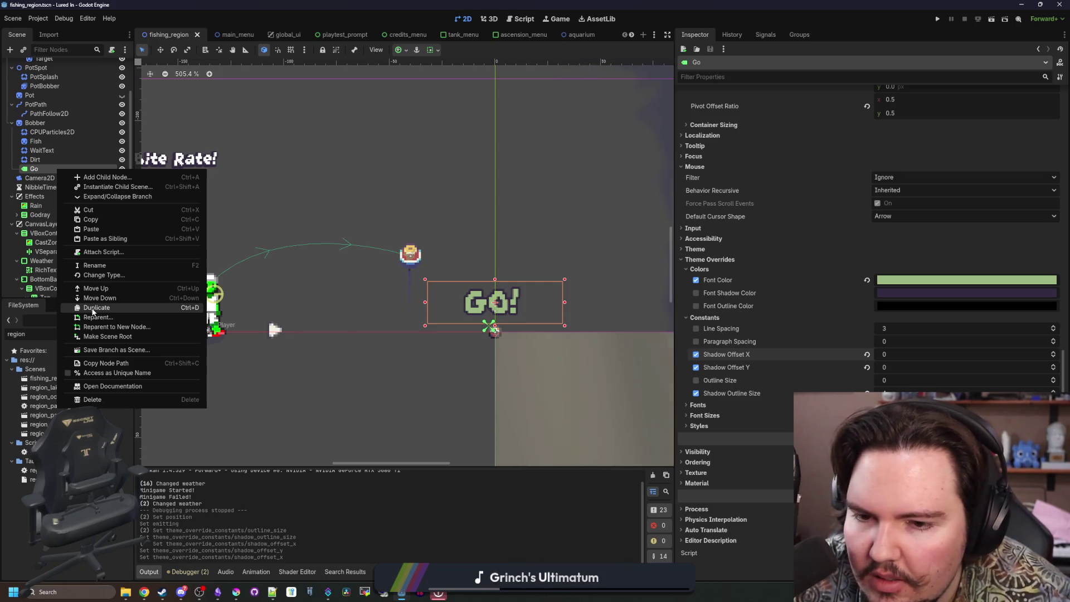
left_click(42, 150)
left_click(42, 150)
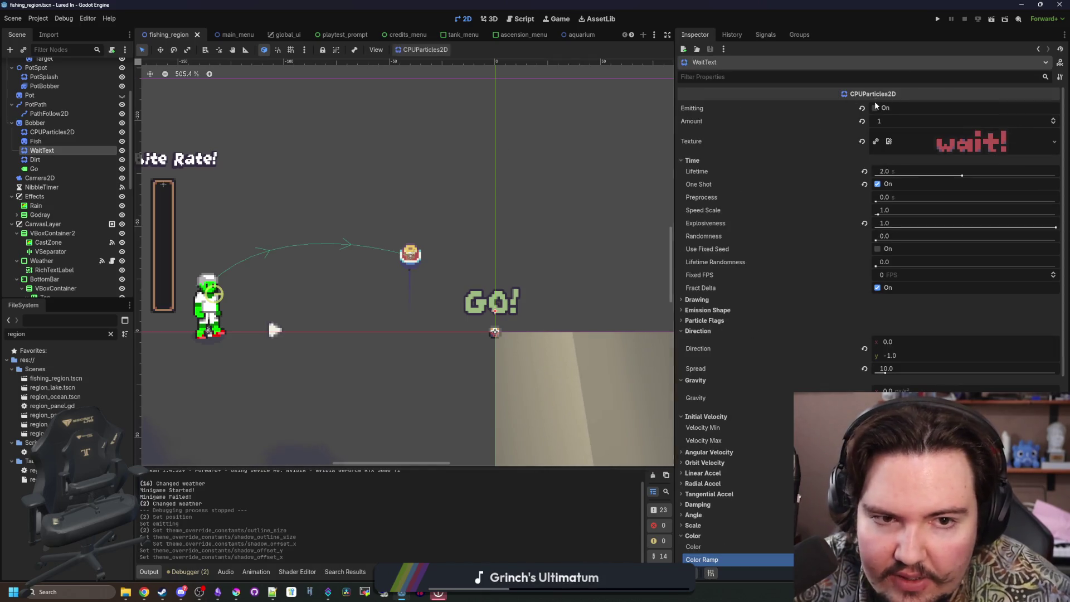
left_click(874, 108)
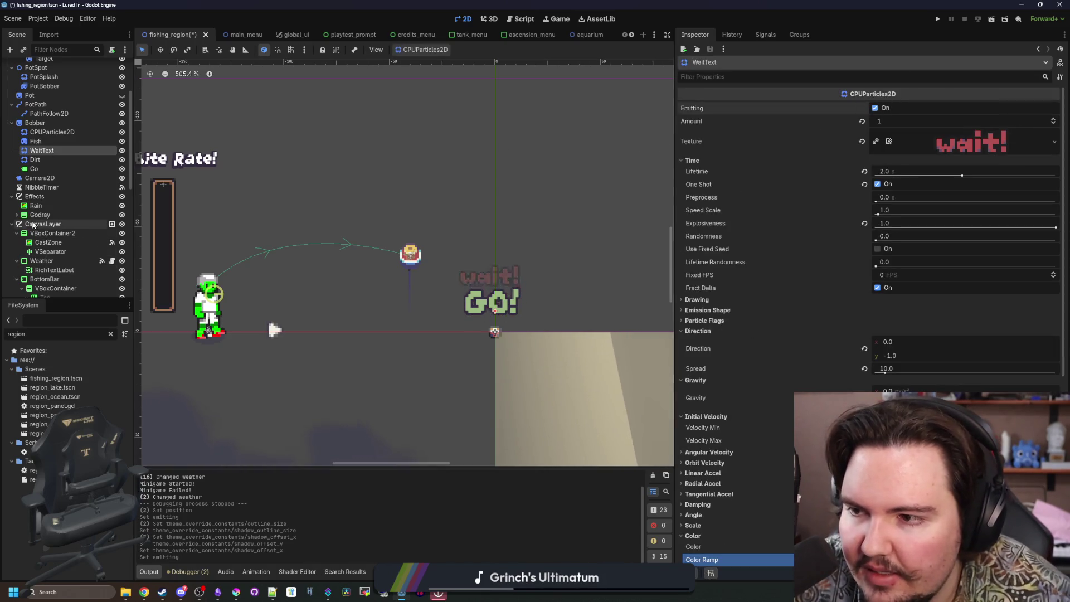
Duplicate the Go label, name the copy Wait, and select its GO! text.
left_click(49, 169)
right_click(49, 168)
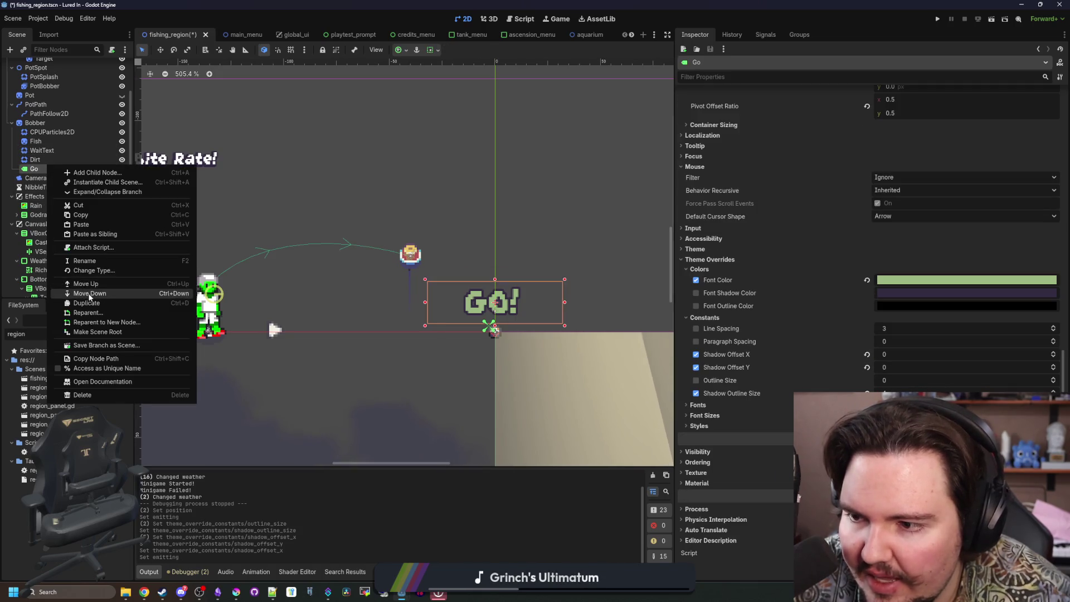
left_click(87, 305)
key("F2")
type("Wait")
key("Return")
scroll(811, 370, "down", 3)
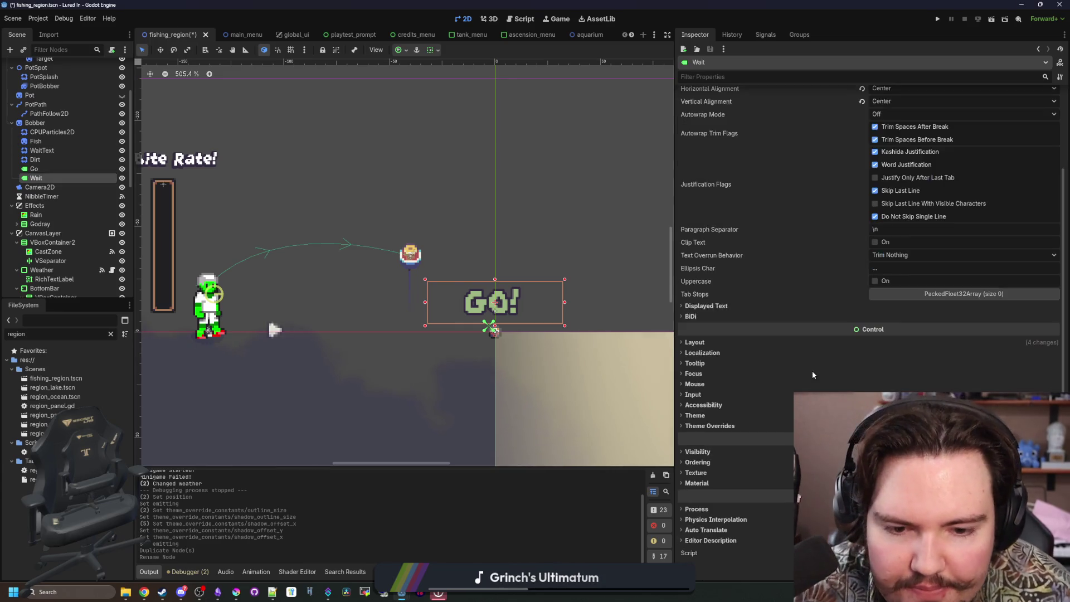
scroll(742, 388, "up", 3)
left_click(686, 121)
key("ctrl+a")
Change the label text to wait and set its font colour to red #b45252 from Krita.
type("wait")
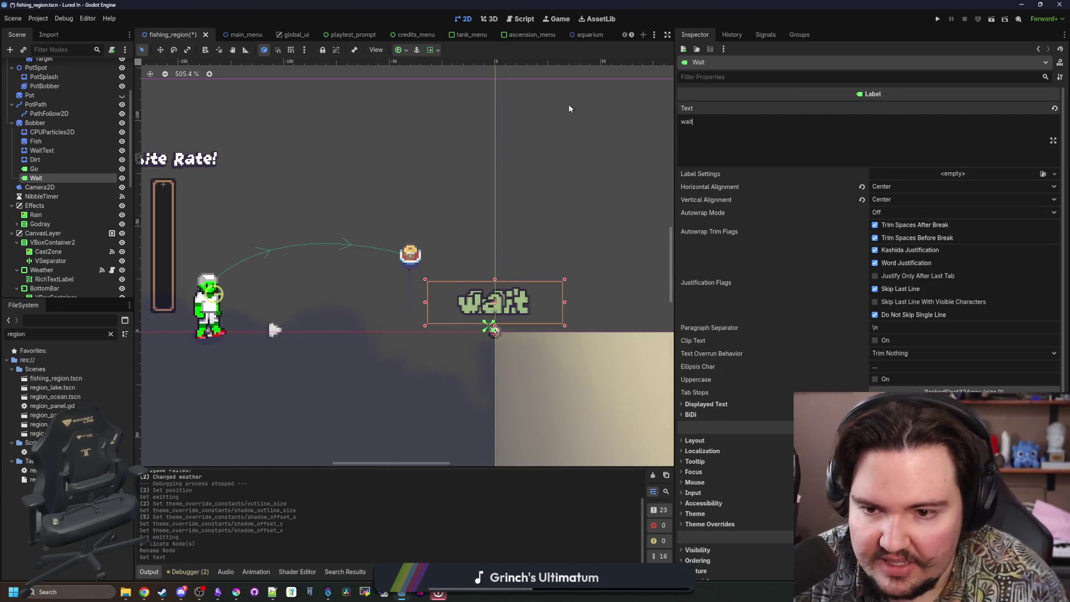
scroll(733, 340, "down", 3)
left_click(708, 426)
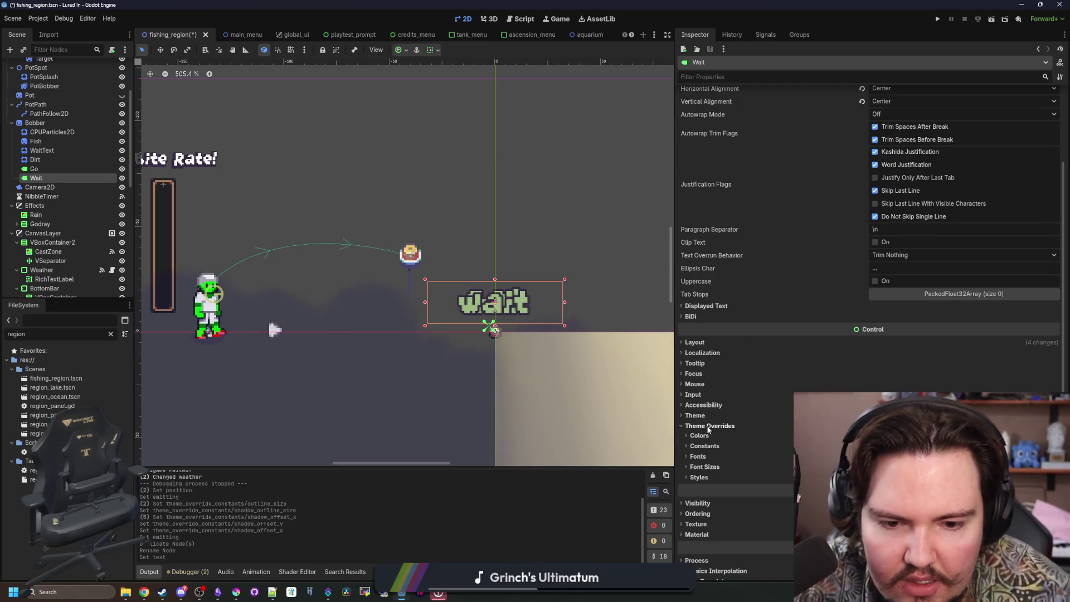
left_click(703, 438)
left_click(947, 447)
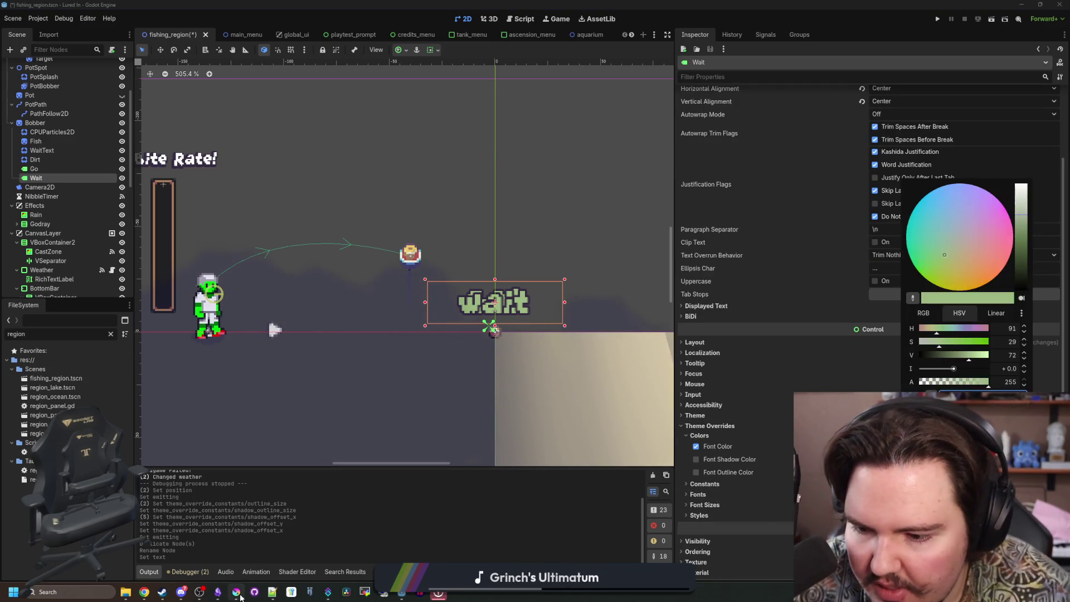
key("alt+Tab")
left_click(96, 236)
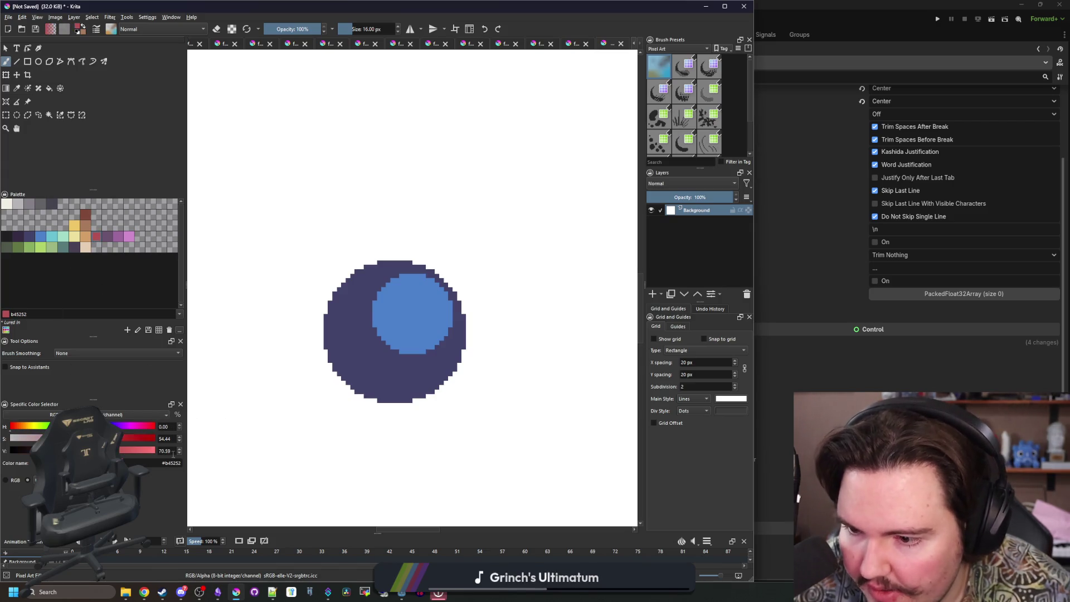
double_click(172, 463)
key("alt+Tab")
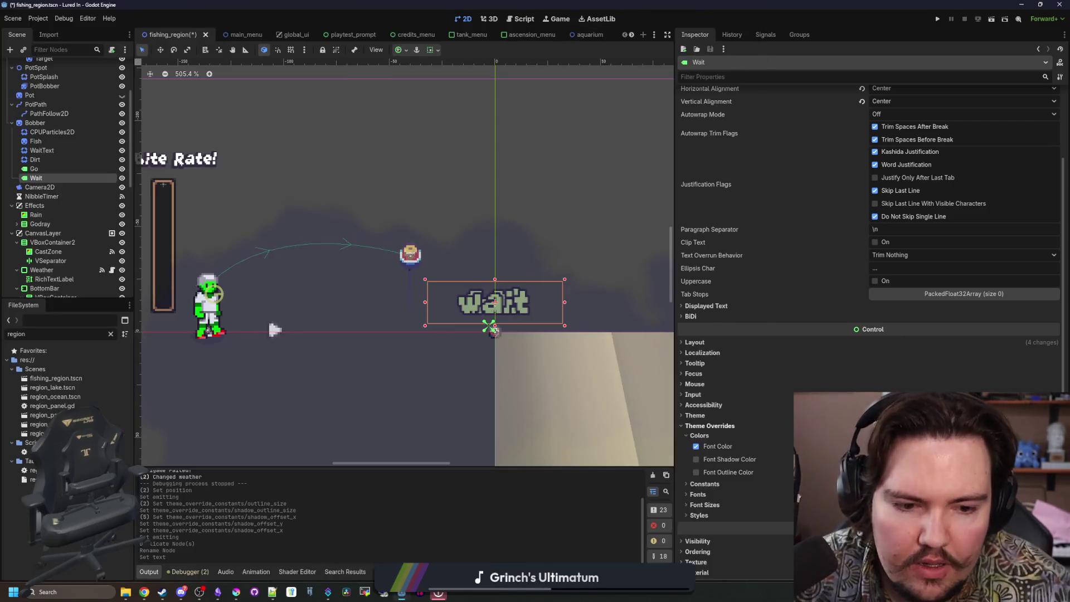
key("ctrl+v")
left_click(449, 516)
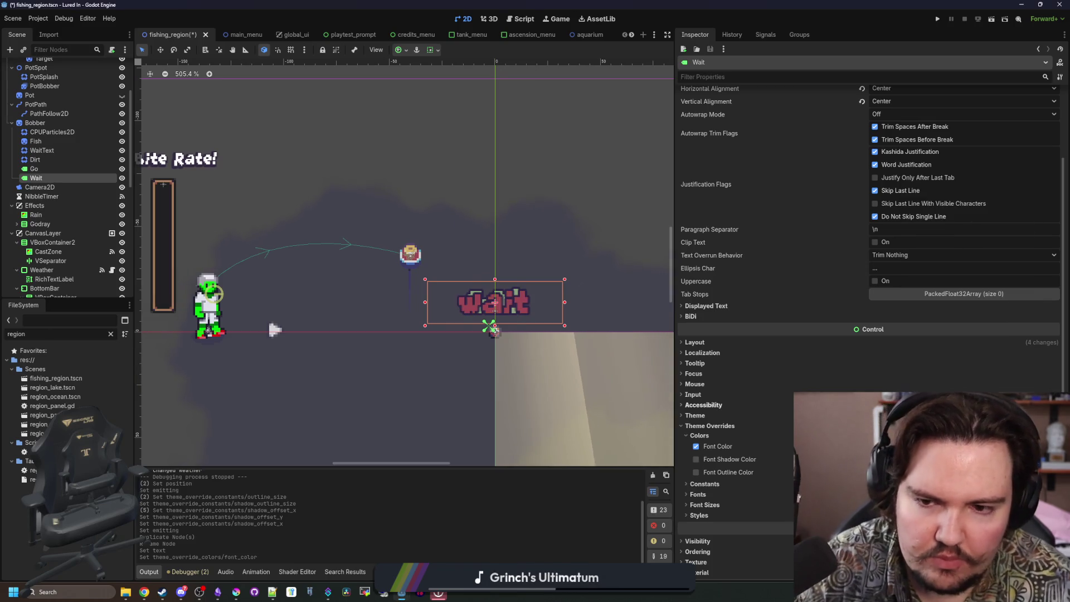
Enable a smaller font size override on Wait and save the fishing_region scene.
scroll(491, 311, "up", 3)
key("ctrl+s")
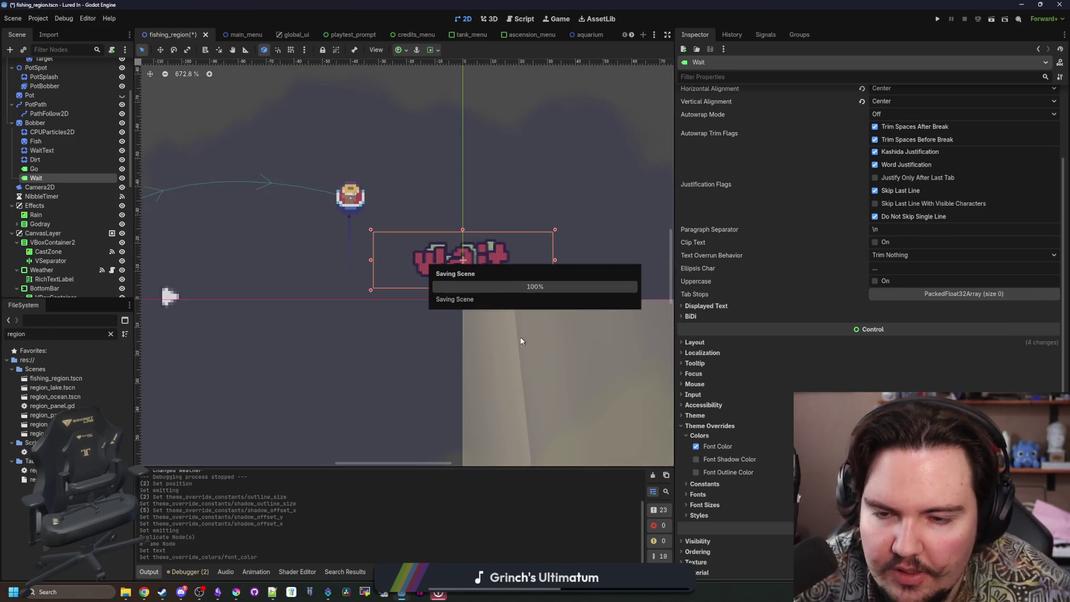
scroll(462, 259, "up", 2)
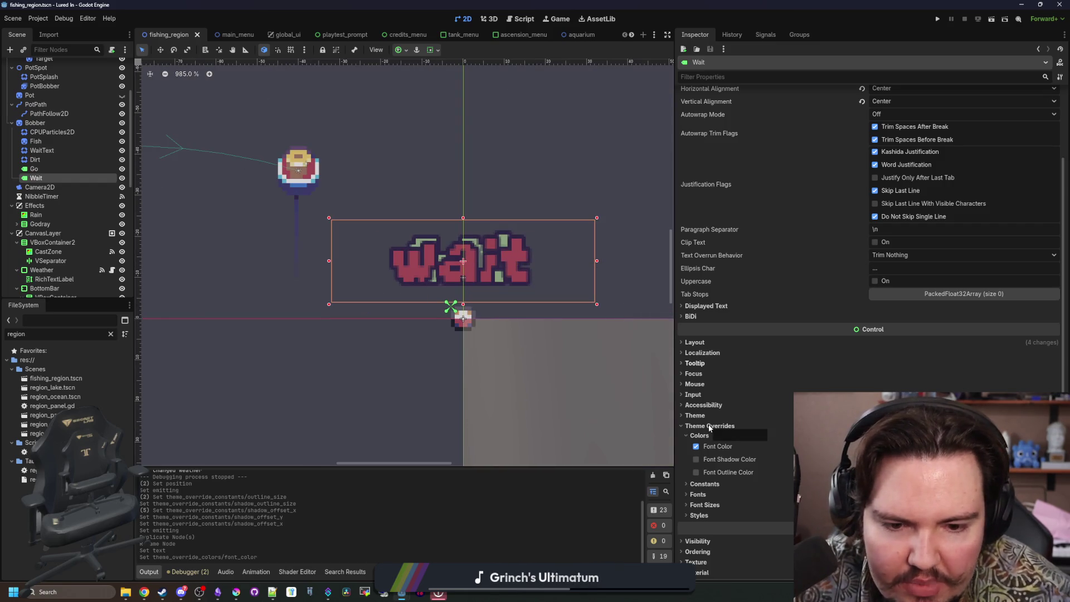
left_click(704, 504)
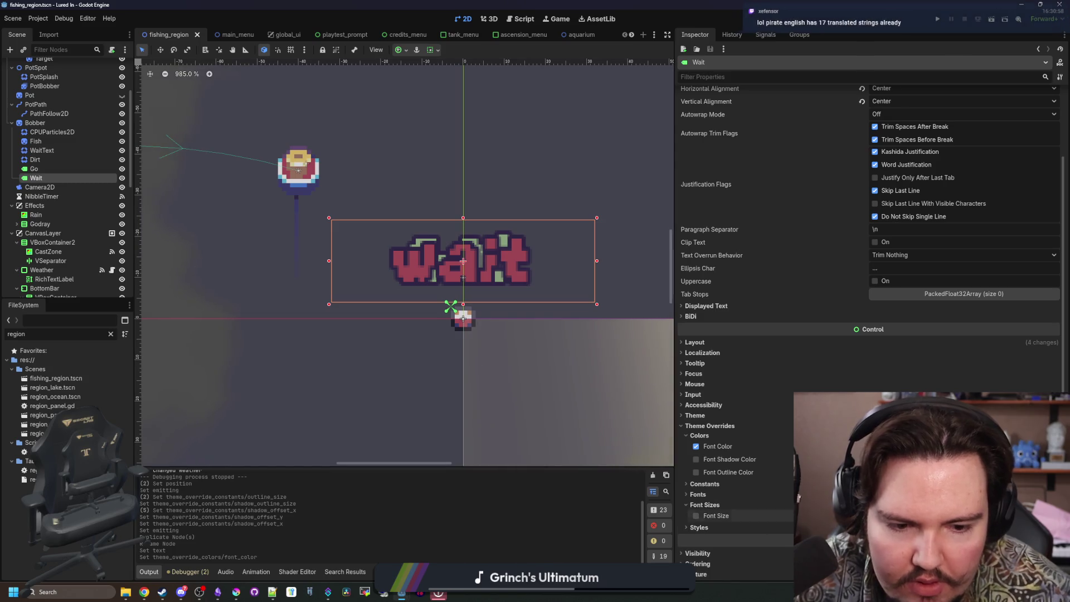
left_click(695, 515)
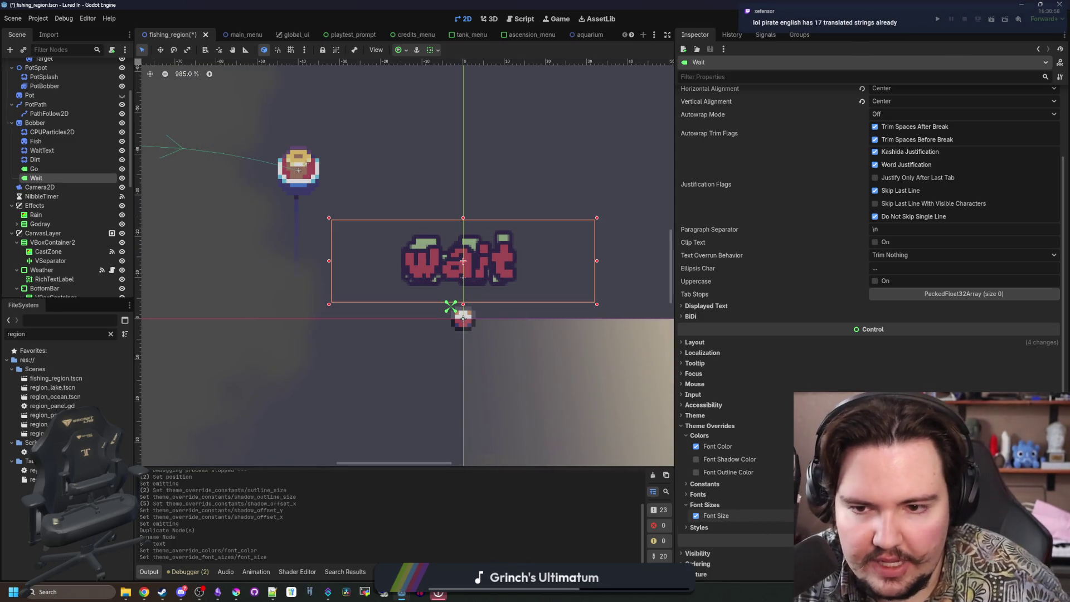
scroll(470, 283, "up", 4)
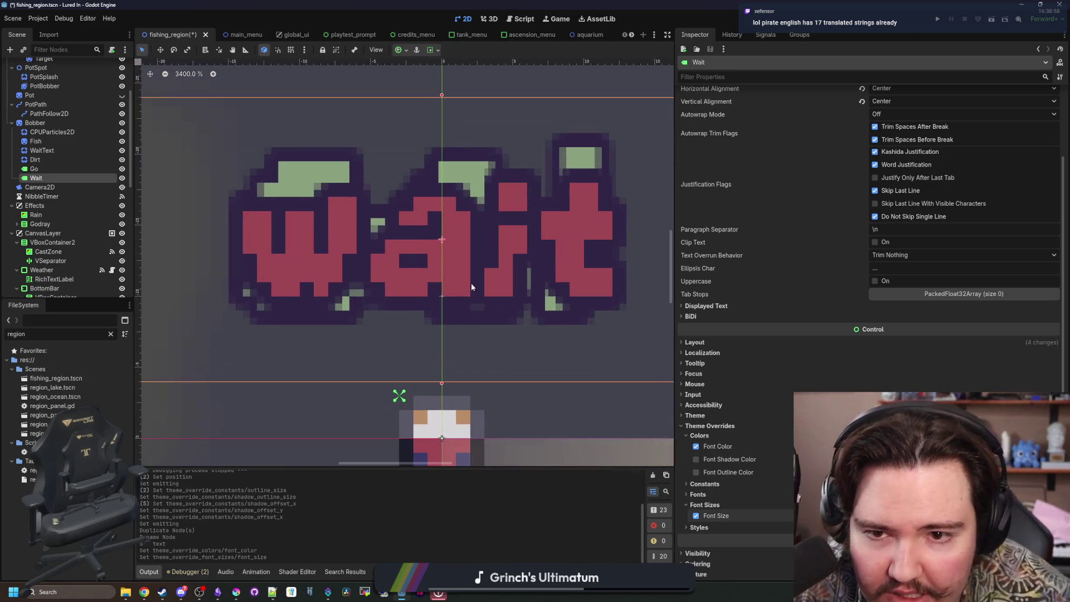
scroll(440, 312, "down", 3)
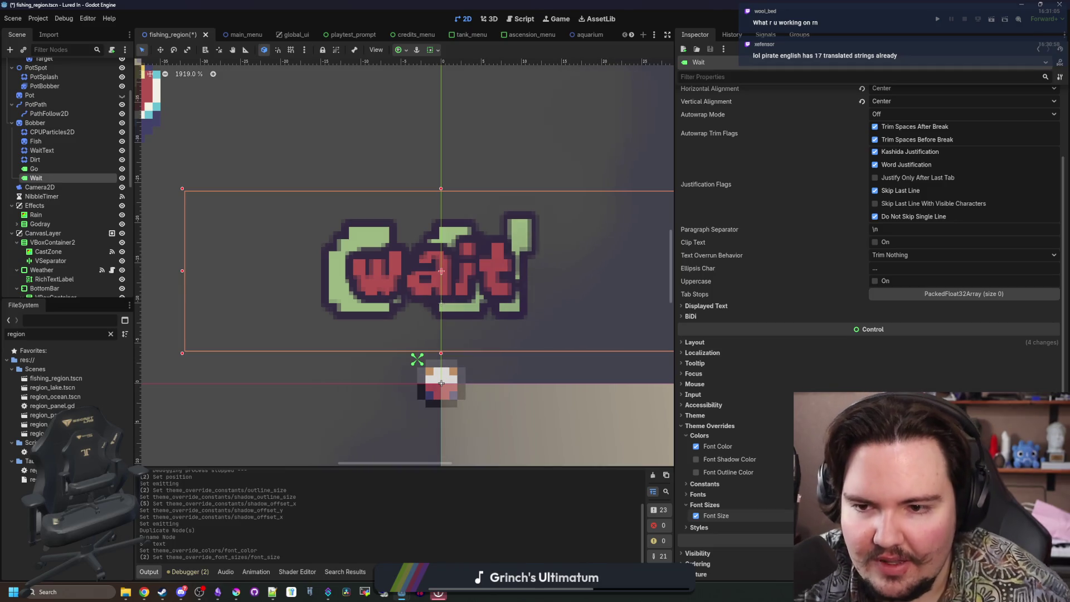
scroll(441, 383, "down", 5)
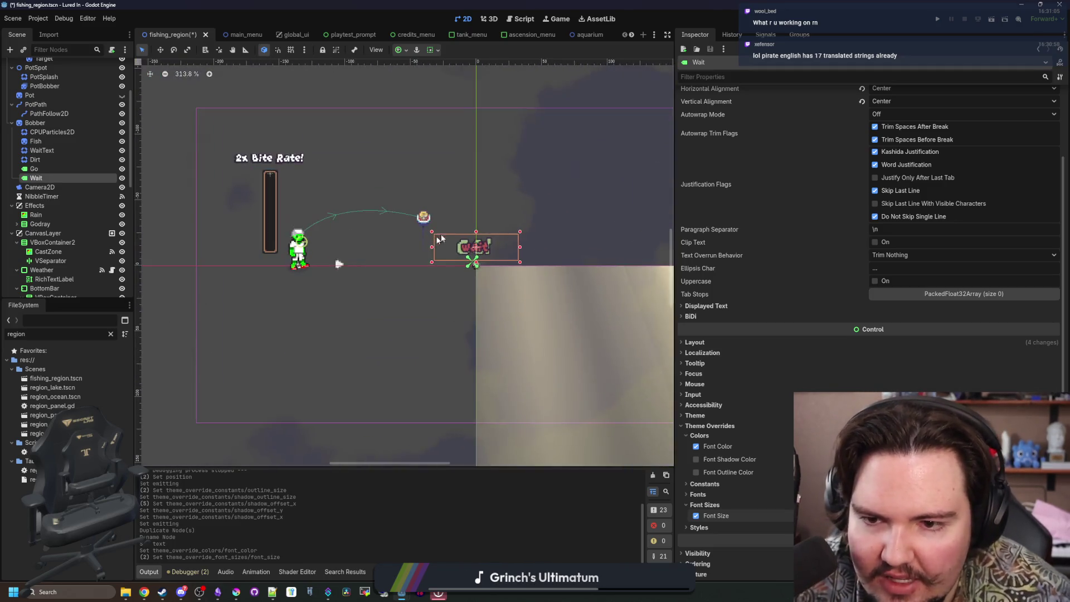
scroll(434, 242, "up", 4)
scroll(479, 257, "down", 3)
scroll(501, 268, "up", 3)
key("ctrl+s")
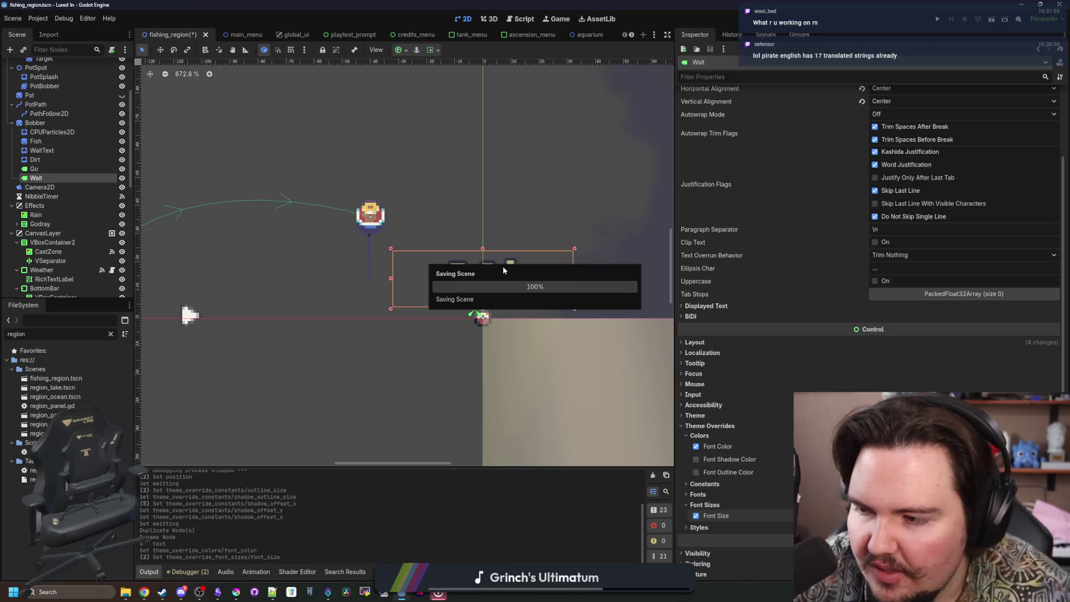
scroll(533, 292, "up", 3)
key("ctrl+s")
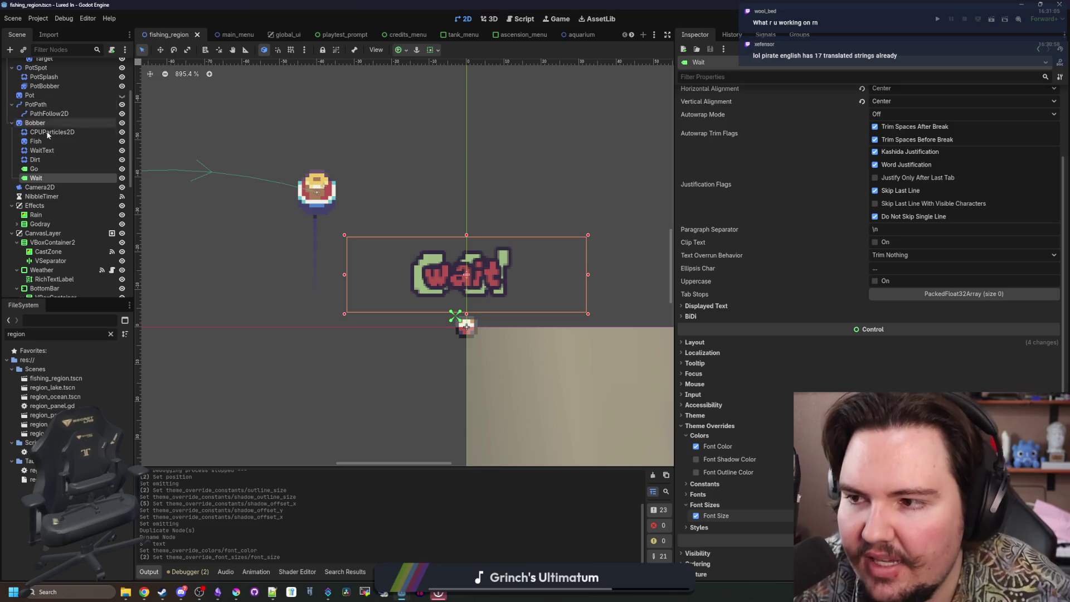
Turn on WaitText emitting and save the Wait branch as particle_wait.tscn.
left_click(42, 151)
left_click(874, 108)
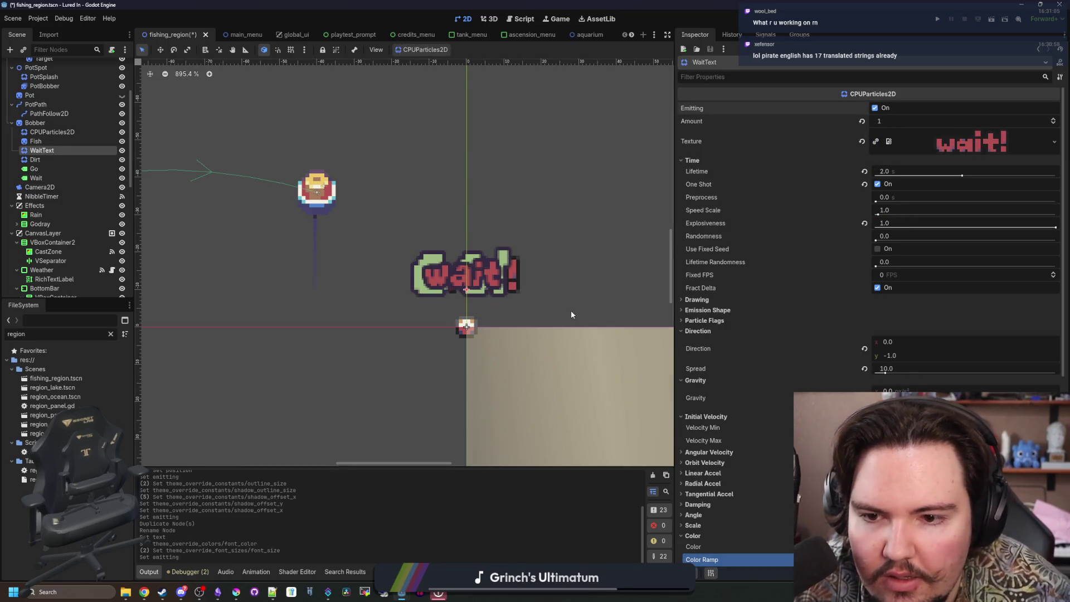
scroll(455, 289, "down", 1)
scroll(456, 289, "down", 1)
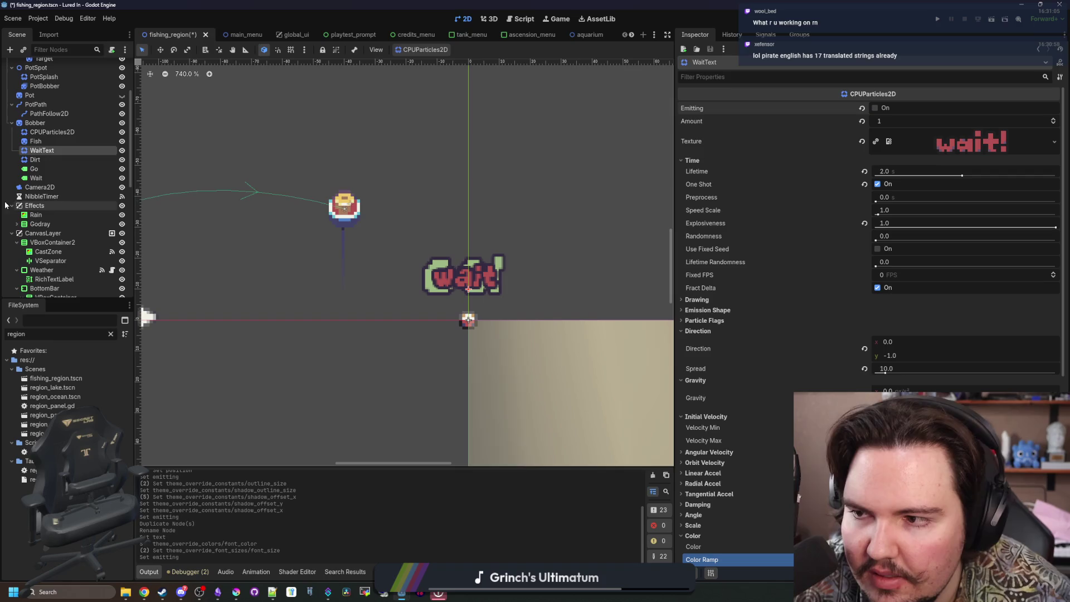
left_click(47, 177)
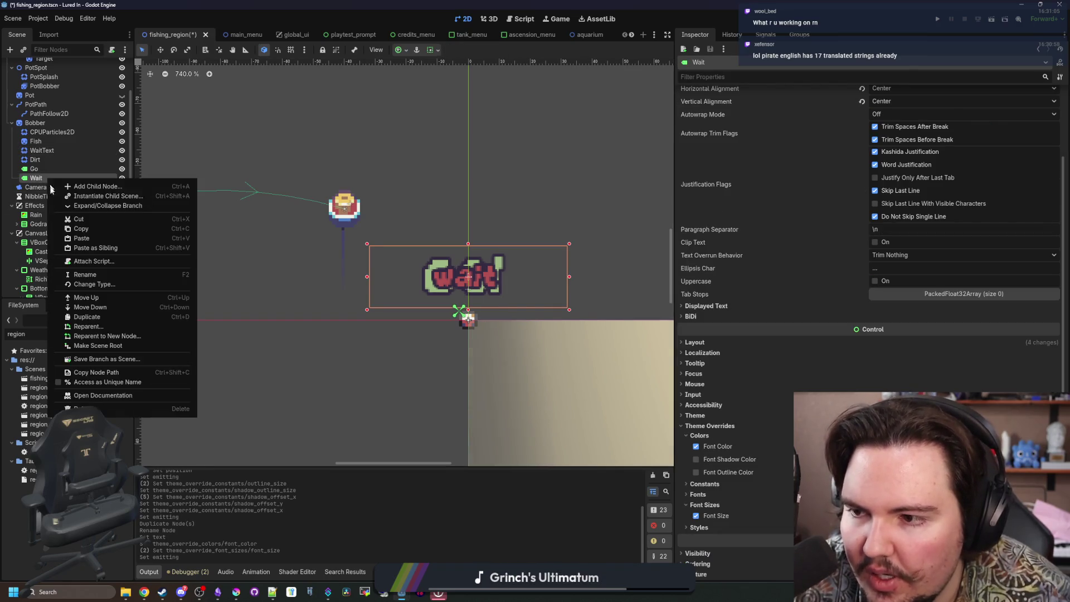
left_click(99, 362)
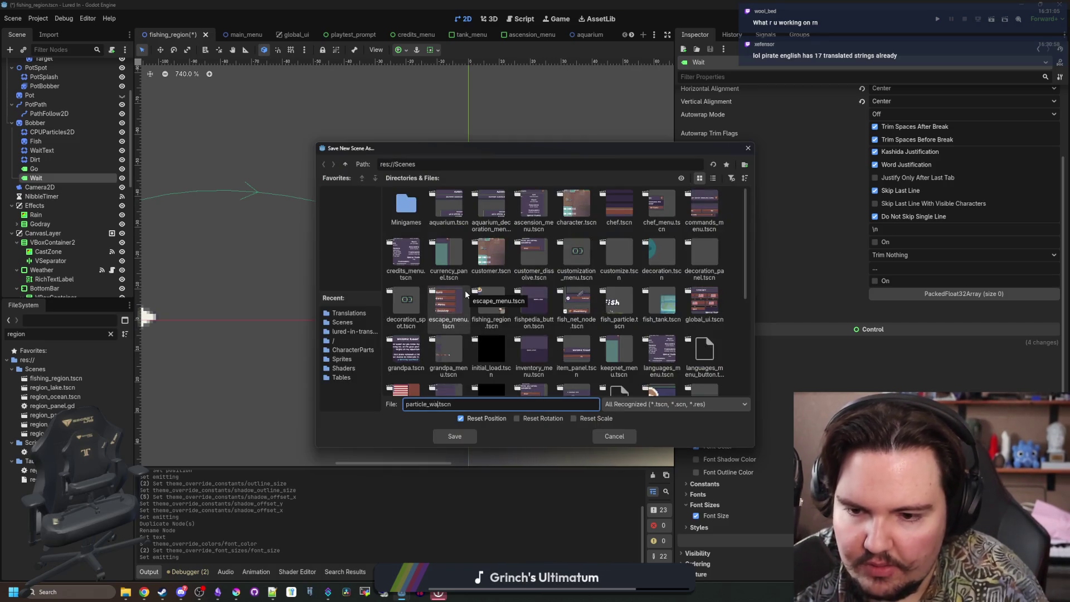
left_click(452, 436)
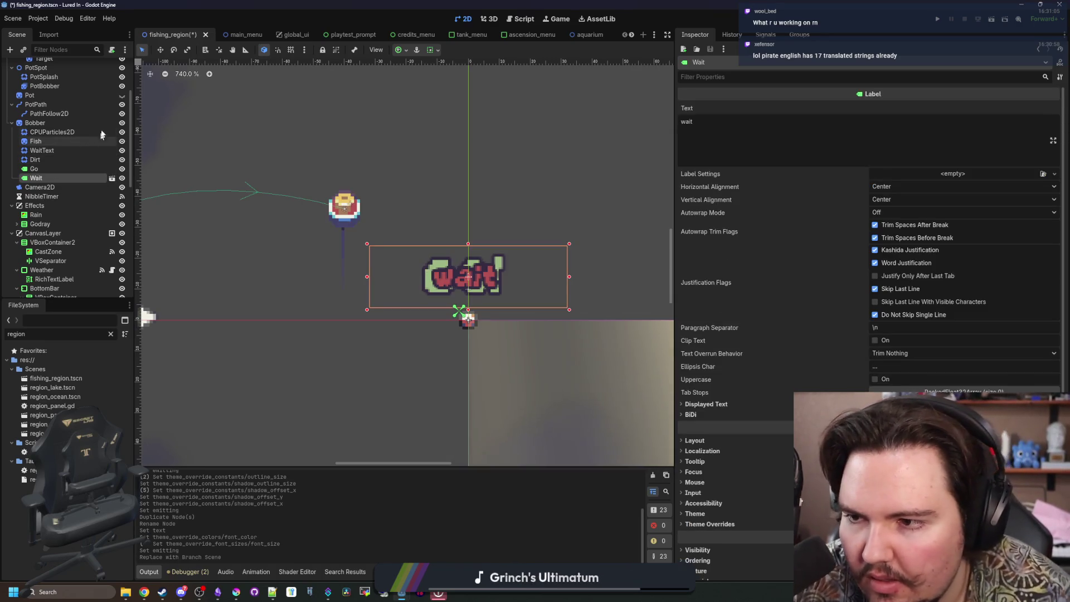
Attach a new particle_wait.gd script to the Wait node.
left_click(111, 50)
left_click(495, 367)
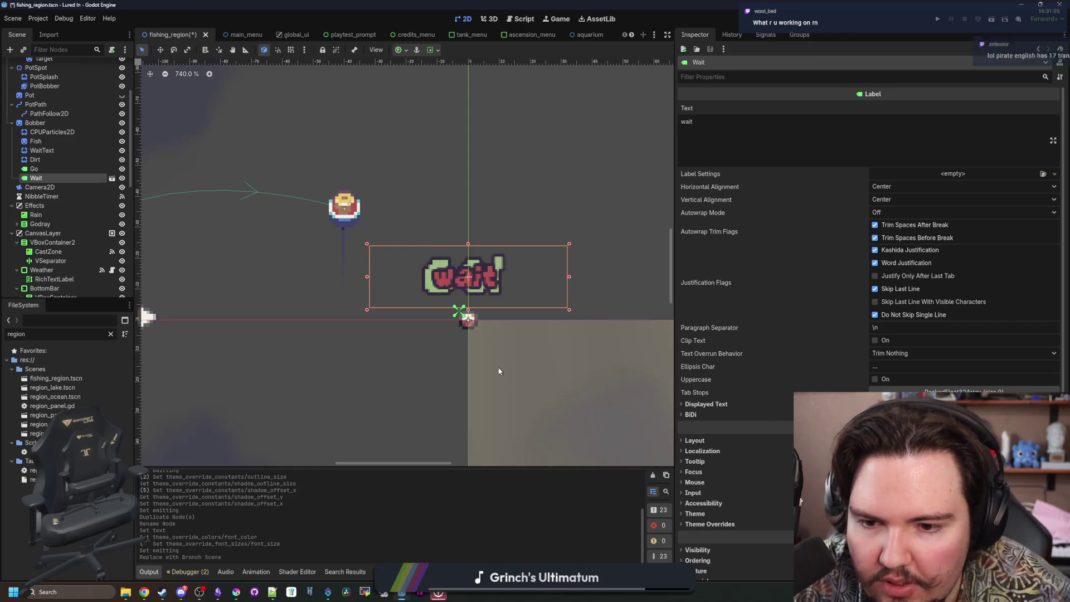
left_click(453, 202)
key("Return")
Add a func _ready() to the script with blank lines above it.
type("func _r")
key("Return")
key("Return")
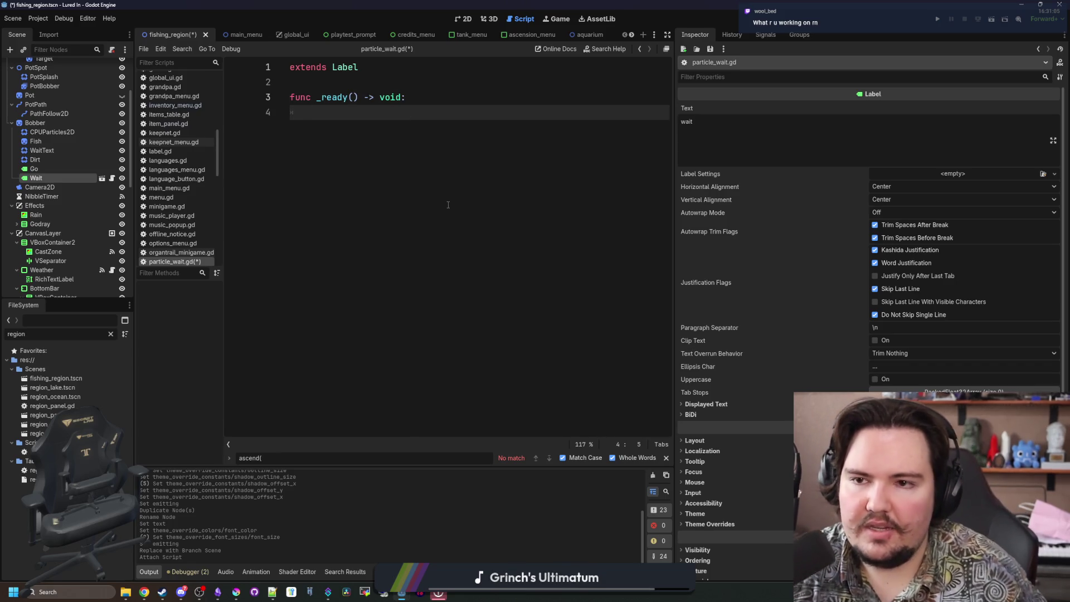
key("Up")
key("Up")
key("Return")
key("Return")
key("Up")
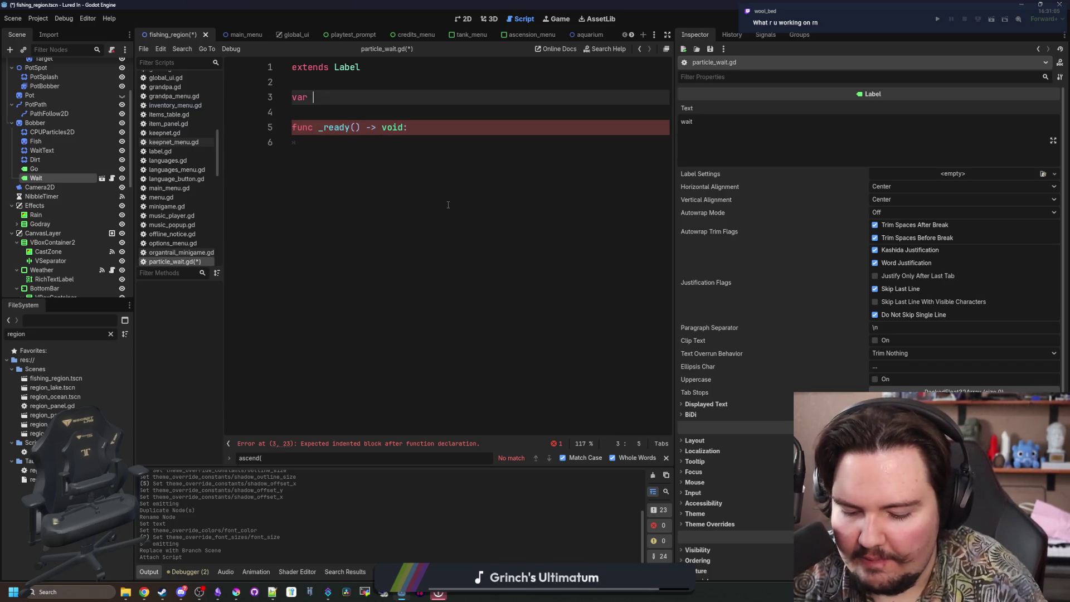
Declare var dir : Vector2 = Vector2.ZERO above the _ready() function.
type("dir :")
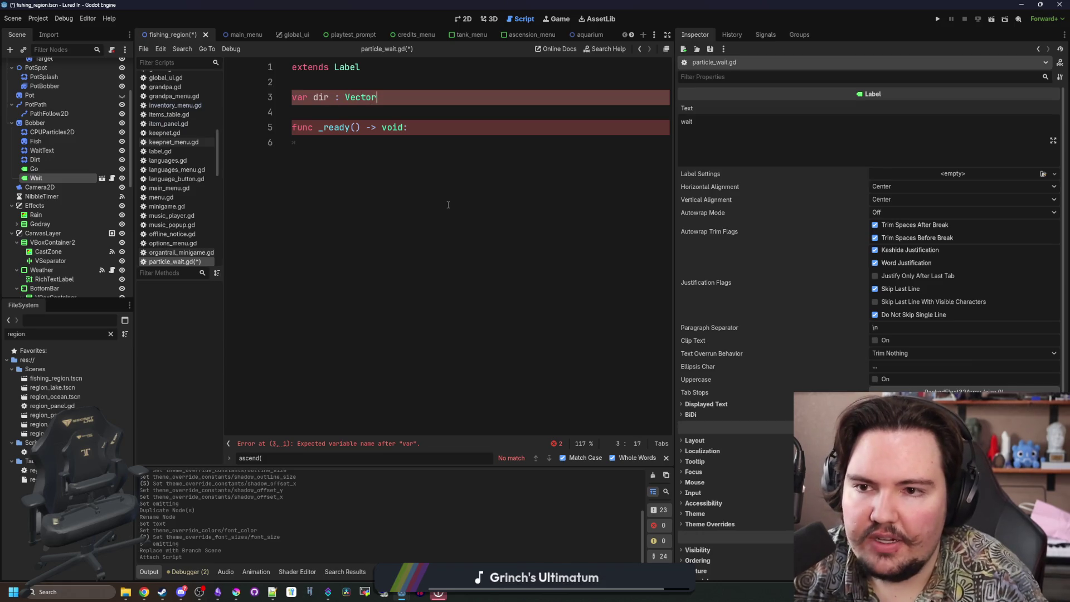
type("vECTOR2.")
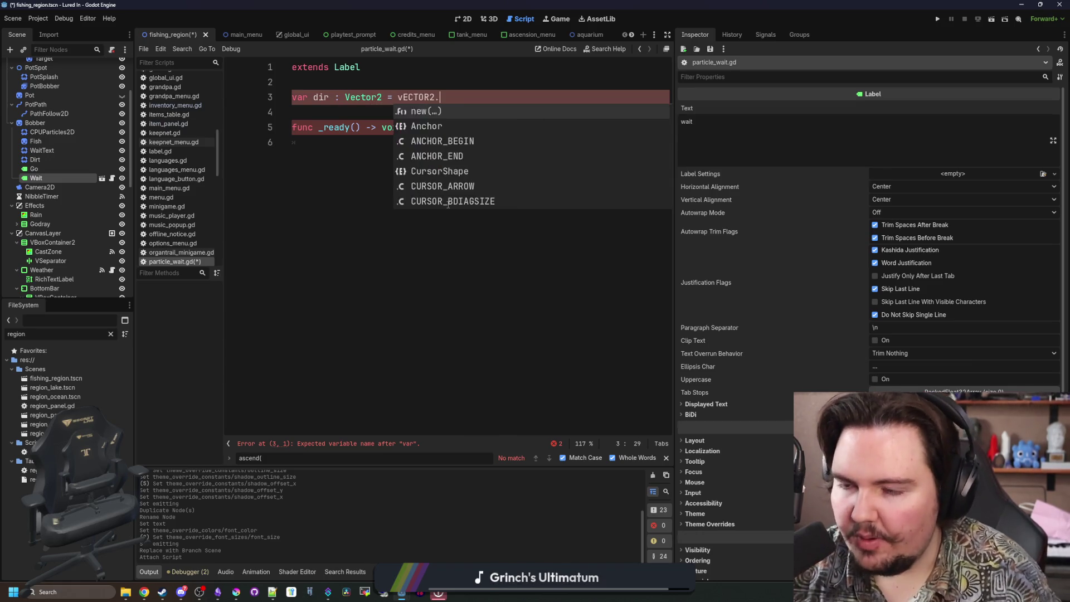
key("BackSpace")
key("BackSpace")
key("BackSpace")
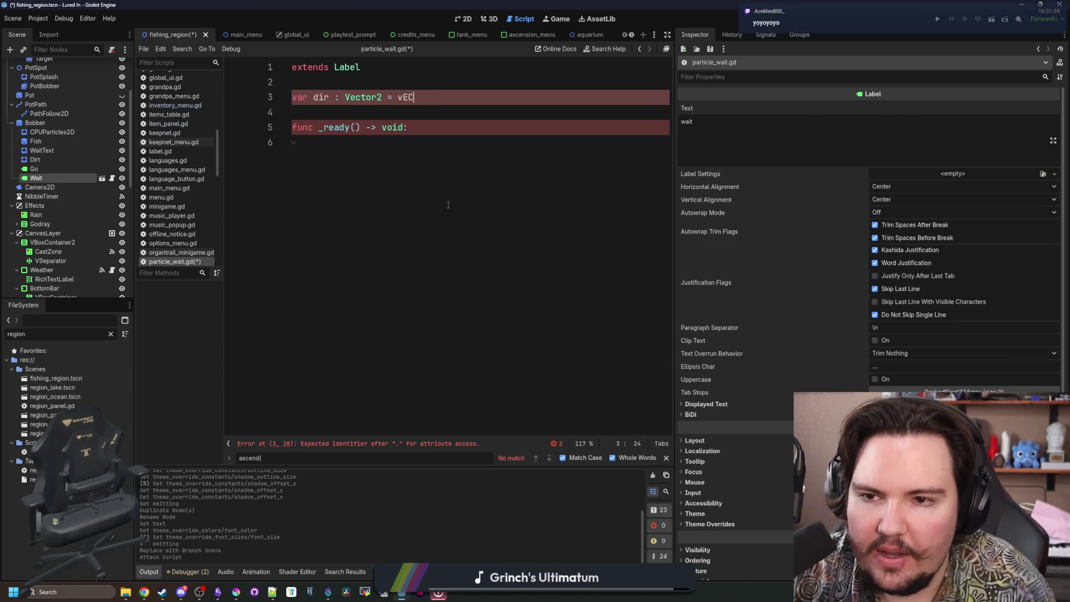
key("BackSpace")
key("BackSpace")
type("Vector2.ZER")
key("Return")
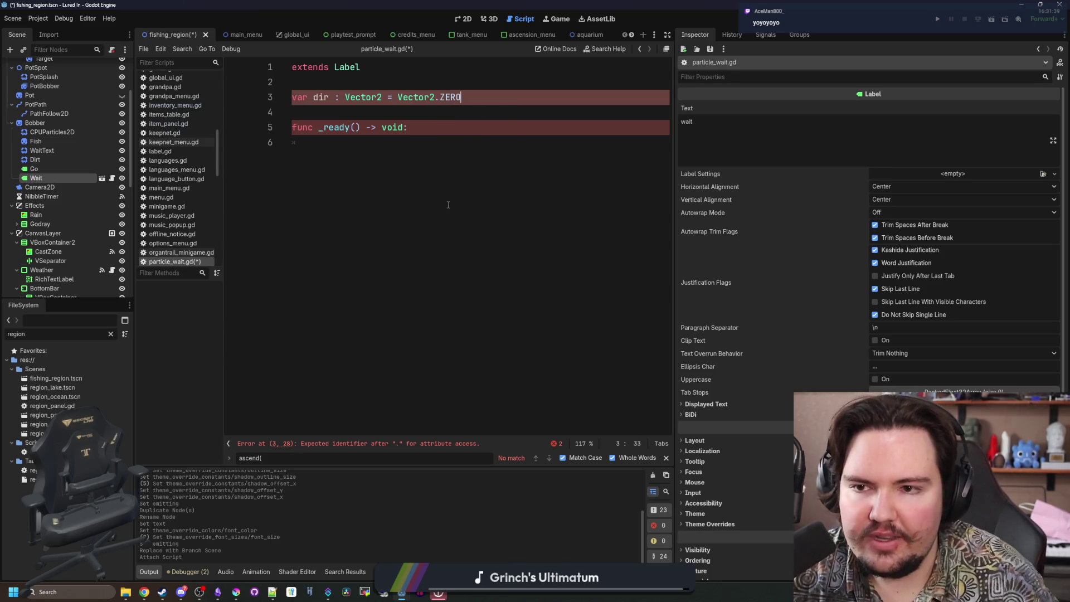
left_click(424, 184)
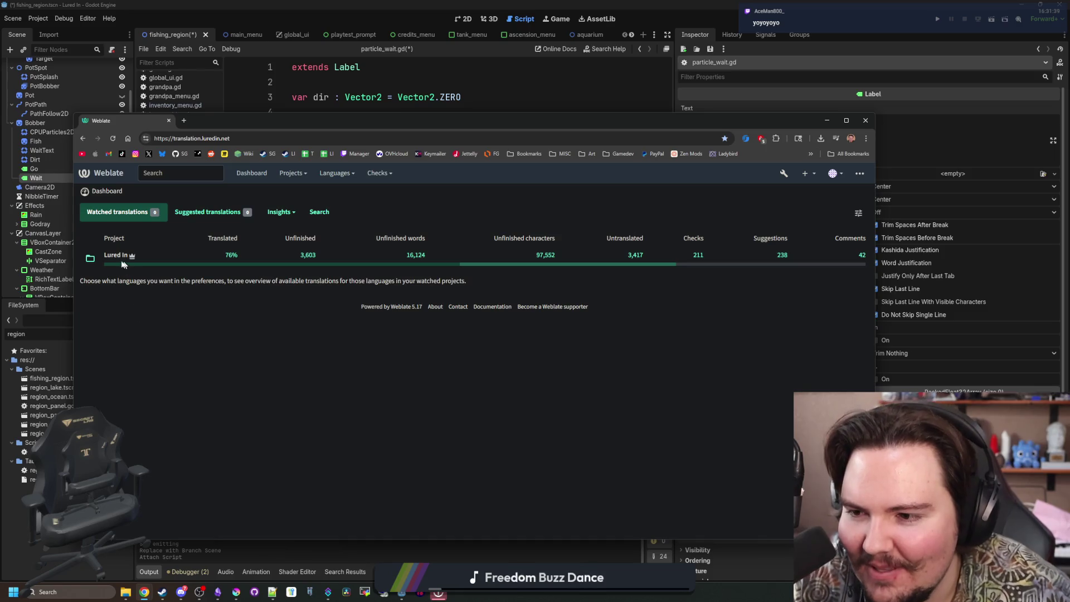
Open the Lured In project's English (Pirate) strings for translation in Weblate.
left_click(114, 257)
double_click(249, 121)
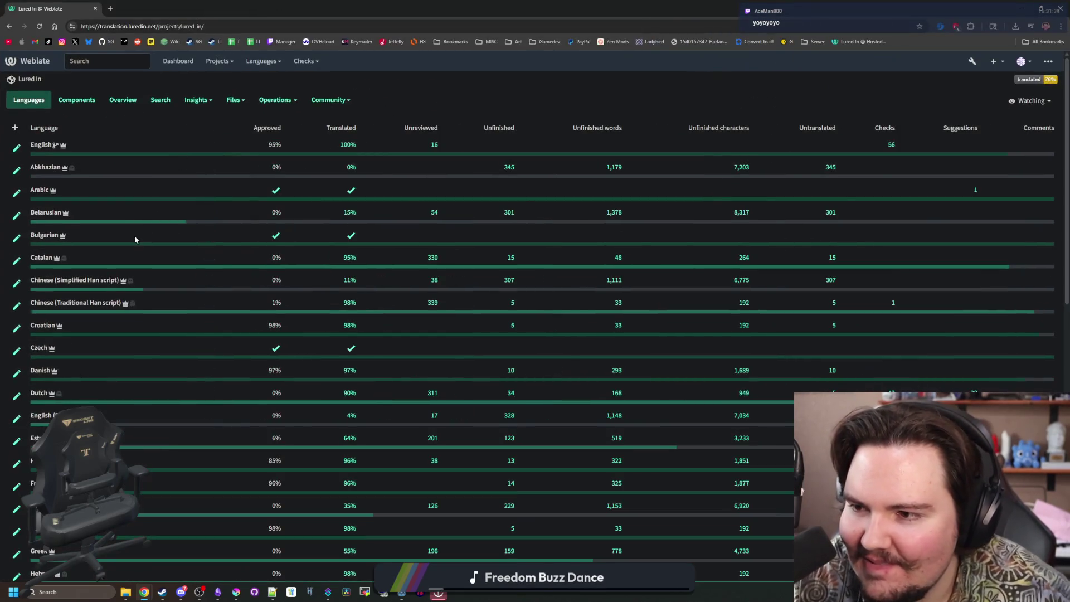
scroll(135, 235, "down", 5)
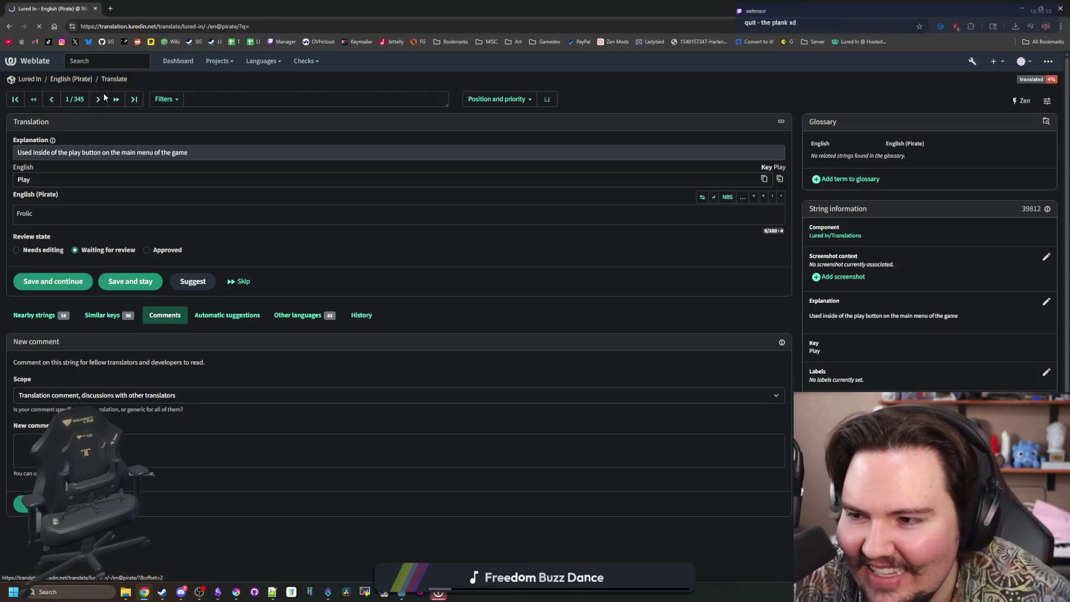
left_click(104, 98)
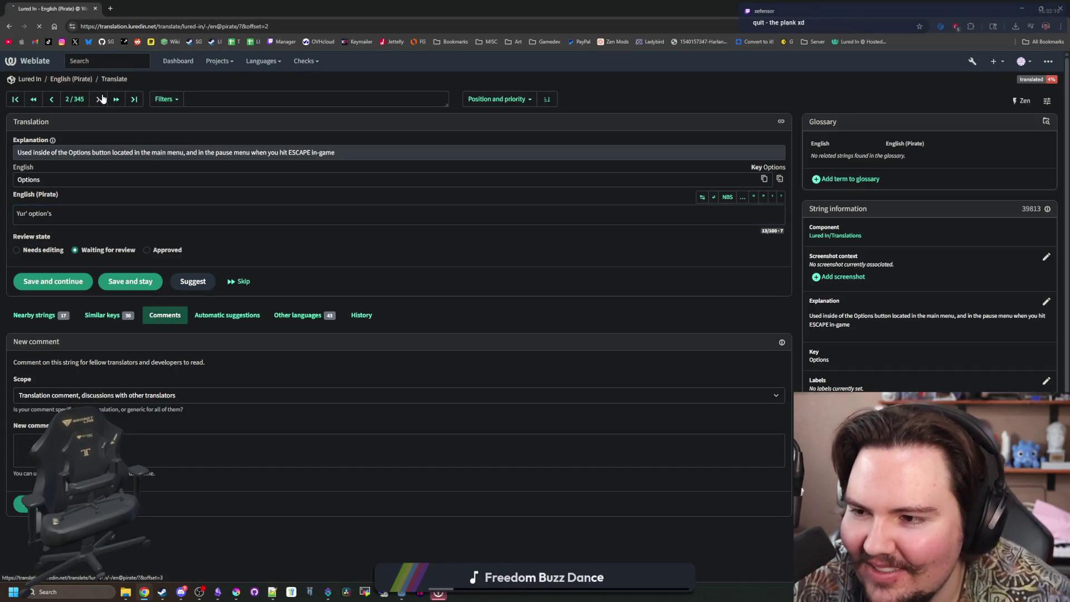
Step through the pirate strings, from FPS Limit and Window Mode to Cash $/min, Lake and string 58.
left_click(101, 99)
left_click(99, 100)
left_click(98, 100)
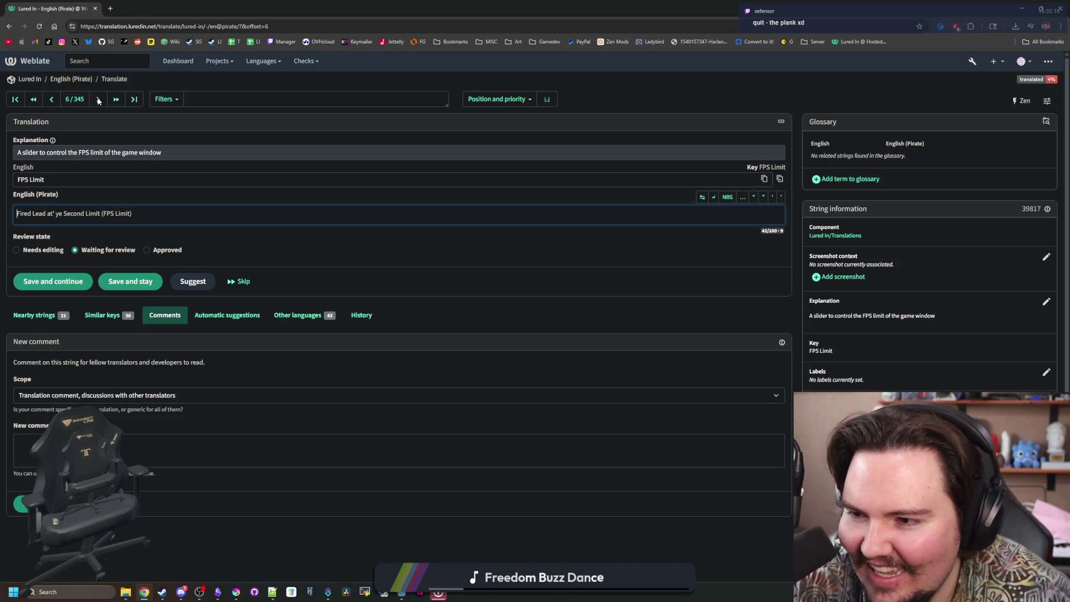
left_click(98, 99)
left_click(98, 100)
left_click(98, 100)
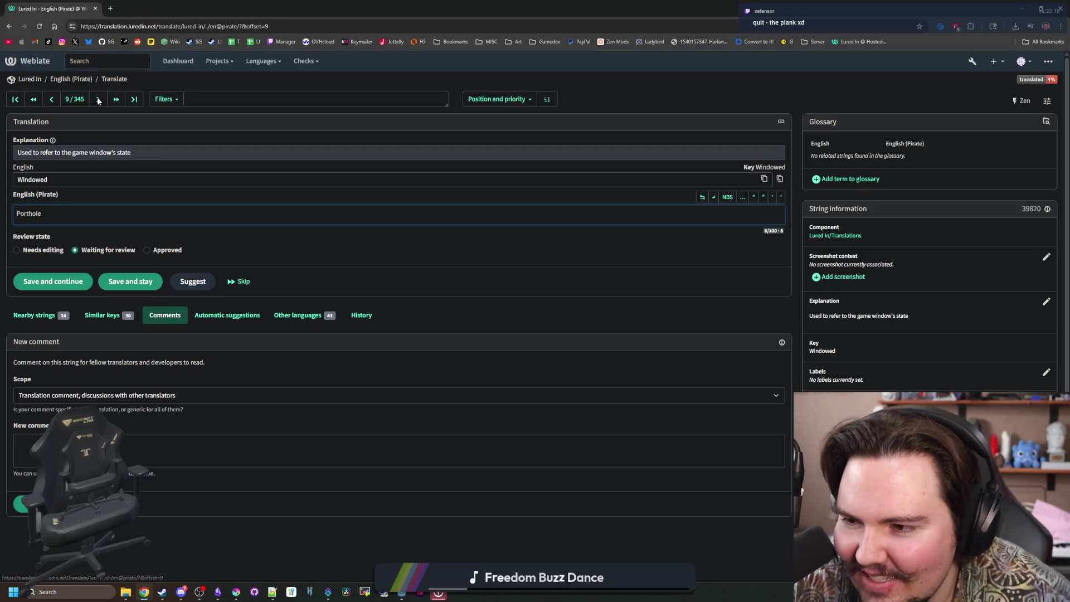
left_click(52, 101)
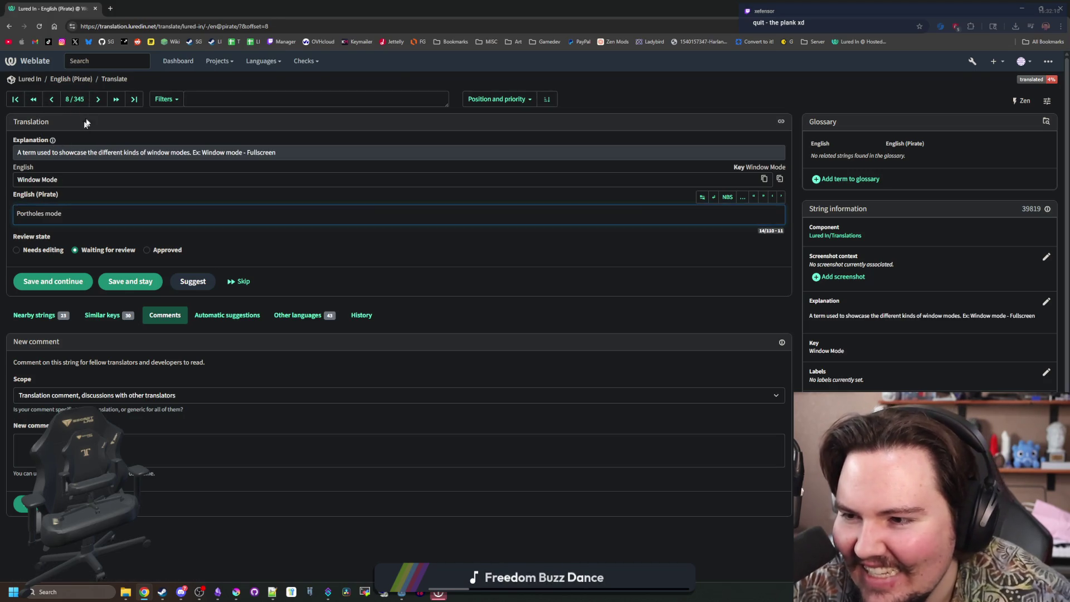
left_click(104, 100)
left_click(104, 100)
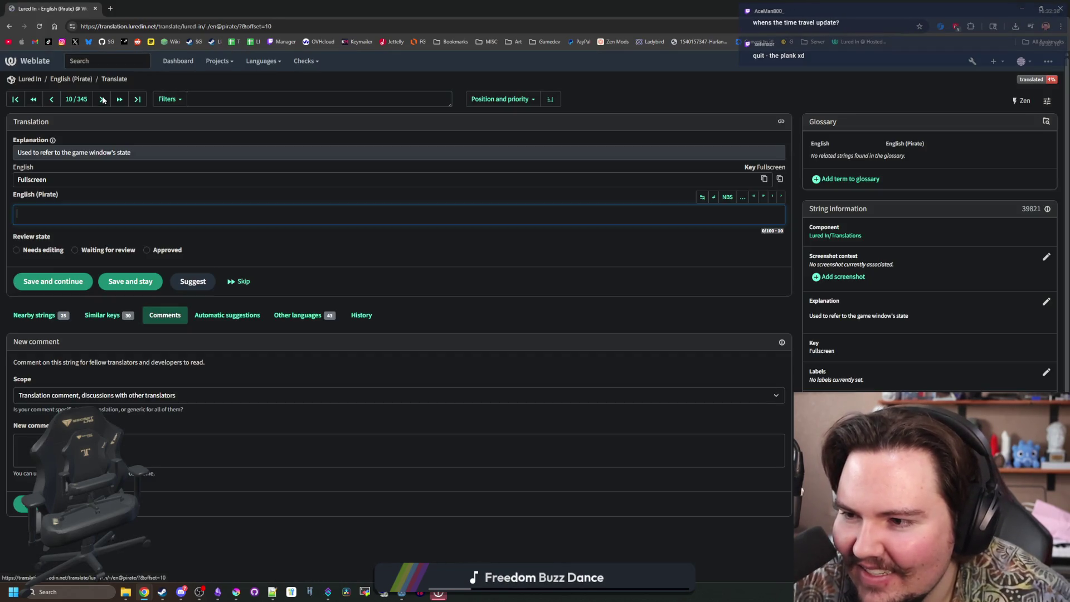
left_click(104, 100)
left_click(103, 99)
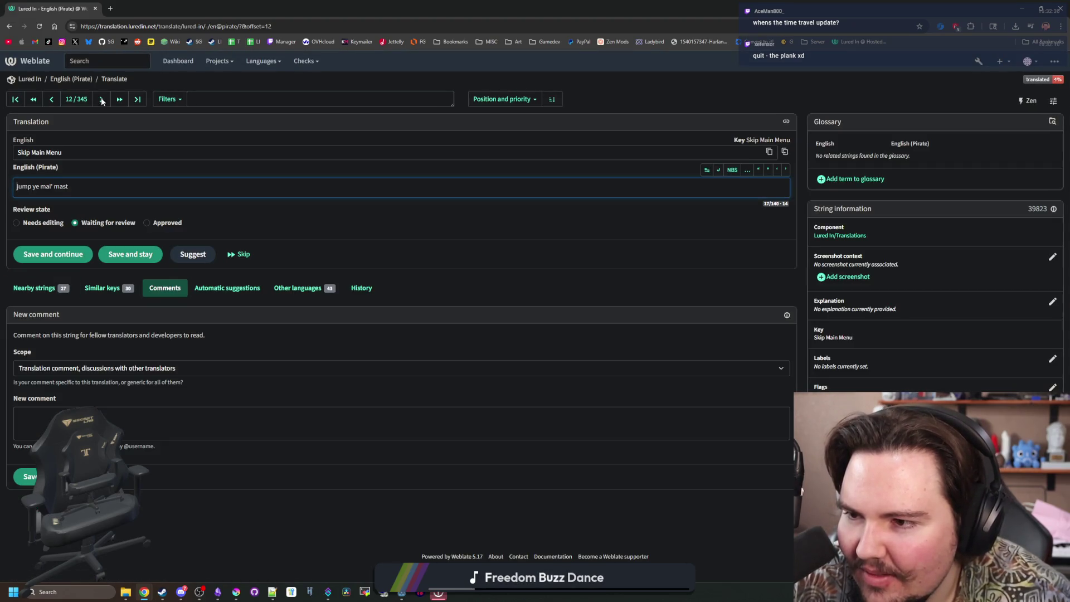
left_click(102, 100)
left_click(102, 100)
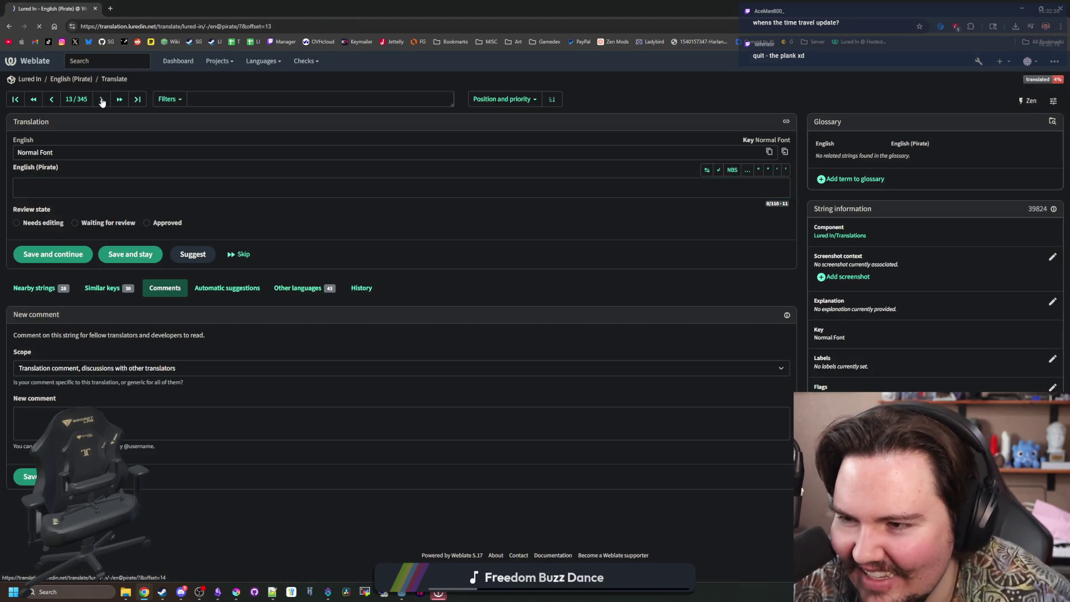
left_click(102, 100)
left_click(102, 100)
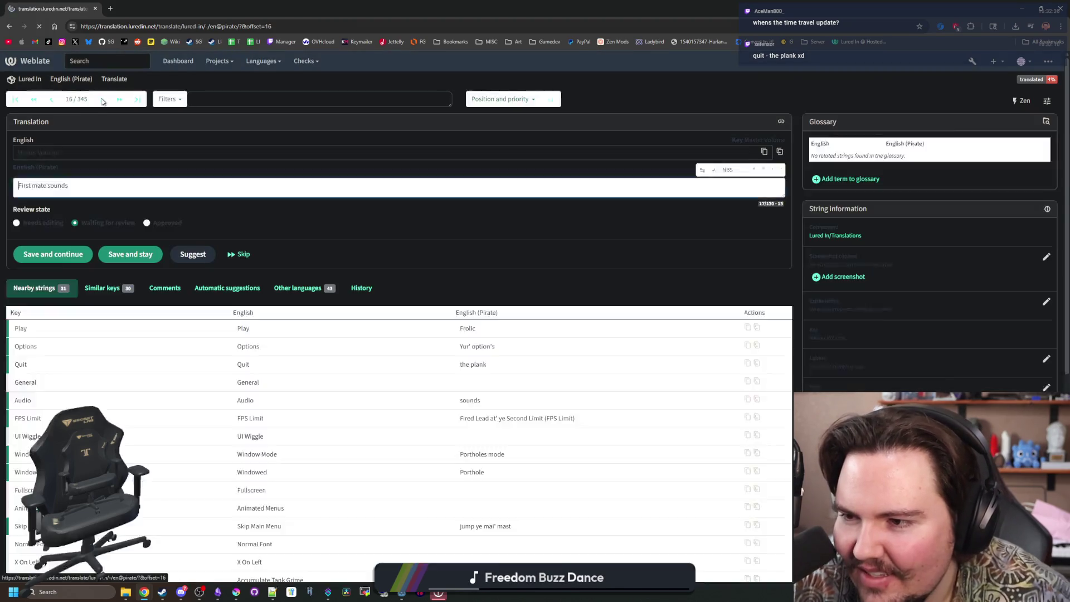
left_click(102, 100)
left_click(102, 99)
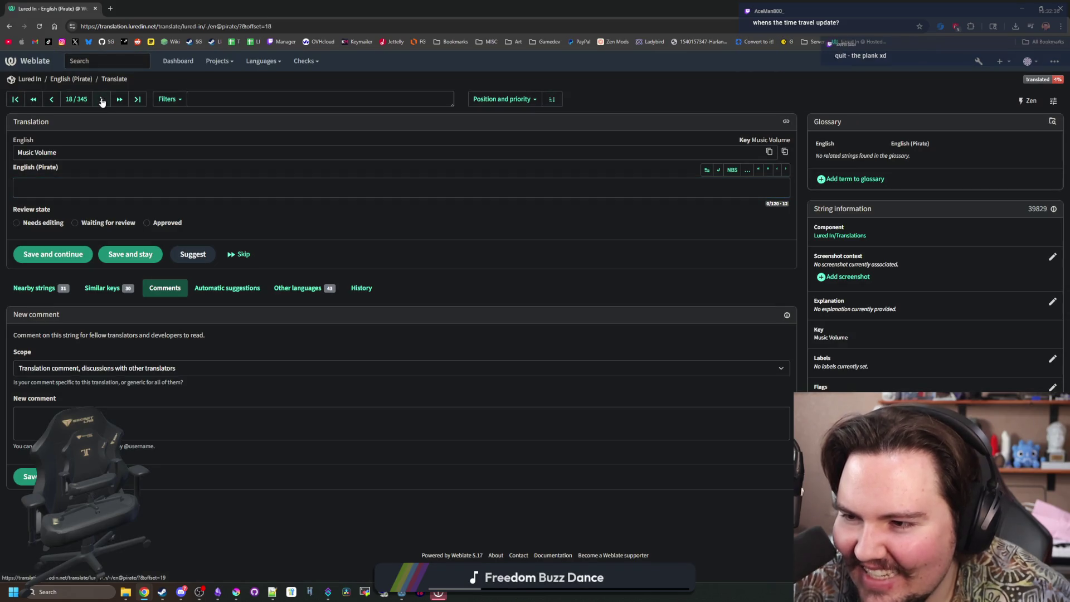
left_click(102, 99)
left_click(102, 100)
left_click(102, 100)
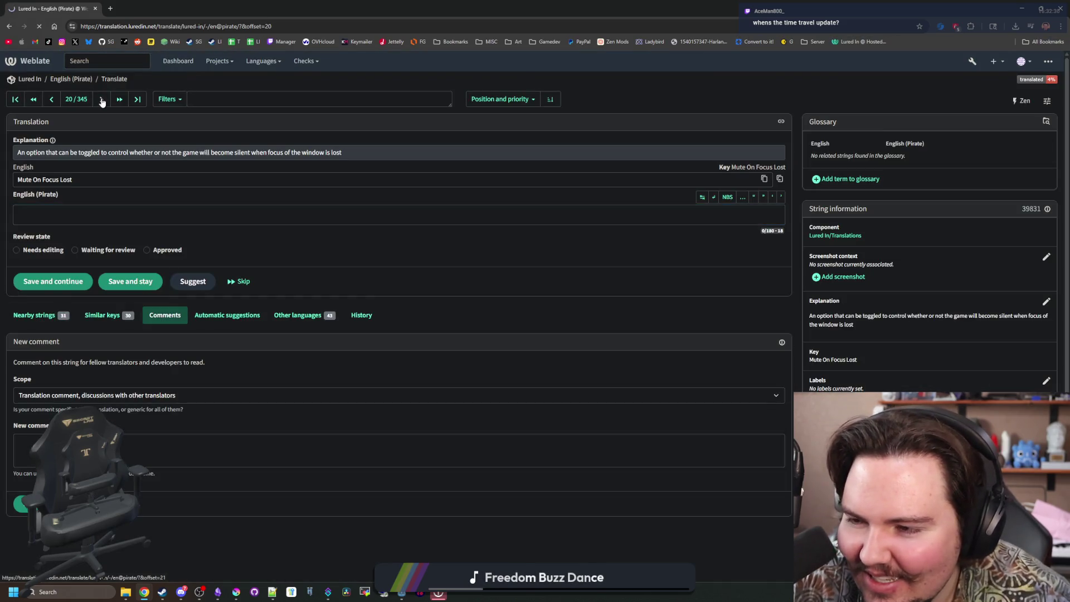
left_click(102, 99)
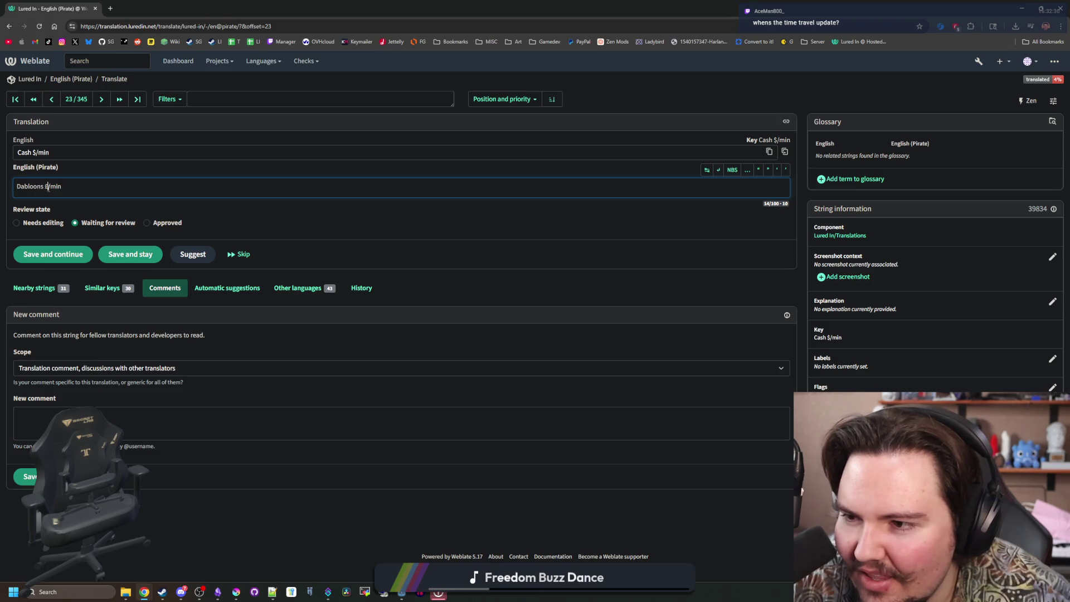
left_click(111, 103)
left_click(110, 103)
left_click(110, 103)
left_click(111, 103)
left_click(102, 106)
left_click(102, 106)
left_click(101, 106)
left_click(102, 106)
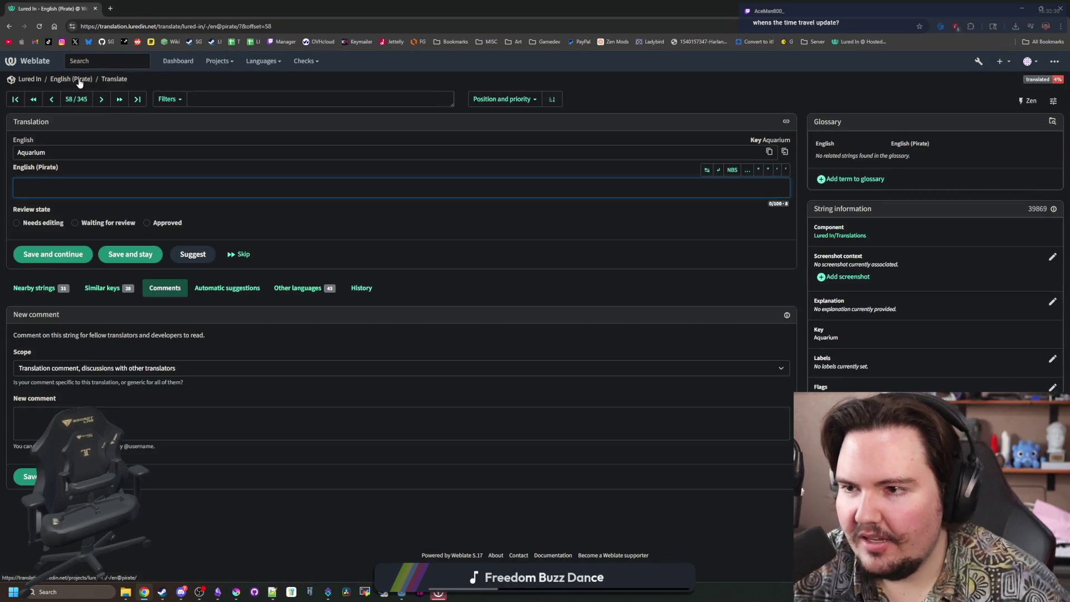
Return to the English (Pirate) overview and close Chrome to get back to Godot.
left_click(78, 79)
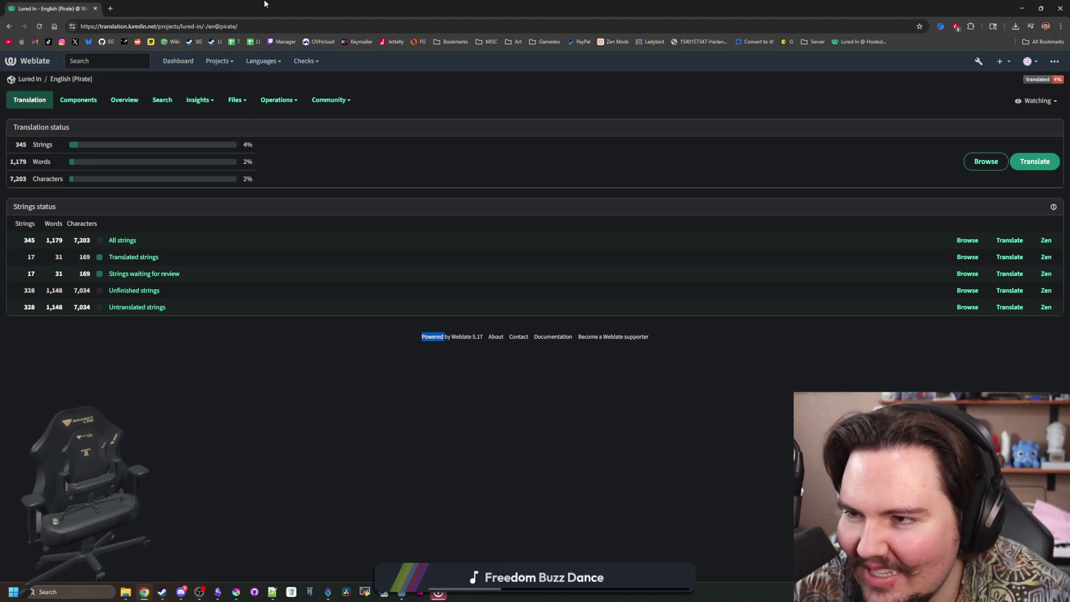
left_click_drag(364, 8, 454, 288)
left_click(276, 289)
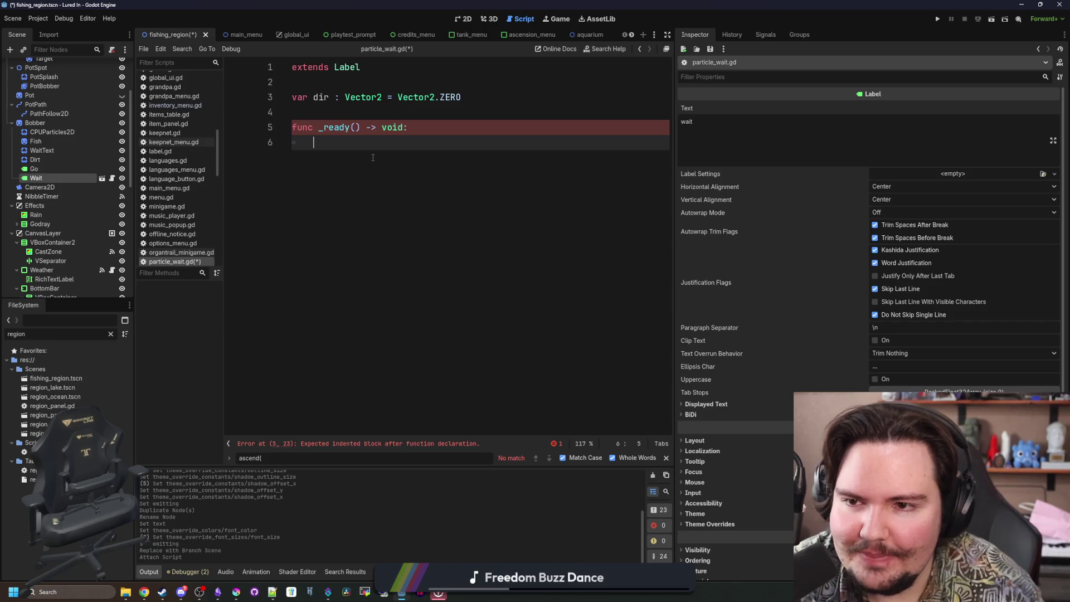
In _ready(), write dir = Vector2(randf_range(-2, 2), randf_range(5, 10)) for a random drift direction.
type("dir= Vector2()")
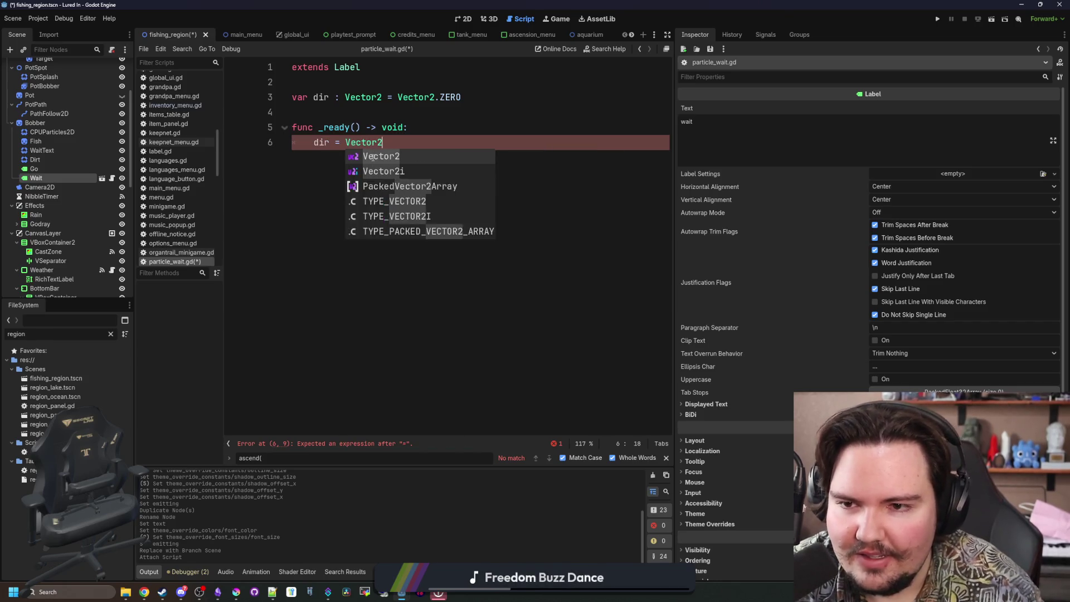
key("Left")
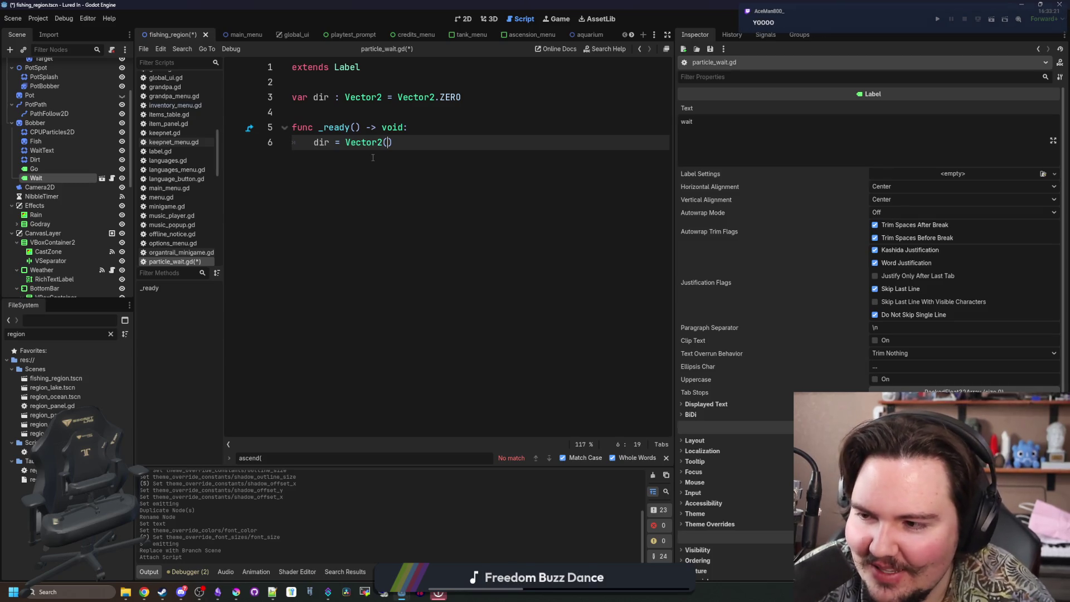
type("randf_range(), randf_range(")
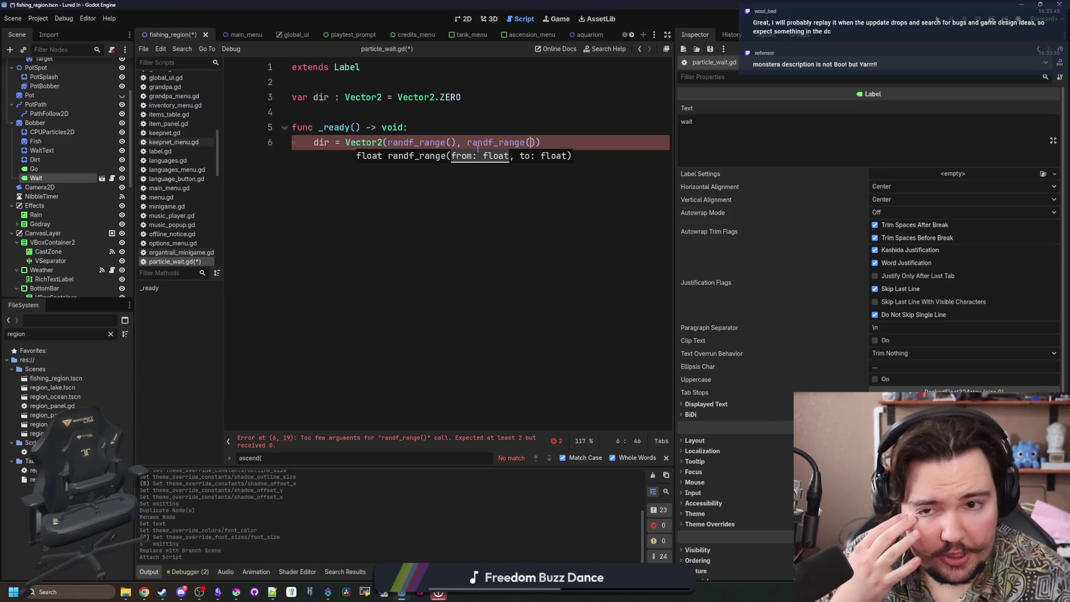
mouse_move(489, 146)
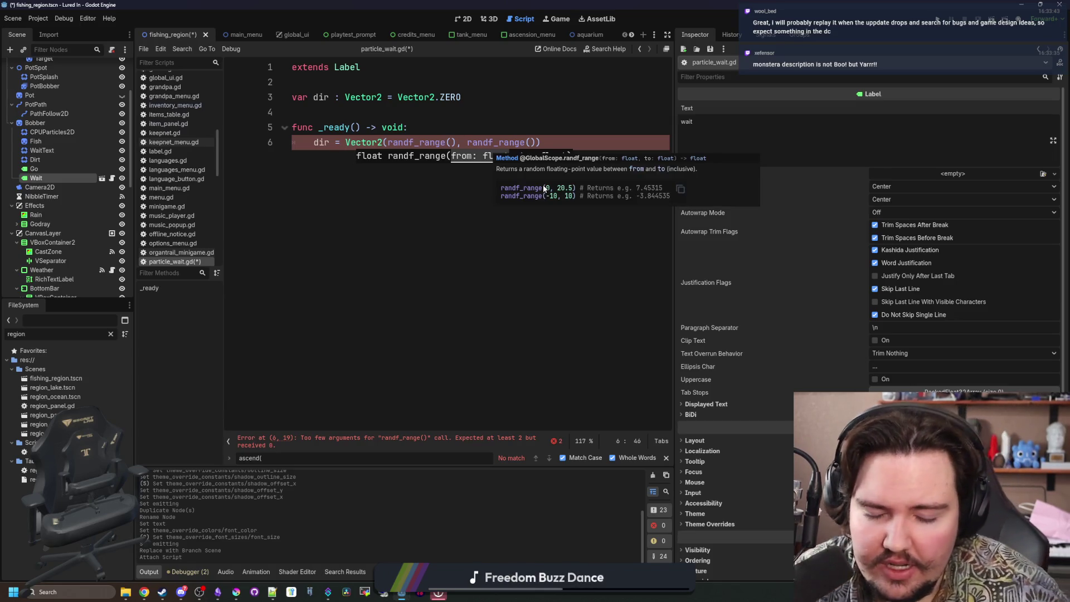
type("5, 10")
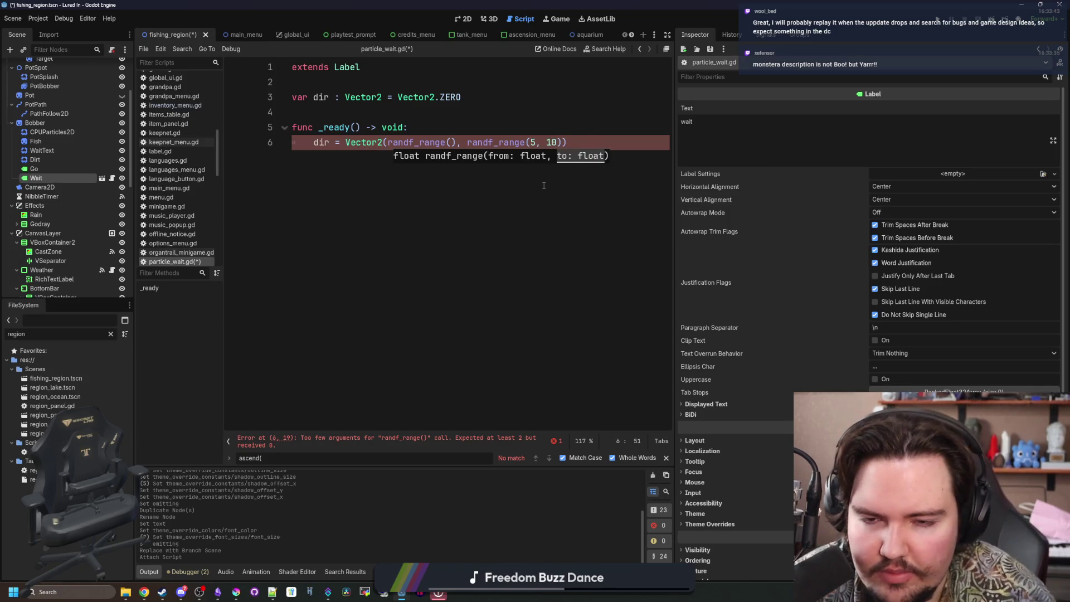
key("Left")
key("Left")
key("Left")
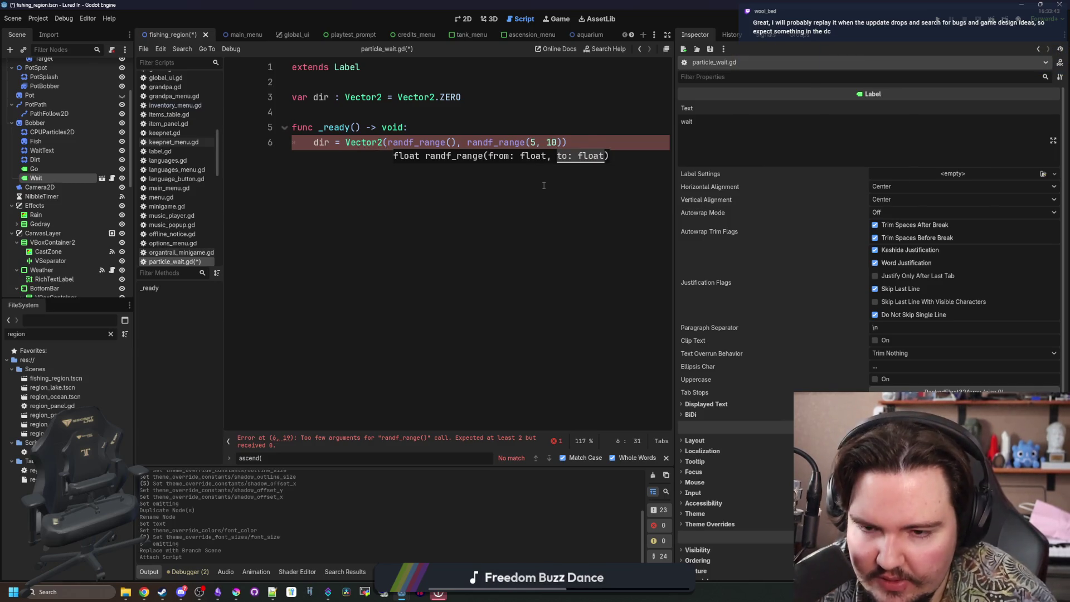
type("-5, 5")
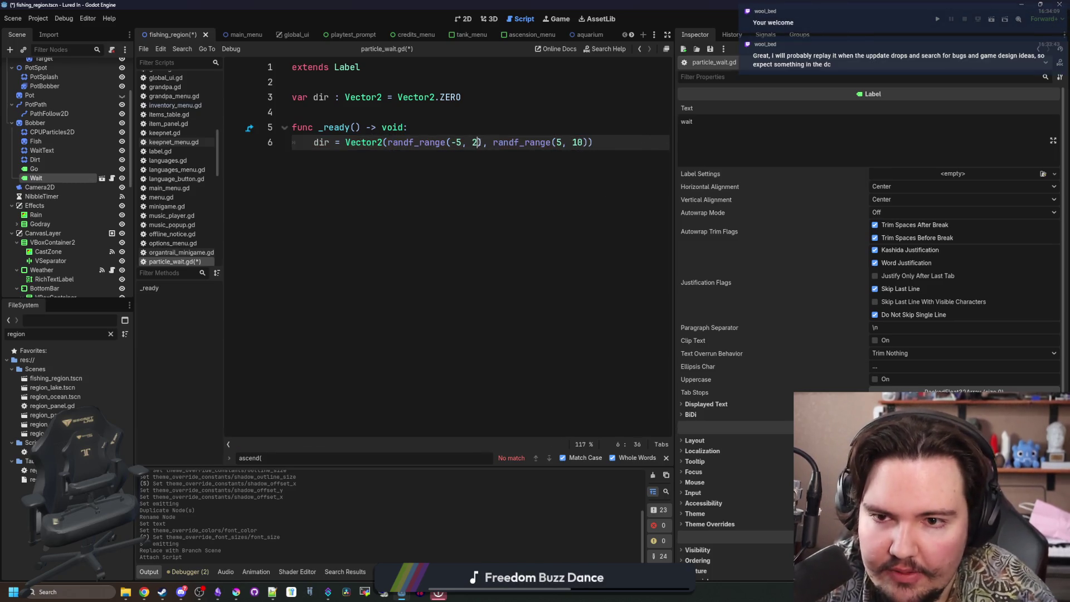
key("Left")
key("Left")
key("Left")
key("BackSpace")
type("2")
key("Up")
left_click(600, 141)
key("Return")
key("Return")
key("Return")
Add an empty _process function below _ready().
type("func _")
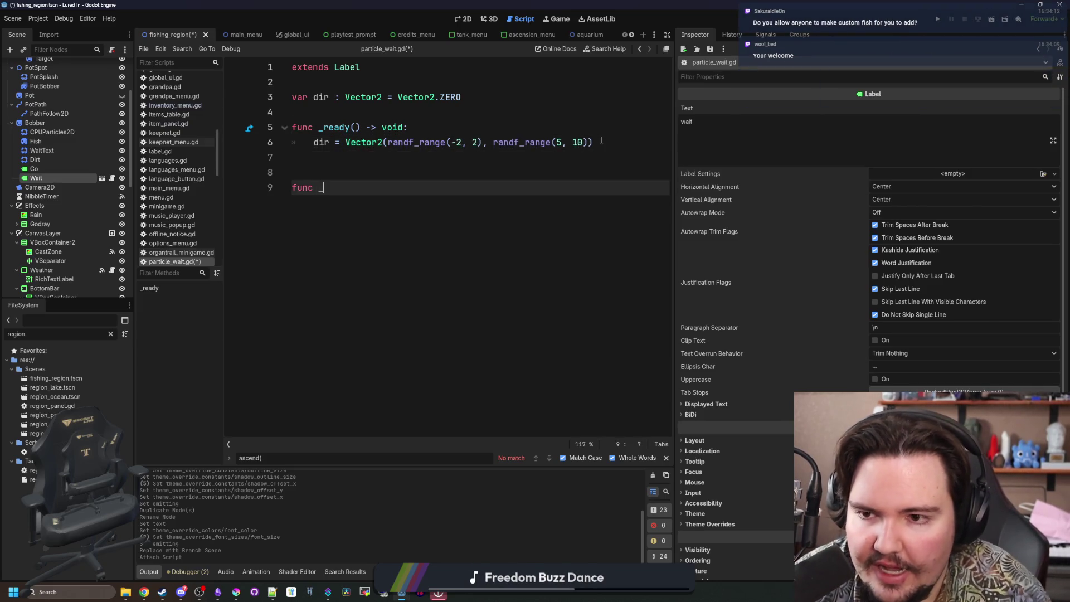
type("proc")
key("Return")
key("Up")
Create a tween in _ready() with var tween = create_tween().
key("Up")
key("Return")
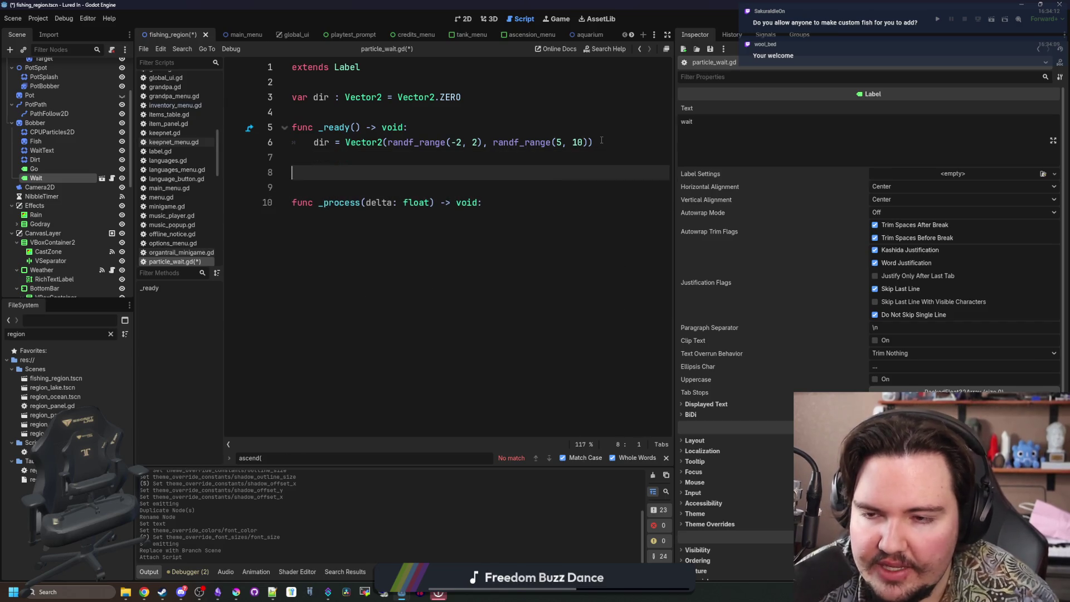
key("Up")
key("Tab")
type("create_")
key("Return")
key("Home")
type("var tween =")
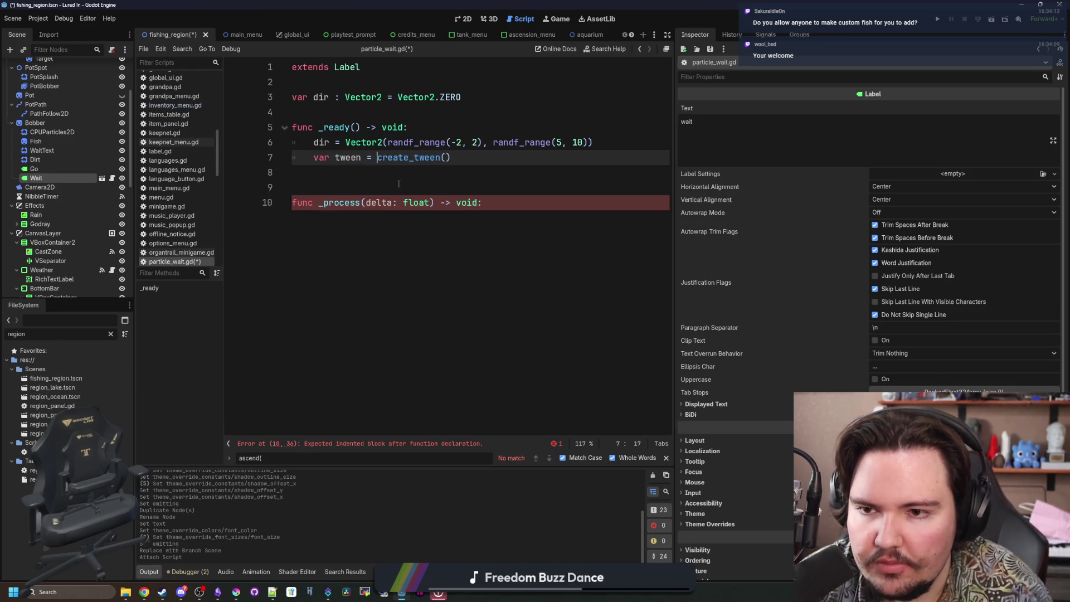
left_click(468, 156)
key("Return")
Add tween.tween_property(self, "modulate:a", 0.0, 1.0) to fade the label out over one second.
type("twe")
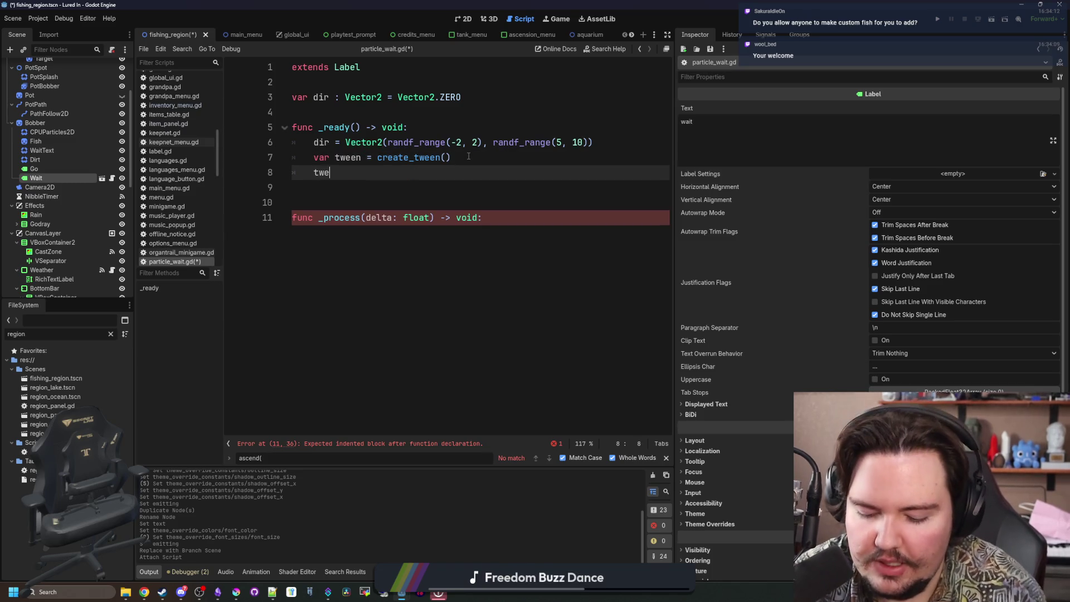
type("en.tween_)")
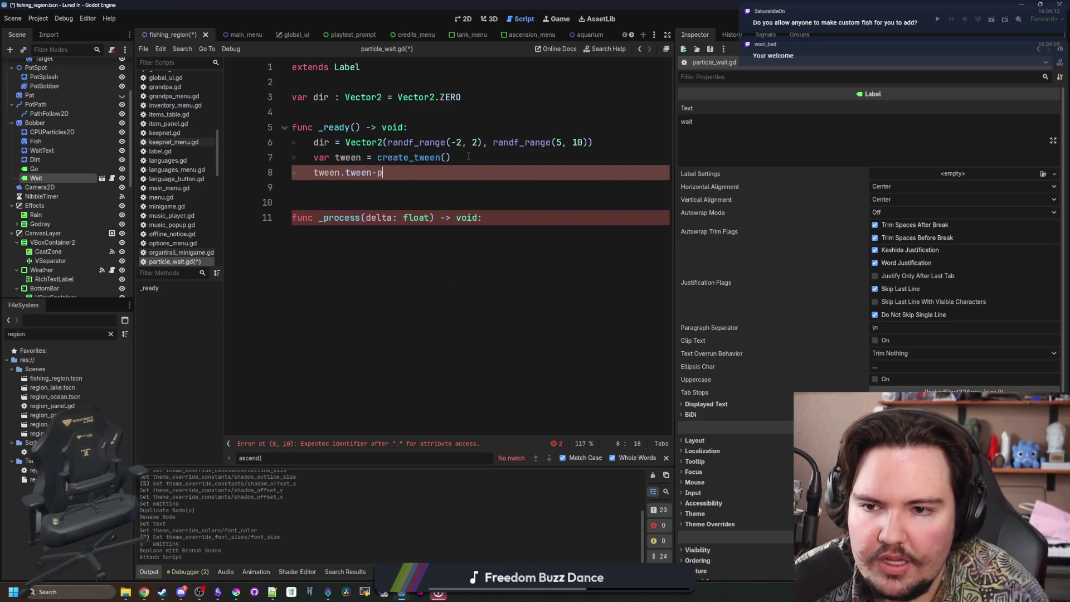
key("BackSpace")
type("prope")
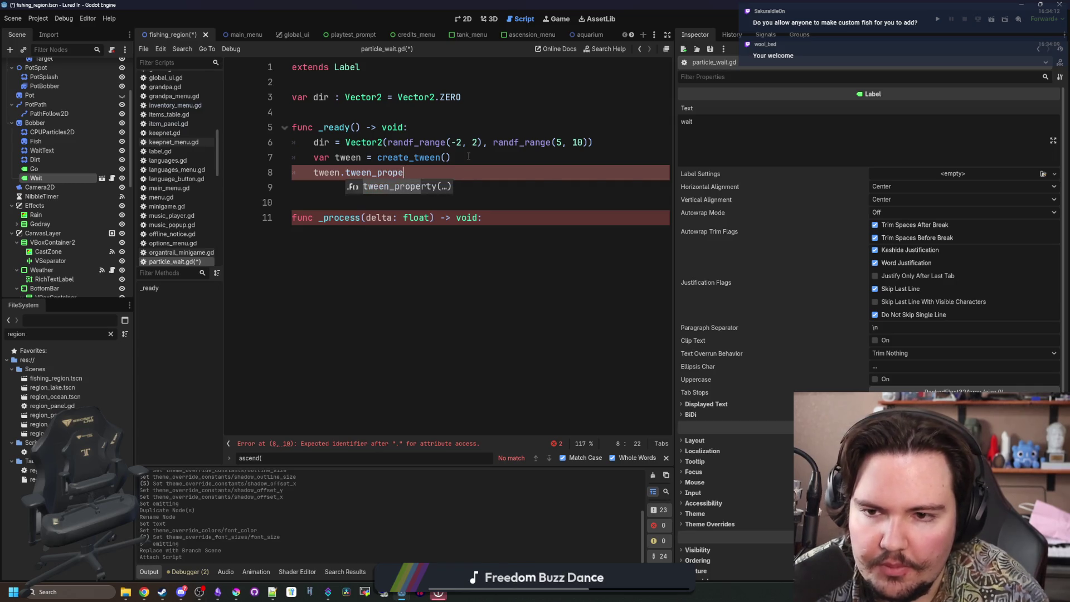
key("Return")
type("self, \"")
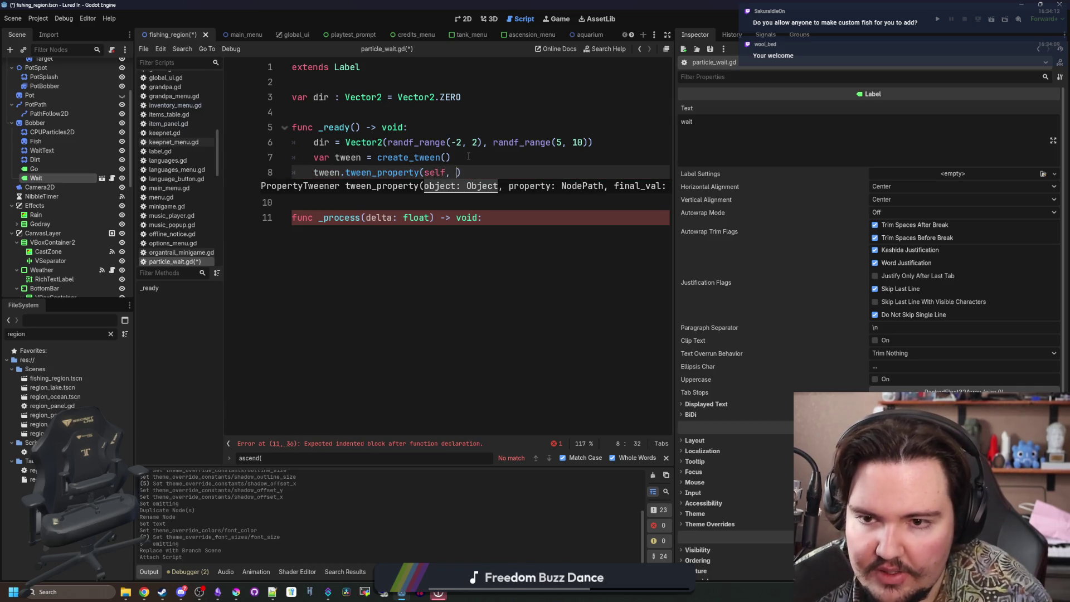
type("modulate:a\"")
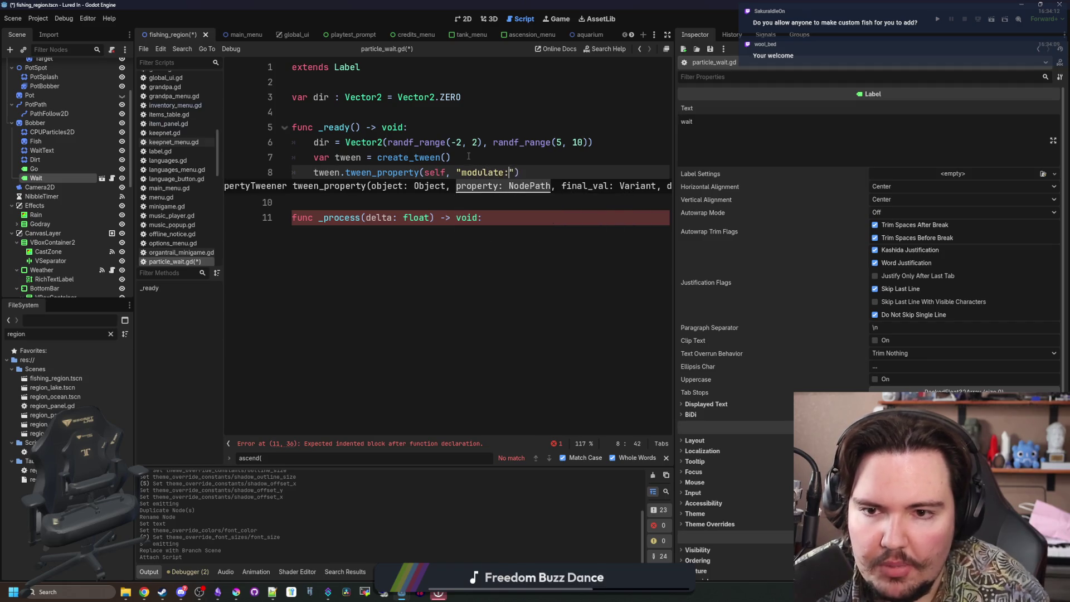
type(", 0.0")
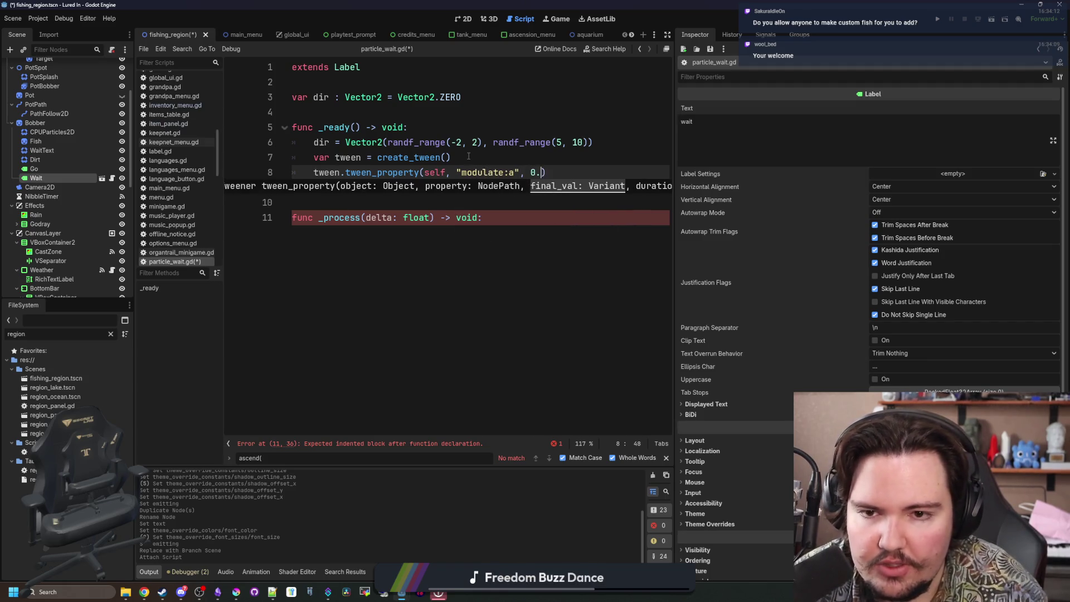
type(", 1.0")
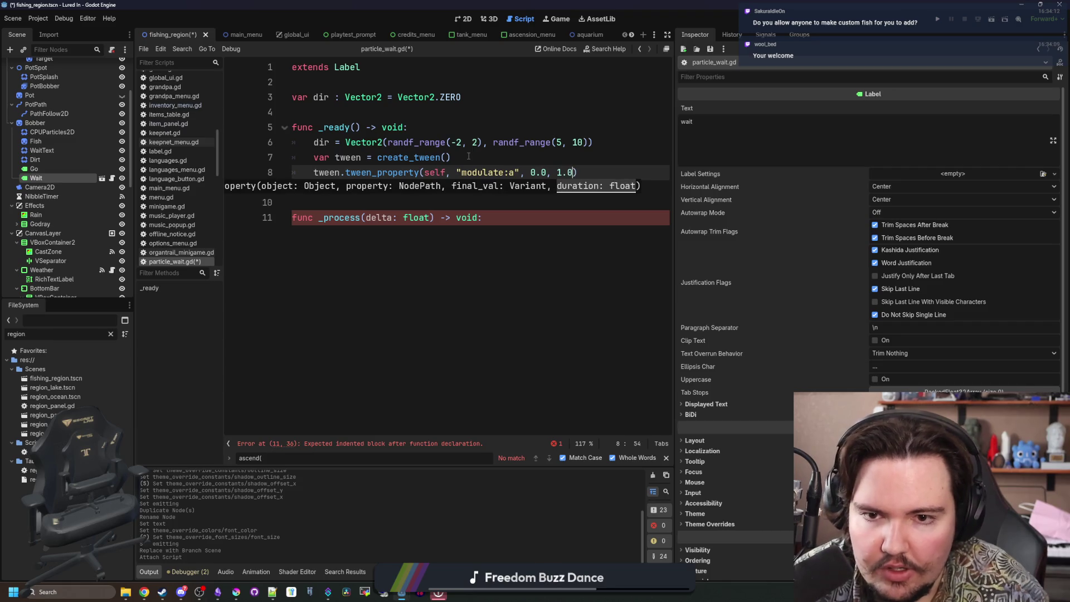
key("Return")
Add tween.tween_callback(queue_free) so the label frees itself after fading.
type("tween.tween_fin")
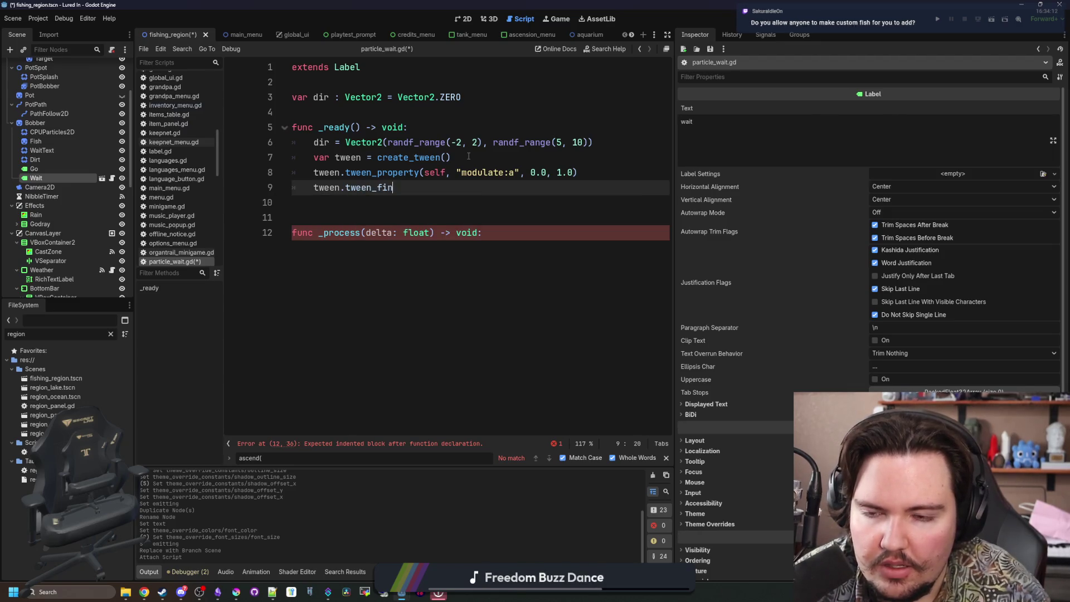
key("BackSpace")
type("c")
key("Return")
type("queue_free")
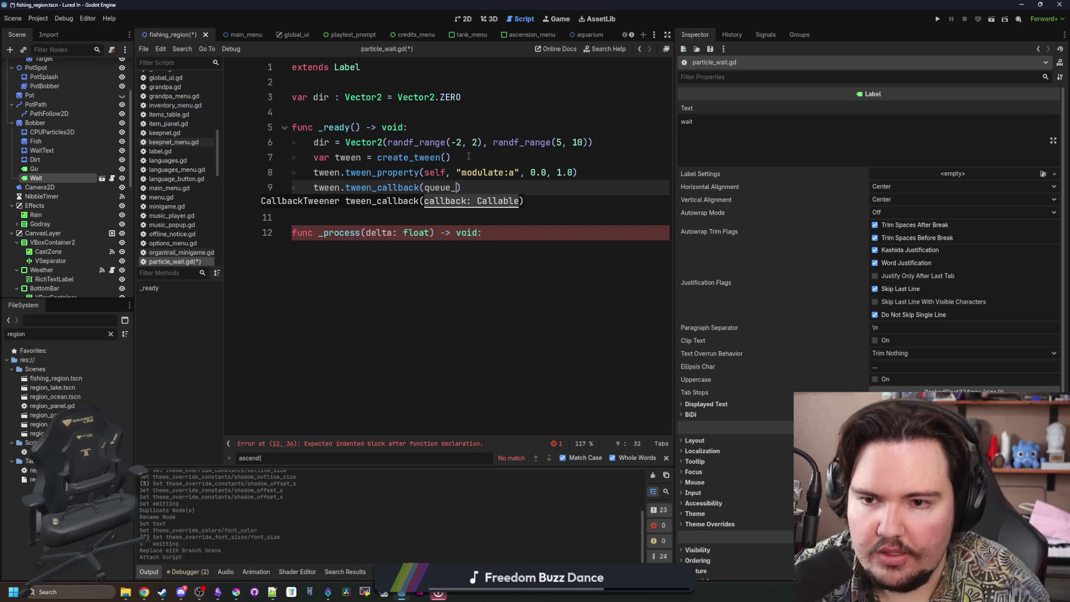
key("Escape")
key("Up")
key("Up")
In _process, add global_position += dir*delta and save the script.
left_click(385, 249)
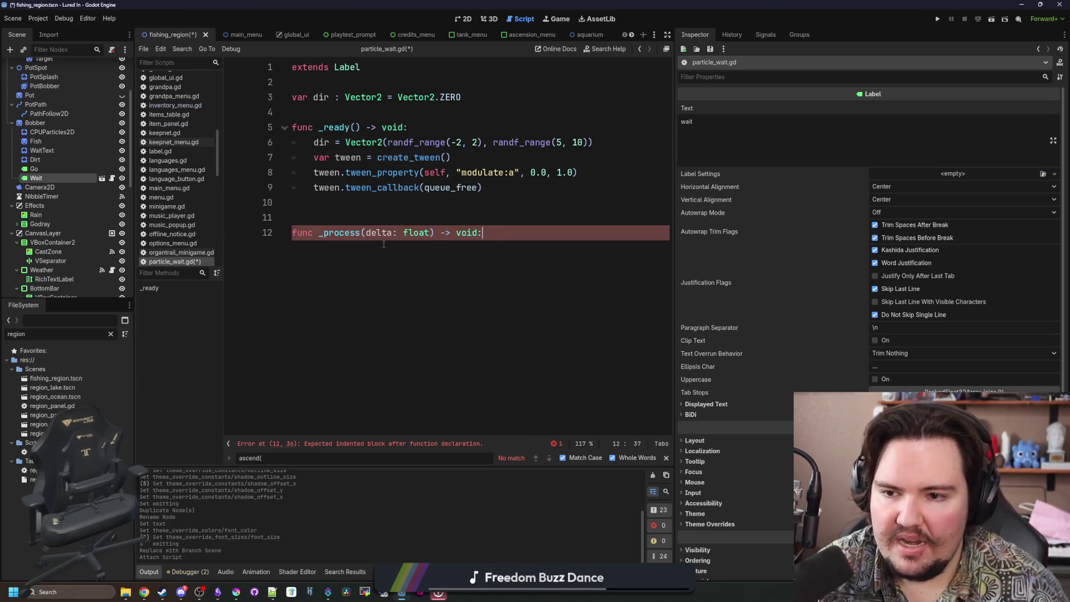
key("Return")
type("global_position ")
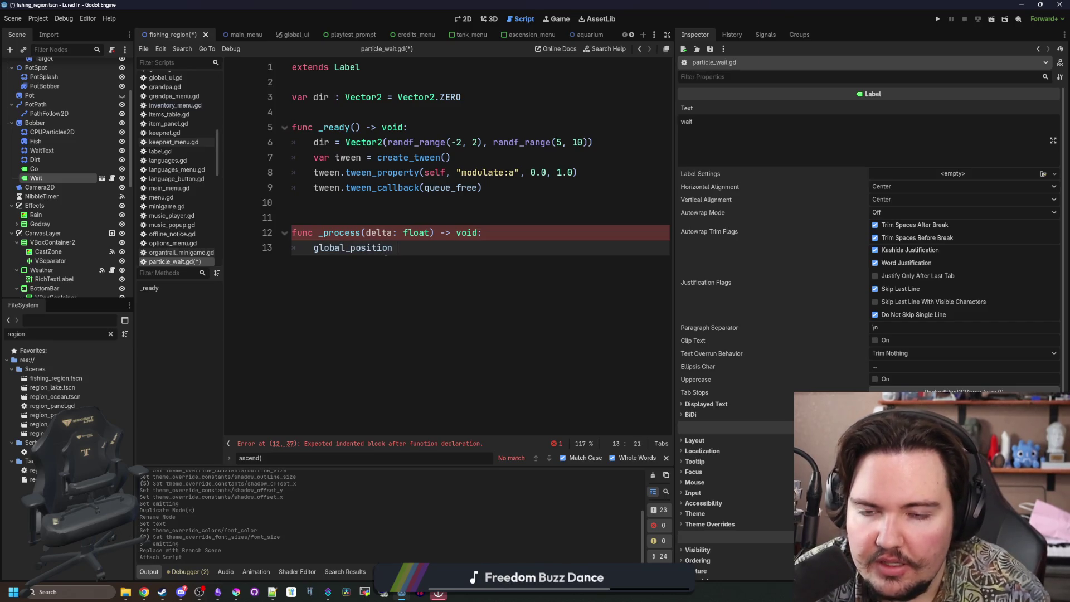
type("+= dir")
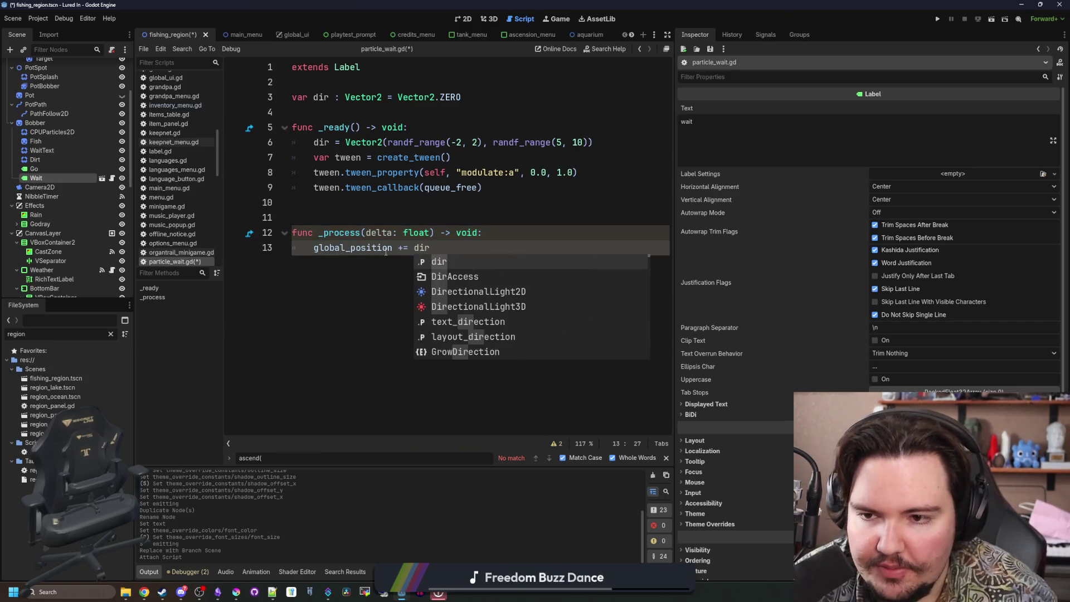
left_click(453, 245)
type("*delta")
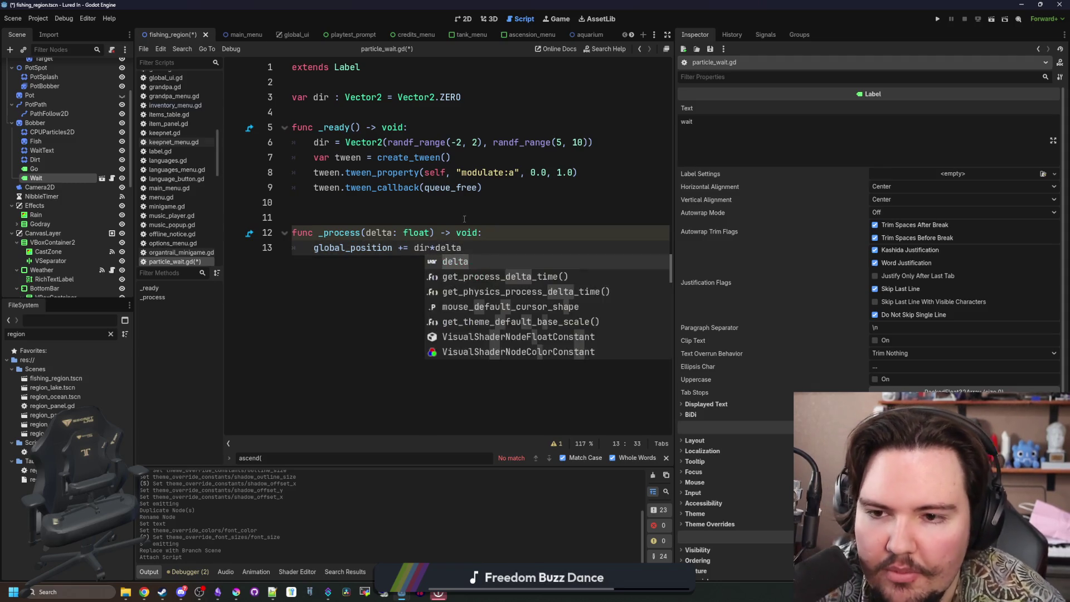
left_click(404, 222)
key("ctrl+s")
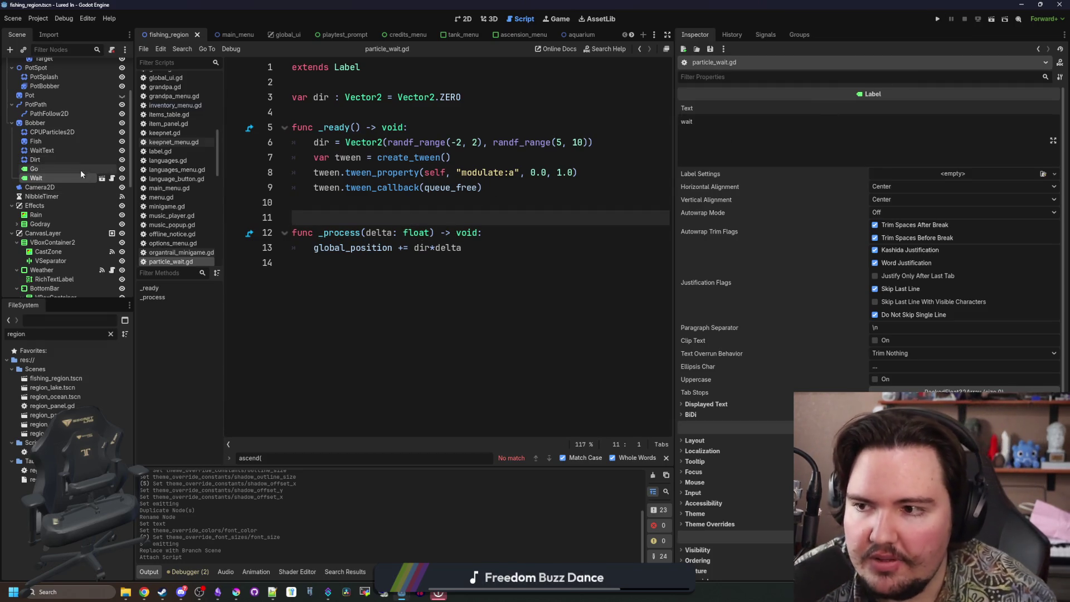
scroll(83, 162, "up", 5)
Switch to fishing_region.gd and search for 'wai', ignoring case and allowing partial matches.
left_click(112, 67)
key("ctrl+f")
type("waitText")
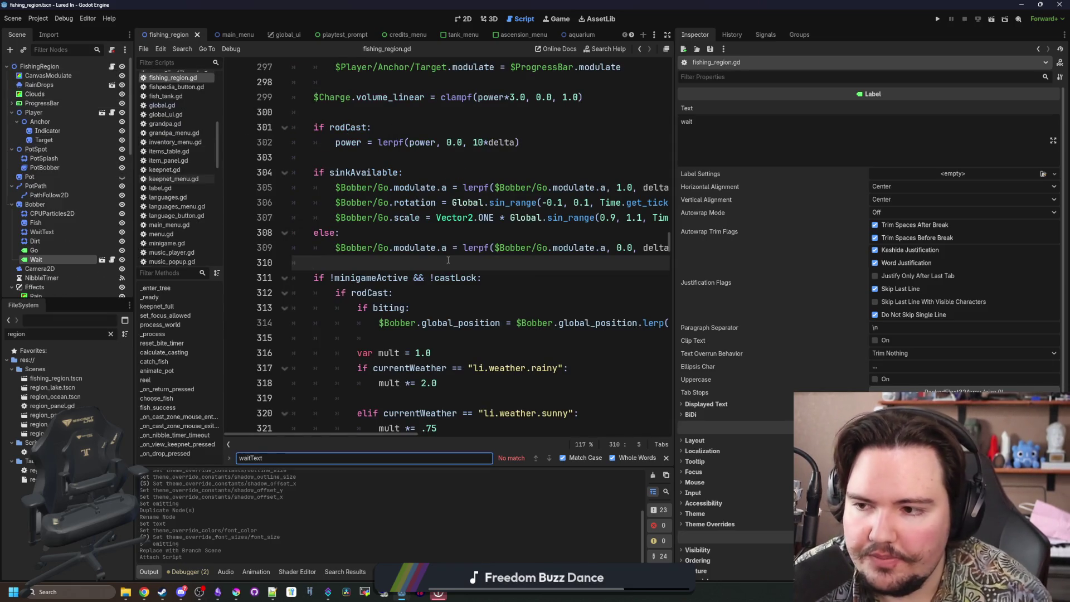
left_click(429, 235)
key("ctrl+f")
type("wai")
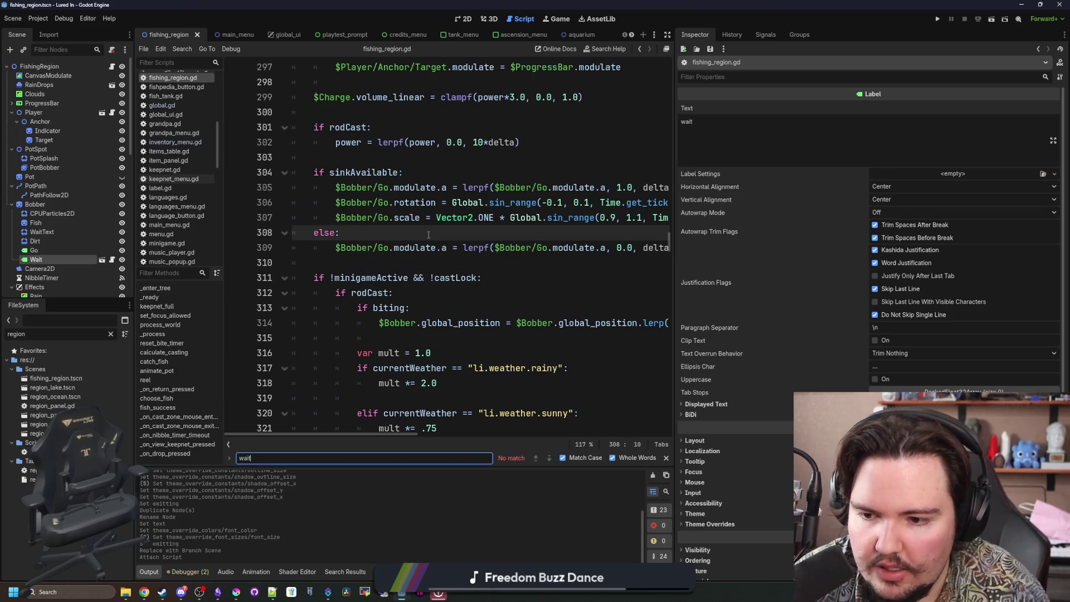
left_click(612, 457)
left_click(562, 457)
After biteStage += 1, add preload("res://Scenes/particle_wait.tscn").instantiate().
left_click(451, 324)
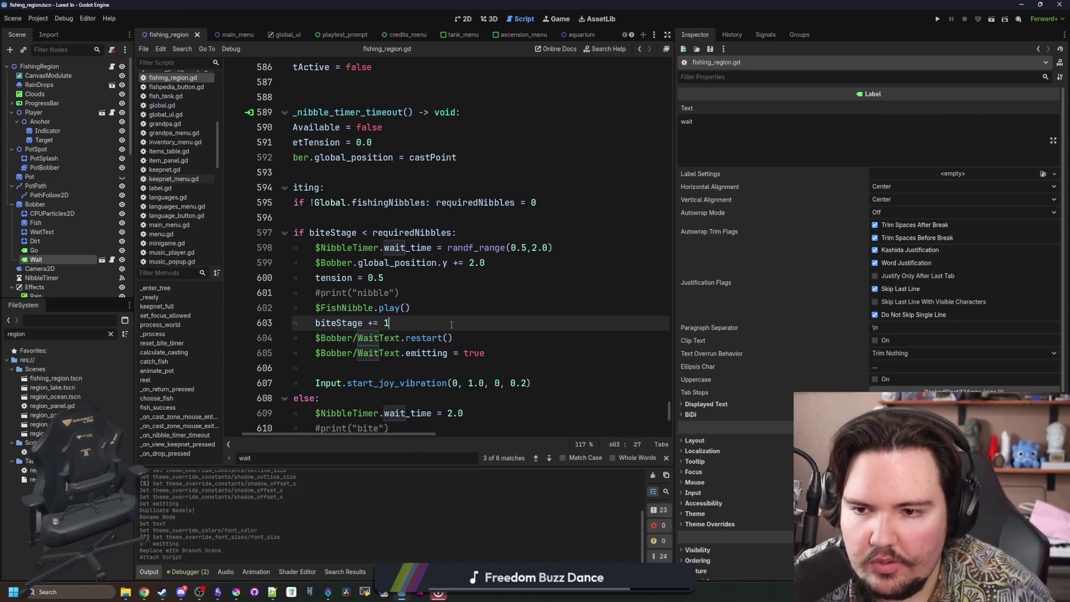
key("Return")
key("Return")
key("Up")
scroll(451, 325, "down", 1)
type("pr")
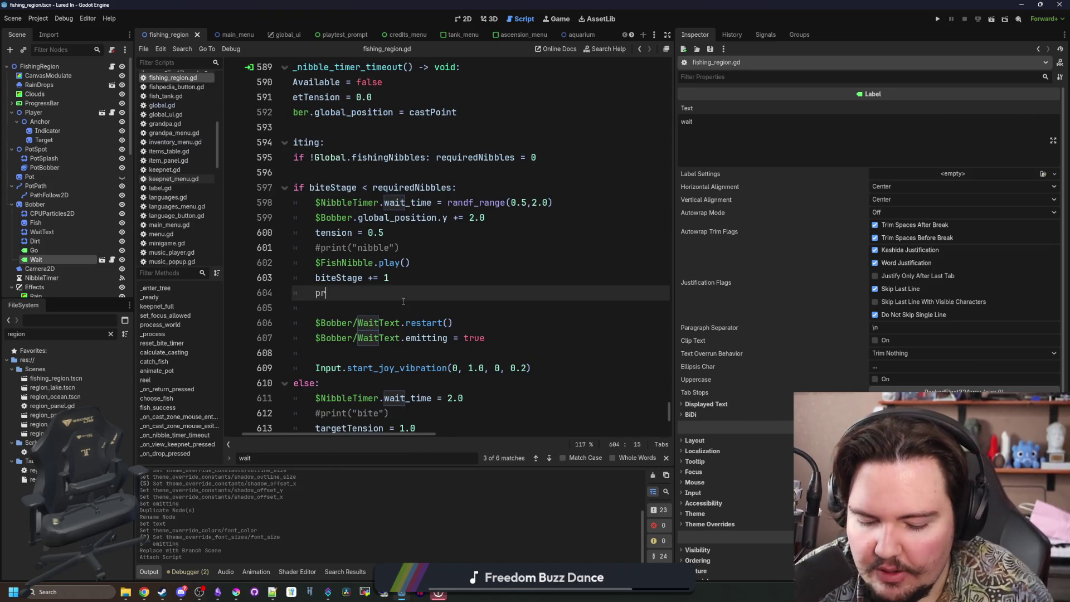
type("eload(\"wait")
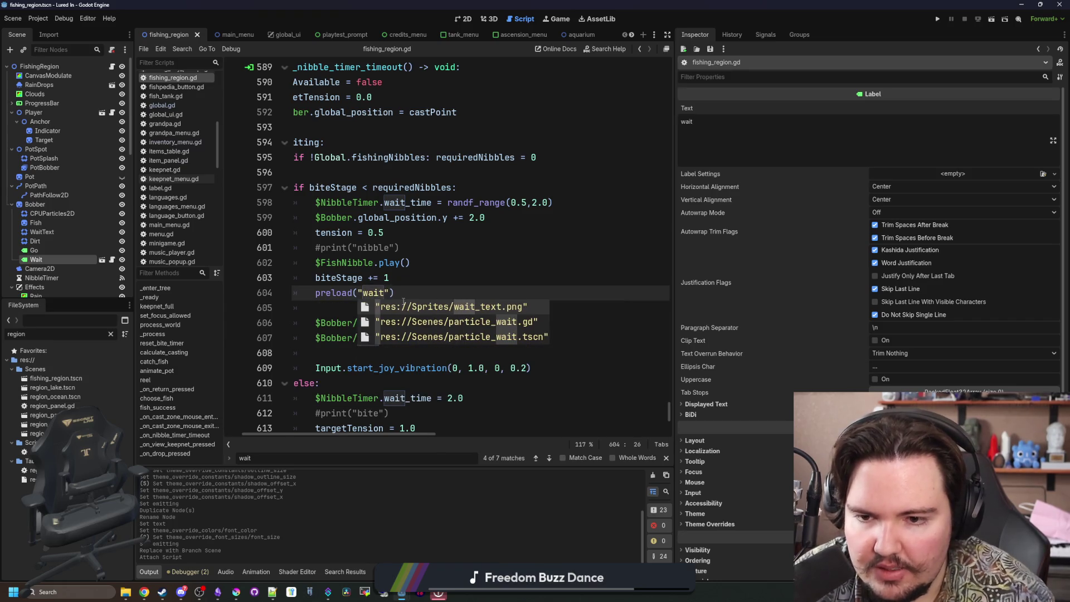
key("Down")
key("Down")
key("Return")
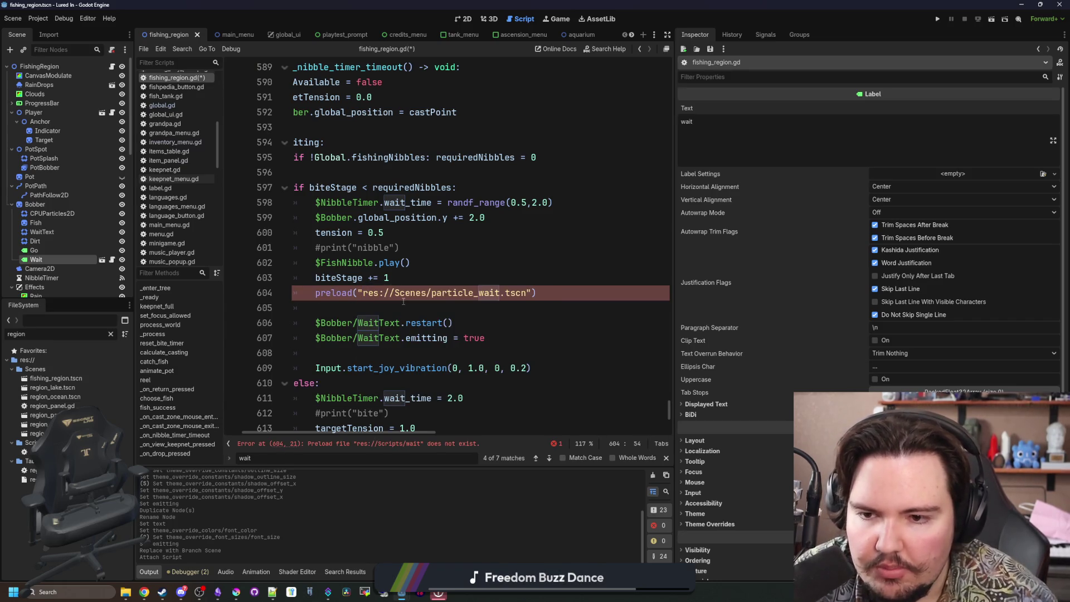
key("End")
type("instantiate()")
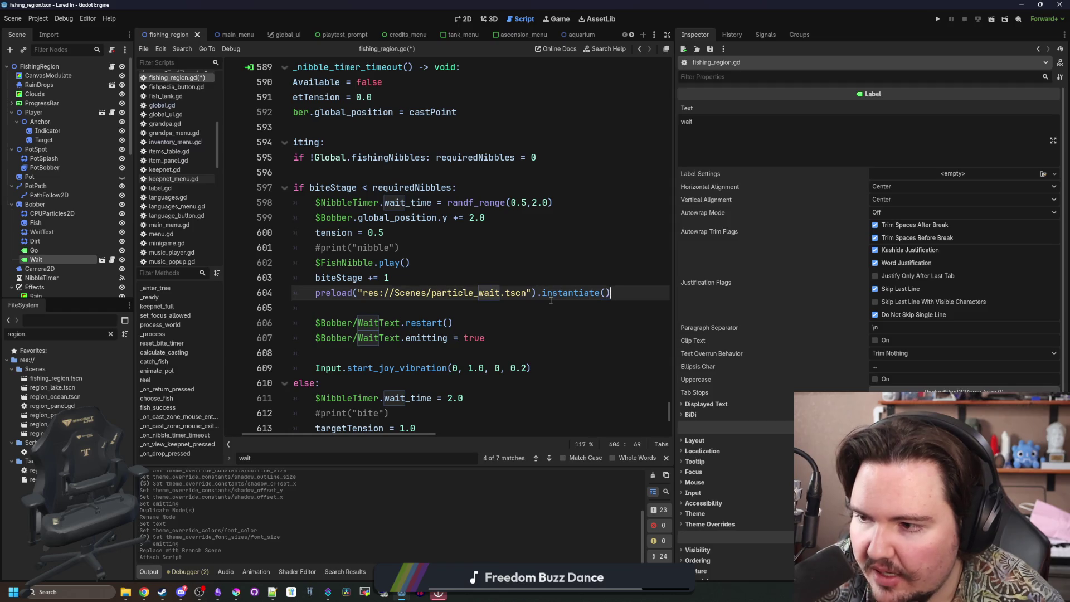
left_click(316, 297)
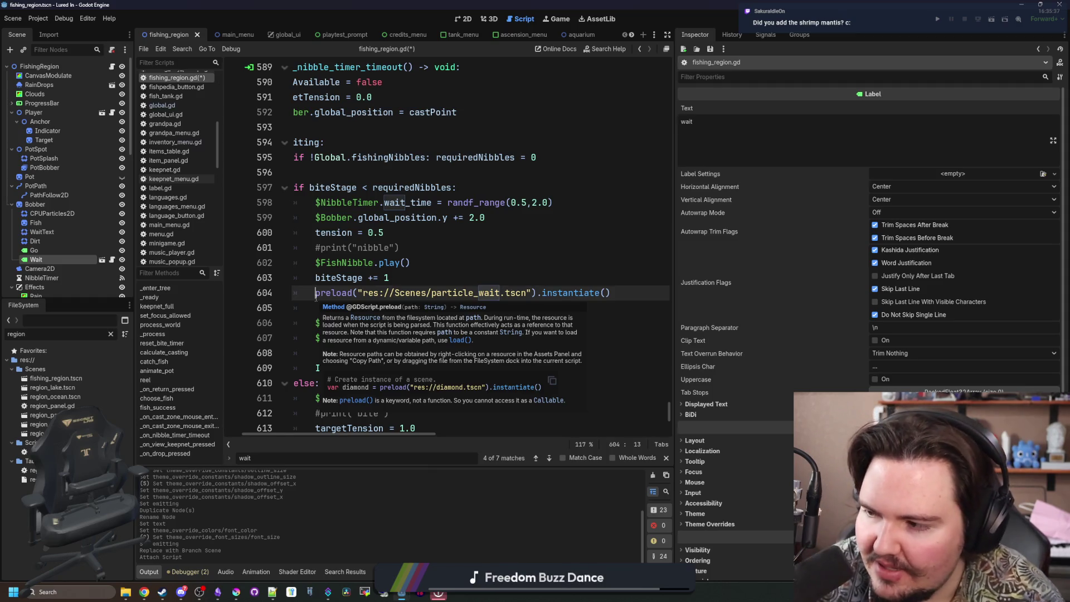
left_click(480, 280)
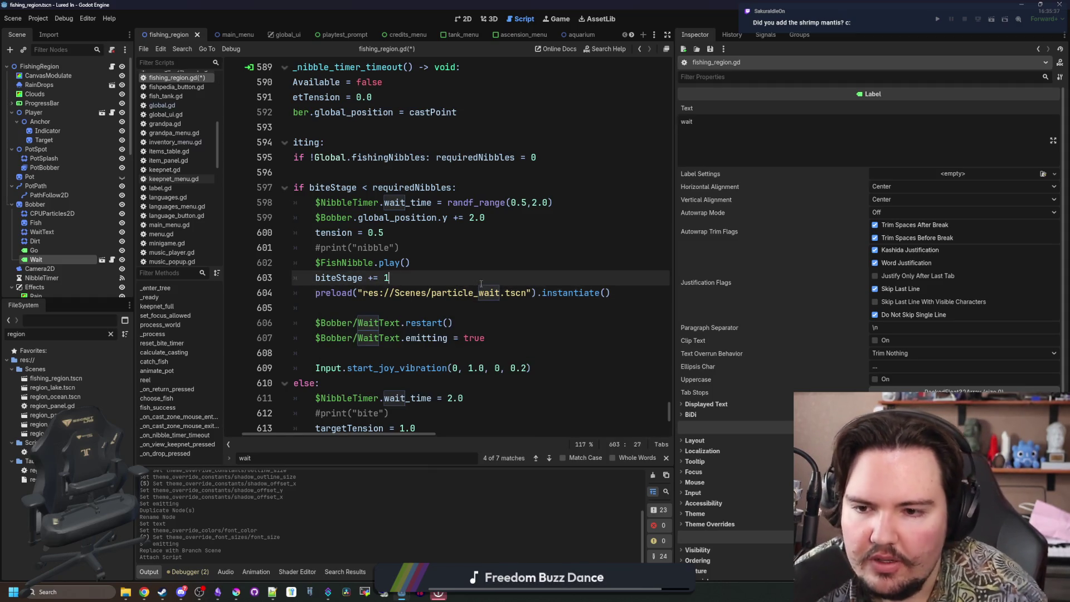
left_click(317, 293)
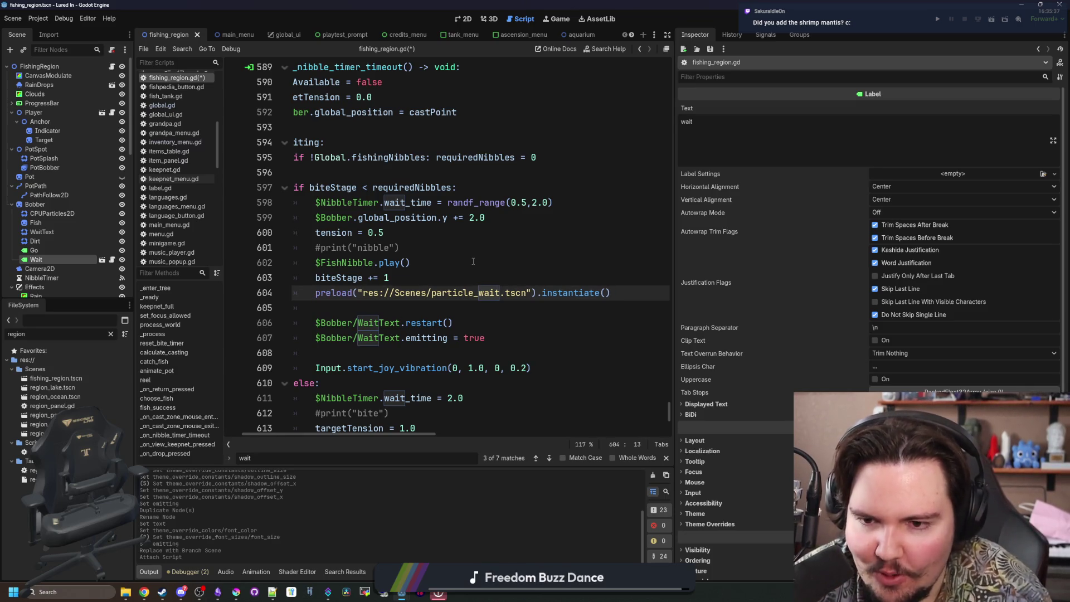
Store the instance in var waitText and add it with add_child(waitText).
type("var wait ")
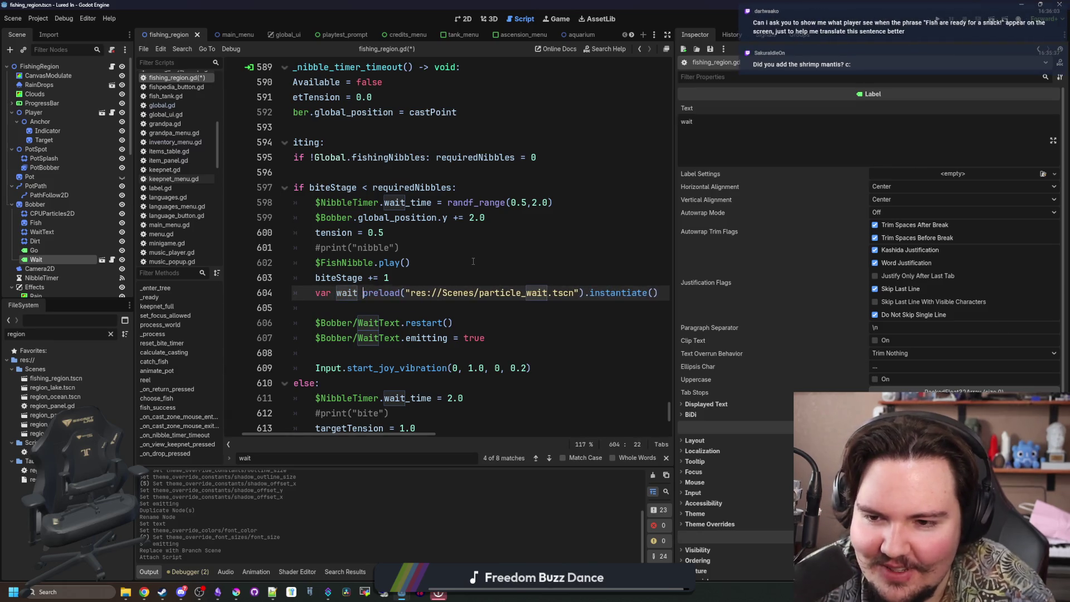
type("Text =")
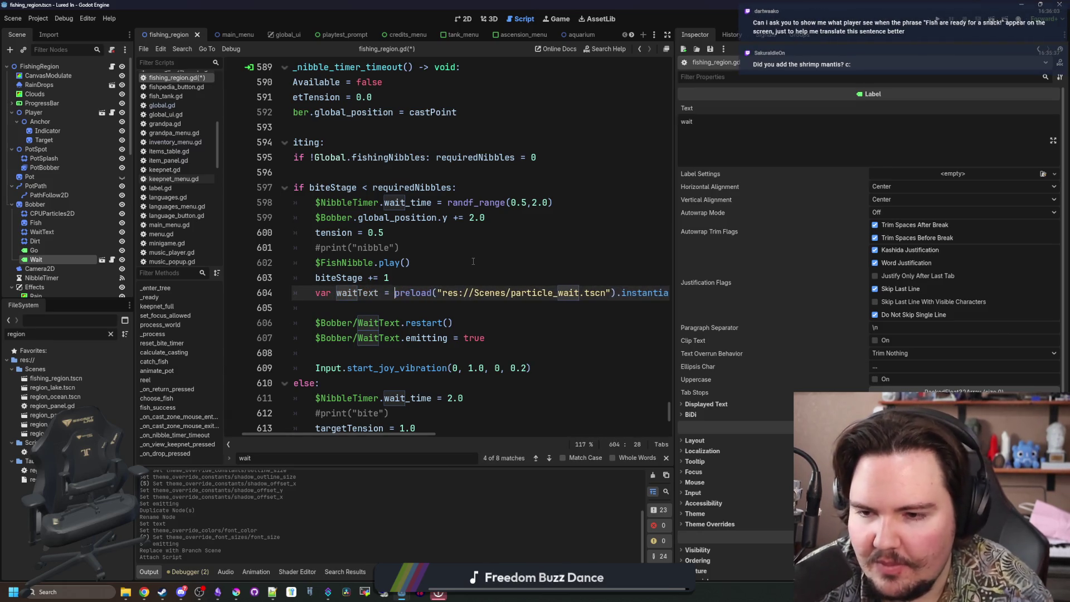
left_click_drag(677, 283, 860, 284)
left_click(732, 303)
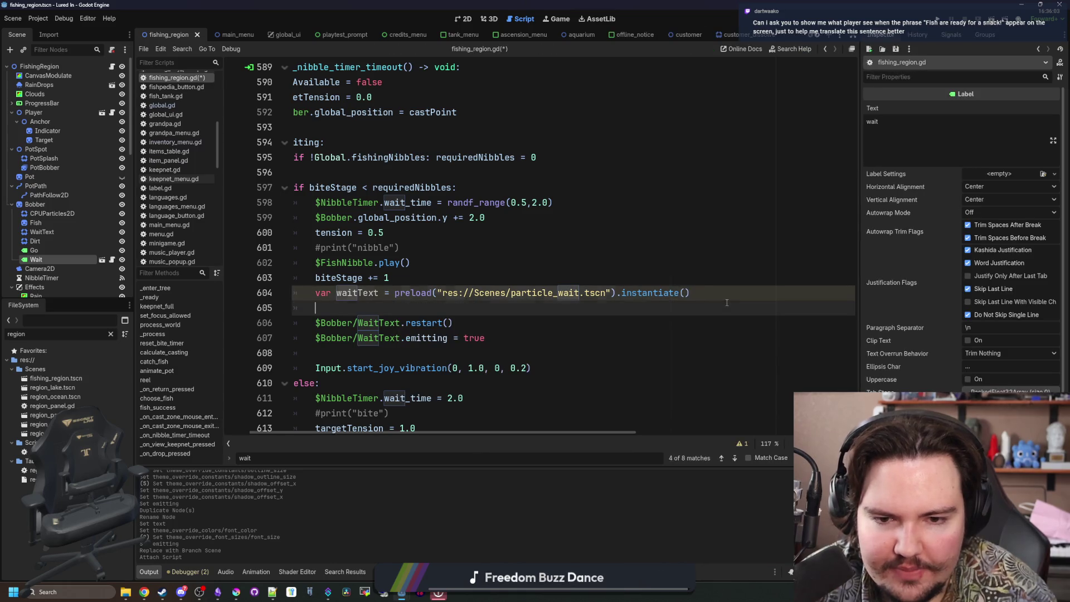
key("Return")
key("Return")
key("Up")
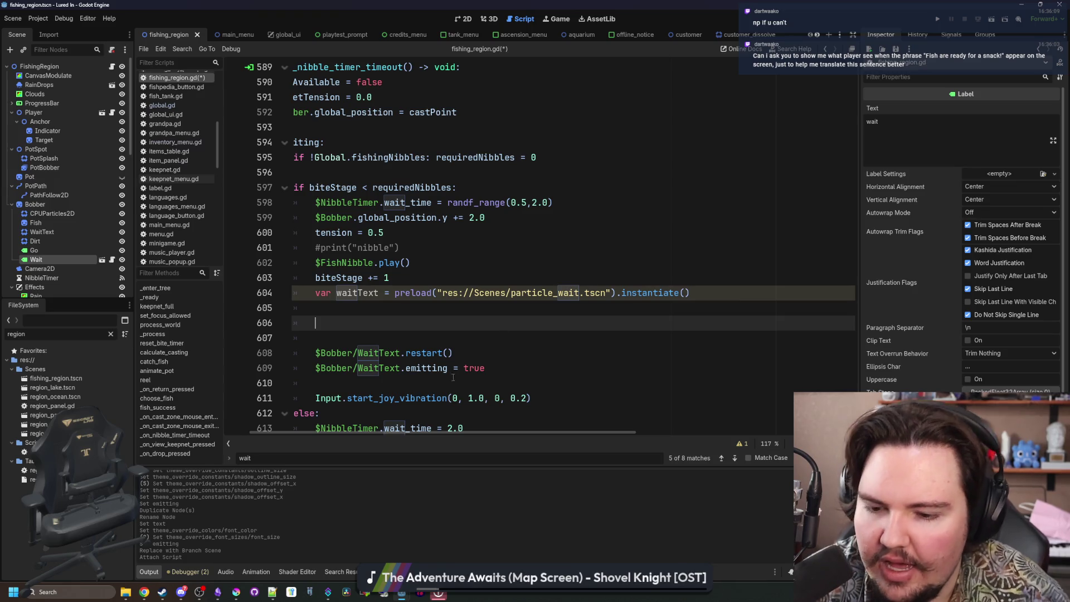
left_click(372, 315)
key("Down")
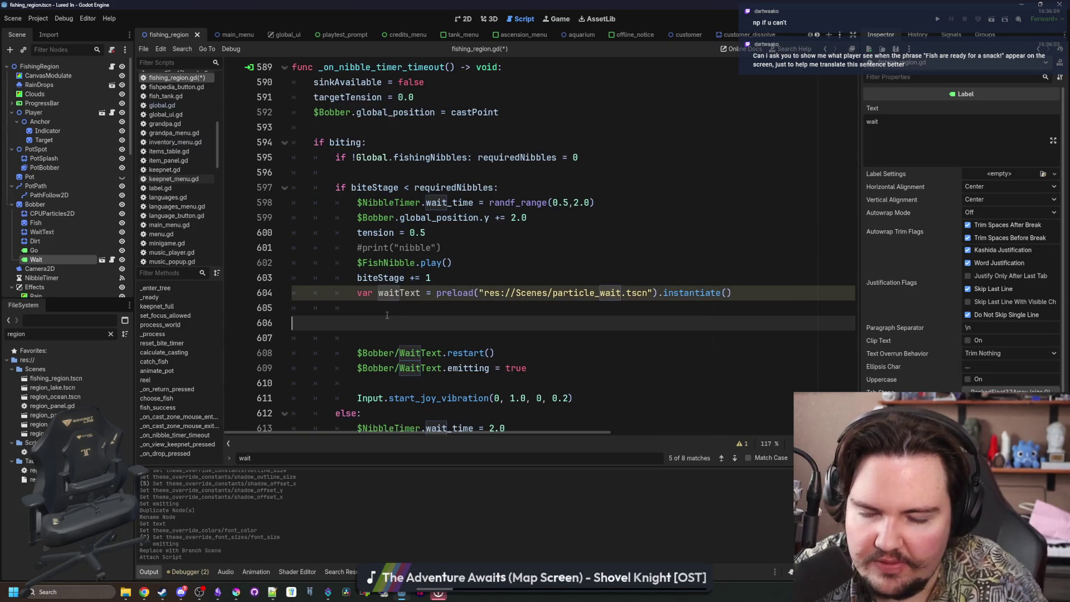
key("BackSpace")
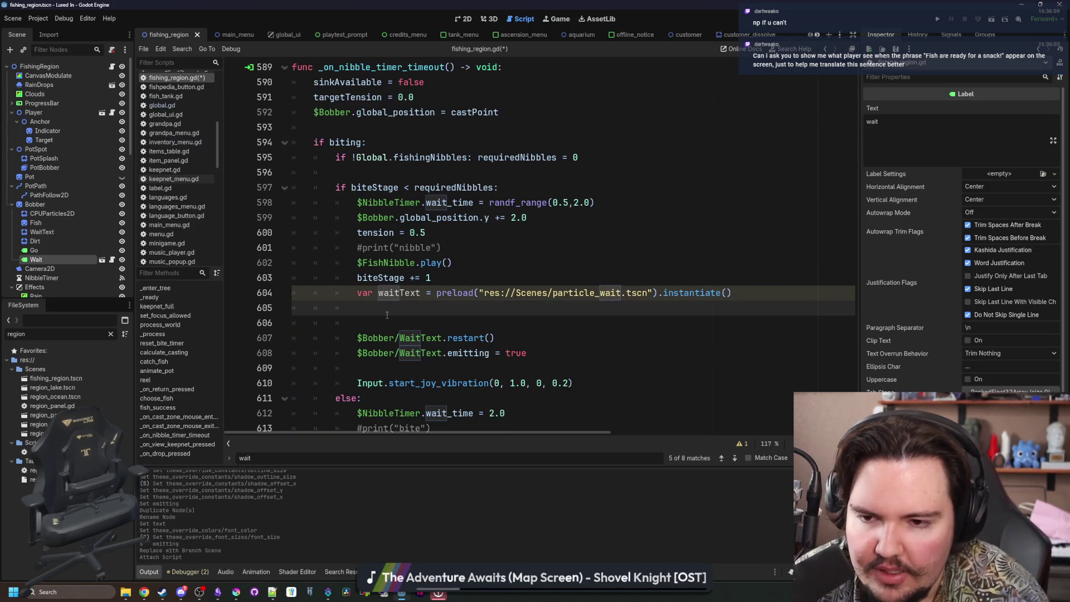
type("add_chi")
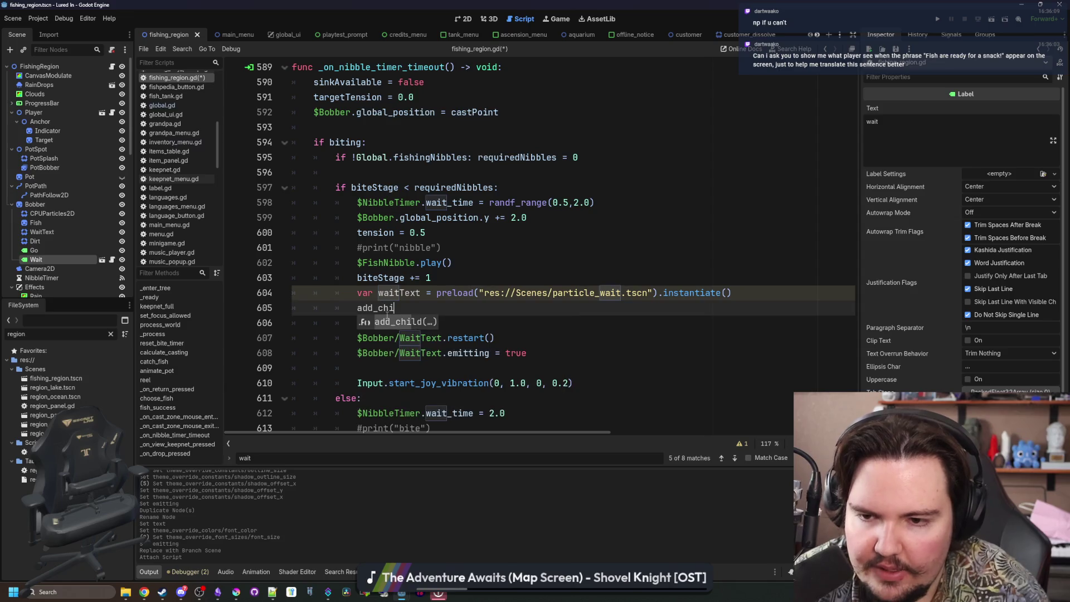
type("ld(waitText)")
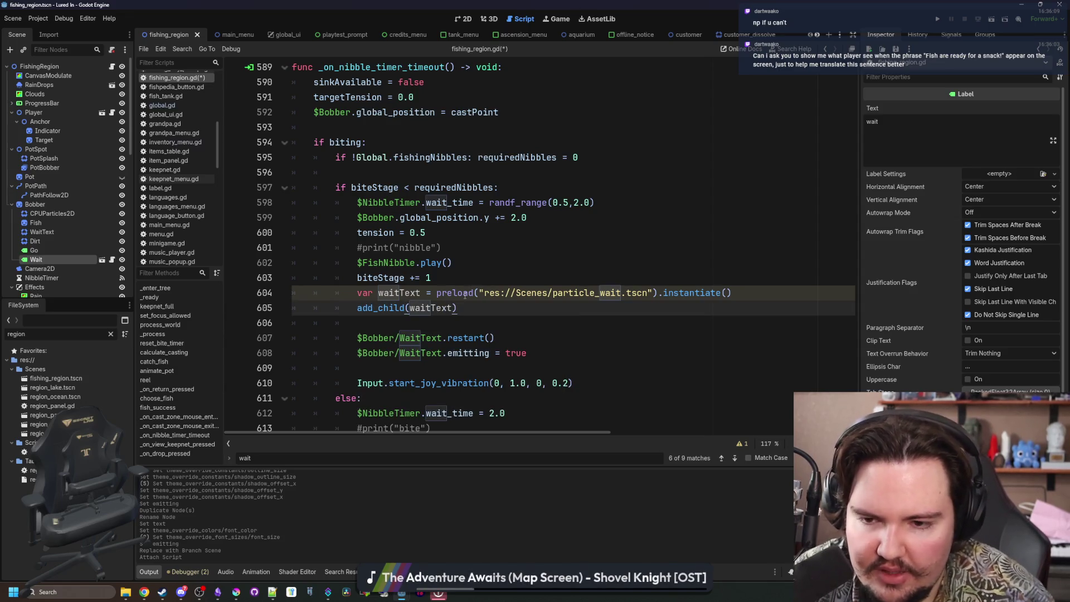
Comment out the old WaitText restart and emitting lines.
mouse_move(554, 355)
left_mouse_down()
mouse_move(295, 352)
mouse_move(296, 337)
left_mouse_up()
left_click(357, 337)
type("#")
key("Down")
key("Left")
type("#")
Set waitText.global_position to global_position + Vector2(0, -24), save, and run the game with F5.
left_click(462, 307)
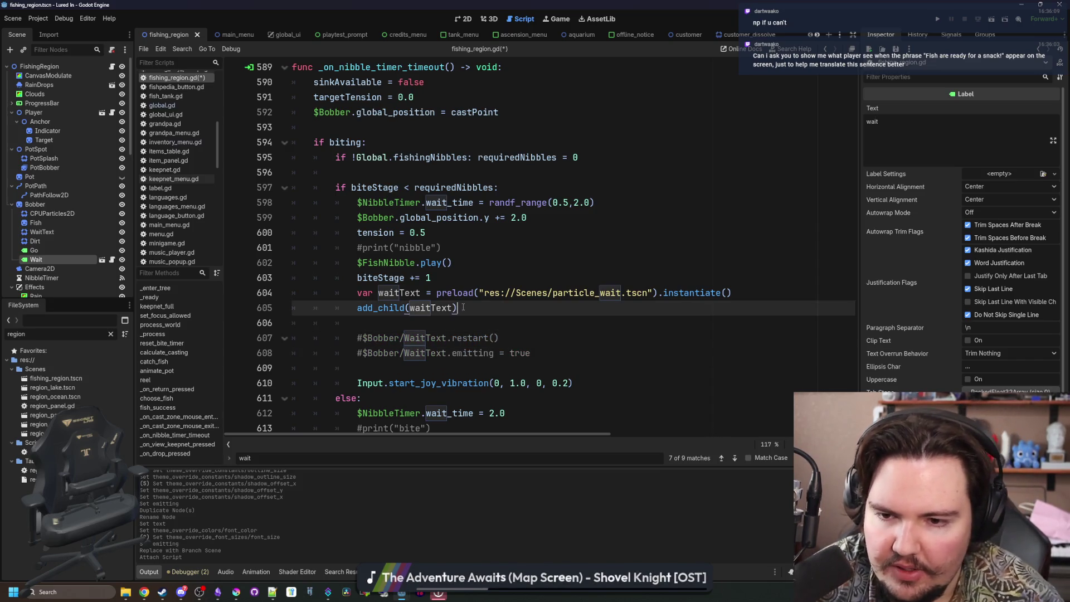
key("Return")
type("waitText.")
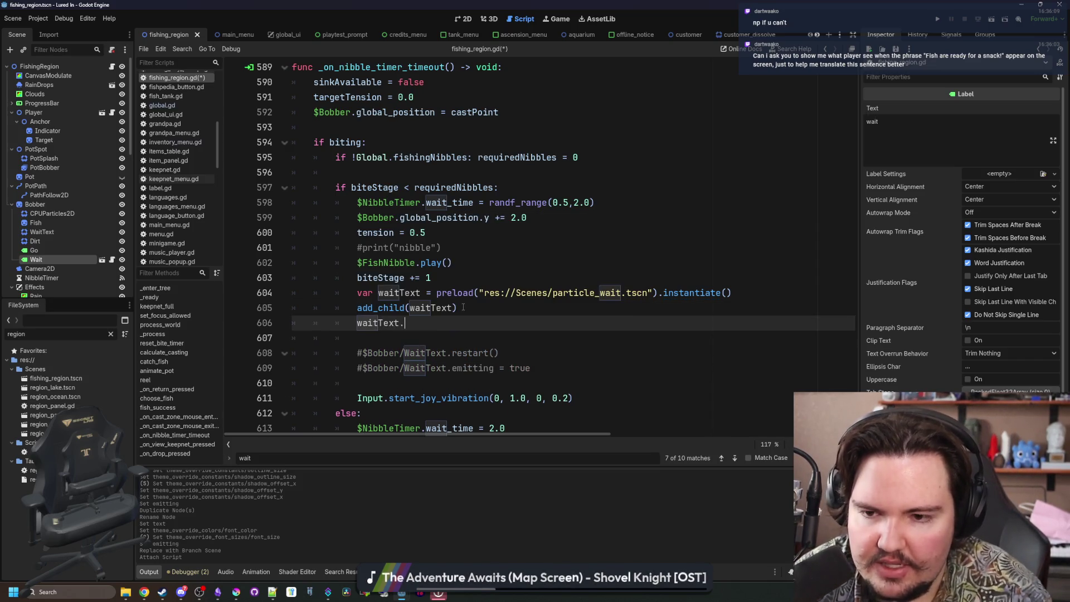
type("global_position = ")
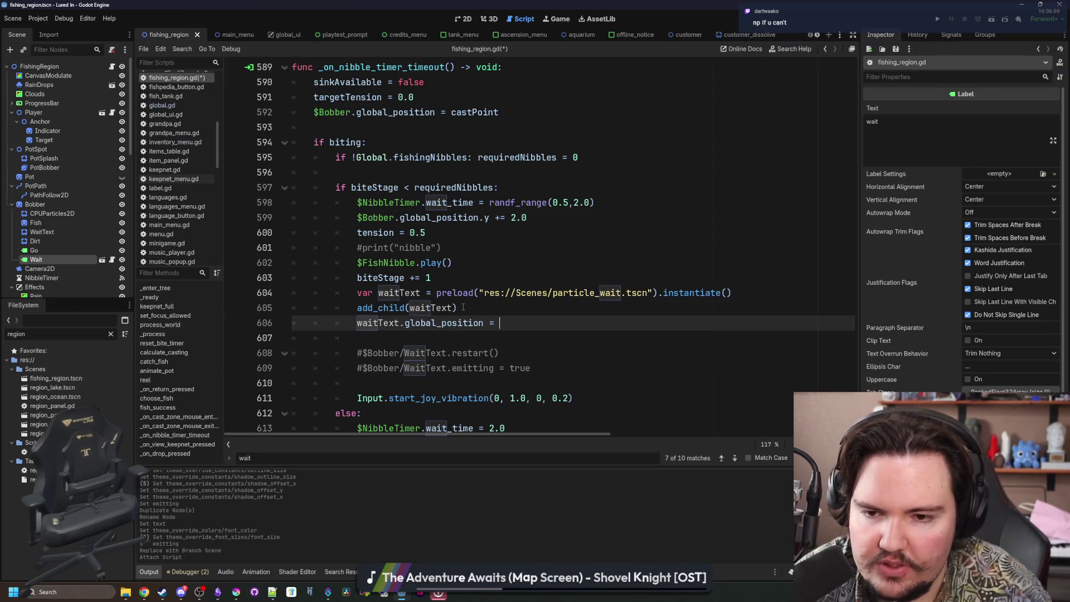
type("global_position")
left_click(463, 307)
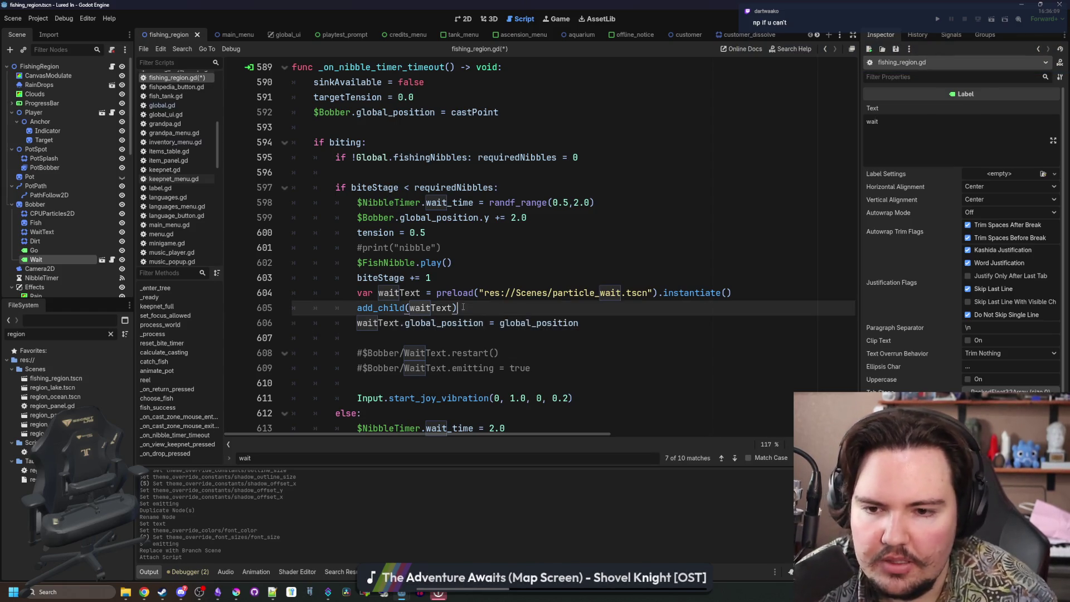
key("ctrl+s")
type(" + ")
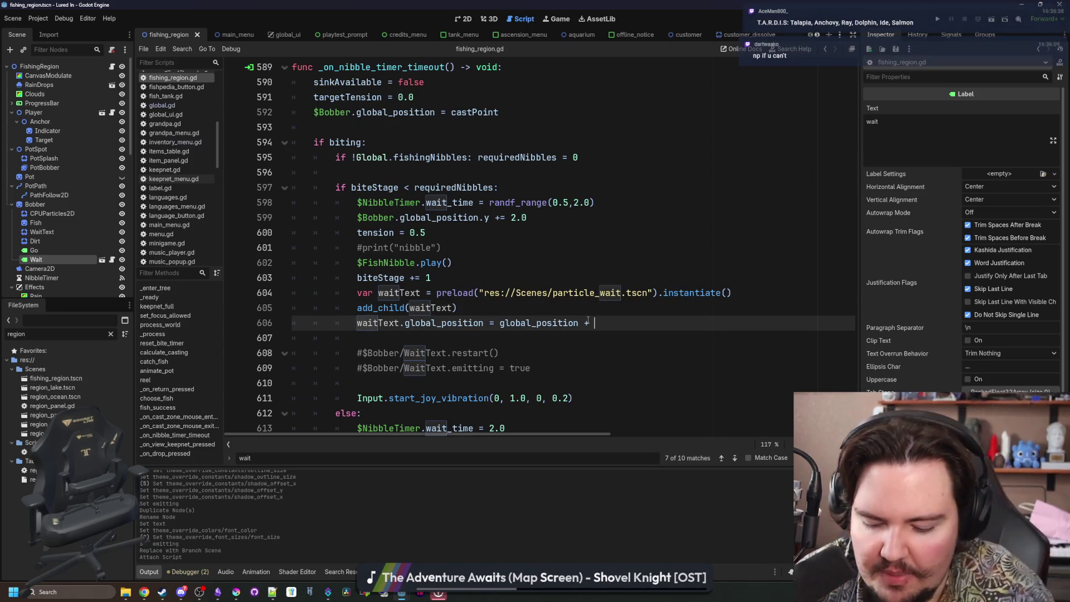
type("Vector2()")
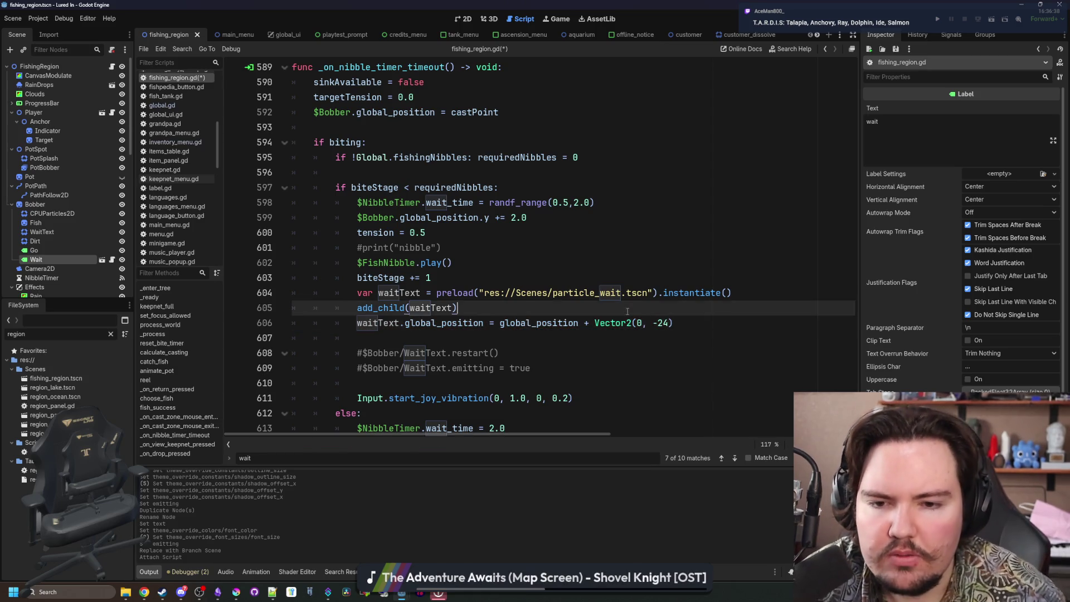
key("ctrl+s")
key("F5")
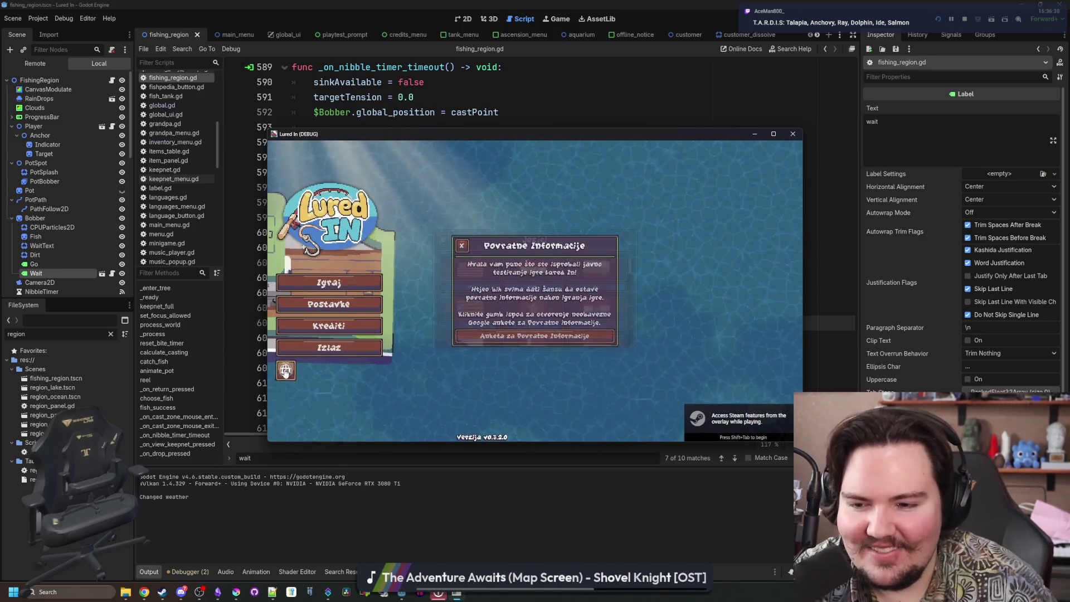
Switch the game to English, travel to the Pond and make a first cast.
left_click(470, 271)
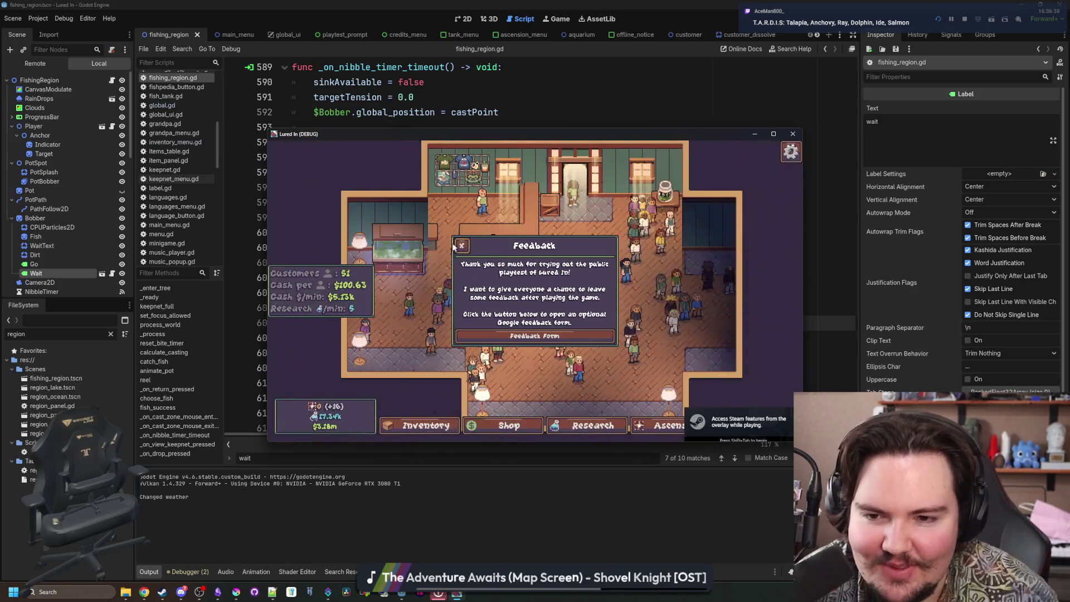
left_click(510, 324)
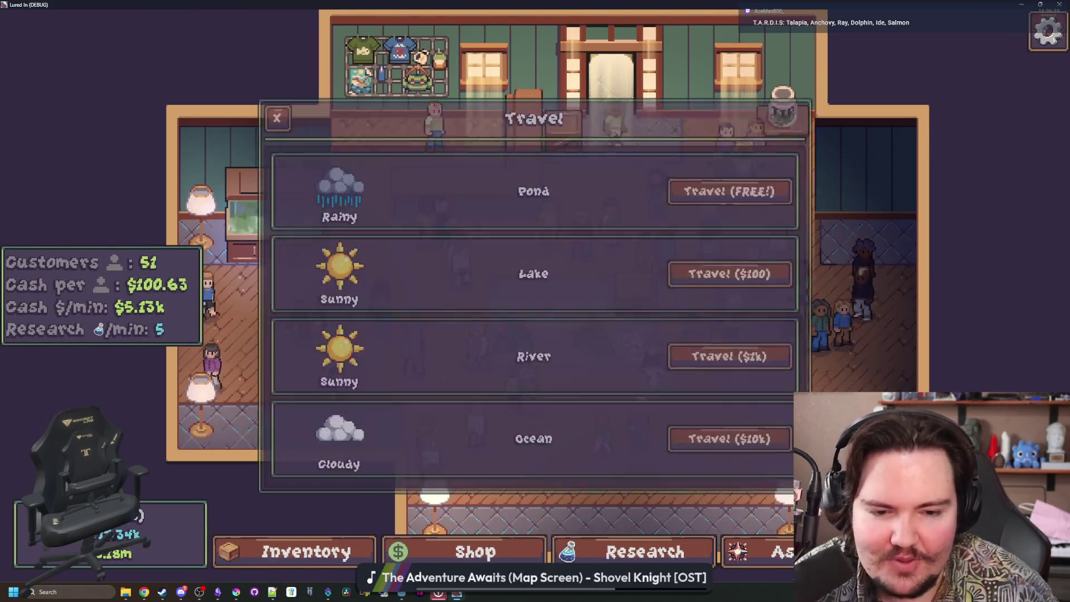
left_click(724, 192)
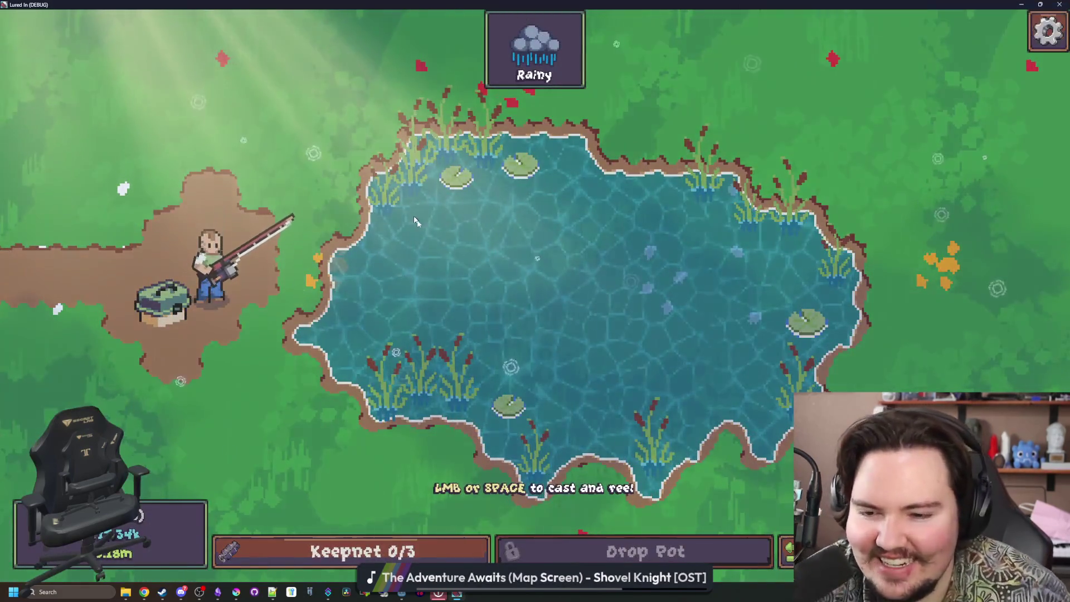
left_click(448, 286)
Back in the shop's Equipment tab, buy Improved Bait repeatedly up to LVL 21.
key("Escape")
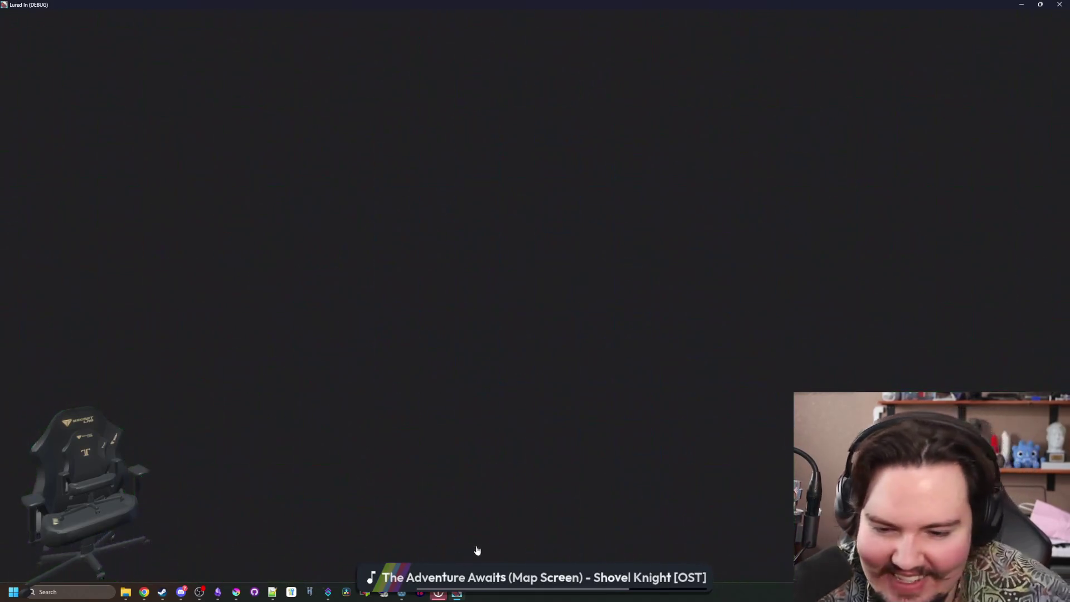
left_click(474, 552)
left_click(719, 217)
left_click(719, 217)
left_click(718, 218)
left_click(719, 219)
left_click(719, 219)
left_click(719, 217)
left_click(719, 218)
left_click(722, 214)
left_click(736, 211)
left_click(743, 211)
left_click(748, 210)
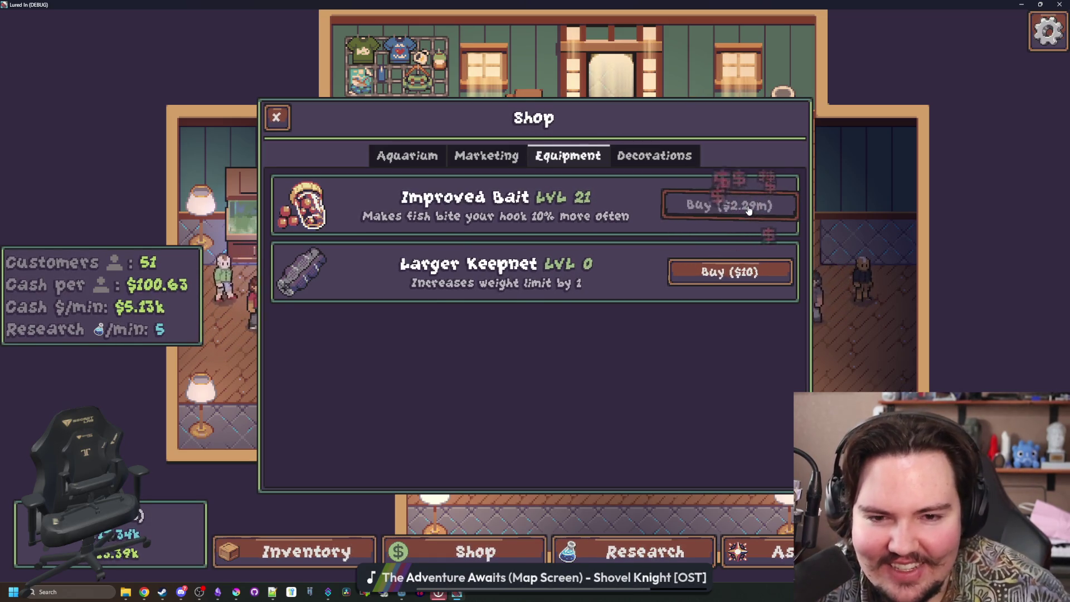
Travel to the Pond, cast until the red wait label appears, then return to fishing_region.gd.
key("Escape")
key("t")
left_click(740, 189)
left_click(516, 290)
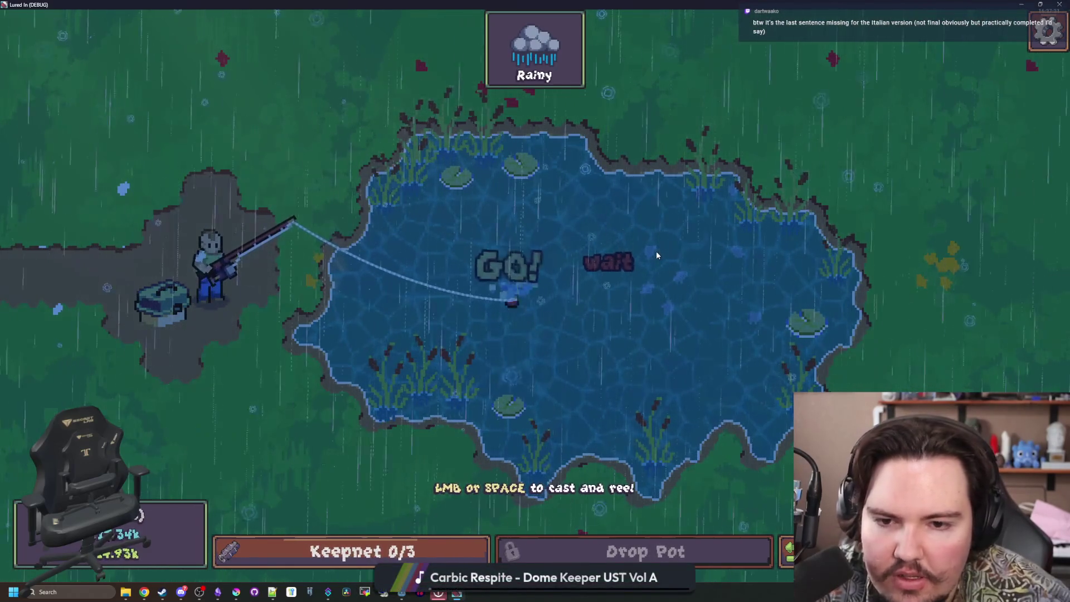
left_click_drag(714, 4, 545, 307)
left_click(486, 237)
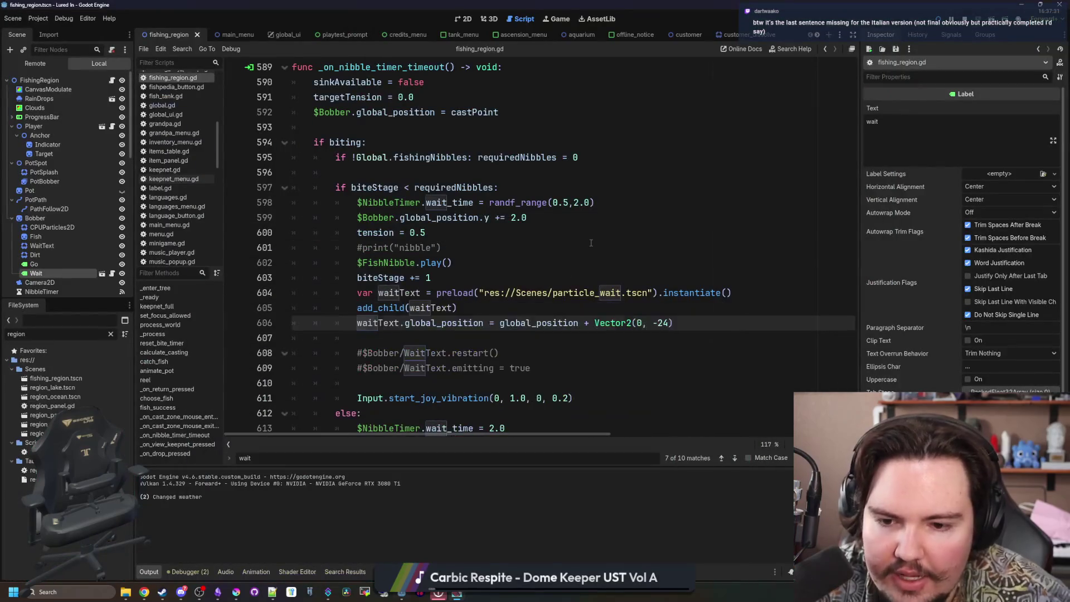
Review the Wait particle's tween code and delete the Wait node from the scene.
left_click(111, 273)
left_click(425, 202)
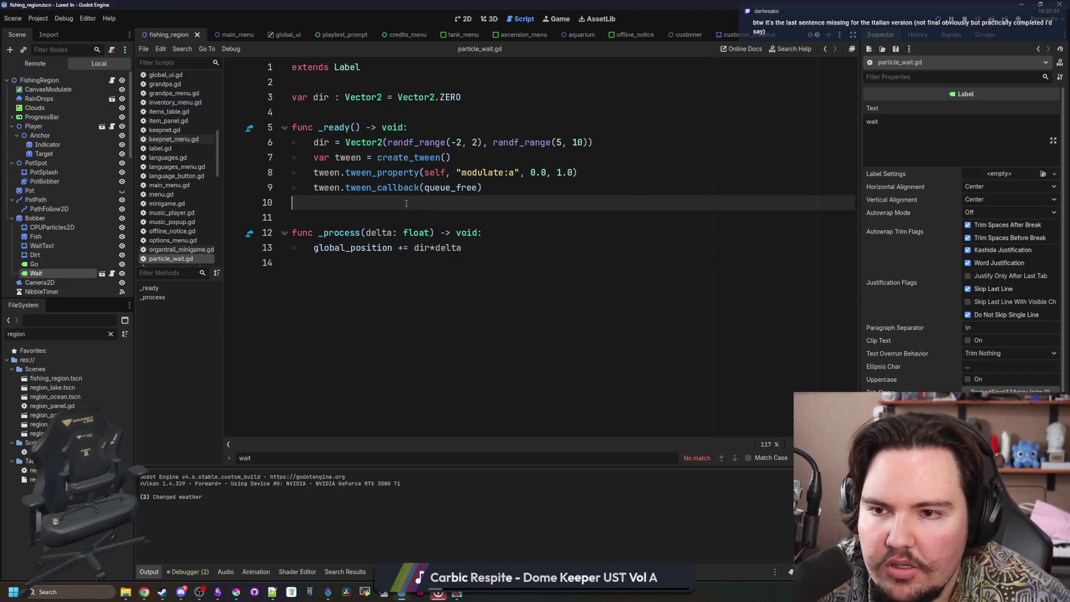
left_click(475, 158)
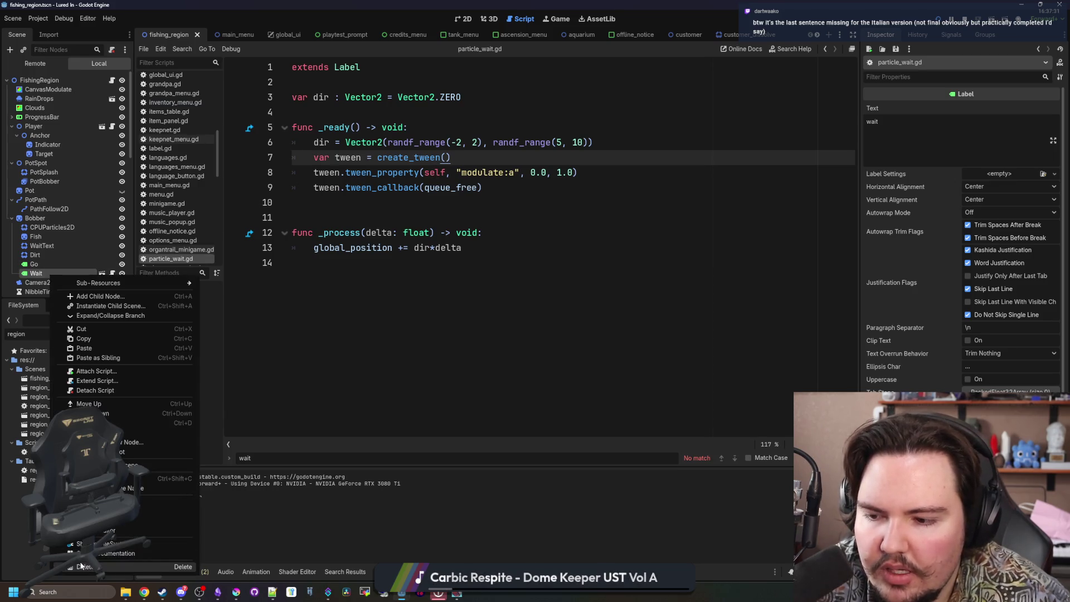
left_click(63, 567)
left_click(510, 308)
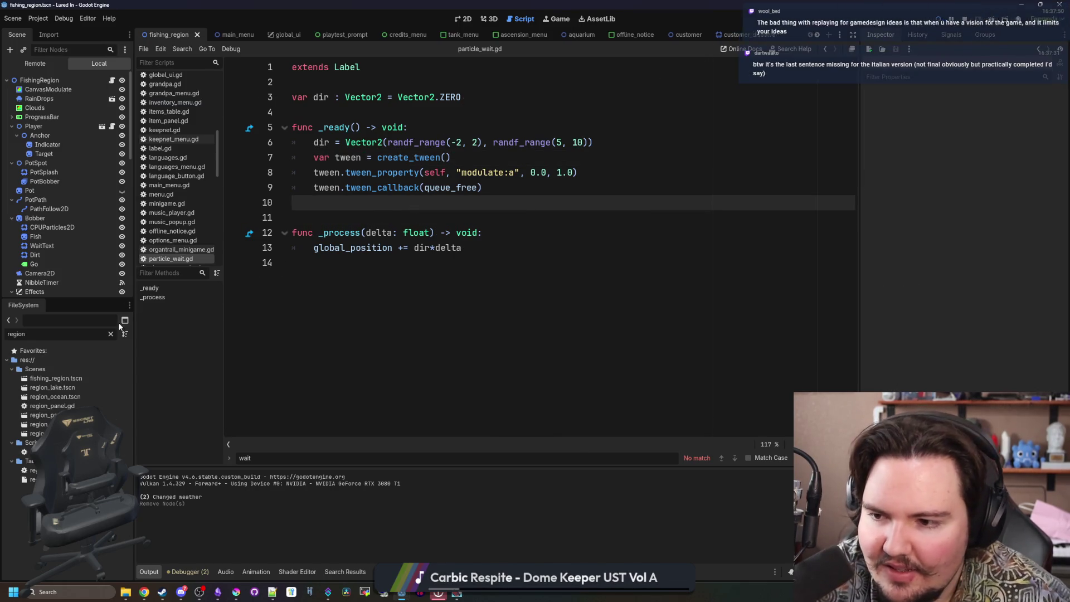
Open the particle_wait scene, inspect the Wait label, then run the game maximized.
left_click(111, 334)
type("wait")
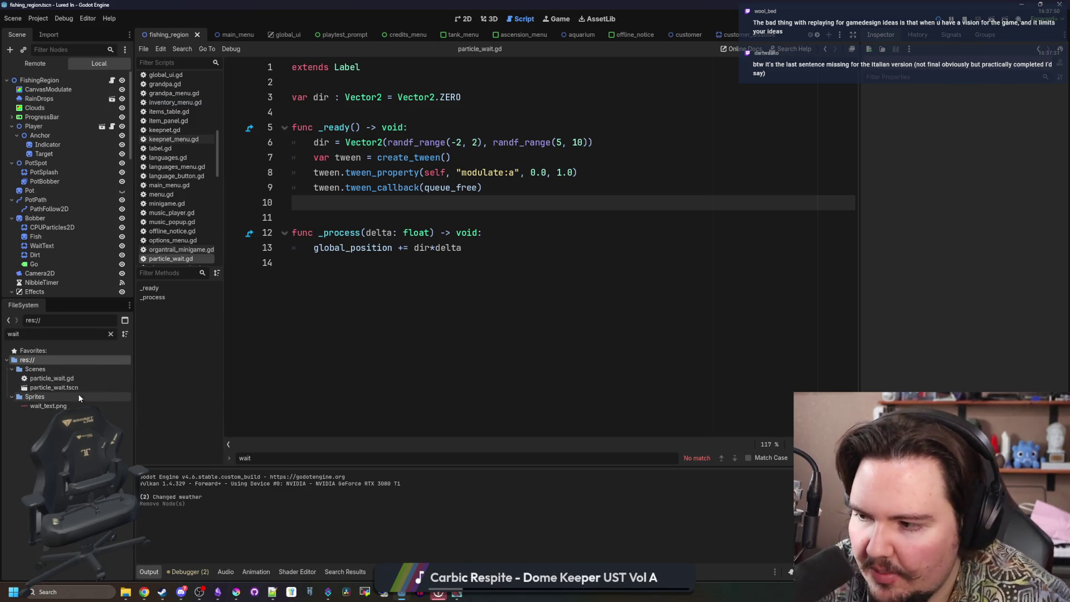
double_click(76, 386)
left_click(57, 84)
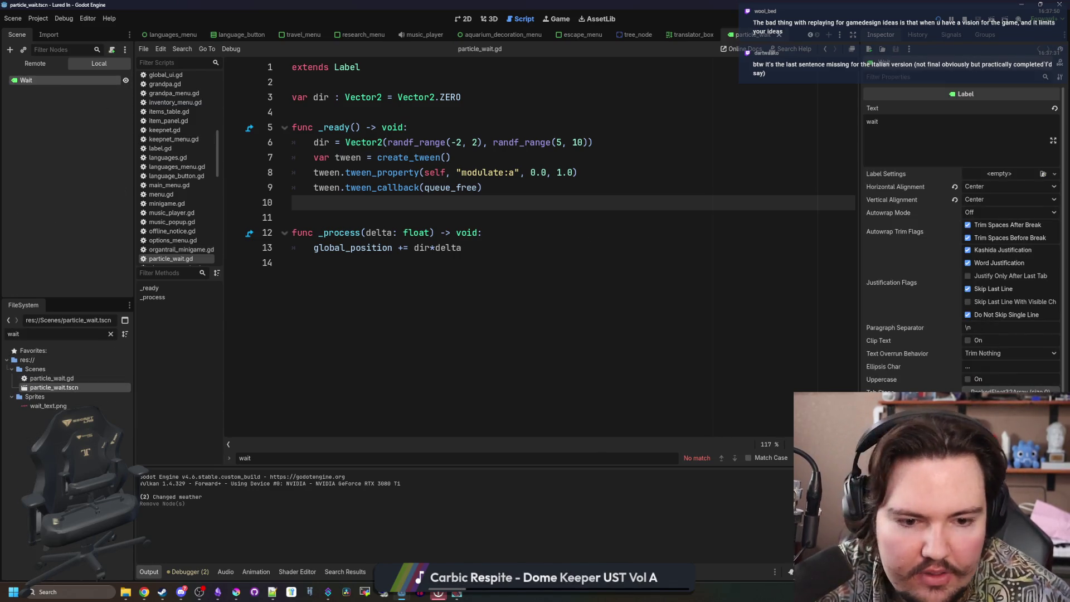
scroll(961, 234, "down", 4)
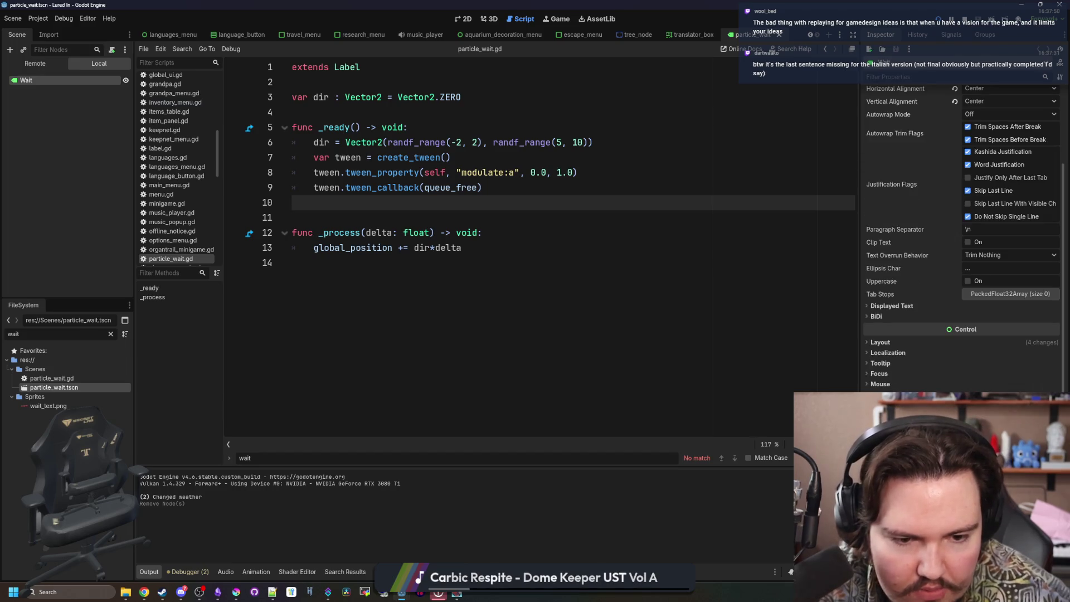
left_click(295, 263)
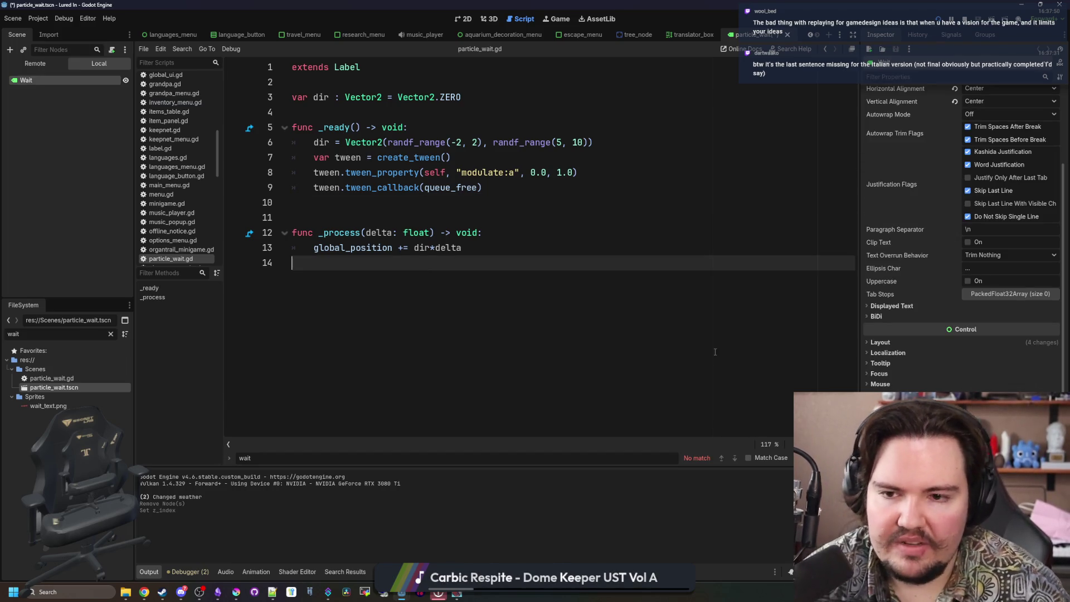
key("F5")
double_click(538, 309)
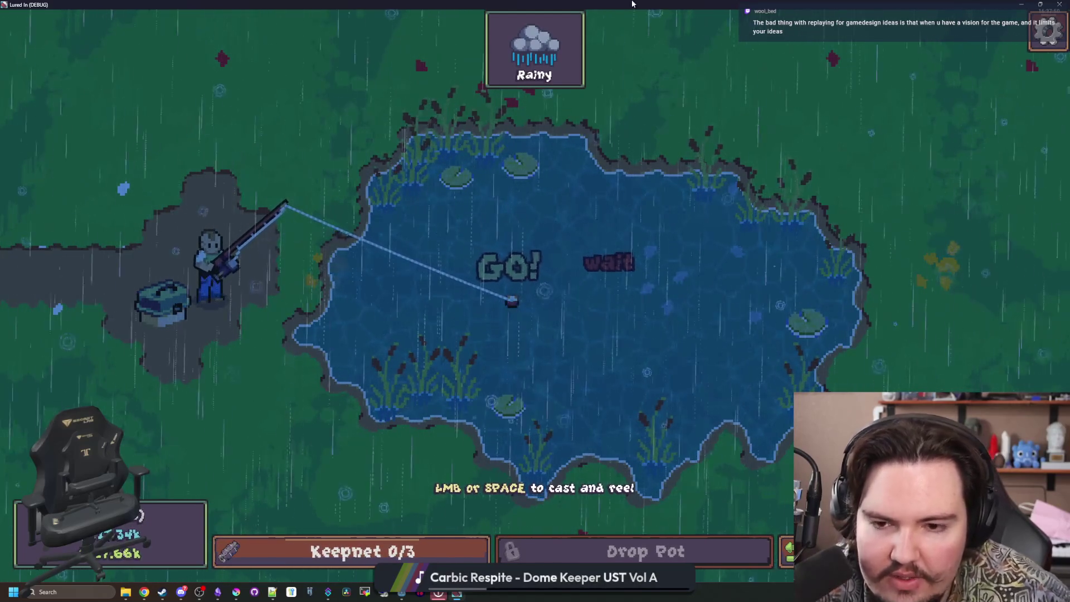
Close the game and add print("ha") as the first line of _ready() in particle_wait.gd.
double_click(629, 4)
left_click(414, 68)
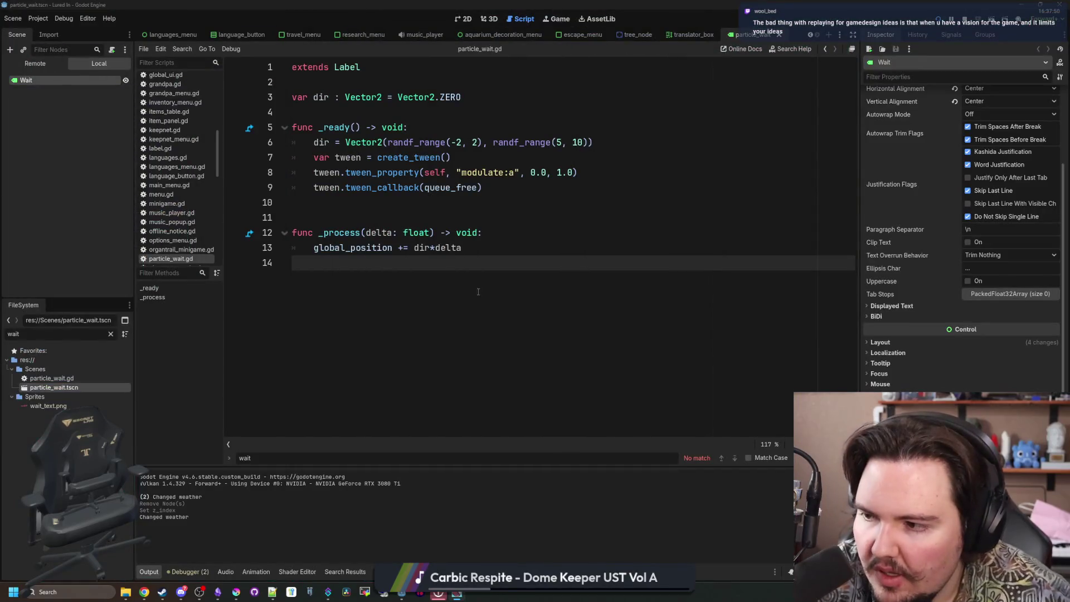
left_click(392, 219)
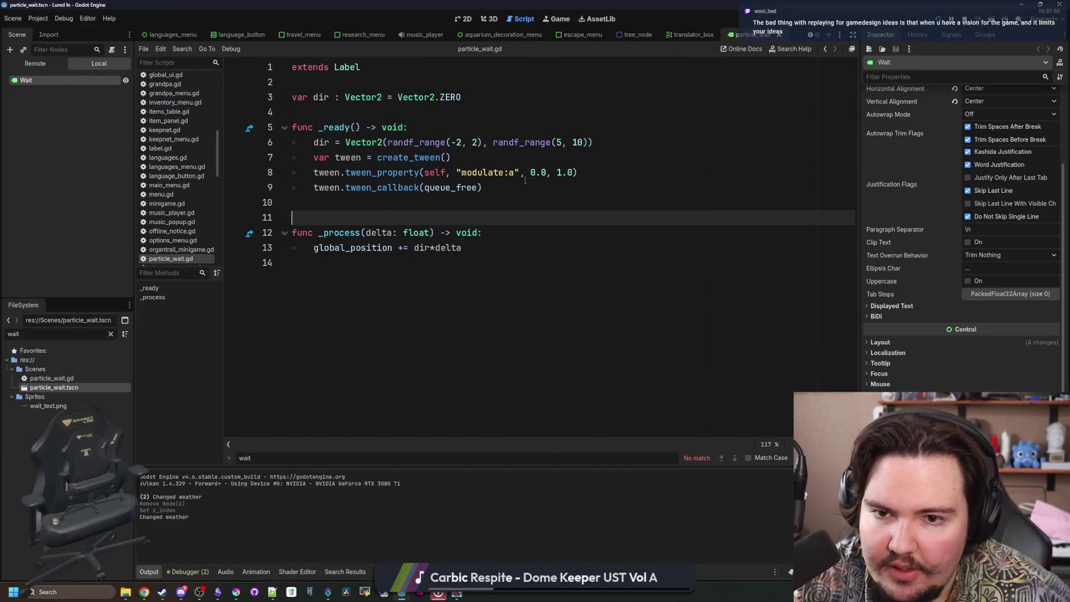
left_click(465, 156)
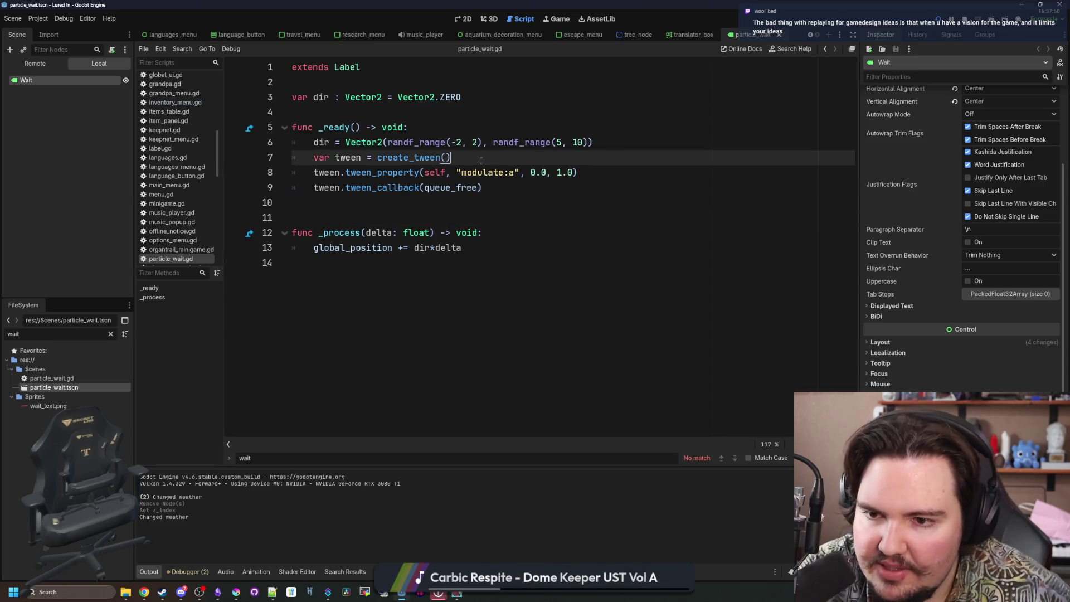
left_click(426, 127)
key("Return")
type("print(\"ha")
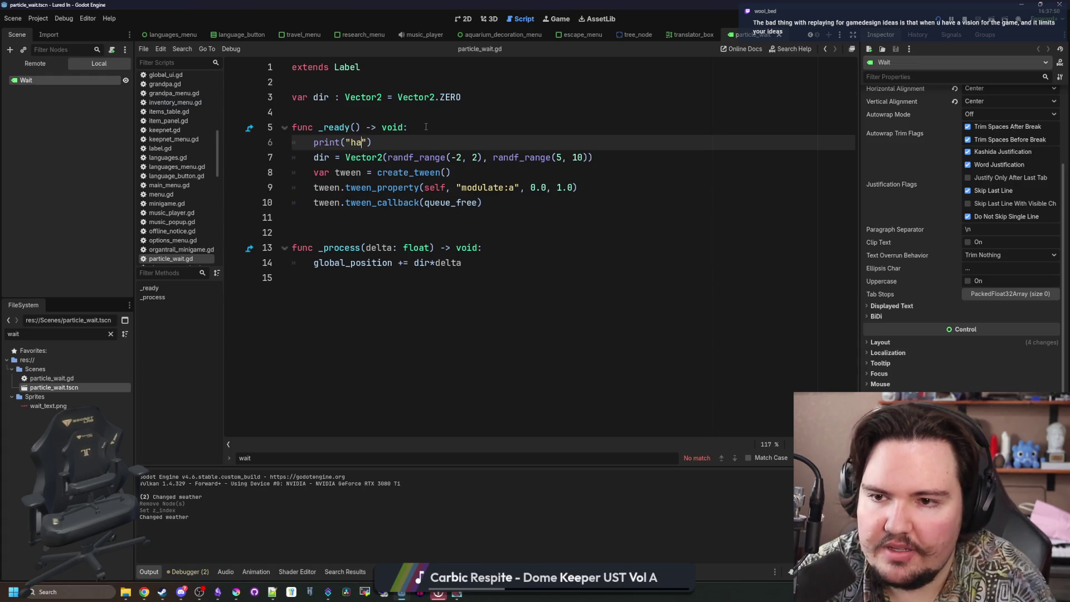
left_click(426, 127)
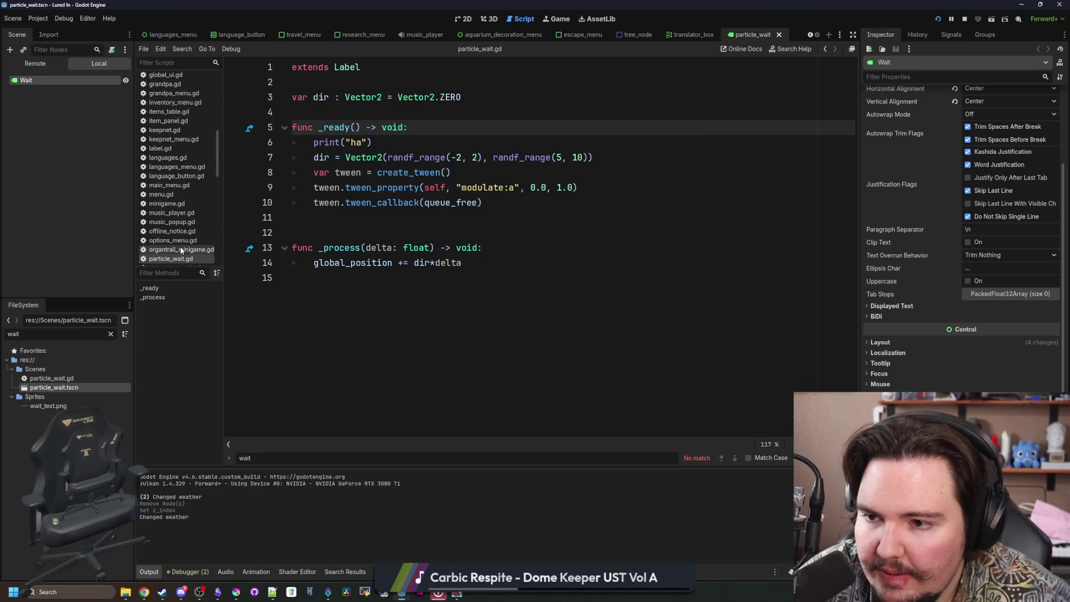
Filter FileSystem for 'region' and open fishing_region.gd to the nibble spawning code.
left_click(110, 334)
type("tegion")
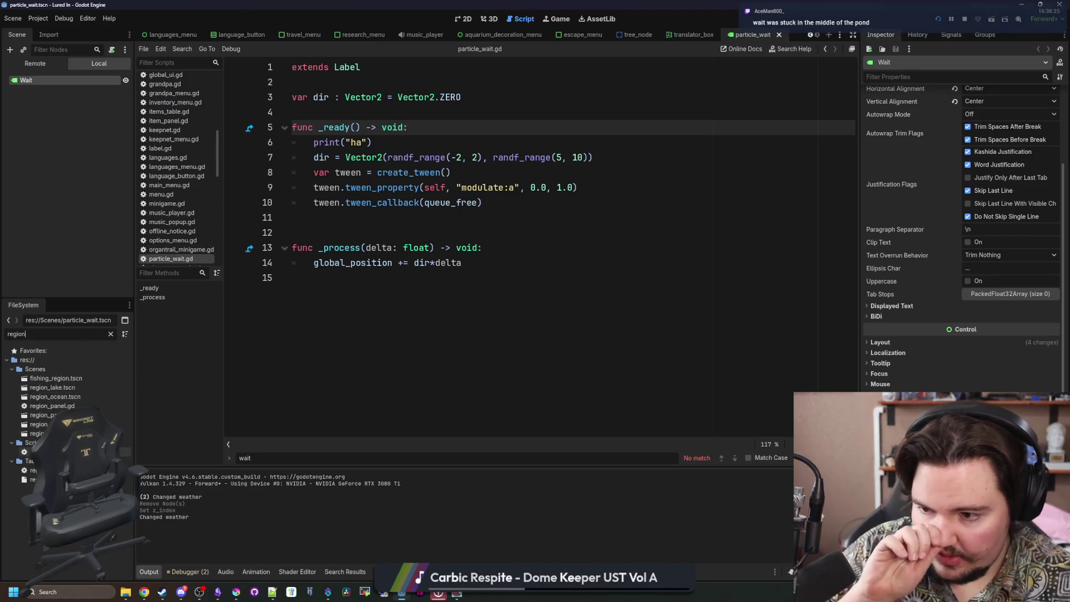
double_click(45, 451)
scroll(475, 286, "down", 1)
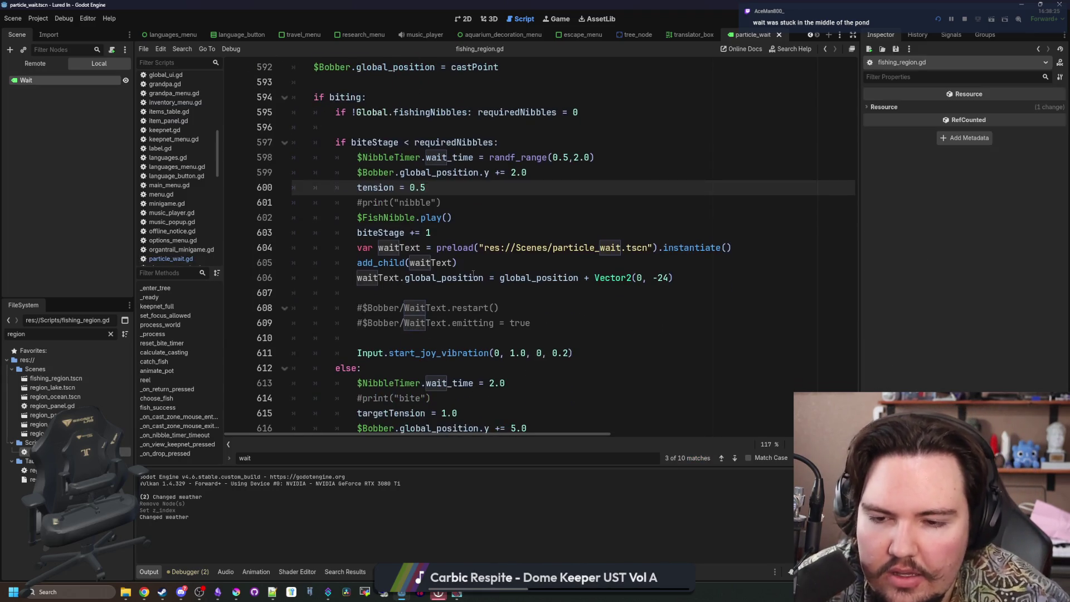
Change add_child(waitText) to owner.add_child(waitText) and save to test it.
left_click(483, 260)
left_click_drag(443, 247, 625, 247)
left_click(640, 247)
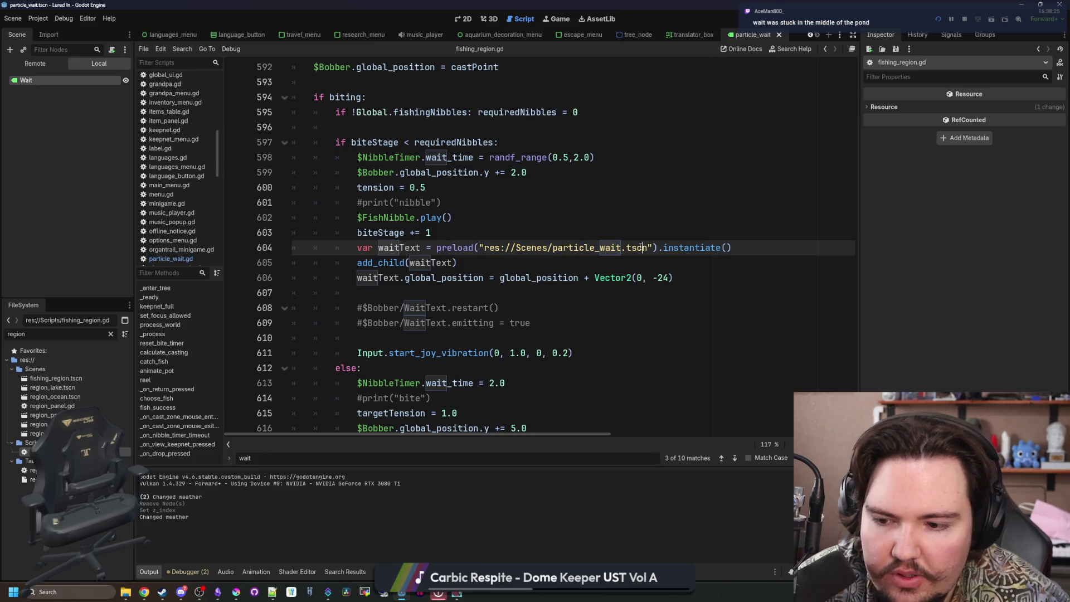
left_click(471, 157)
left_click(447, 217)
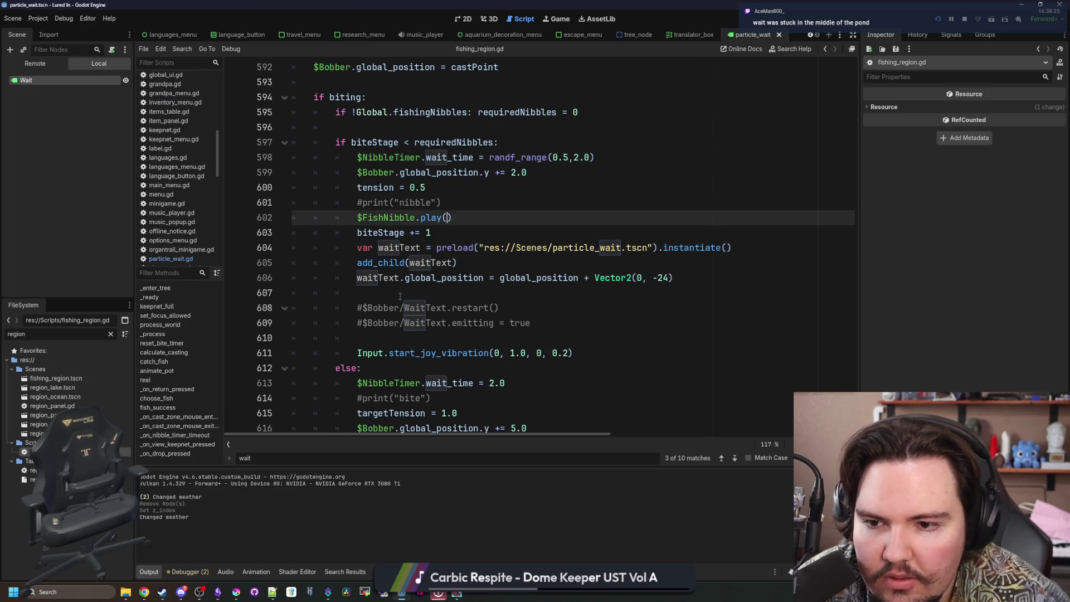
left_click(361, 267)
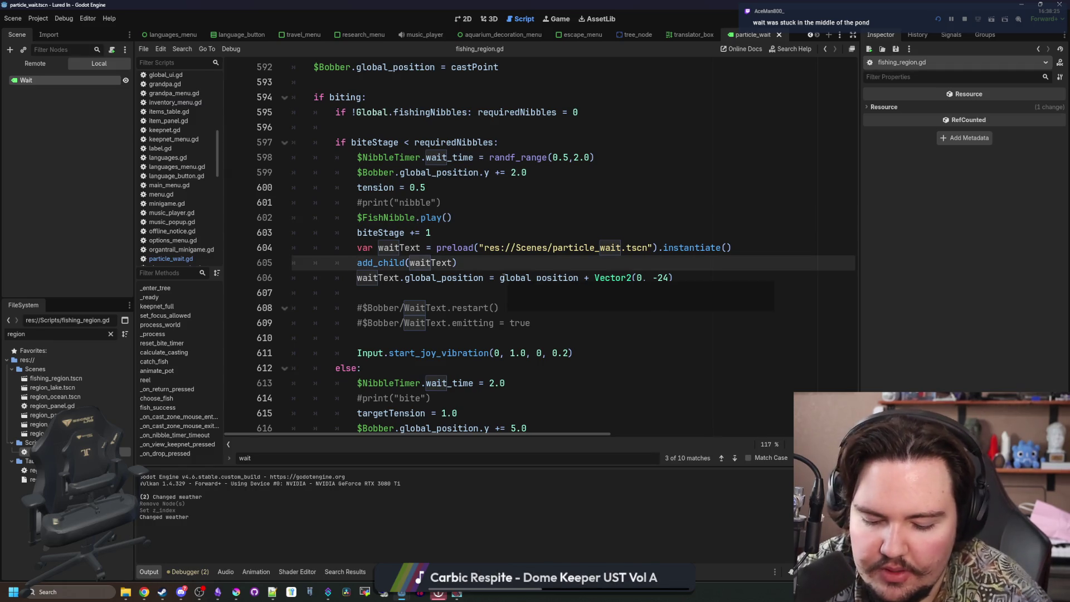
type("owner.")
left_click(512, 260)
key("ctrl+s")
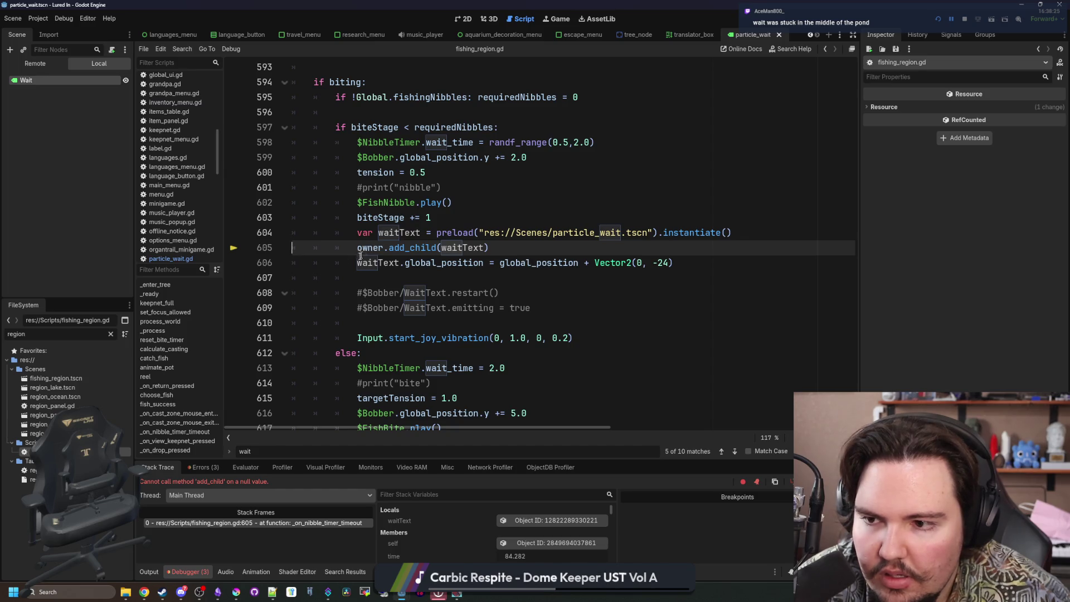
Revert to plain add_child(waitText) after the null error and save.
left_click(269, 524)
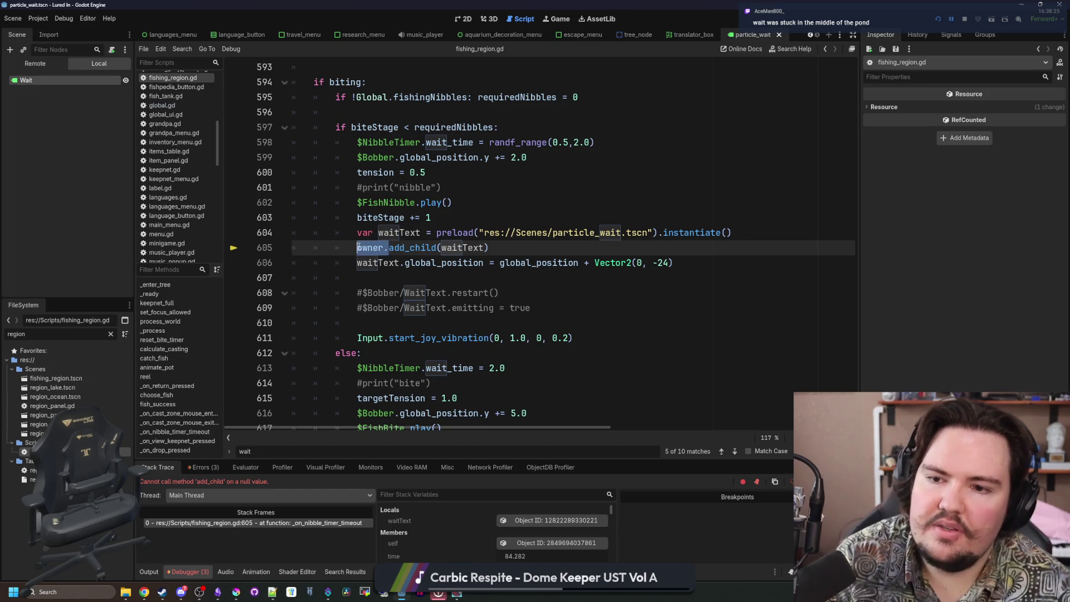
left_click(472, 245)
key("ctrl+s")
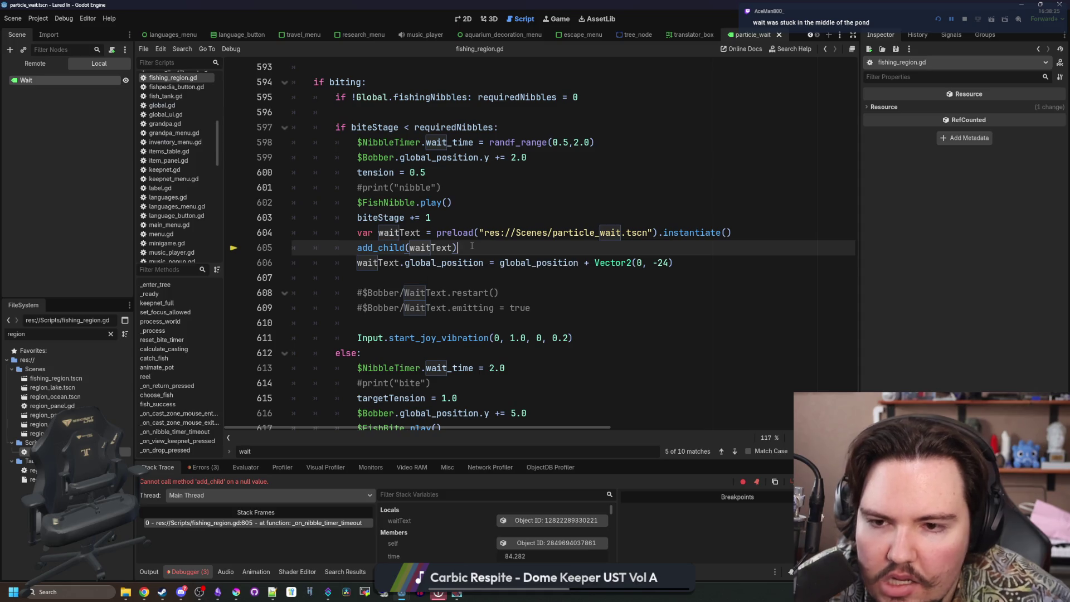
Set waitText.global_position to bobber.global_position + Vector2(0, -24), save, and resume the debugger.
scroll(466, 262, "up", 4)
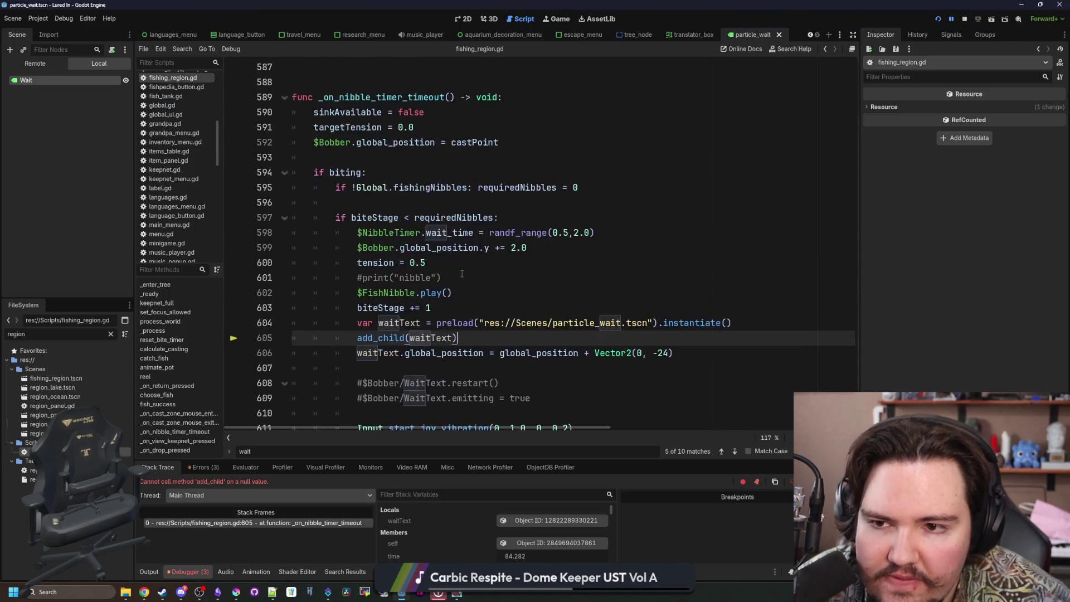
scroll(461, 273, "down", 4)
key("Return")
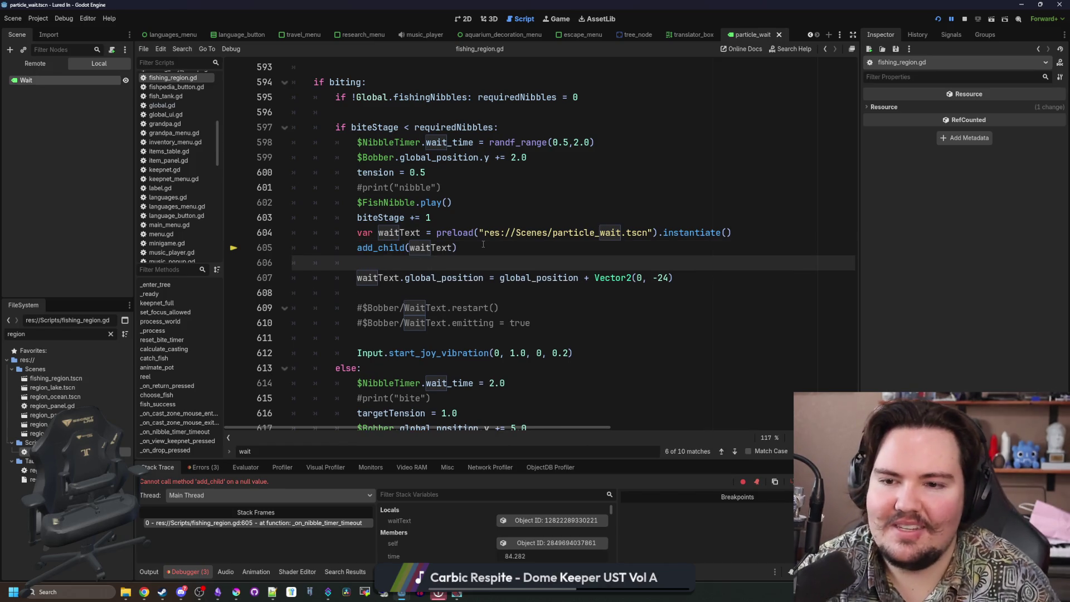
type("bobber.global_")
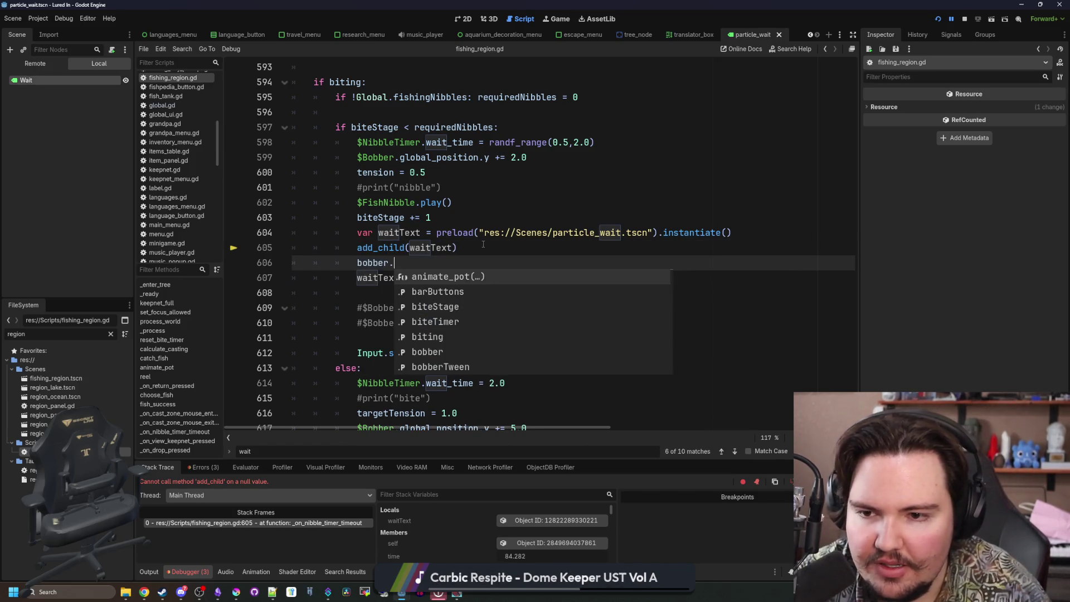
type("position")
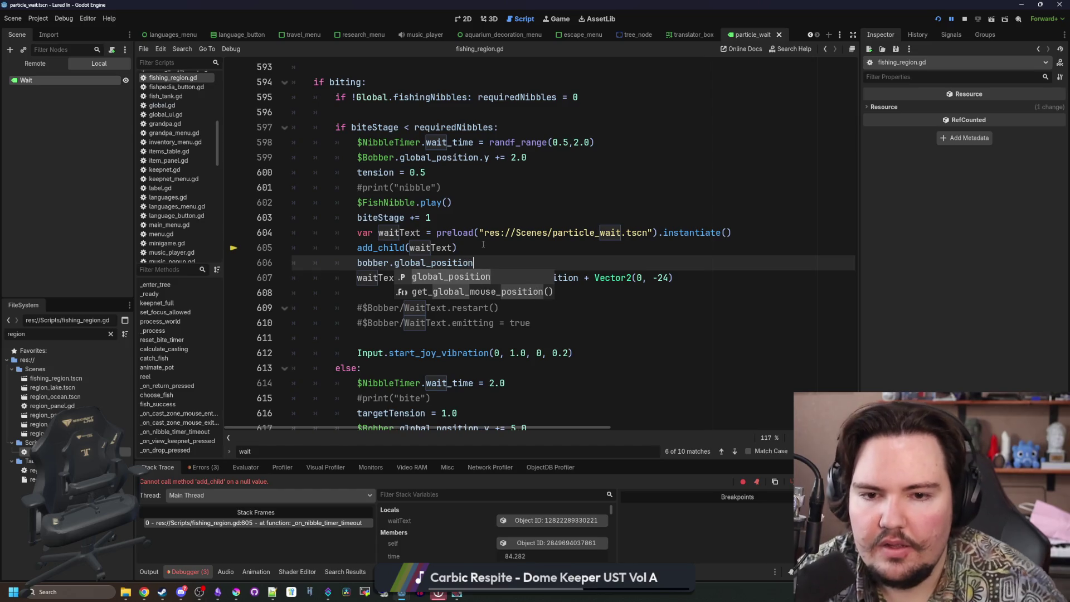
left_click_drag(474, 263, 356, 263)
key("ctrl+c")
double_click(559, 277)
key("ctrl+v")
key("ctrl+s")
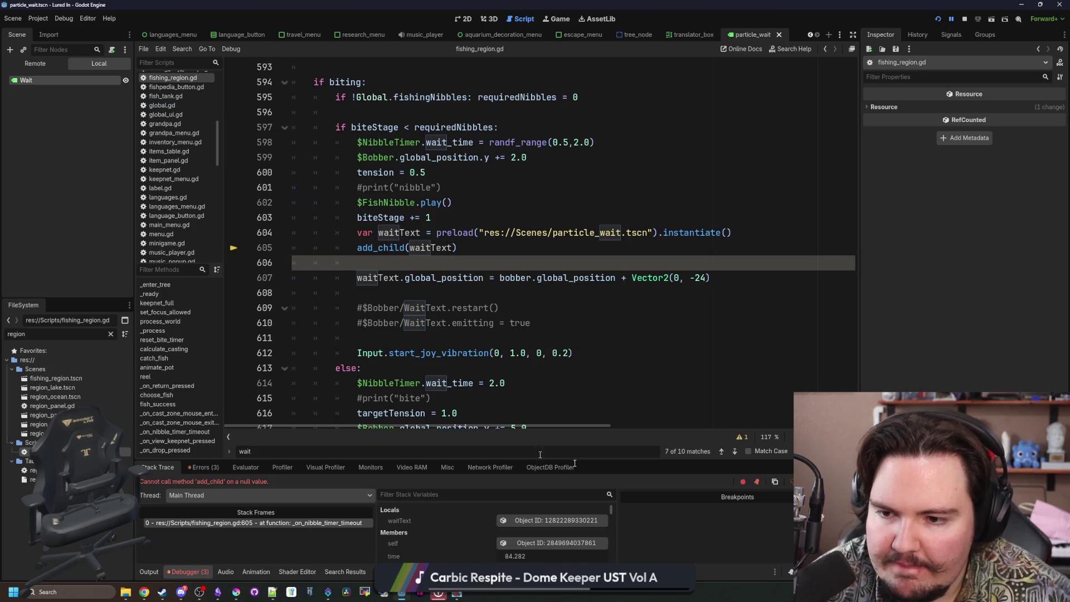
key("F12")
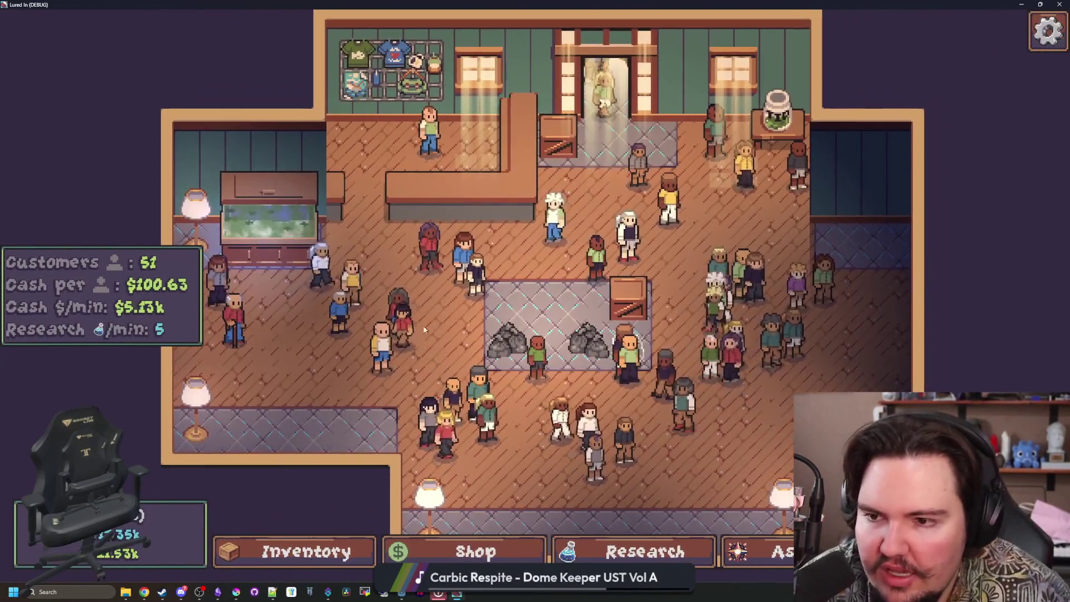
Feed the fish in Fish Tank 1 for a 10% boost, raising cash per customer to $110.69.
left_click(297, 221)
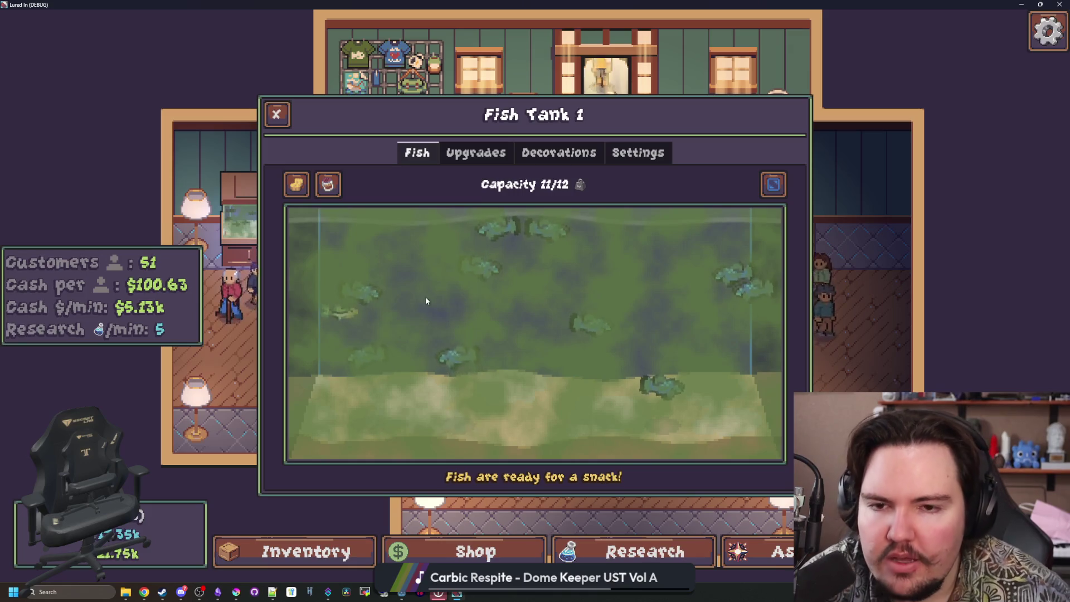
left_click(644, 551)
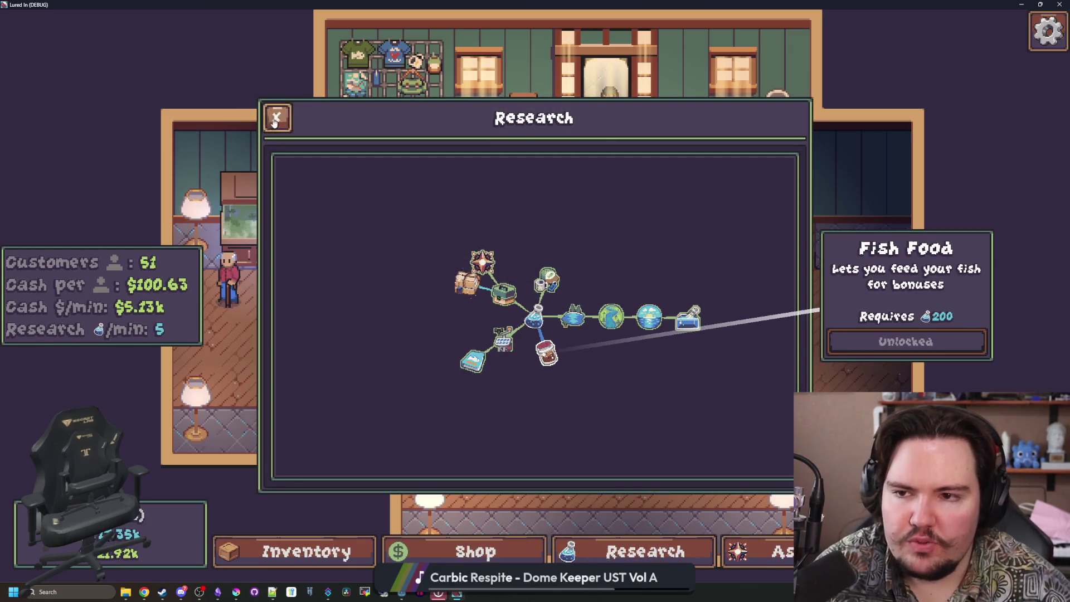
left_click(275, 118)
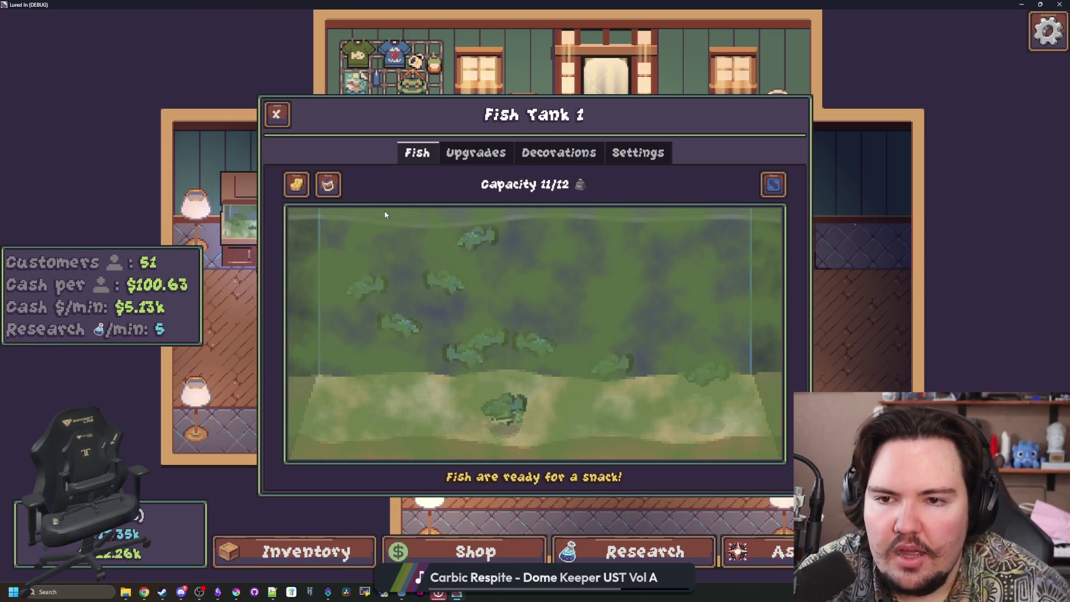
left_click(336, 191)
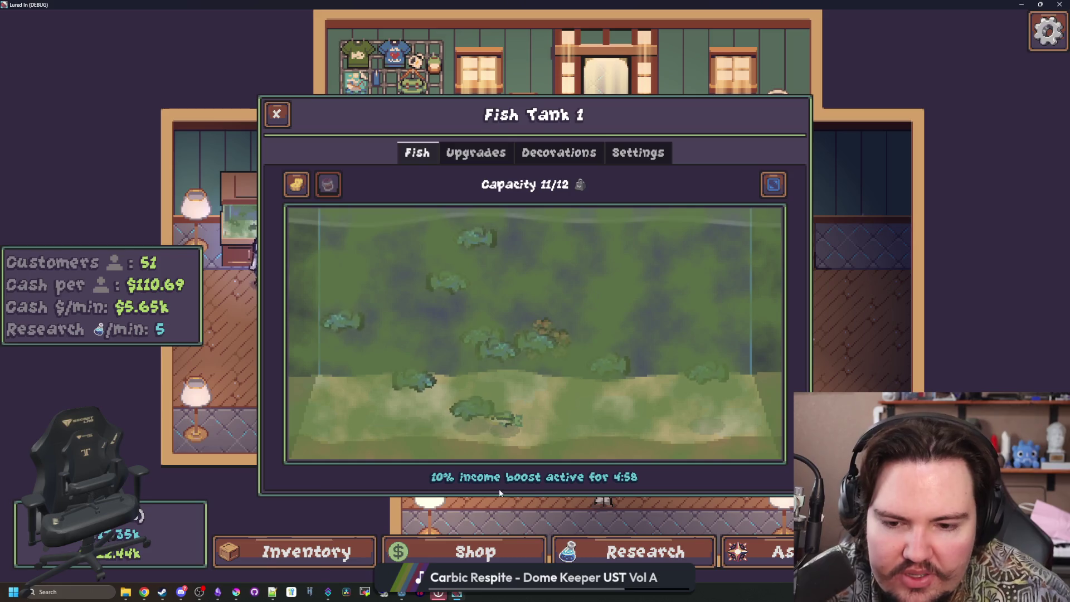
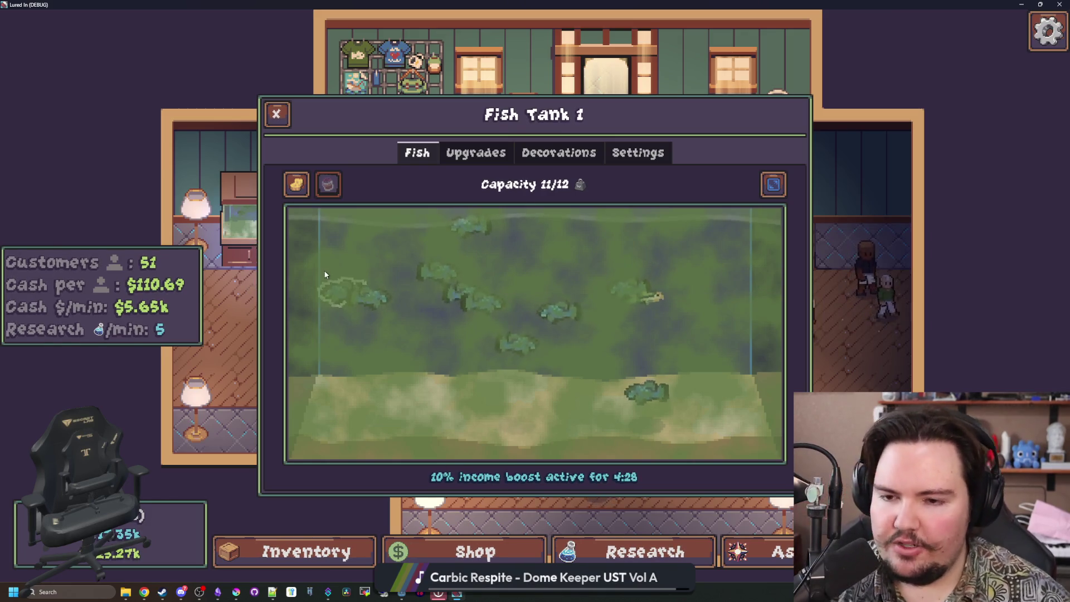
Close Fish Tank 1, take the free trip to the Pond, and cast the line into the water.
left_click(268, 126)
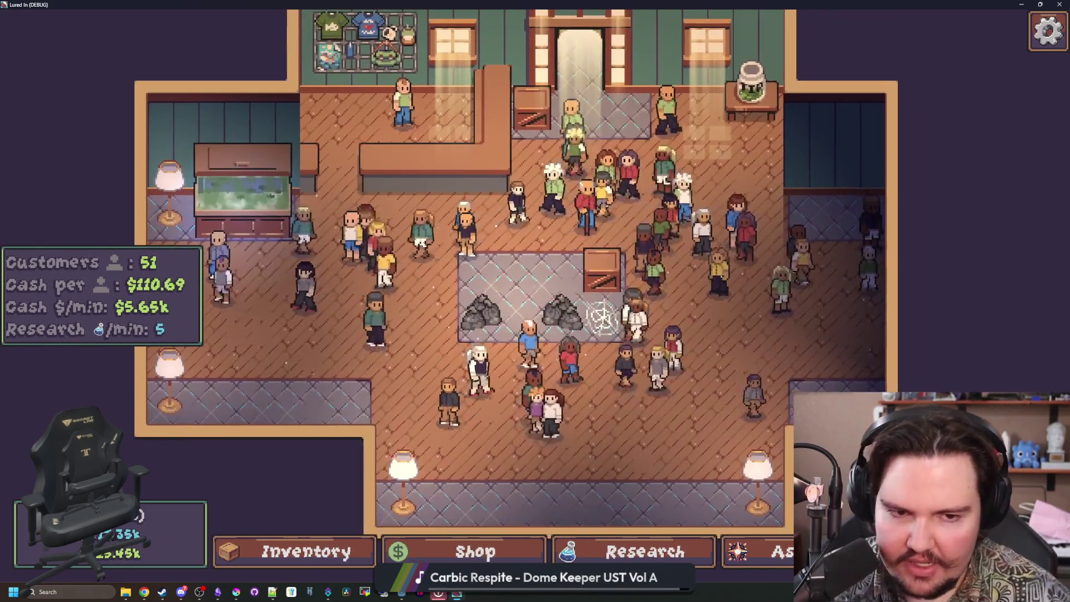
left_click(613, 328)
left_click(736, 190)
left_click_drag(531, 309, 526, 304)
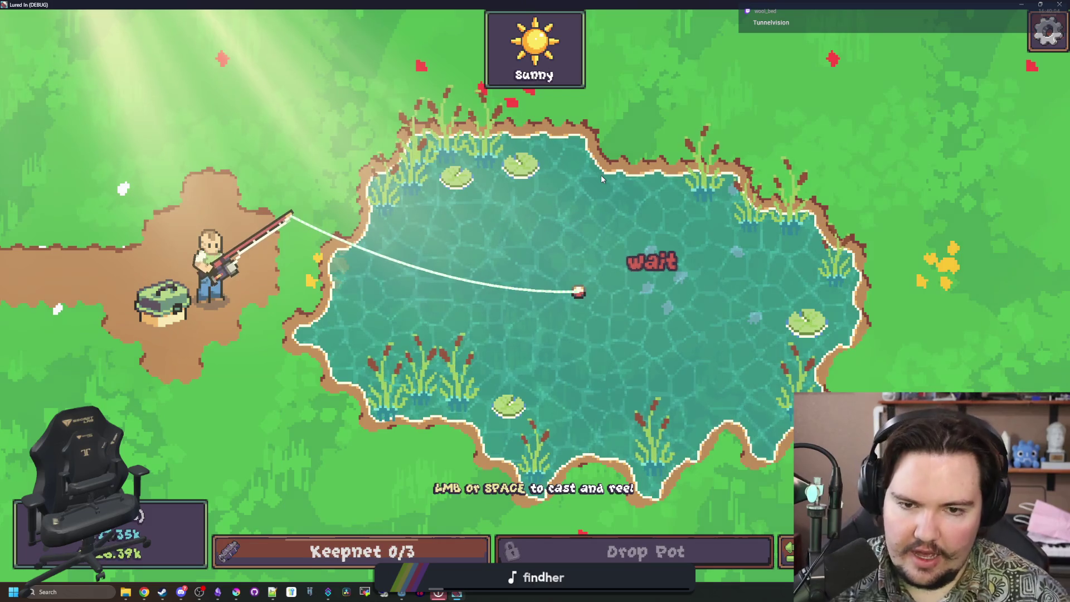
key("alt+Tab")
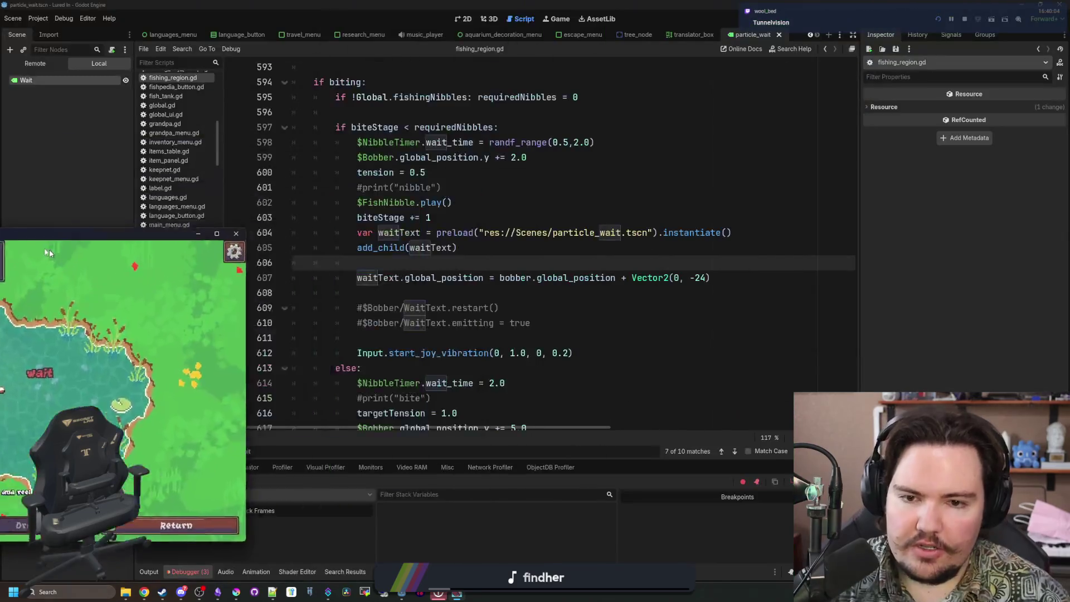
Save the scene and script, and filter the FileSystem to files matching 'wait'.
key("ctrl+s")
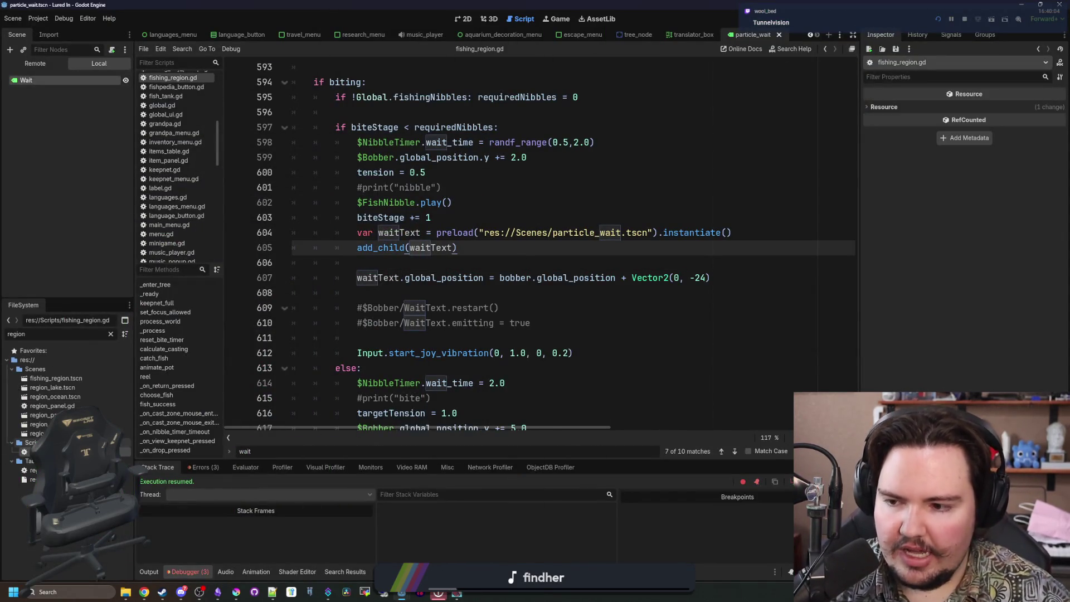
left_click(573, 233, "ctrl")
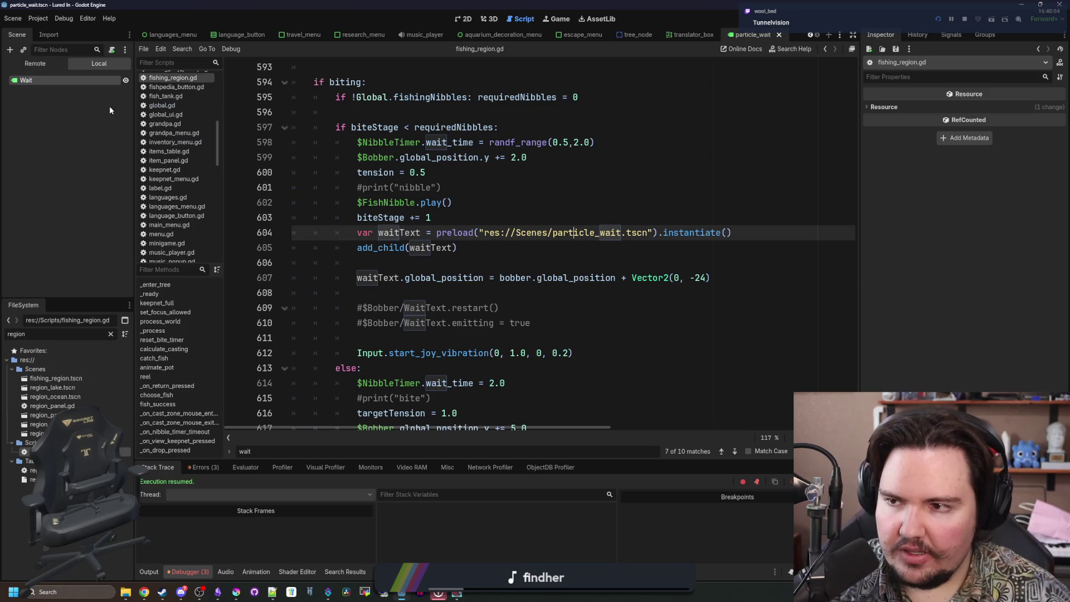
left_click(107, 82)
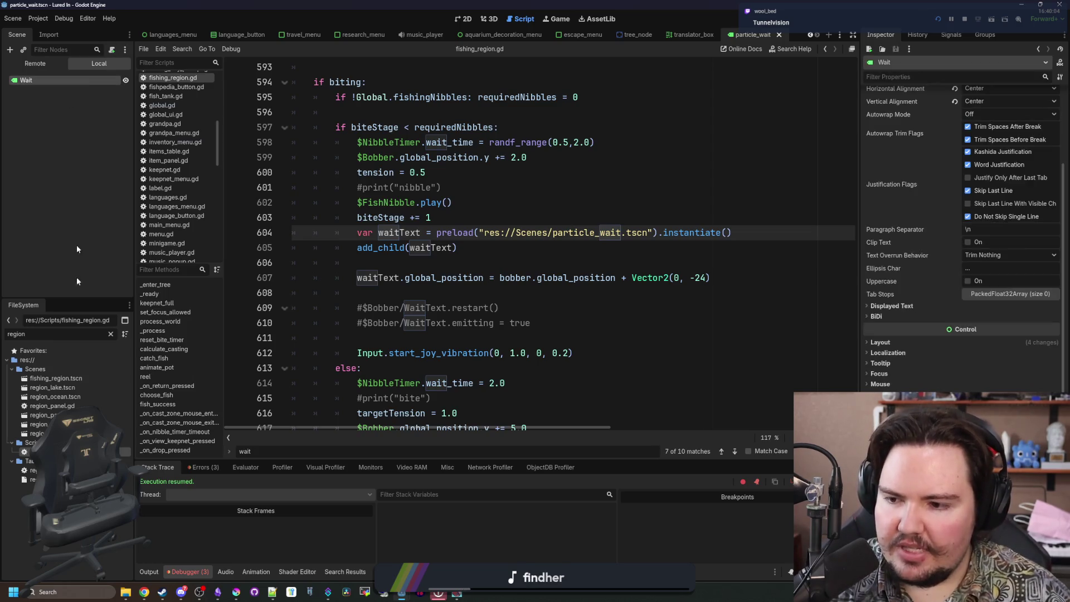
left_click(111, 333)
type("wait")
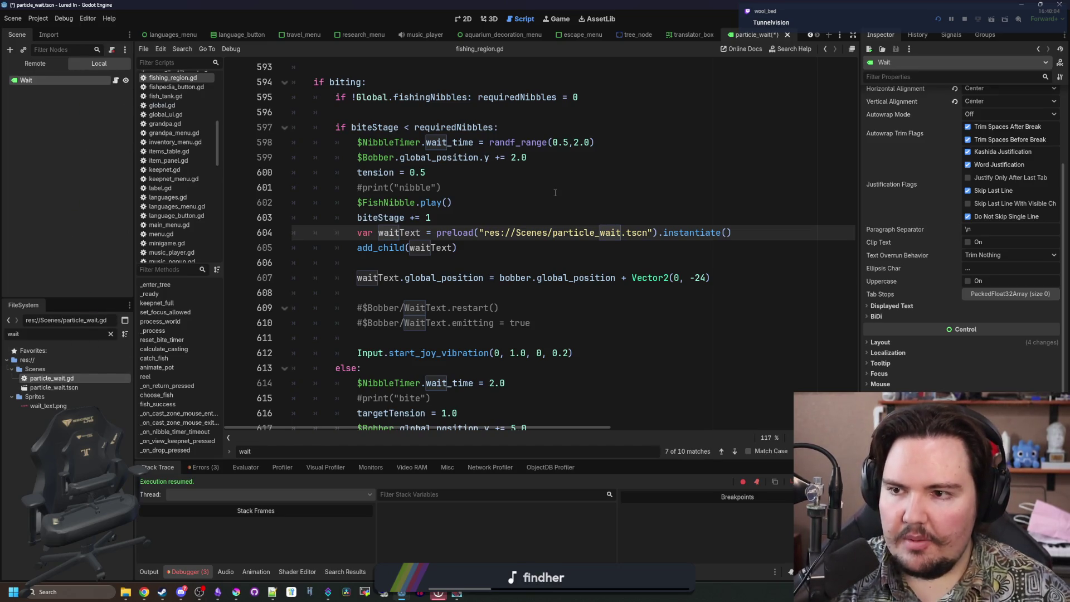
left_click(524, 196)
key("ctrl+s")
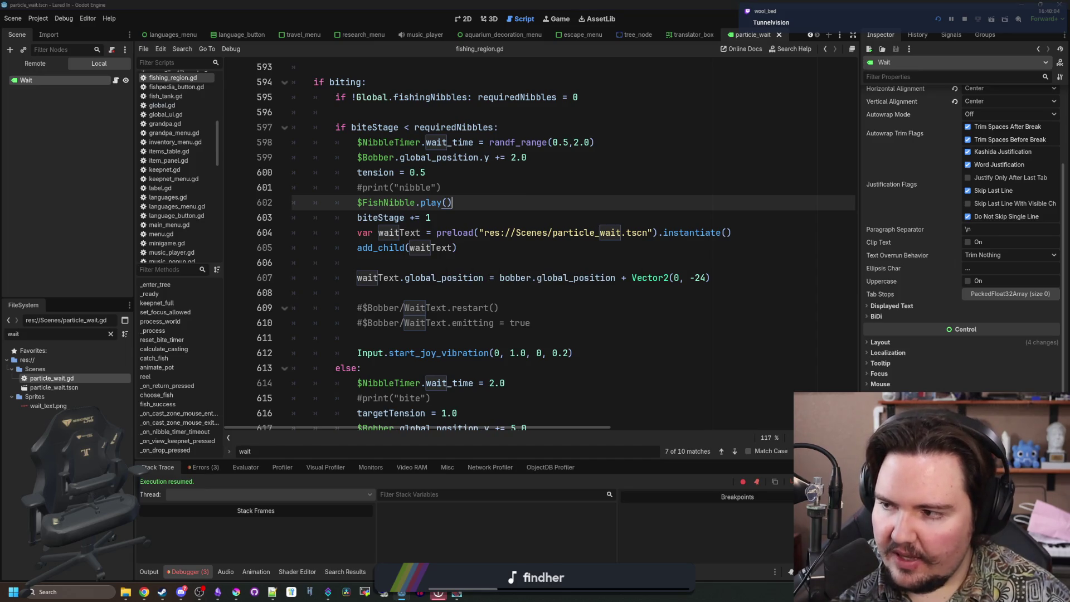
Close the running game and relaunch it.
key("alt+Tab")
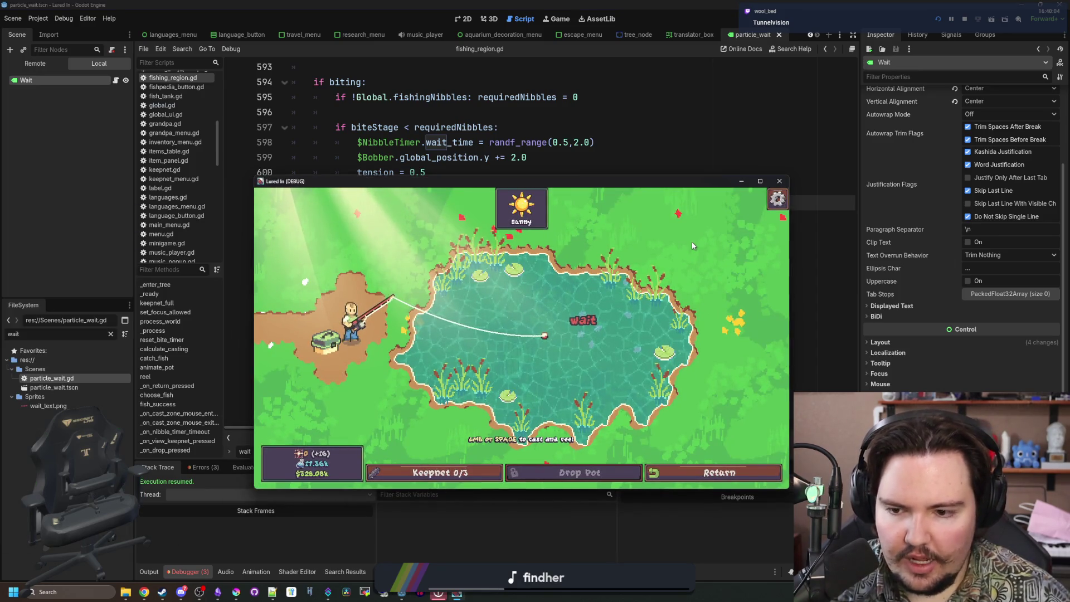
left_click(778, 181)
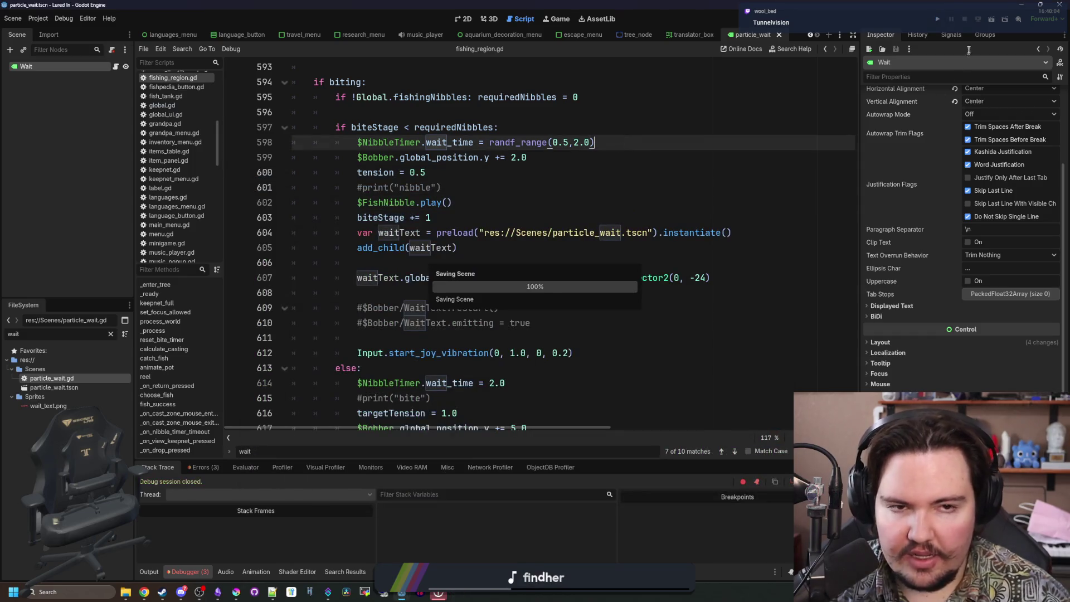
left_click(937, 21)
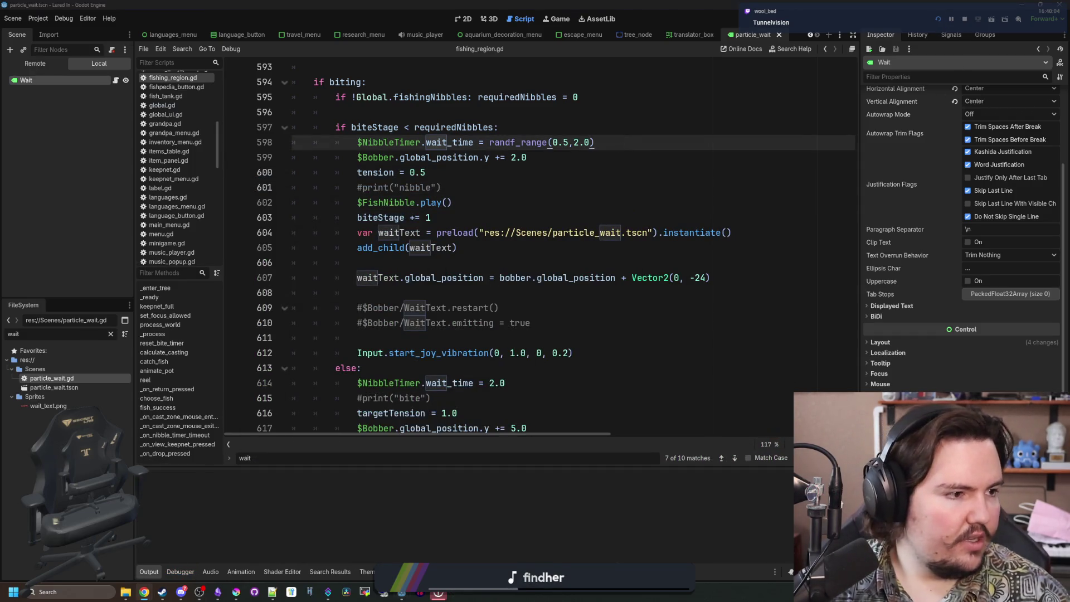
Search the web for 'google for' and open the Google Forms home page.
key("alt+Tab")
type("google for")
key("Return")
left_click(574, 332)
Open the Lured In Playtest Feedback form and show its Responses tab.
left_click_drag(951, 168, 766, 104)
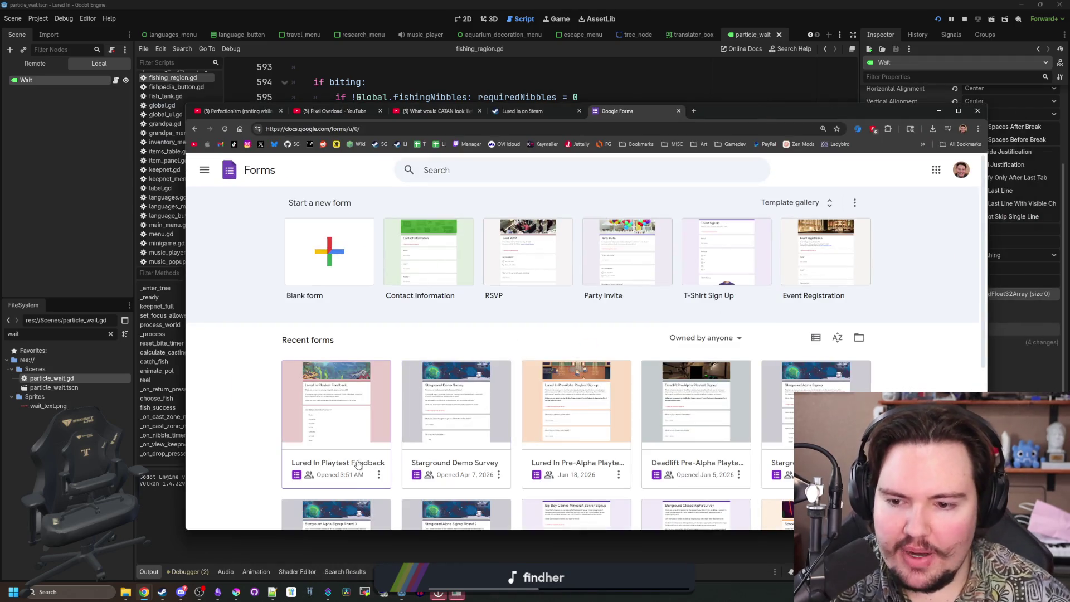
left_click(352, 429)
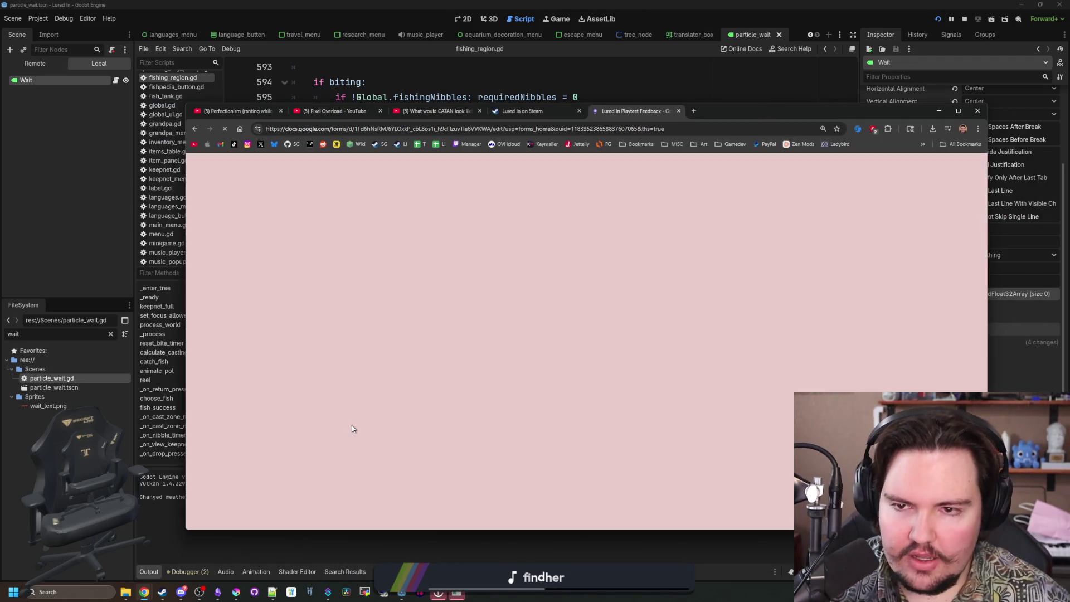
left_click(579, 199)
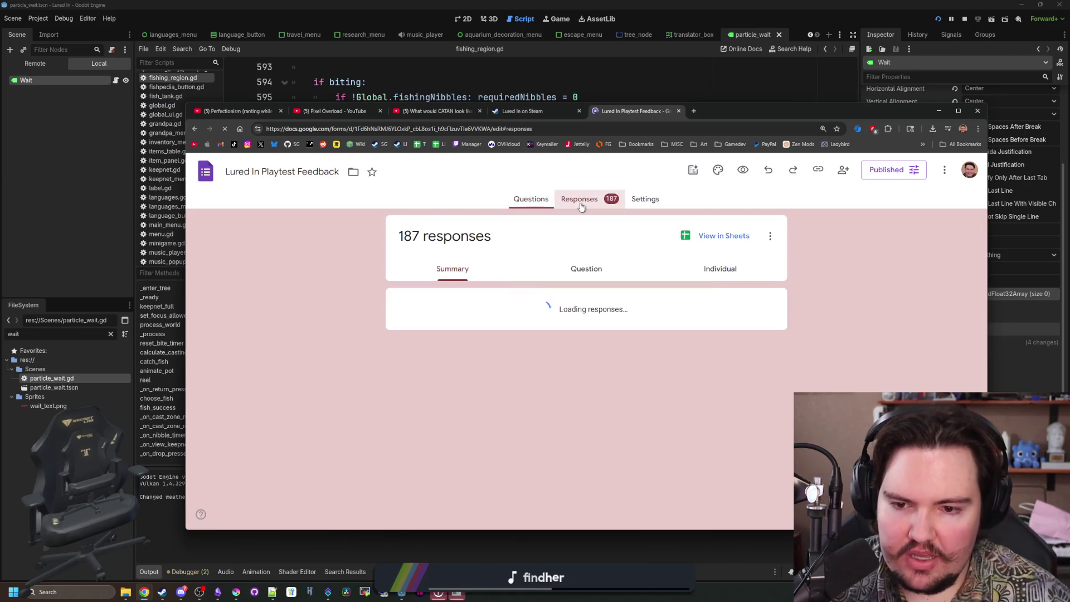
Scroll through the 187 response summaries, then close the form tab.
scroll(574, 292, "down", 5)
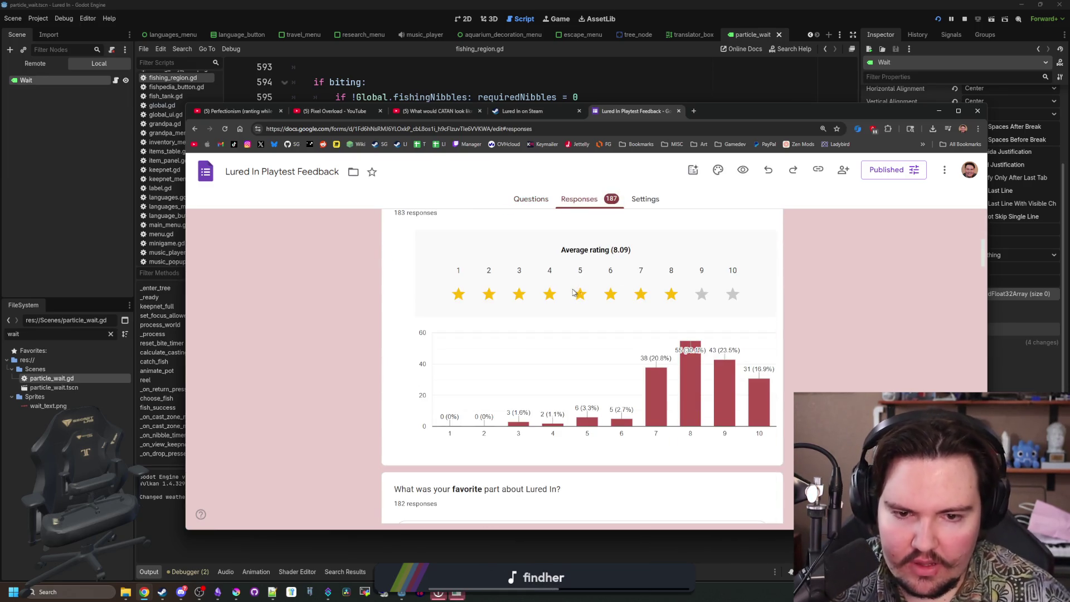
scroll(574, 293, "down", 15)
scroll(635, 295, "down", 10)
scroll(580, 362, "down", 10)
key("Home")
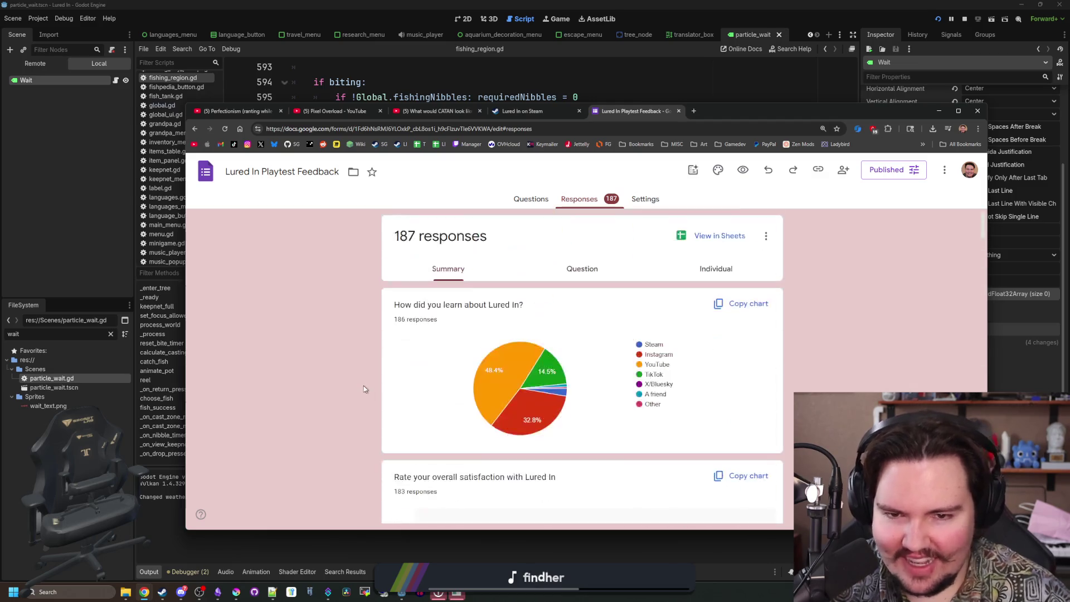
scroll(365, 389, "down", 10)
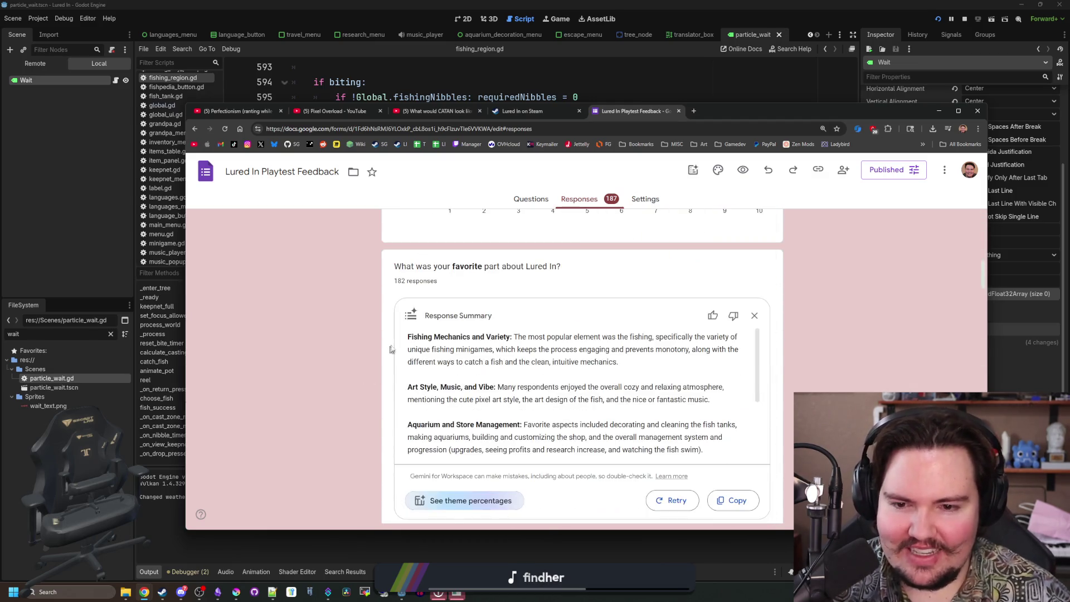
scroll(498, 321, "down", 10)
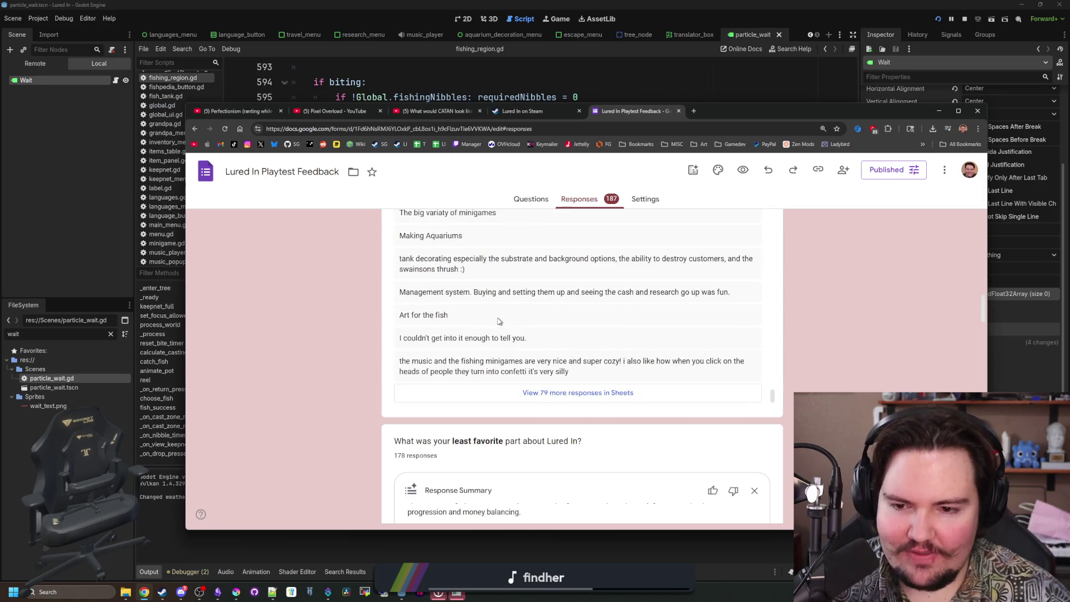
scroll(521, 327, "up", 5)
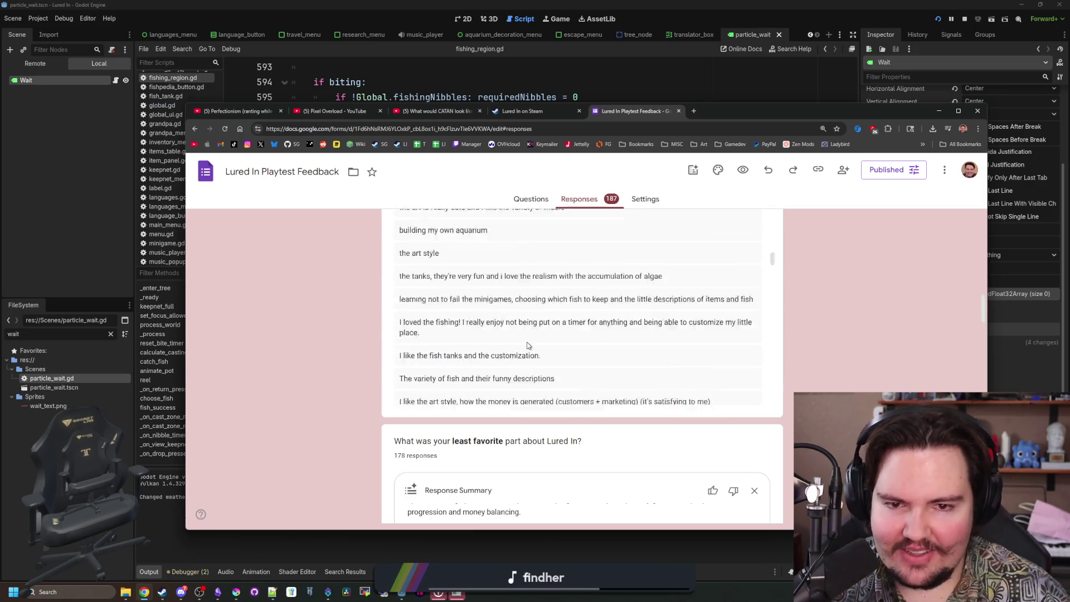
key("Home")
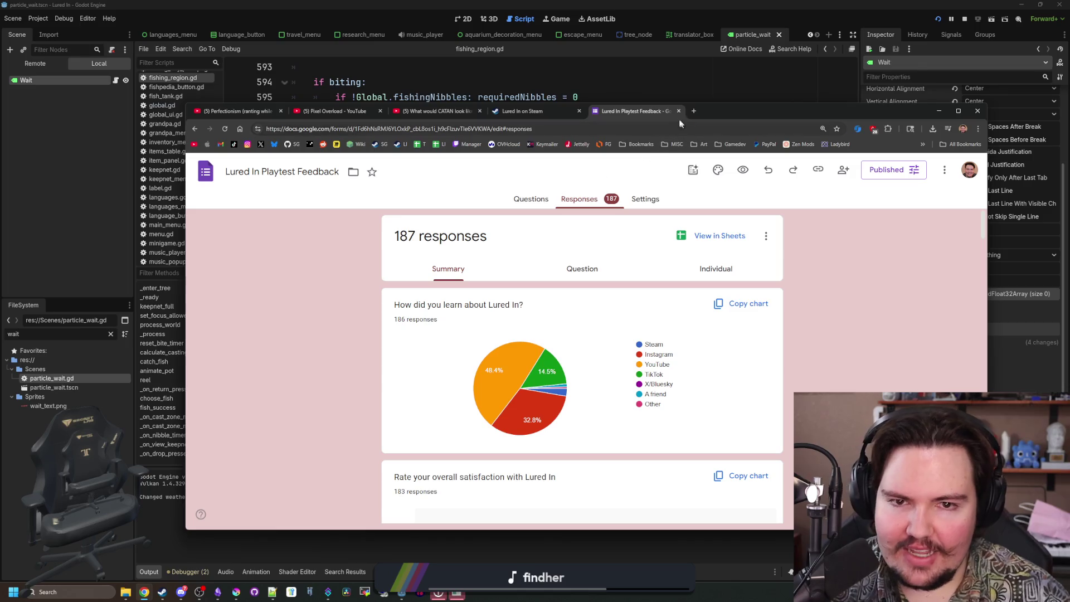
left_click(677, 111)
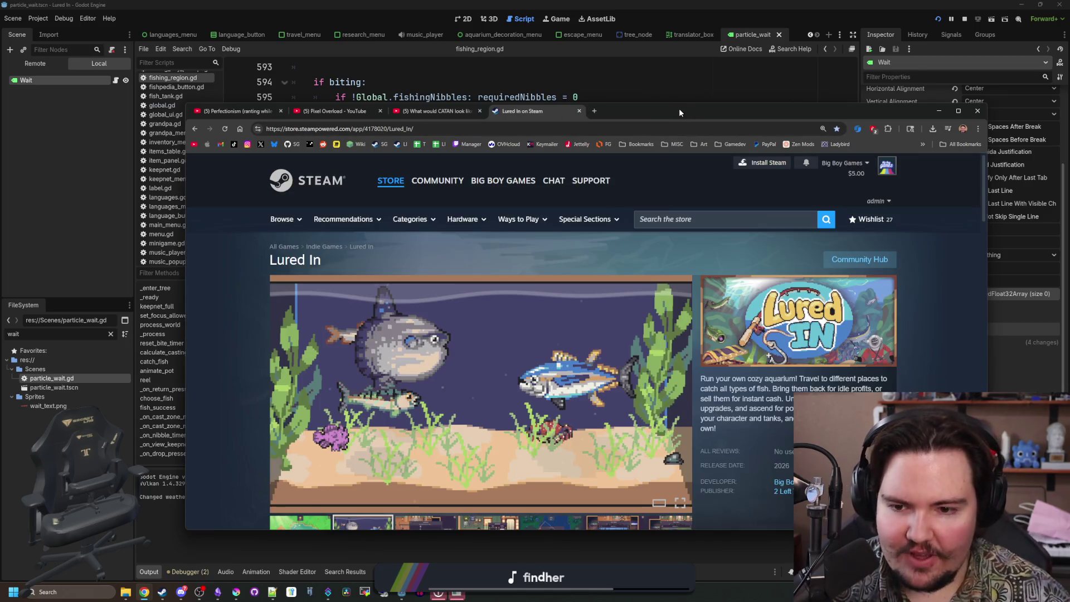
Start Play, load into the shop, dismiss Welcome Back, travel free to the Pond, and cast.
key("alt+Tab")
left_click(462, 243)
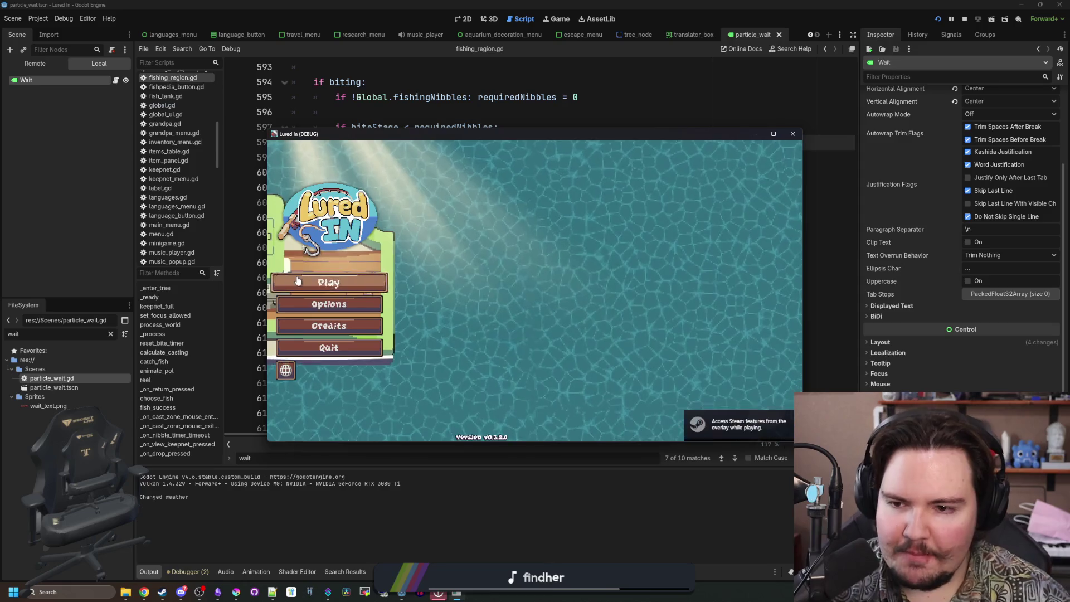
left_click(305, 280)
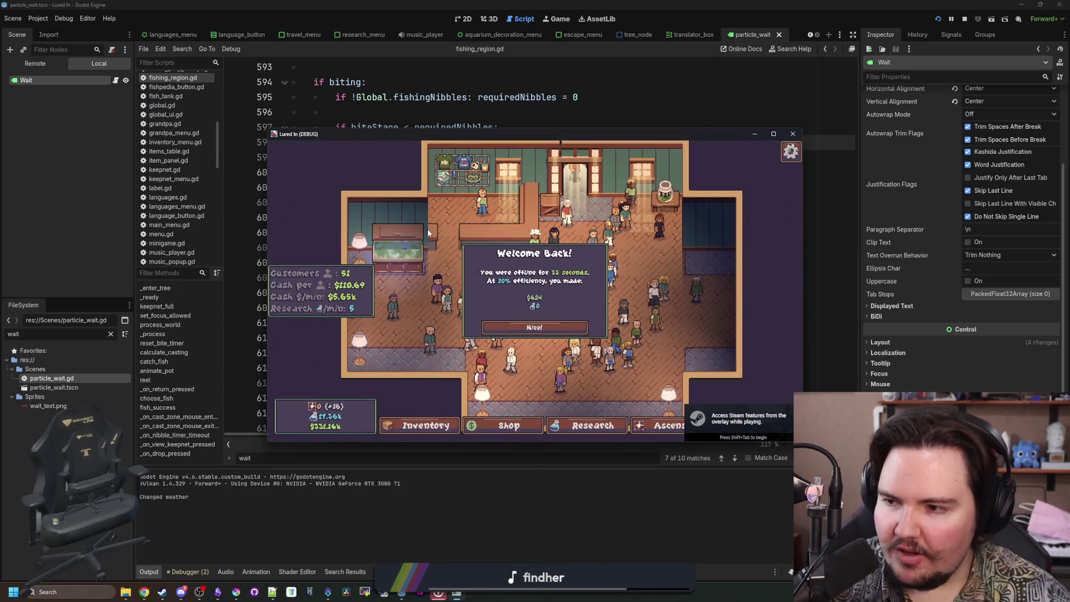
left_click(534, 327)
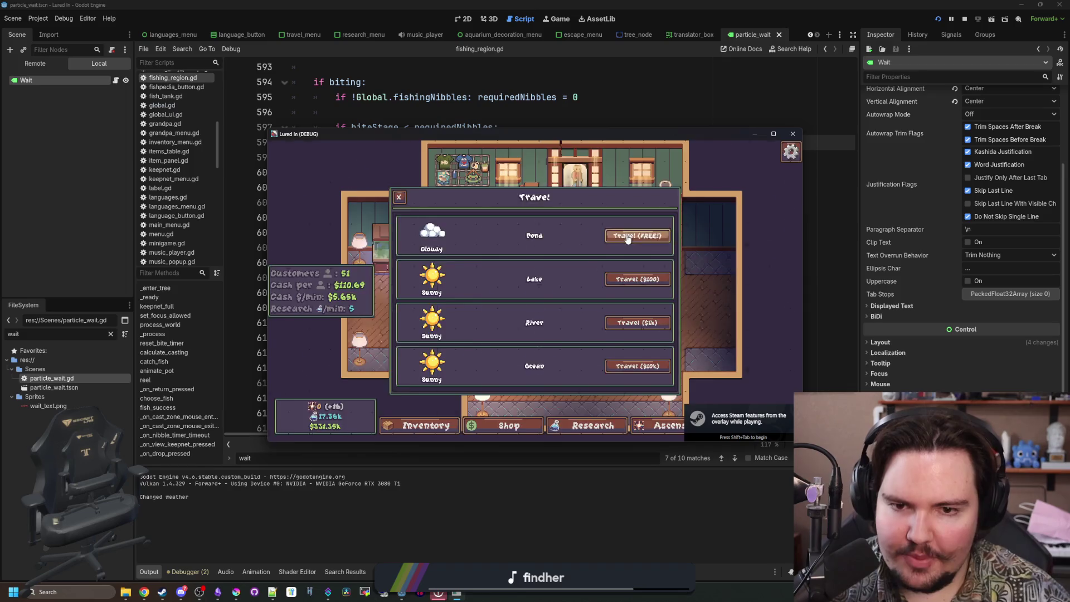
left_click(637, 236)
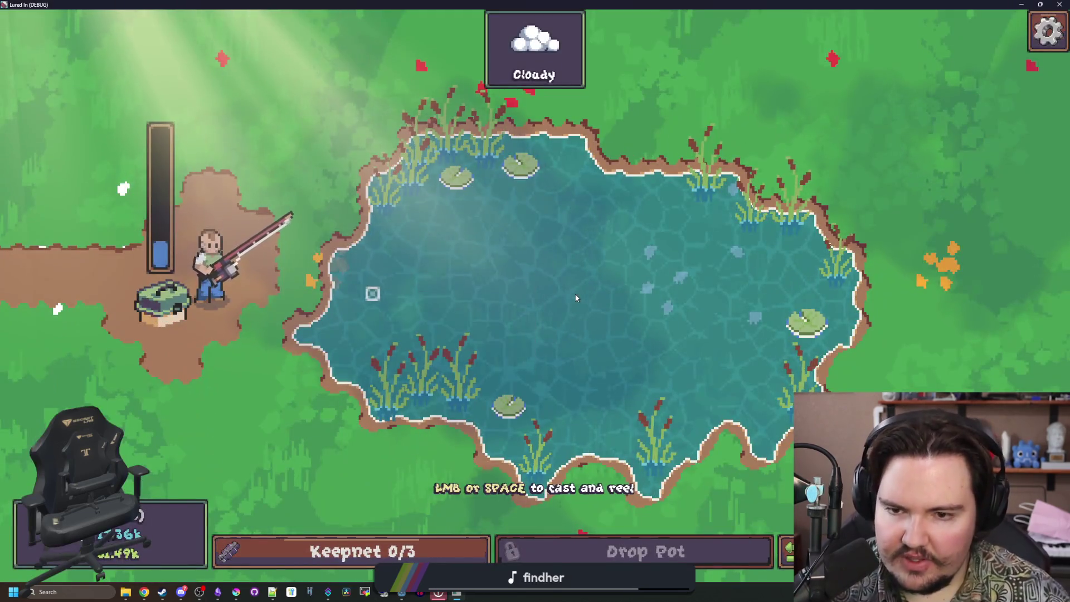
left_click_drag(576, 298, 569, 286)
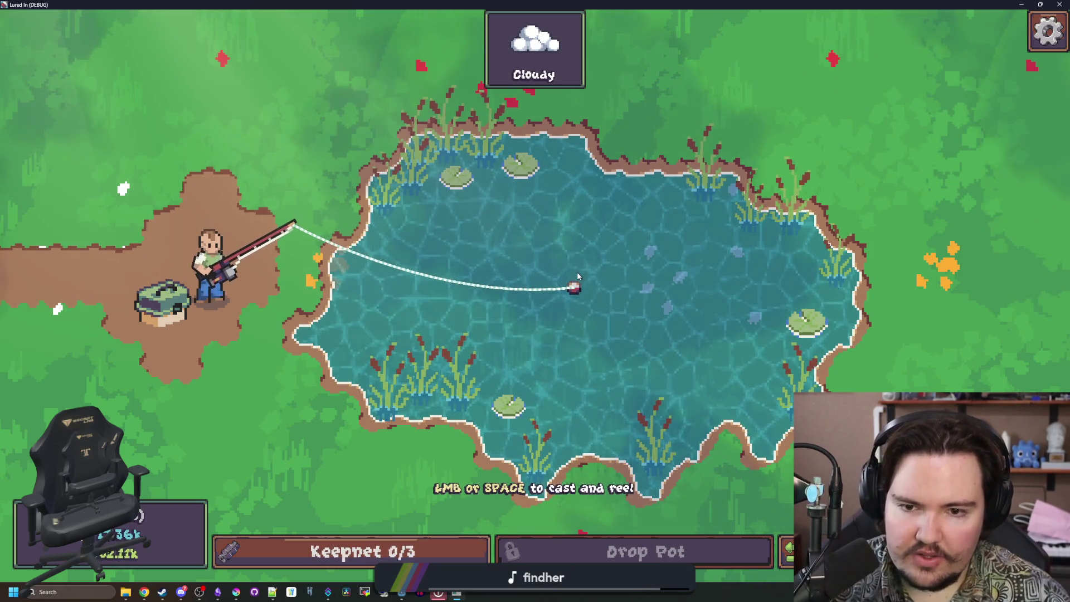
key("alt+Tab")
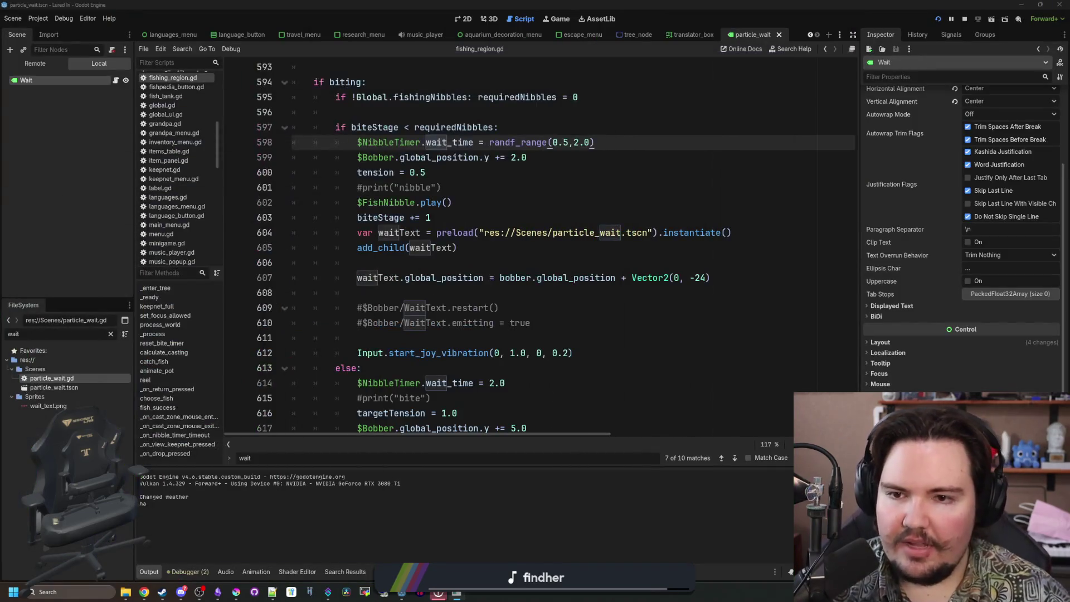
In particle_wait.gd, make the vertical drift range on line 7 negative and run the game.
scroll(546, 250, "up", 6)
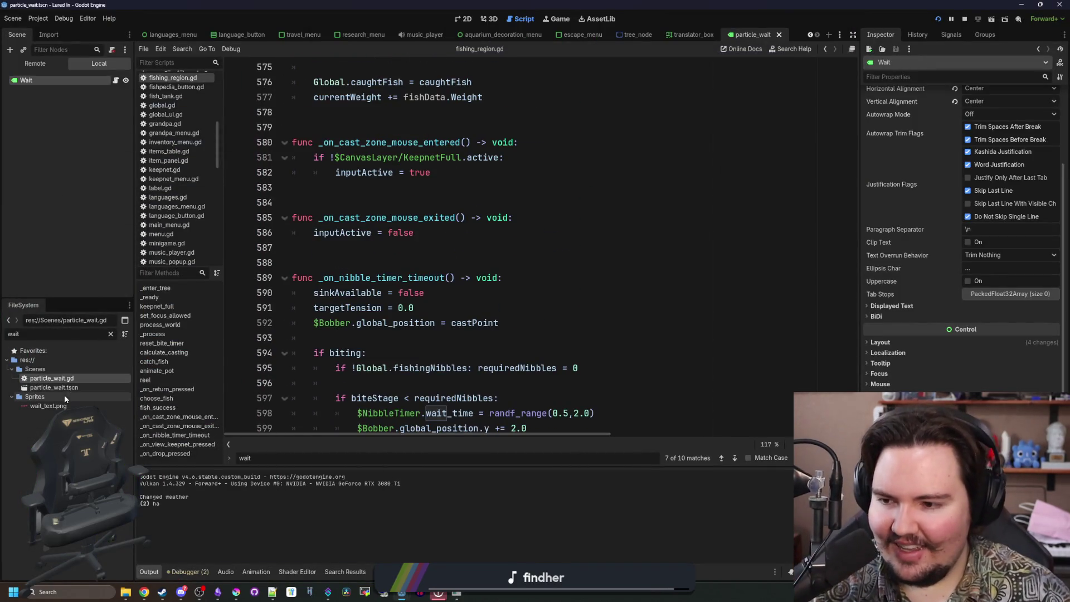
double_click(69, 378)
left_click(508, 169)
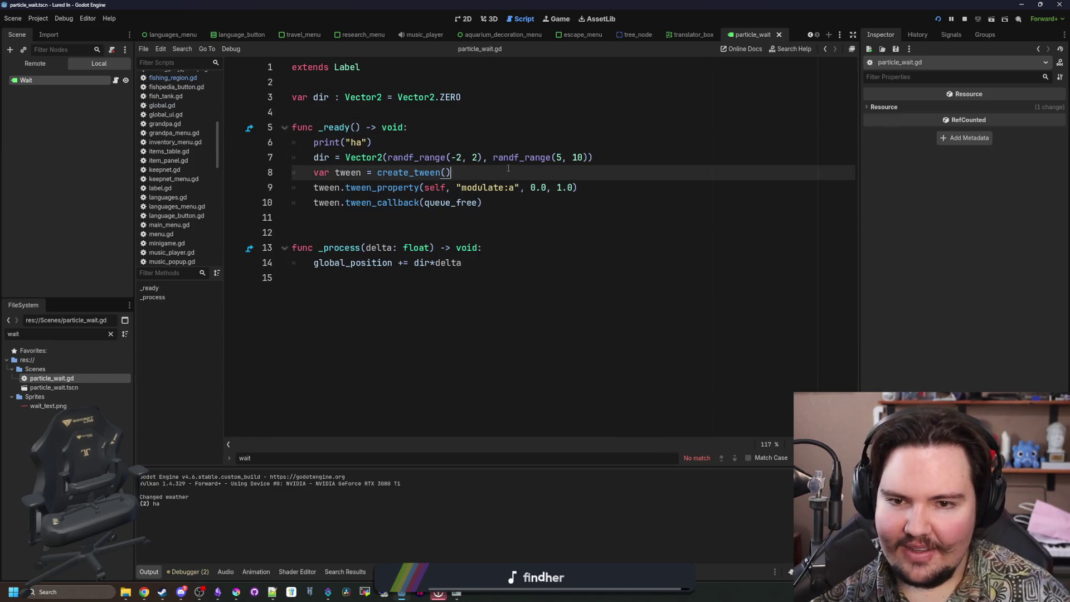
left_click(562, 157)
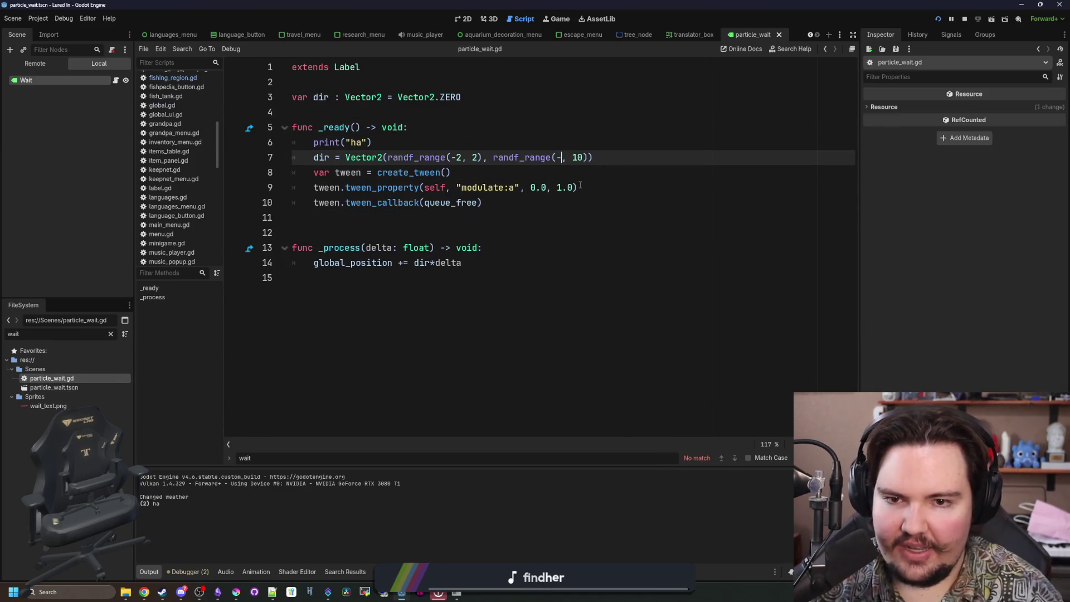
key("Right")
key("Right")
type("-")
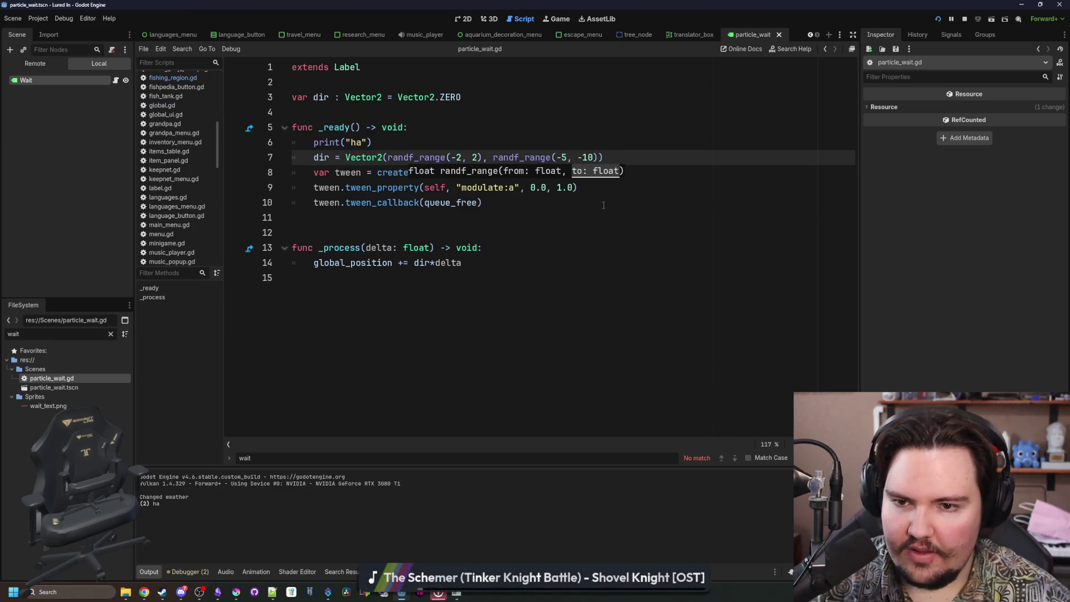
left_click(603, 205)
key("F5")
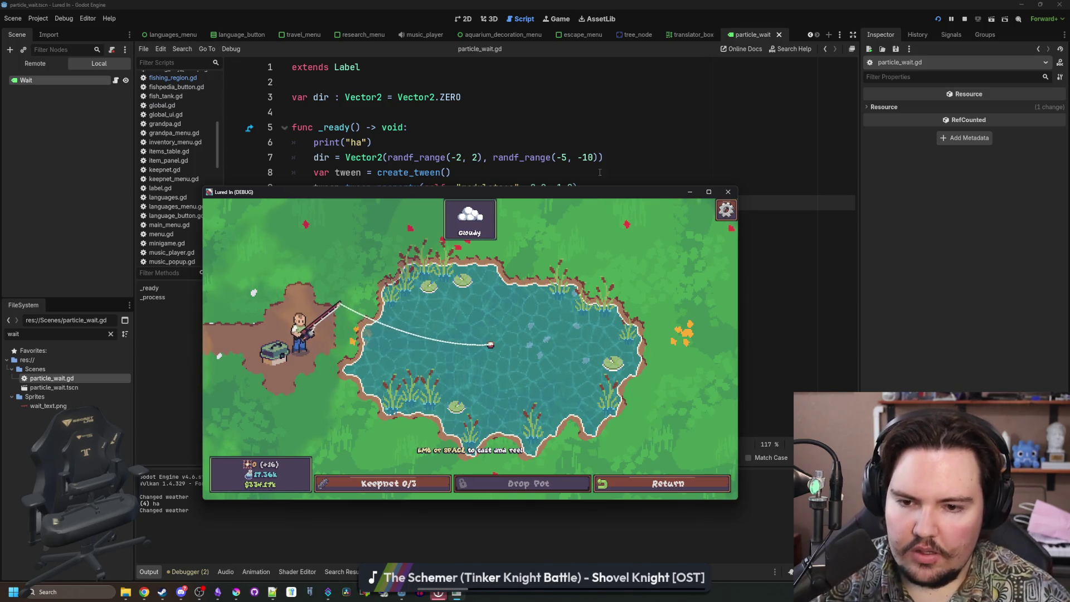
Insert tween.tween_interval(0.5) before the fade tween, then test-run and stop the game.
left_click(500, 174)
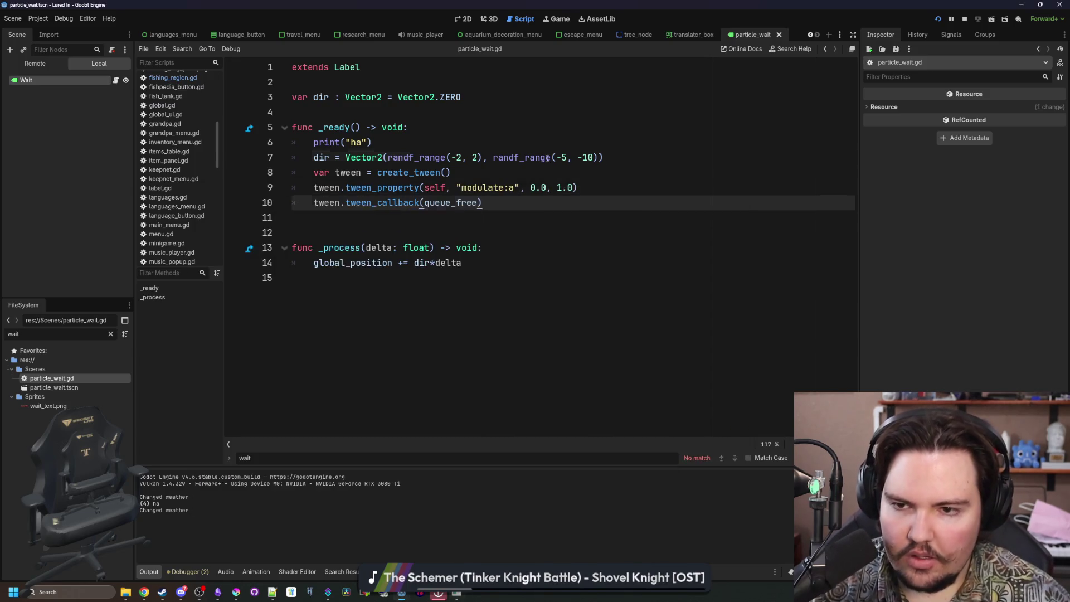
left_click(560, 188)
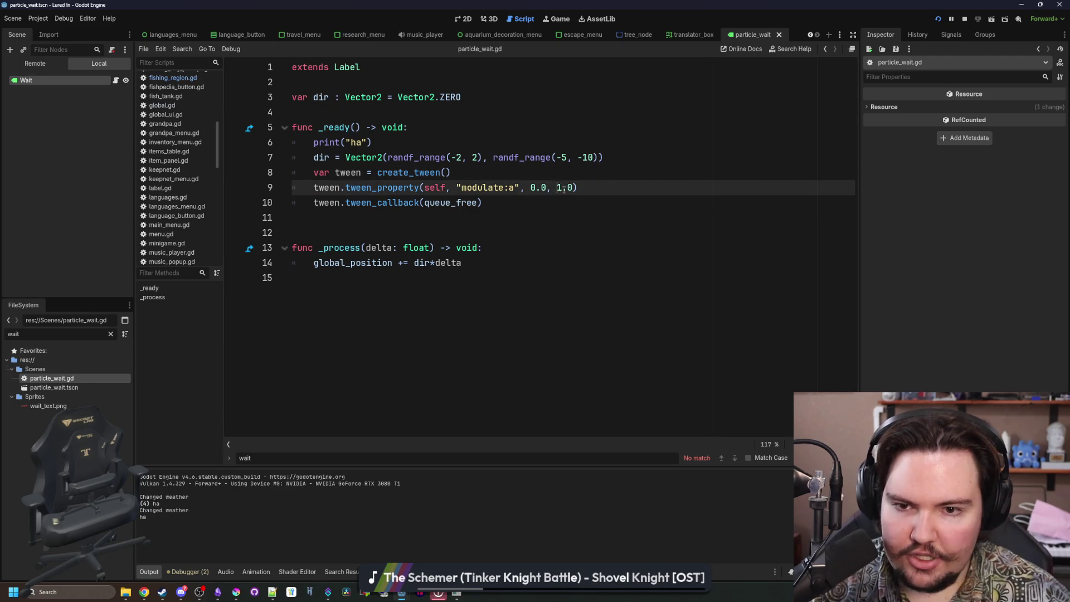
type("0")
key("Right")
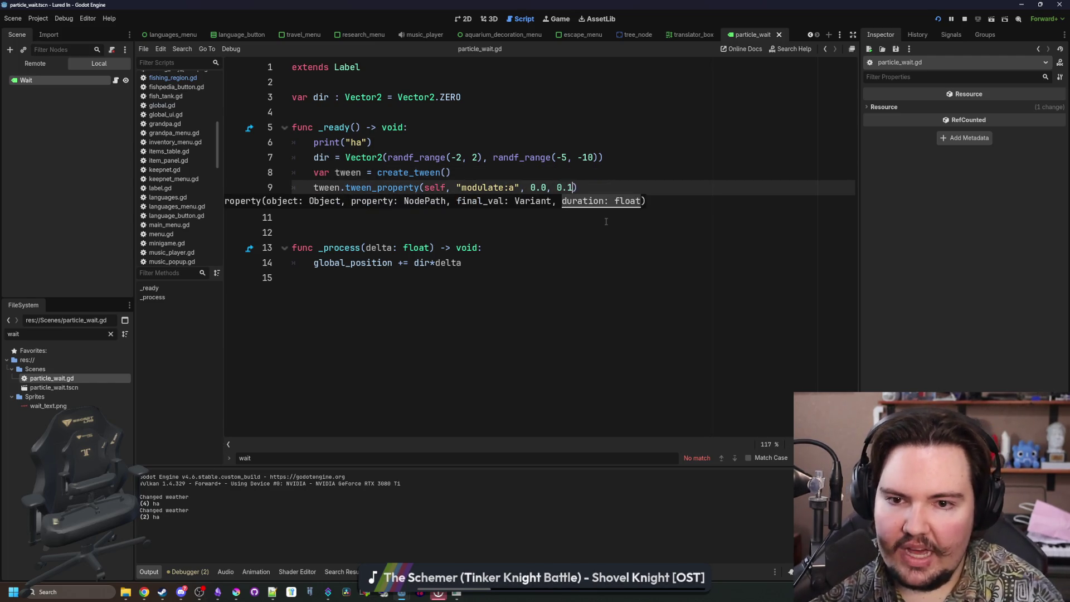
key("Up")
key("Return")
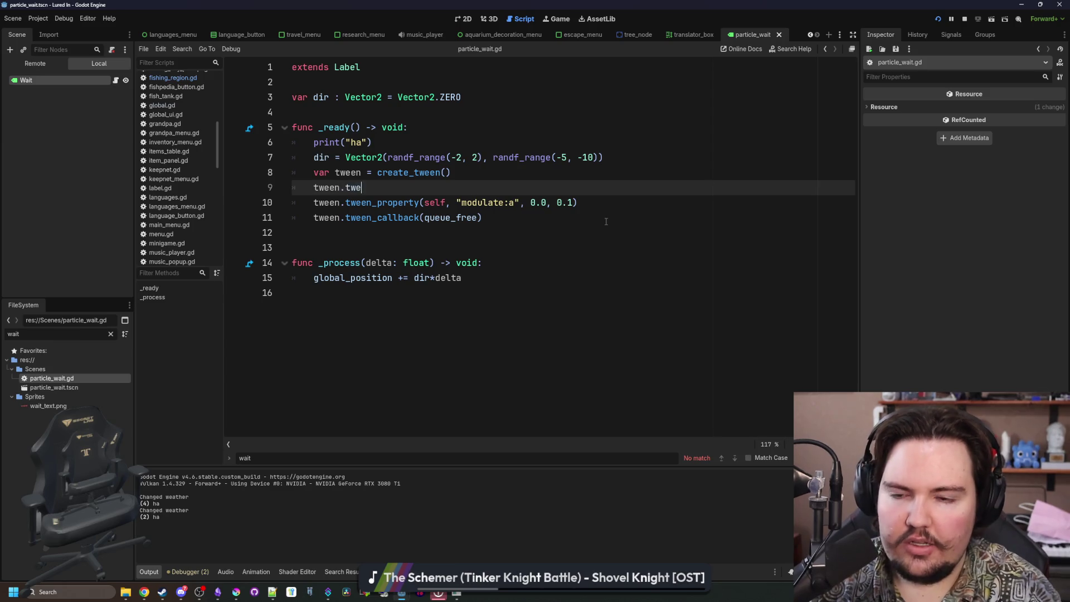
type("en_i")
key("Return")
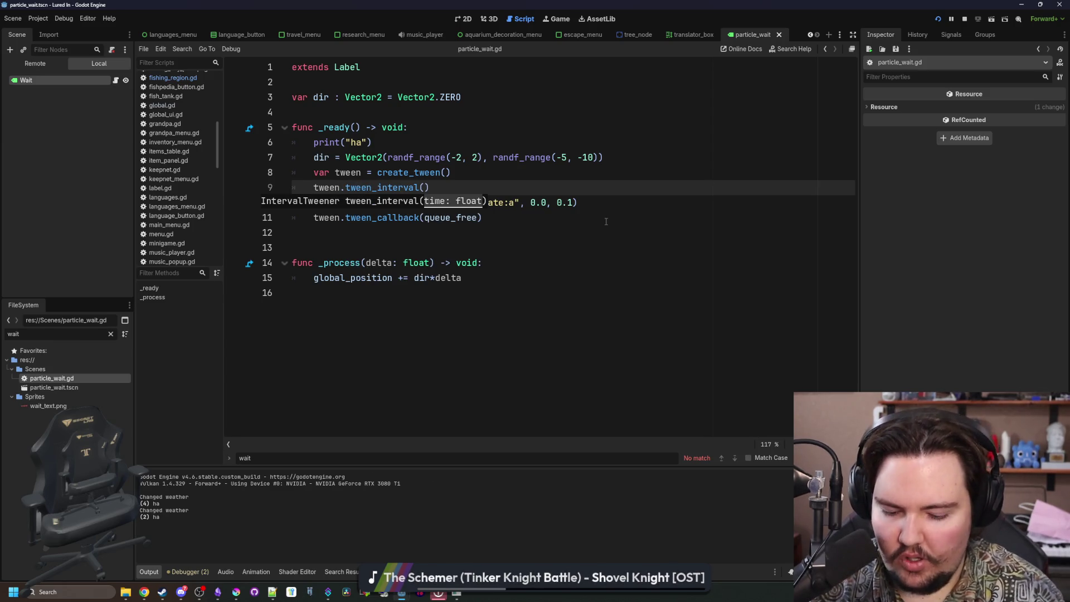
key("F5")
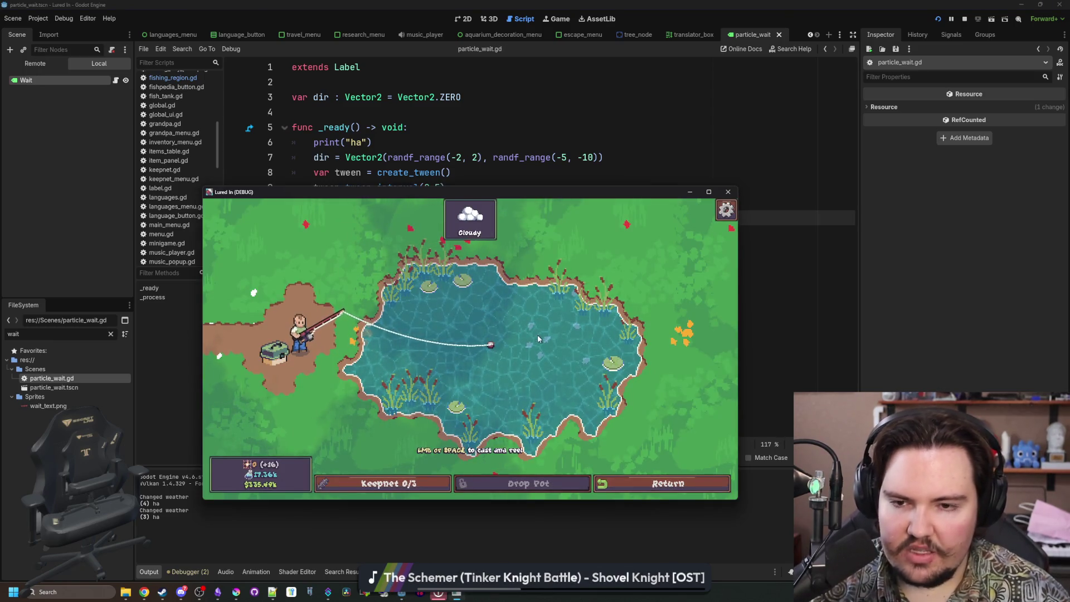
key("F8")
Run the game again to test the 0.5 s fade, then stop it.
left_click(574, 202)
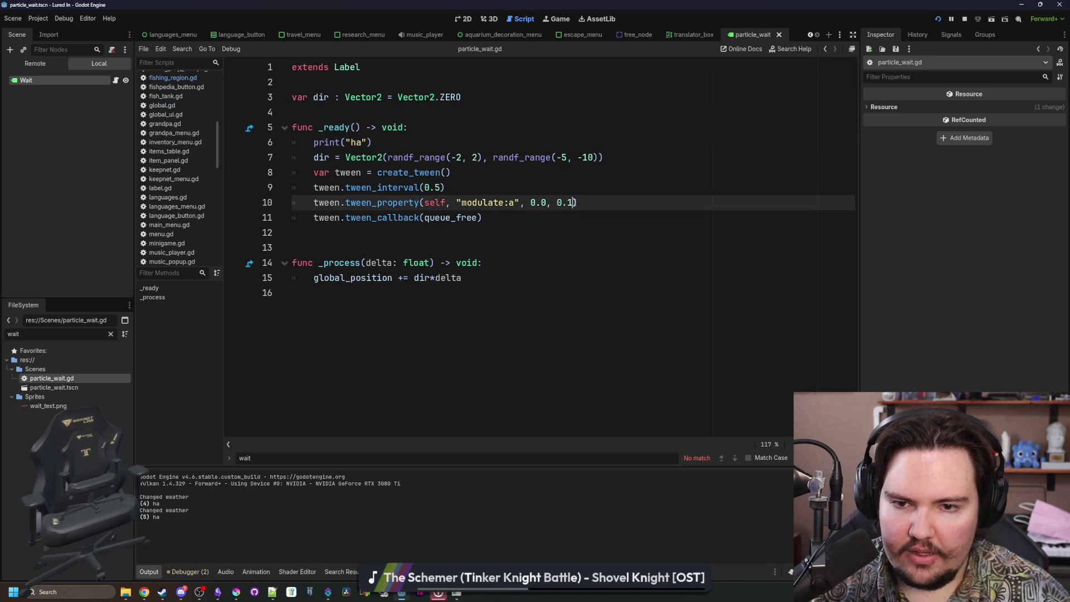
key("F5")
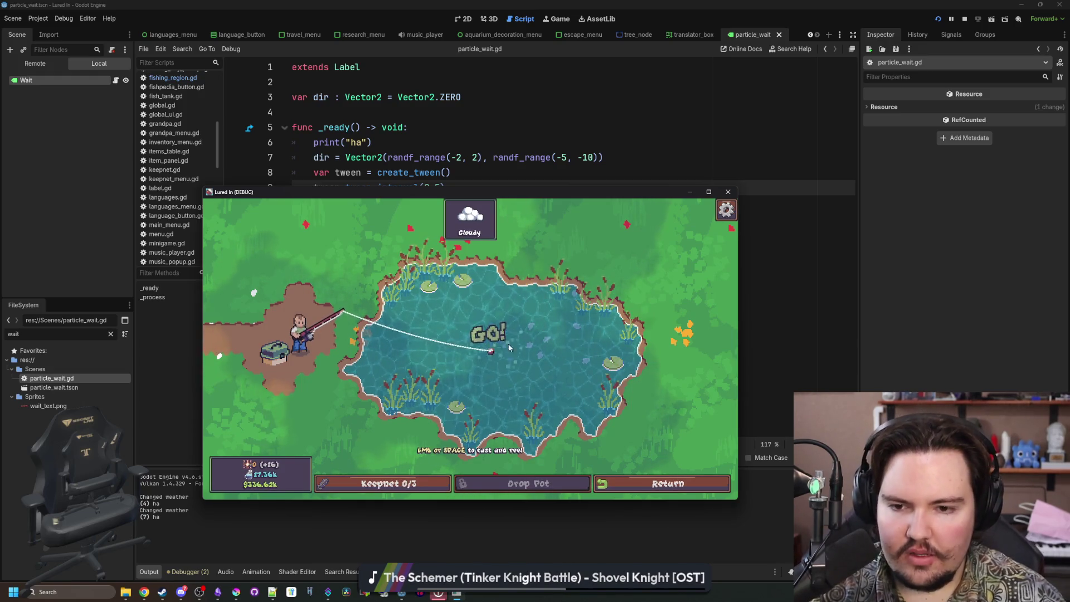
key("F8")
left_click(475, 172)
Show the Wait label scene in the 2D view and frame the label.
left_click(473, 184)
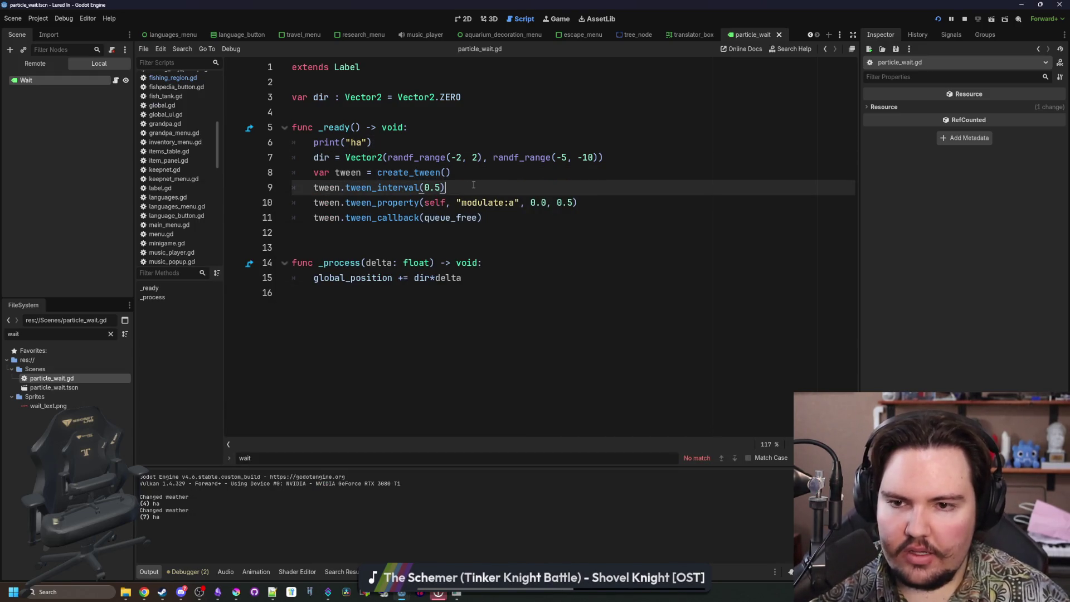
left_click(463, 18)
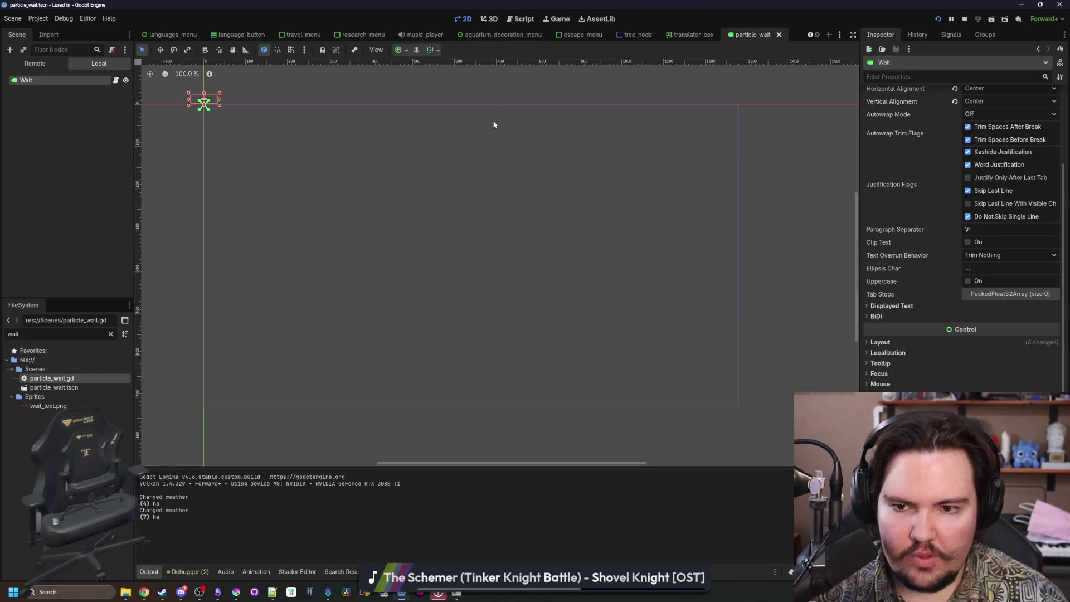
key("shift+f")
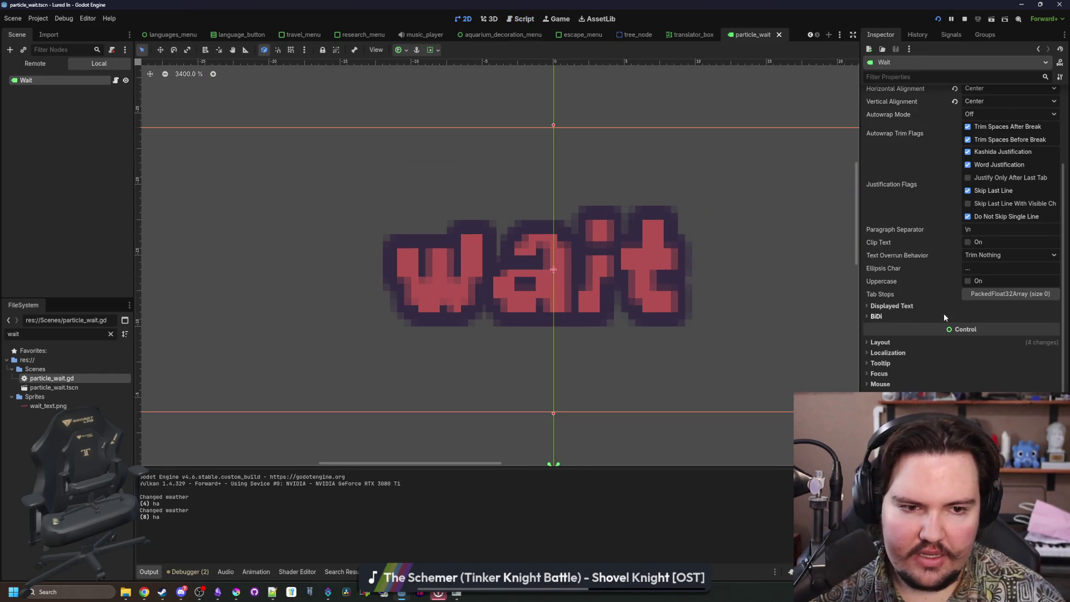
scroll(943, 313, "down", 2)
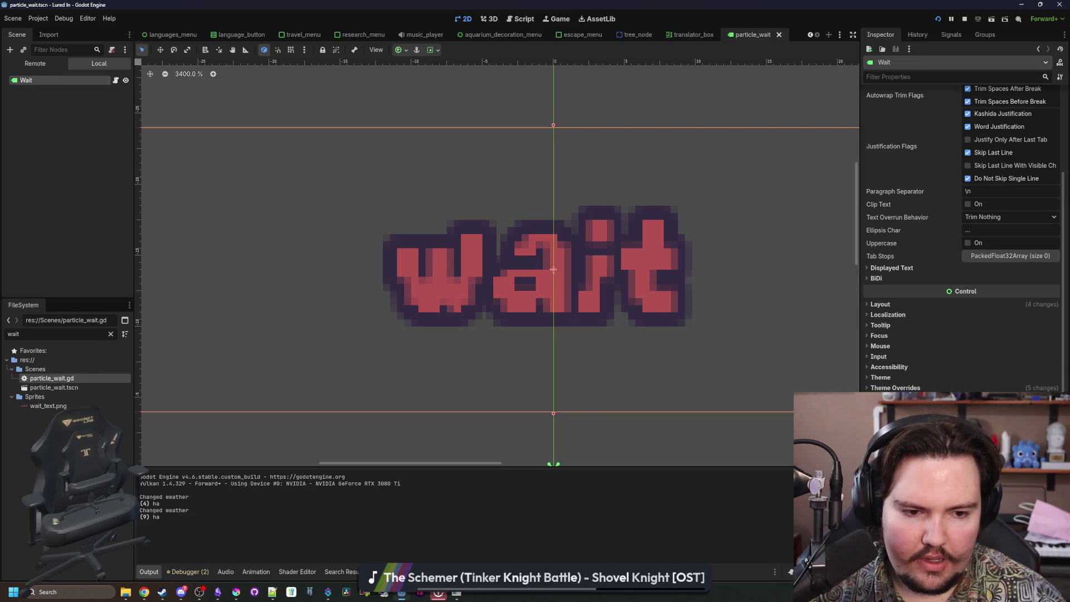
Lower the label's Modulate alpha, restore it to 255, and close the colour picker.
left_click(1003, 423)
left_click_drag(1006, 385, 986, 388)
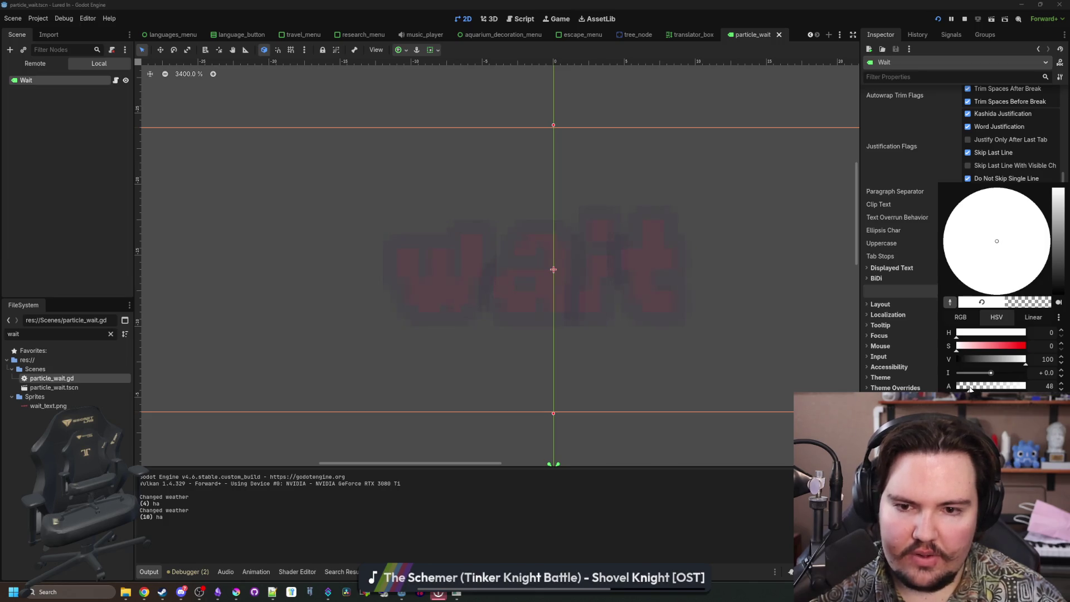
left_click_drag(963, 388, 1026, 389)
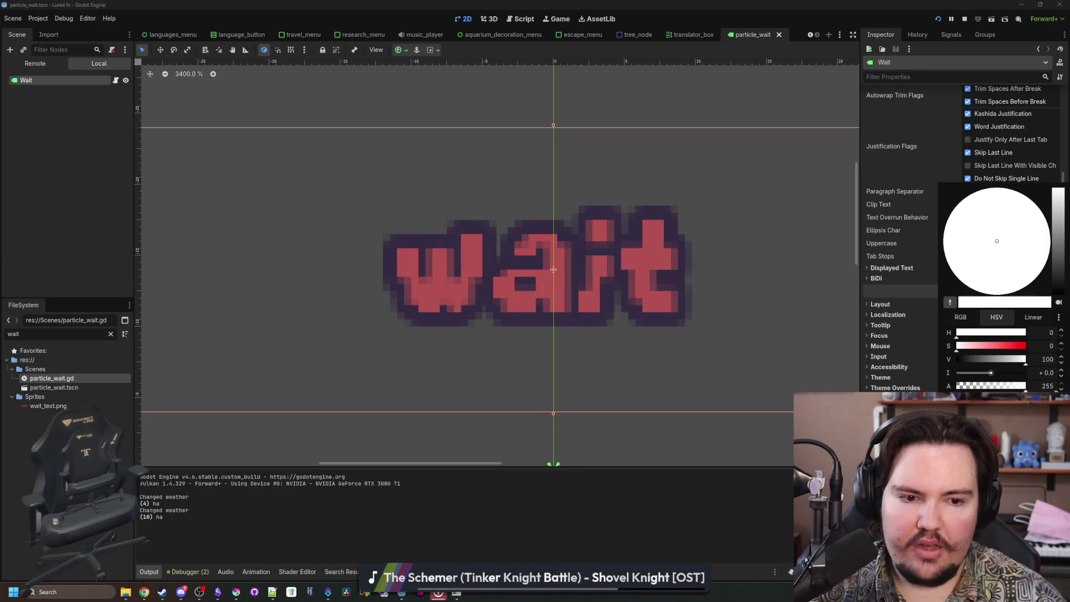
left_click(698, 543)
scroll(520, 303, "down", 5)
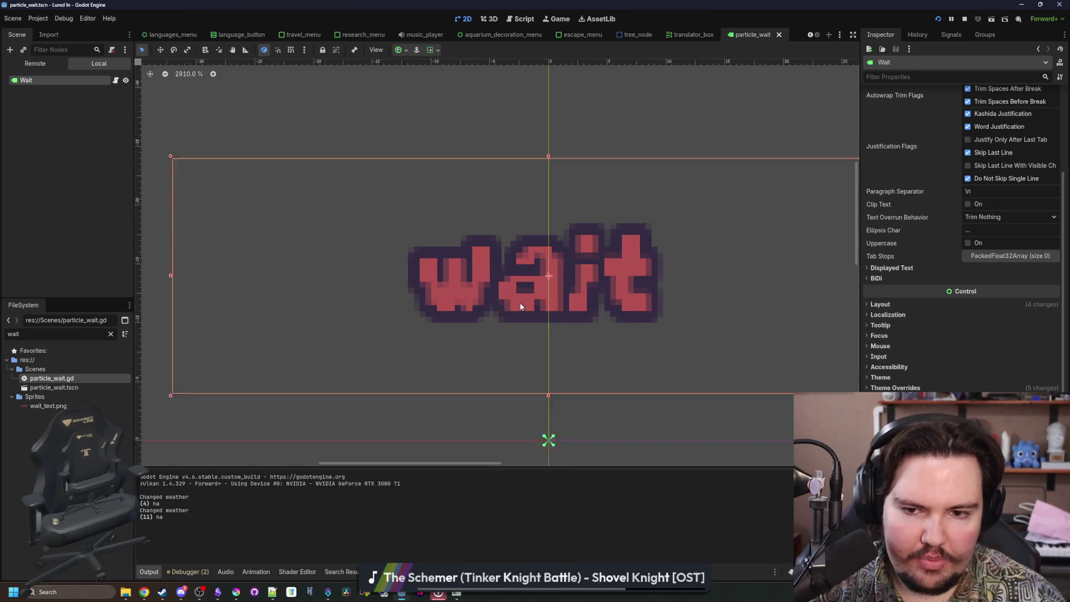
scroll(501, 312, "up", 5)
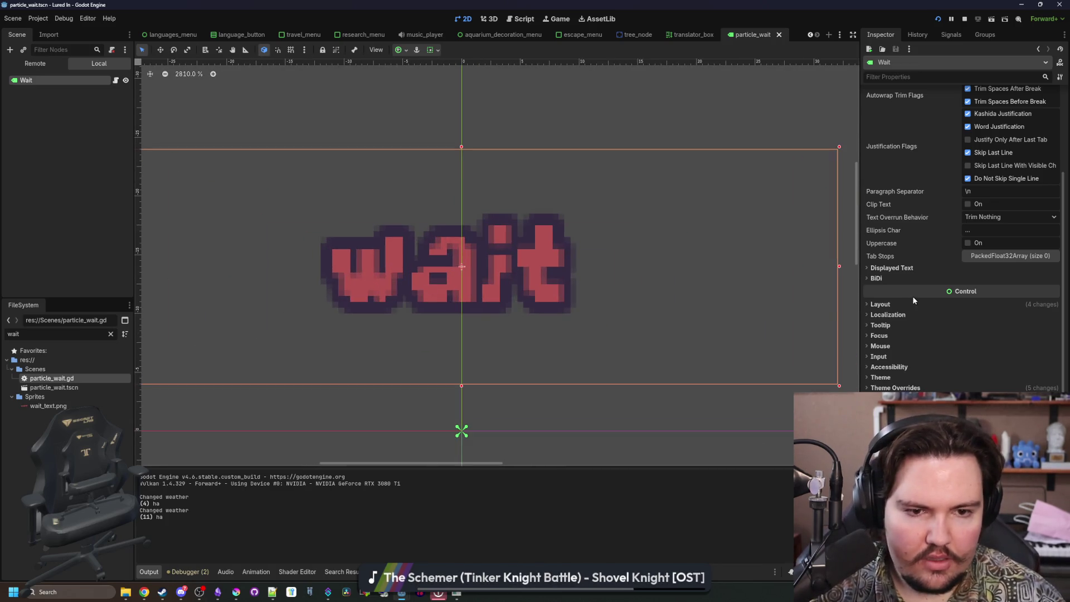
scroll(891, 356, "down", 2)
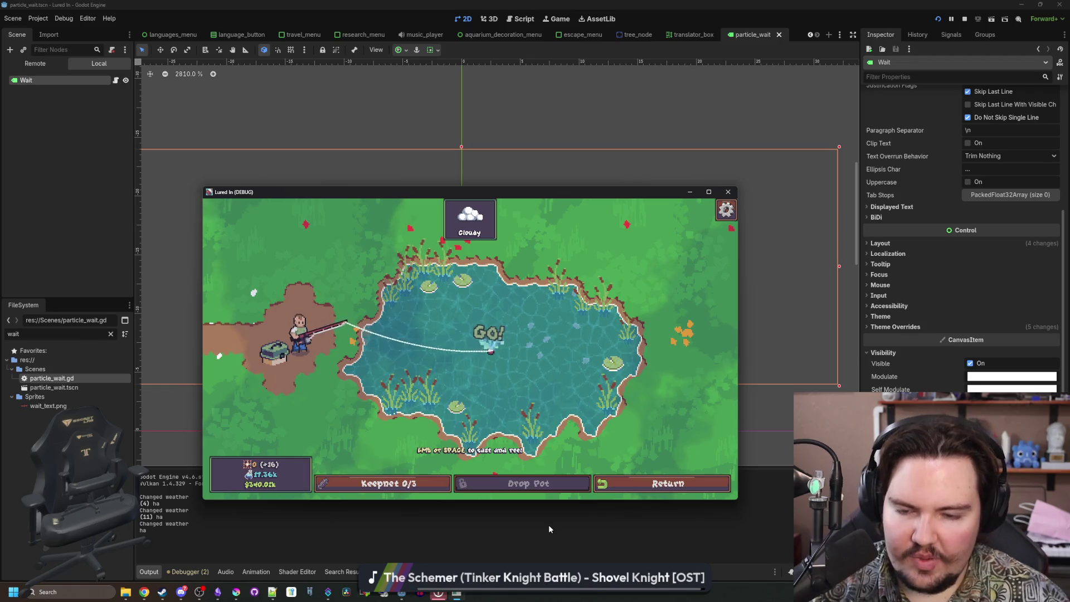
key("F8")
Set the Wait label's Custom Minimum Size width to 128.
scroll(483, 240, "down", 5)
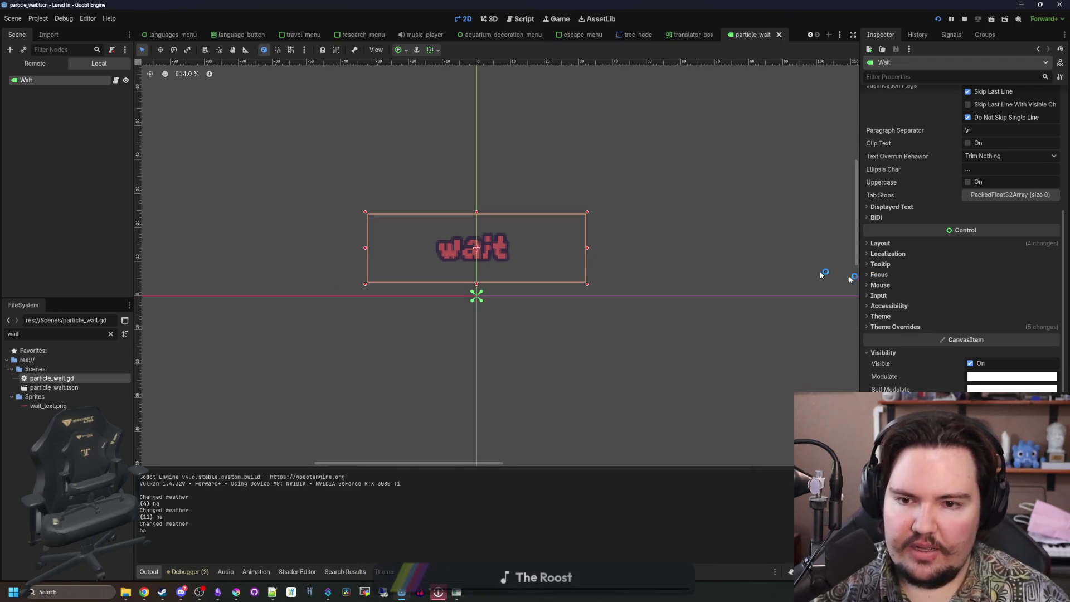
scroll(966, 291, "up", 5)
scroll(926, 237, "down", 5)
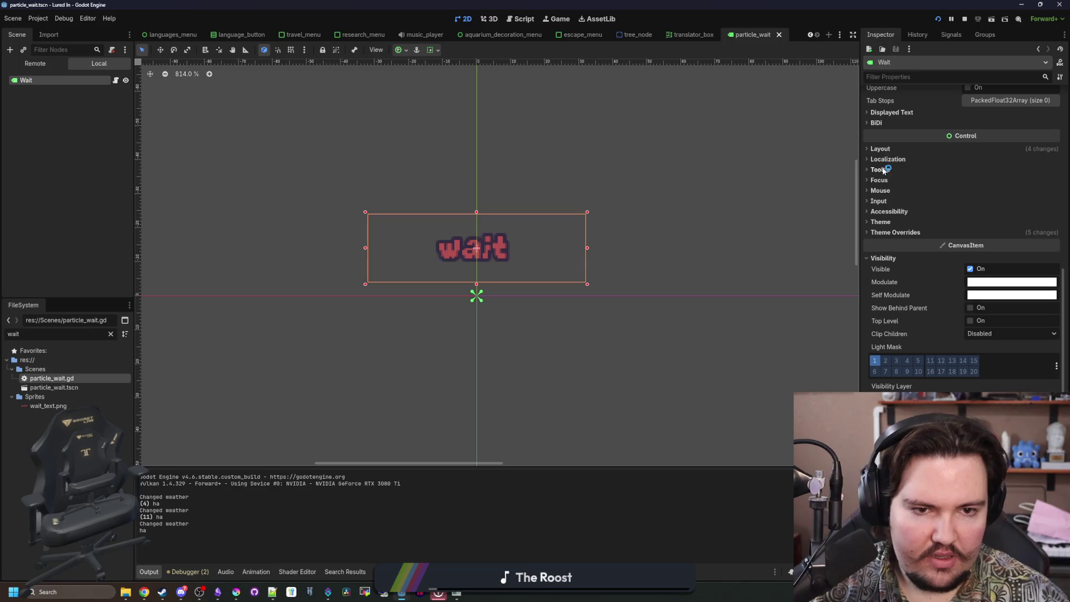
left_click(886, 150)
left_click(982, 191)
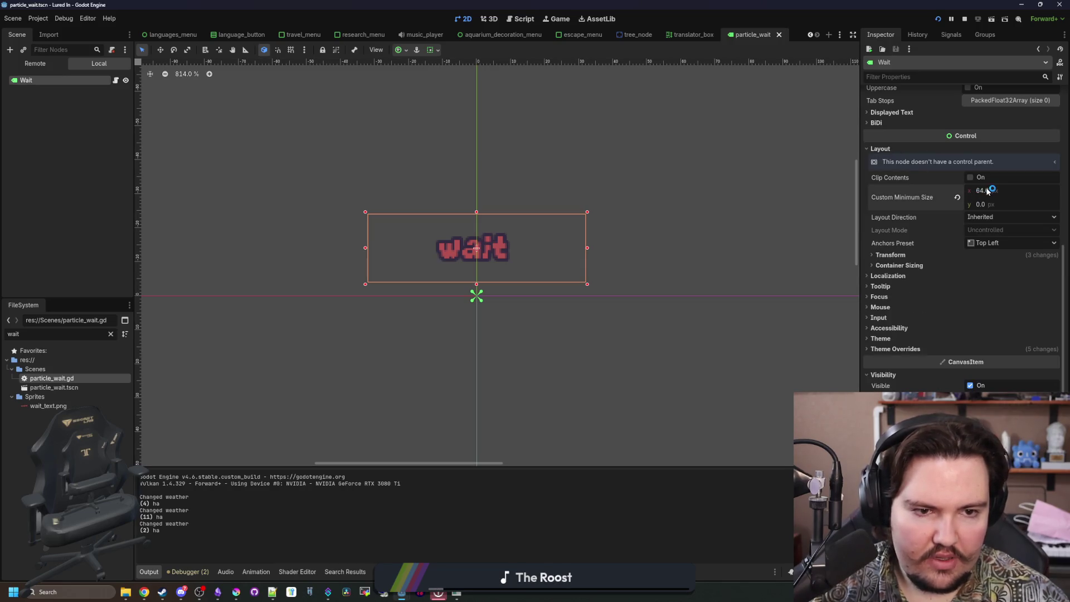
type("128")
key("Return")
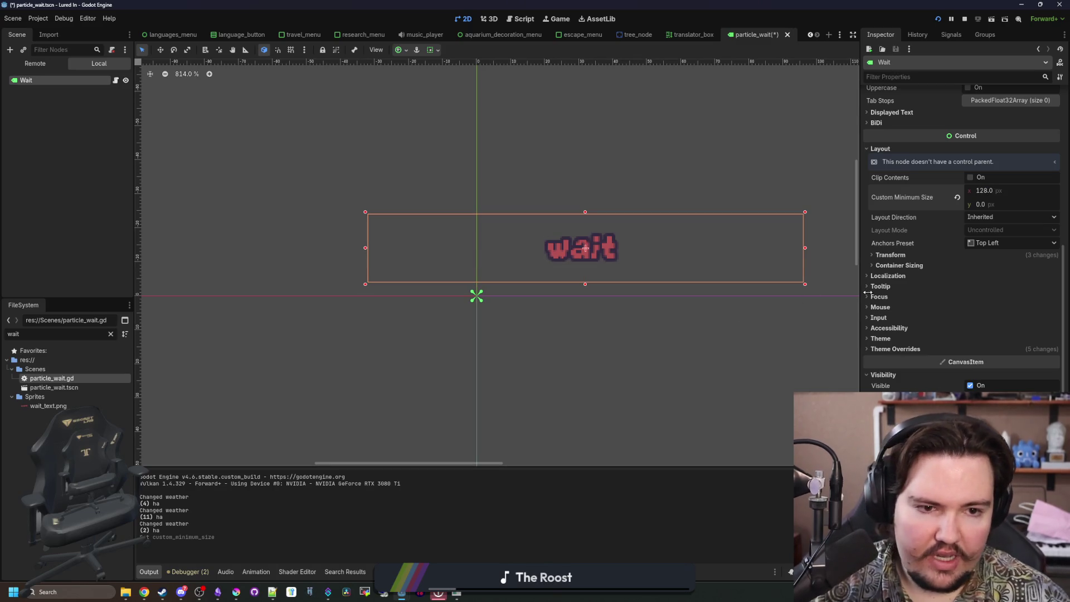
Reset the label's Transform position and set its x to -64.
left_click(956, 308)
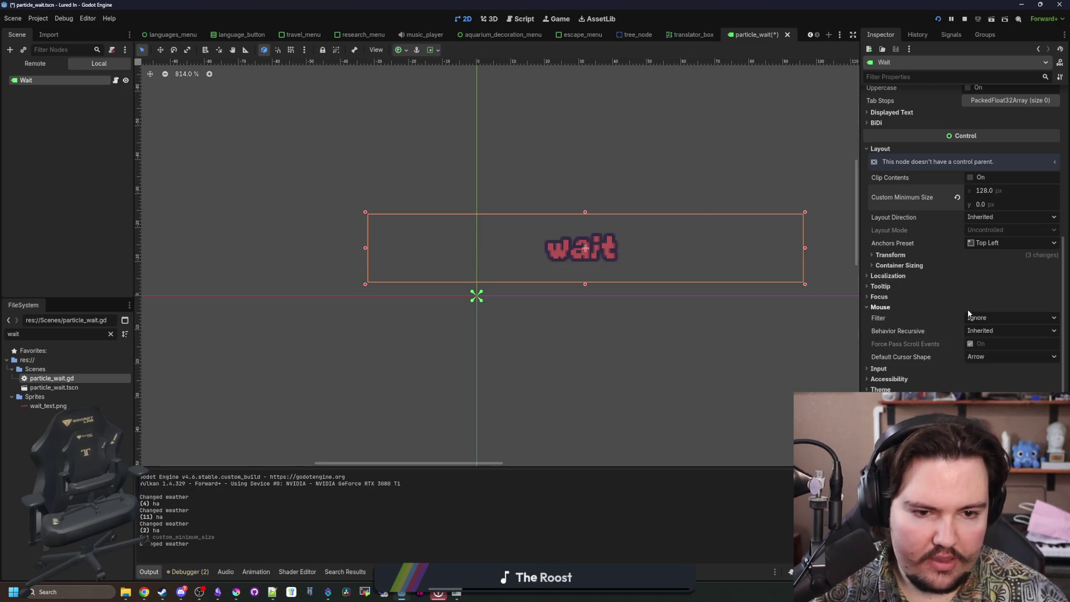
scroll(383, 305, "down", 2)
scroll(910, 366, "down", 5)
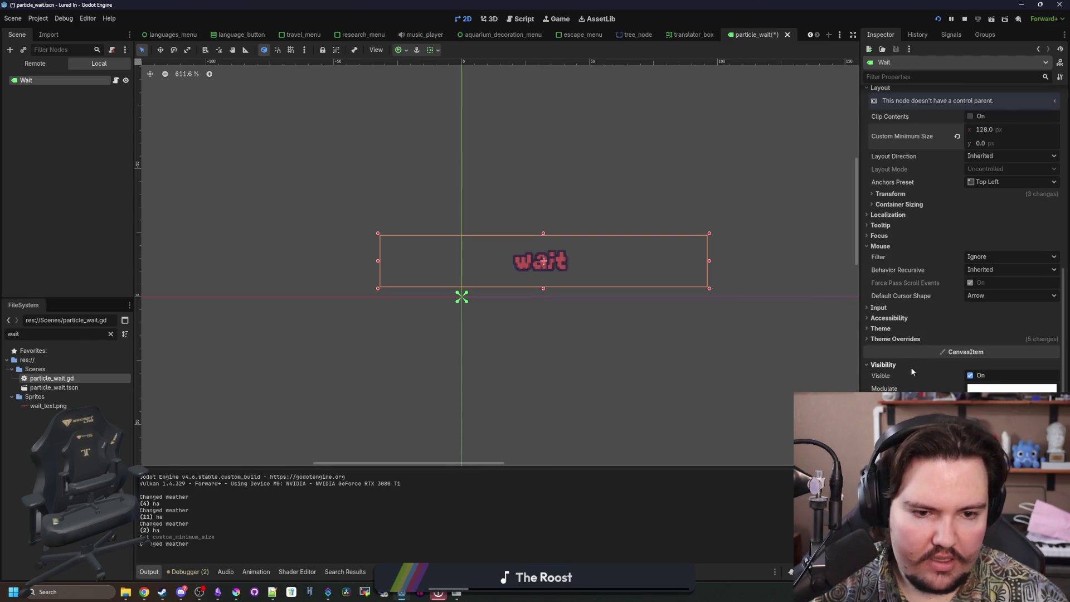
scroll(897, 385, "up", 5)
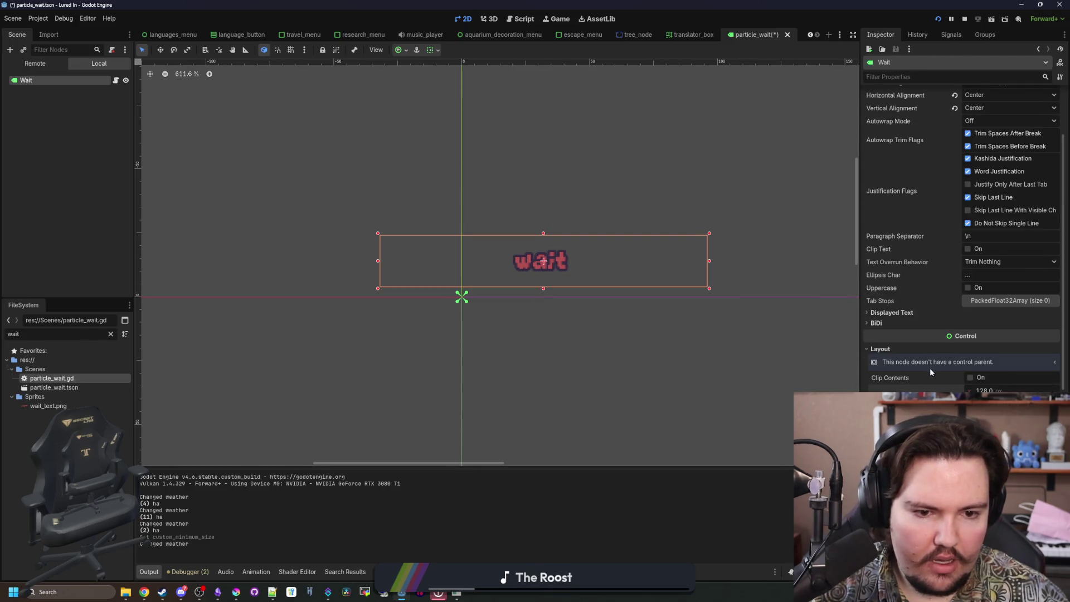
scroll(961, 234, "down", 2)
left_click(898, 336)
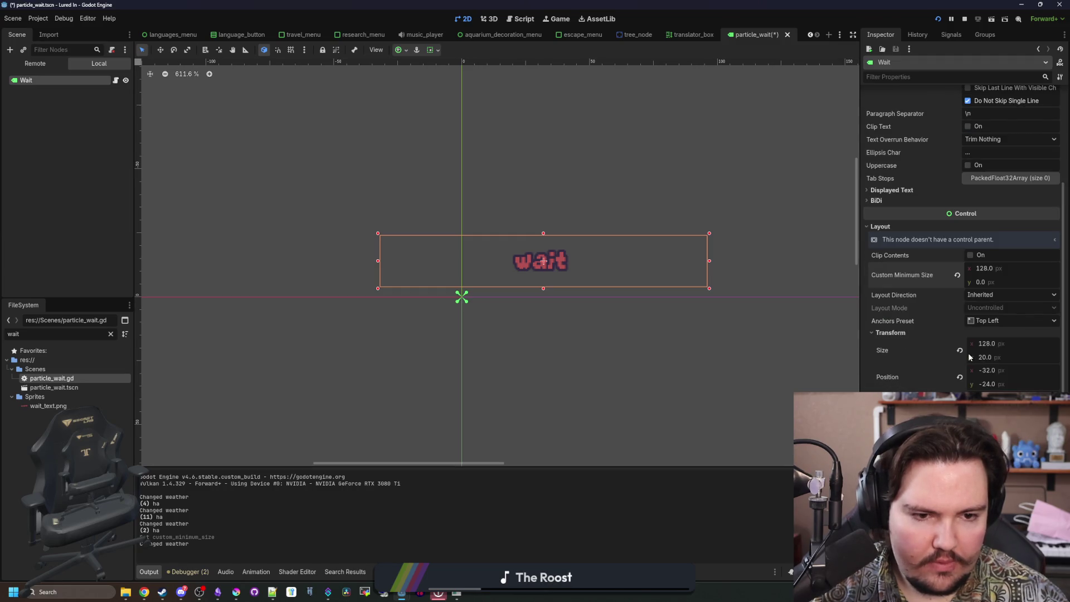
left_click(961, 376)
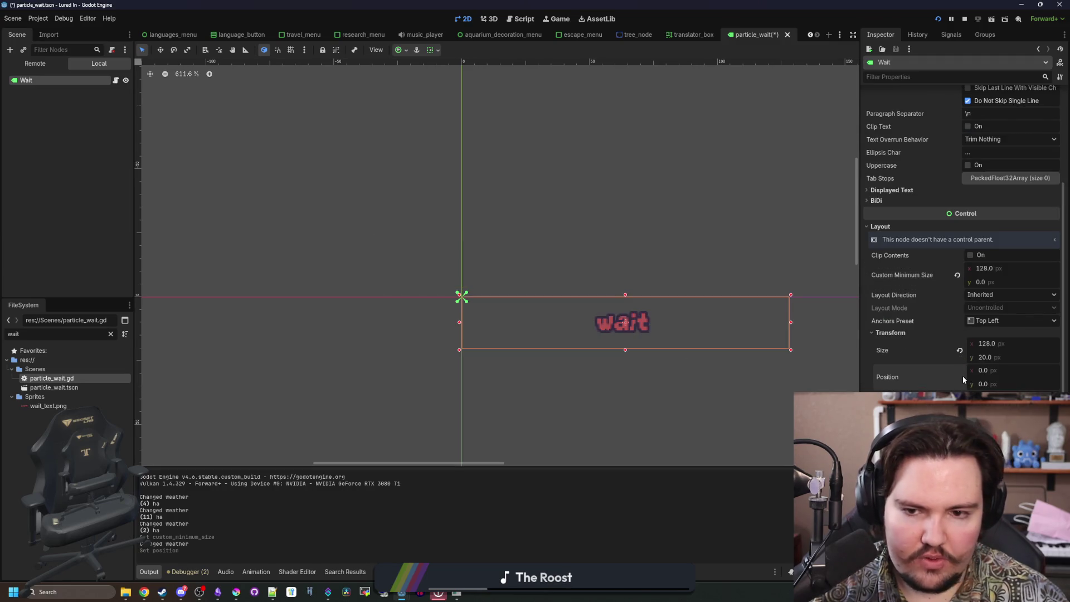
left_click(984, 383)
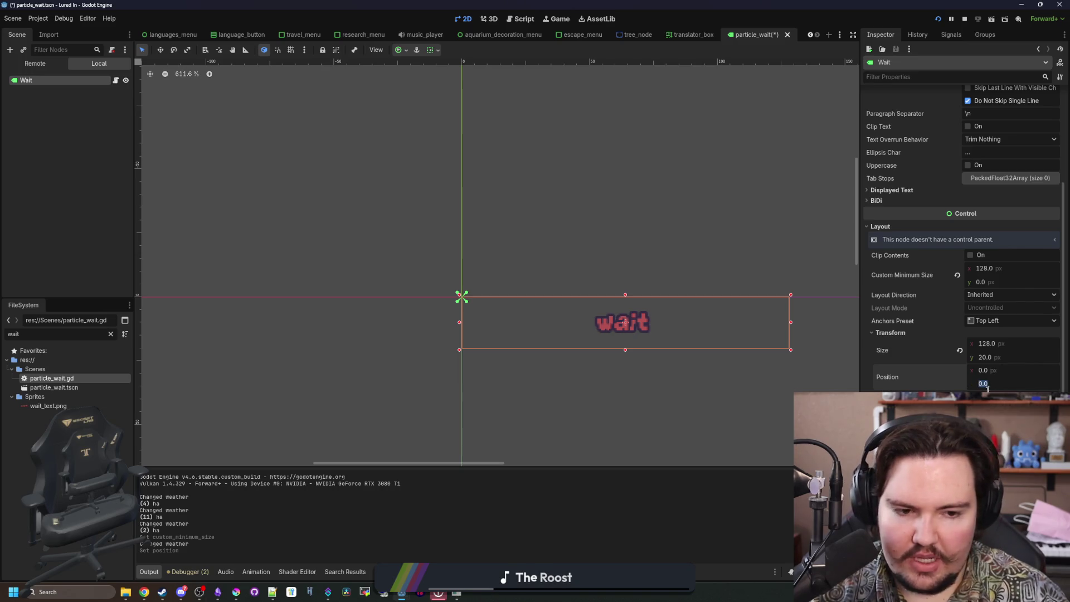
left_click(993, 371)
type("-64")
key("Return")
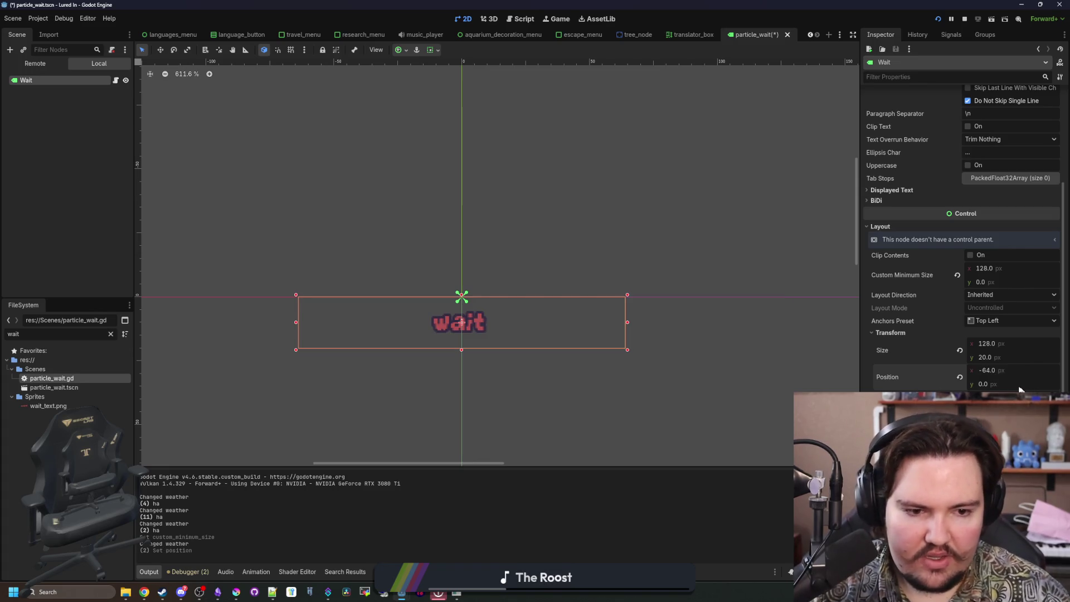
Try position y values -16, -32 and 0, settling on -10.
left_click(1016, 383)
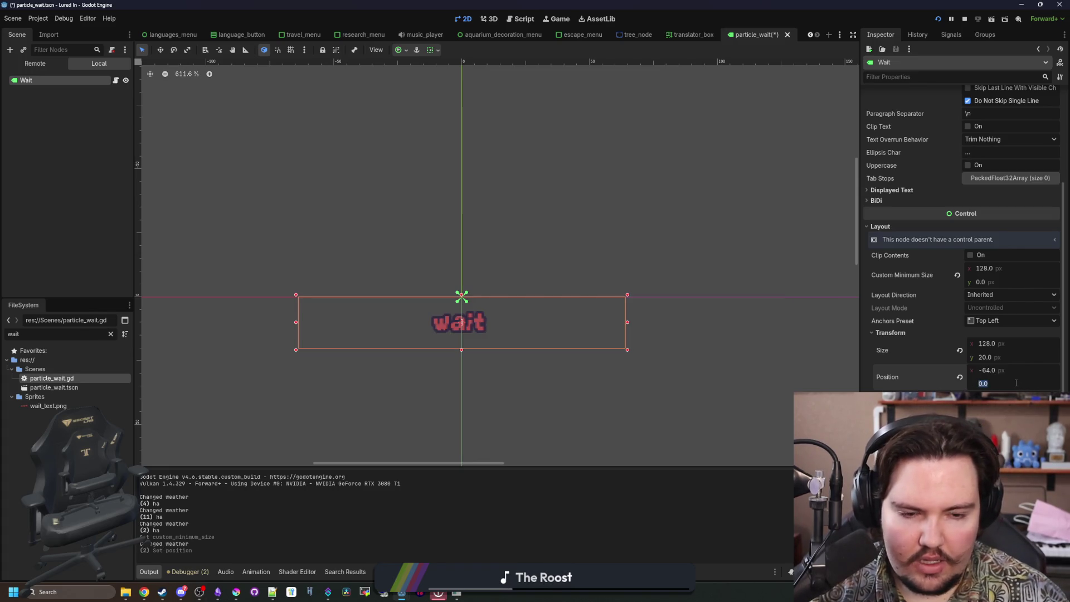
type("-16")
key("Return")
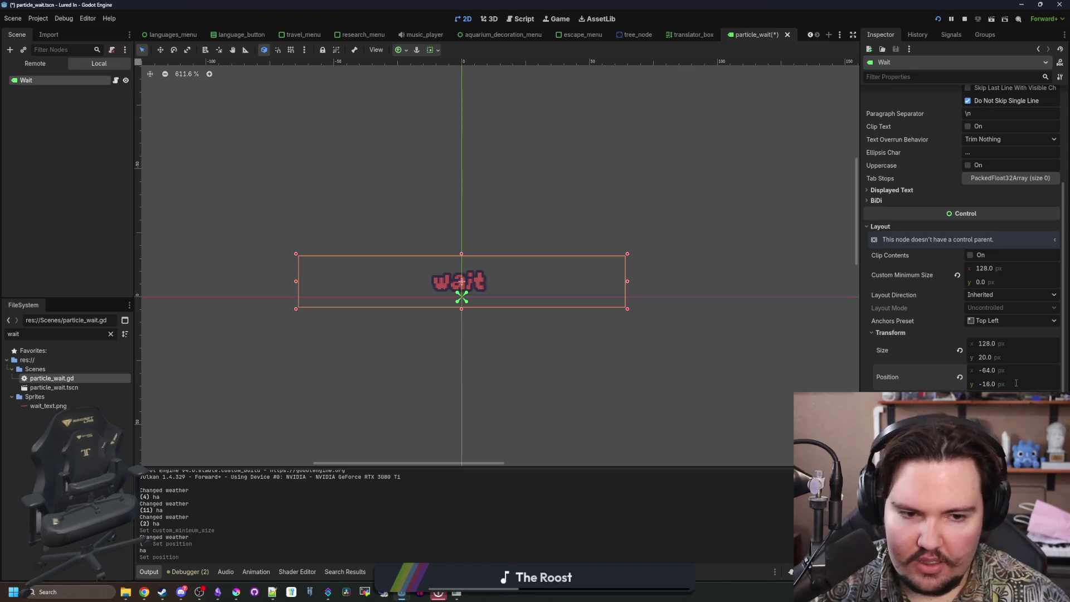
type("-32")
key("Return")
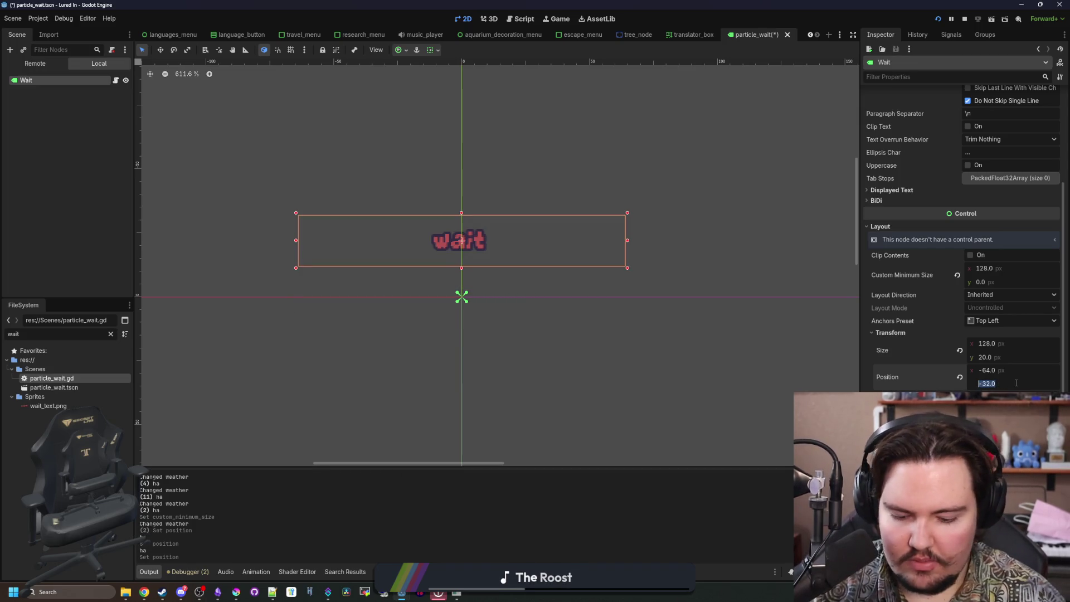
type("0")
key("Return")
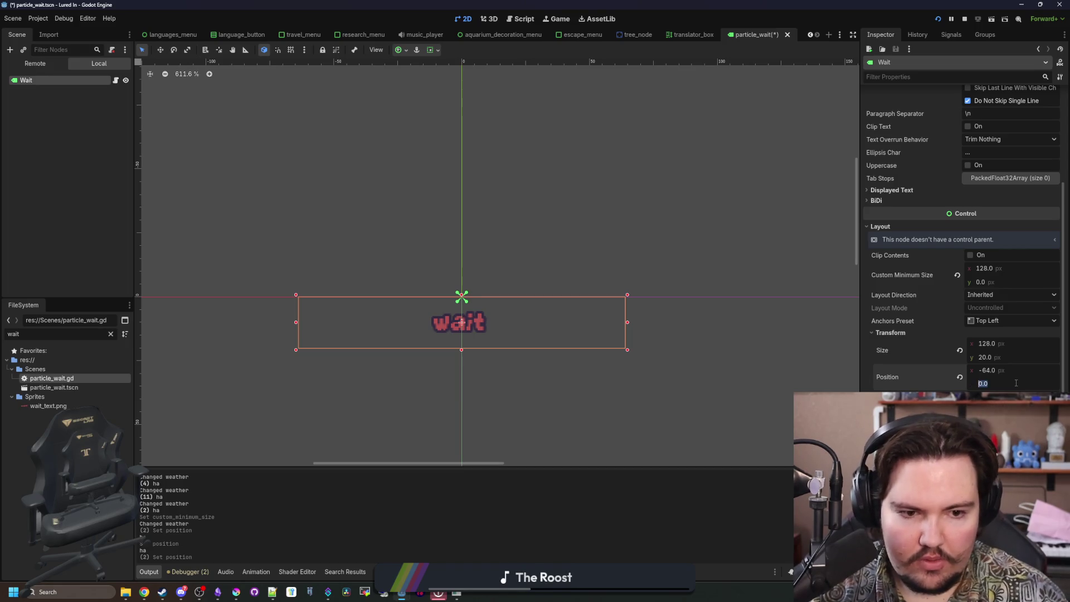
type("-10")
key("Return")
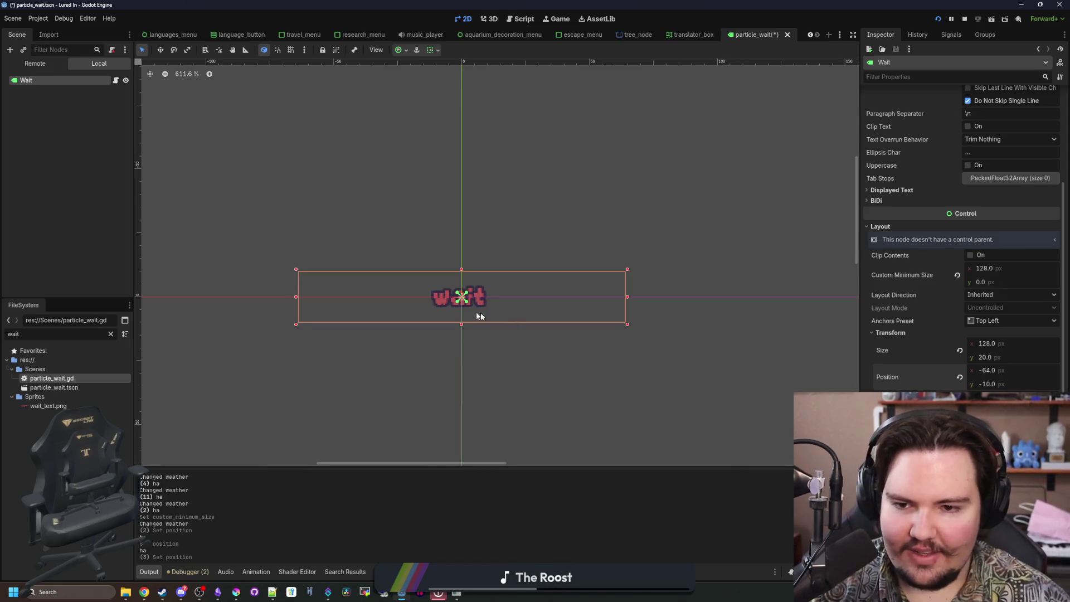
Save the particle_wait scene and filter the FileSystem to files matching 'region'.
scroll(464, 307, "up", 3)
key("ctrl+s")
key("ctrl+s")
scroll(465, 313, "up", 2)
scroll(474, 315, "down", 2)
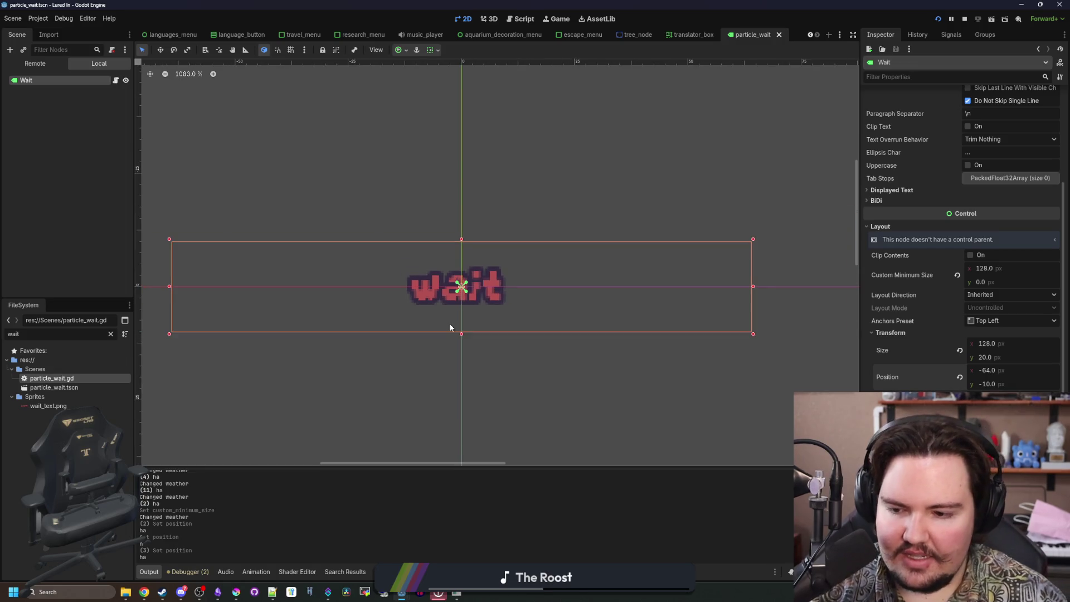
scroll(443, 312, "down", 2)
scroll(443, 312, "up", 4)
key("ctrl+s")
scroll(536, 273, "down", 1)
scroll(498, 289, "up", 1)
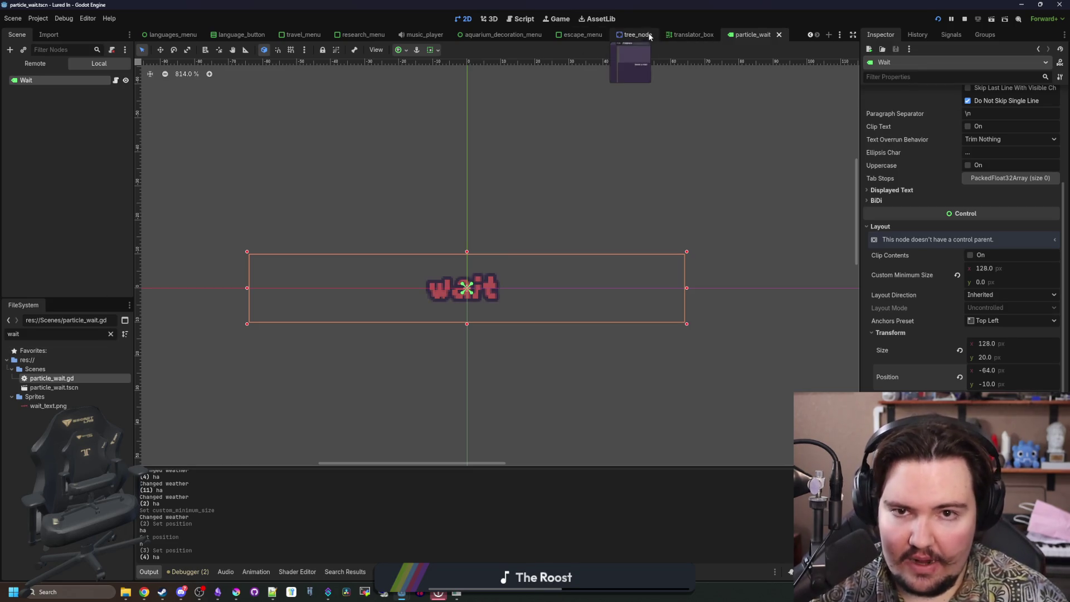
key("ctrl+s")
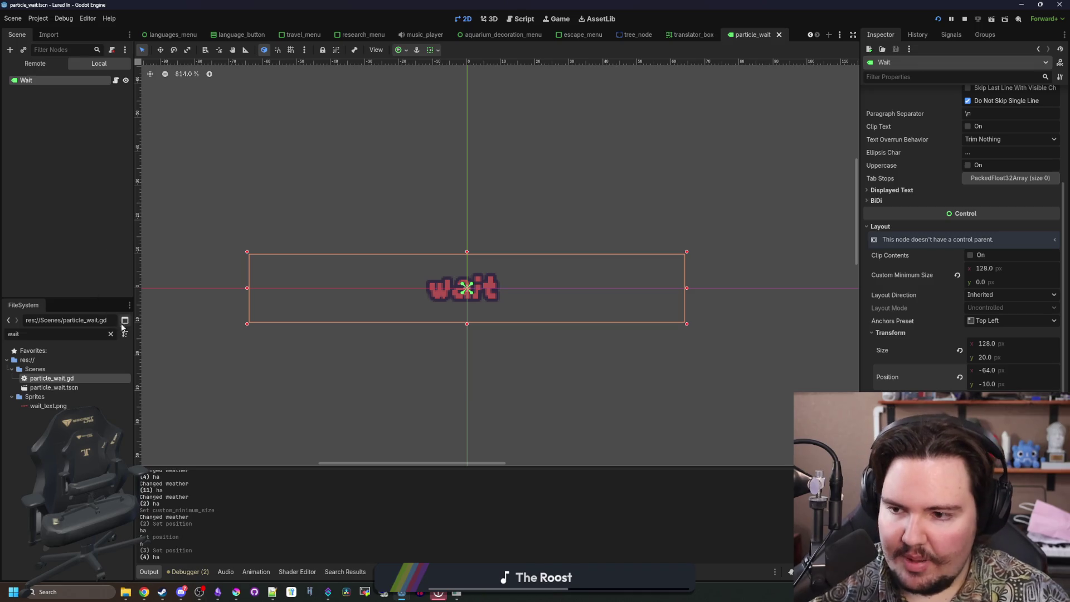
left_click(111, 333)
type("region")
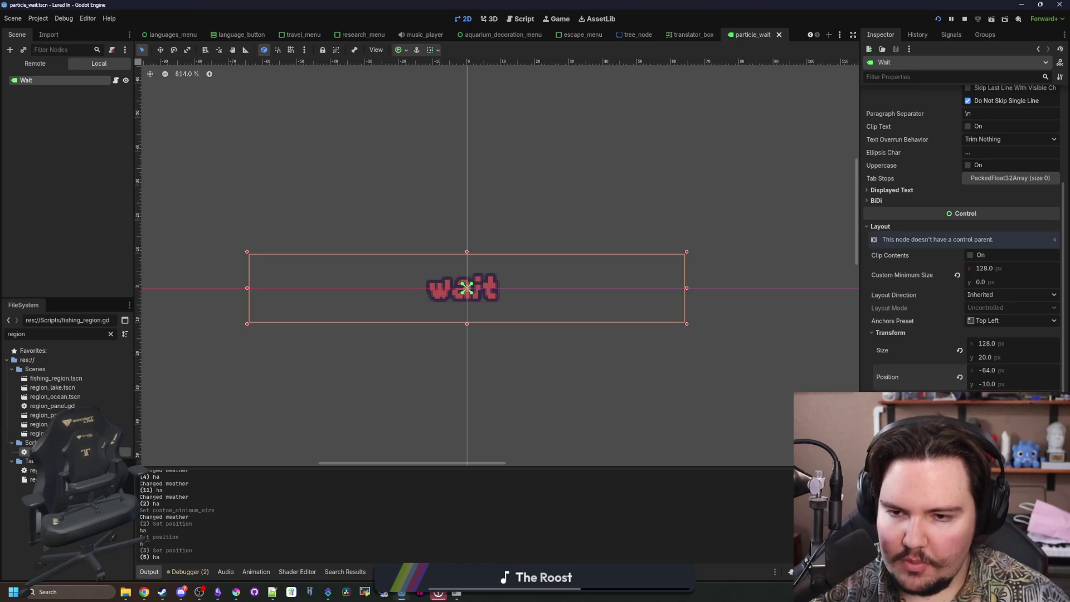
Open fishing_region.gd and find the wait label code at line 607.
double_click(39, 451)
scroll(641, 260, "down", 7)
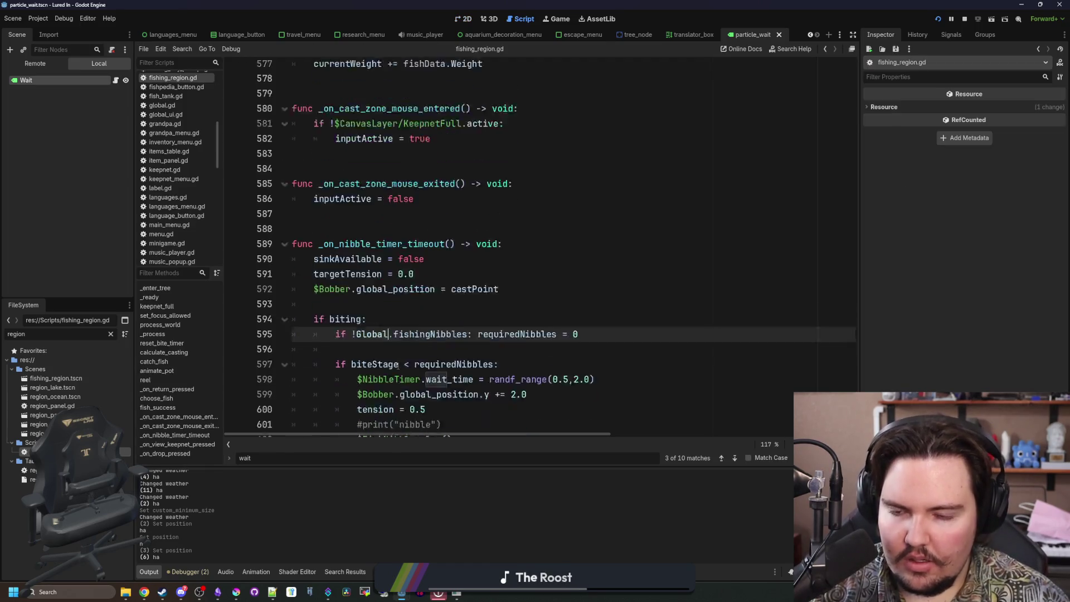
left_click(641, 260)
key("ctrl+f")
key("Return")
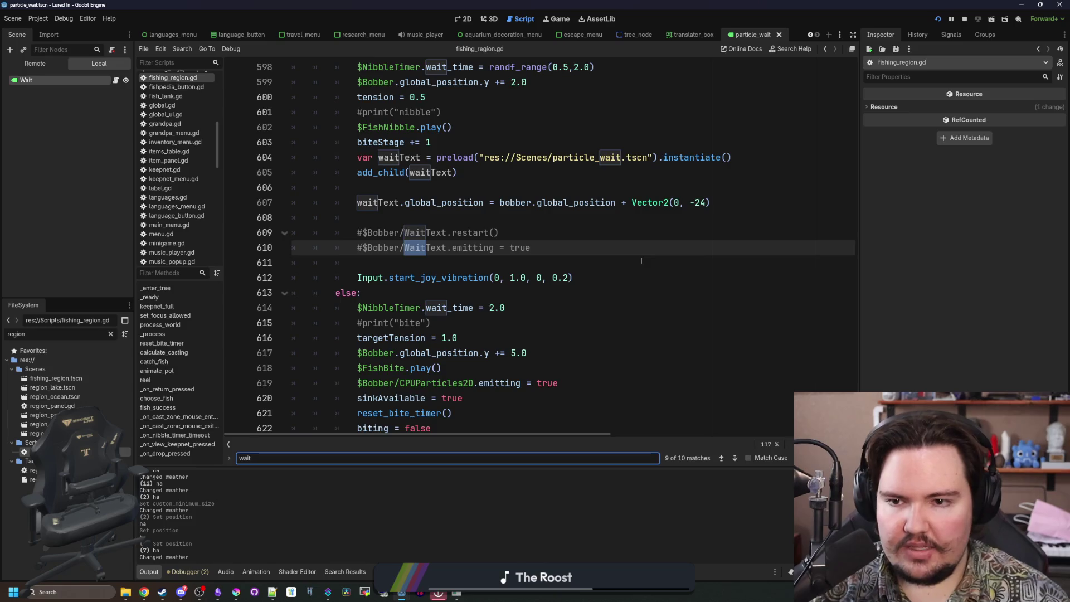
scroll(641, 261, "up", 2)
left_click(641, 276)
Replace Vector2(0, -24) with waitText.size/2.0 + Vector2(0, -8) and save.
scroll(694, 325, "up", 1)
left_click(705, 338)
left_click_drag(706, 337, 635, 338)
key("BackSpace")
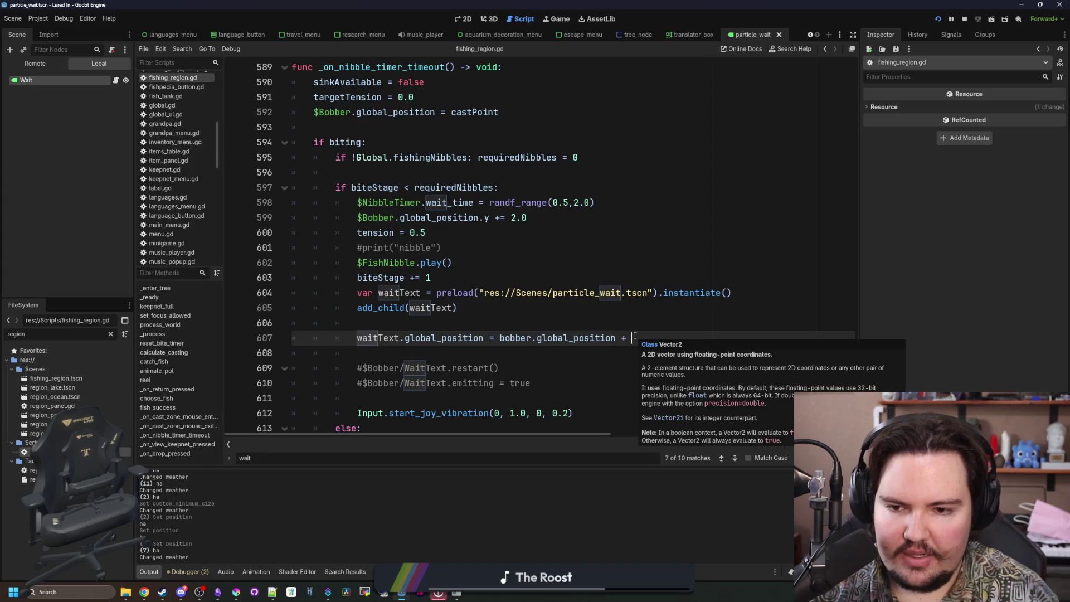
type("waitText")
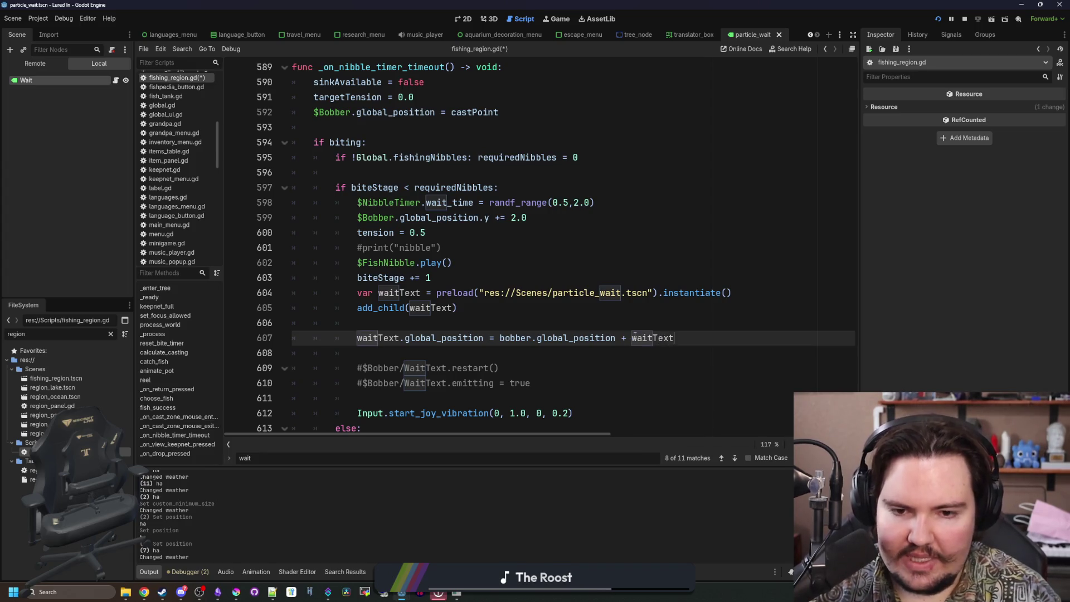
type(".size/2.0 + Vector2(0")
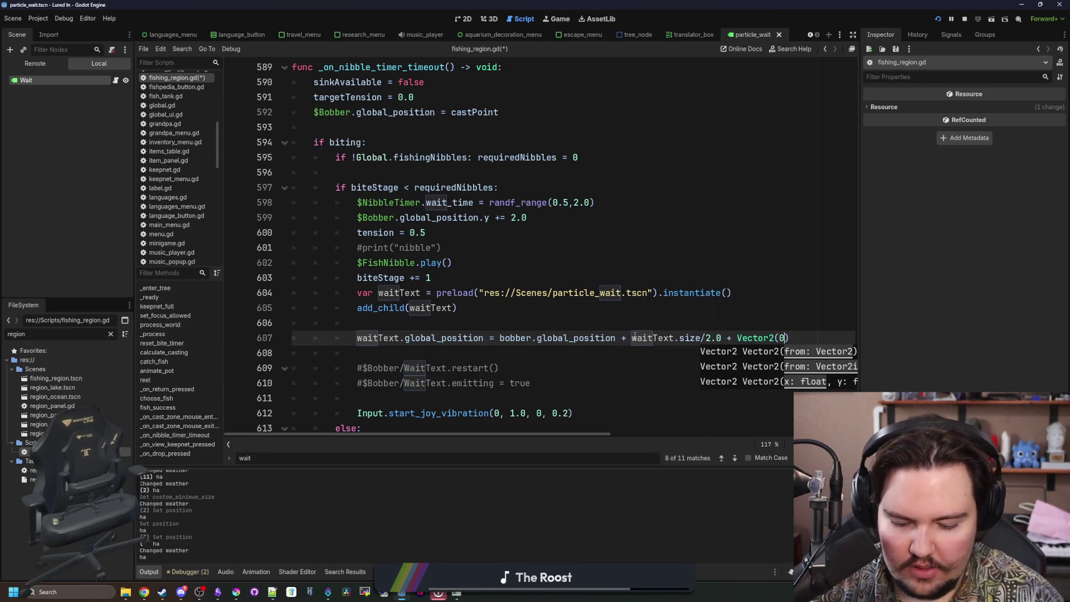
type("-8")
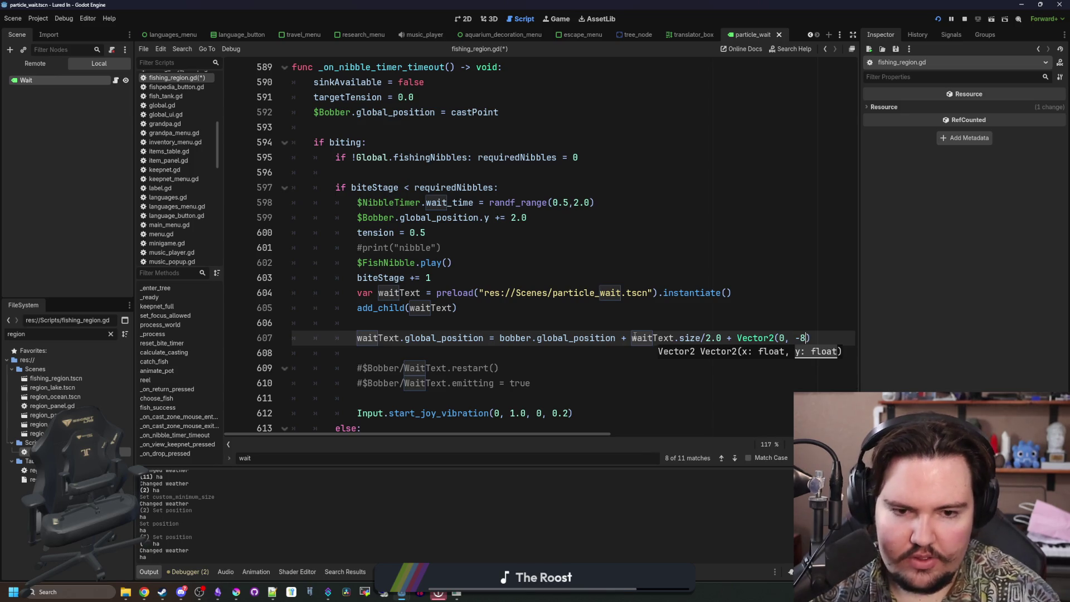
left_click(686, 323)
key("ctrl+s")
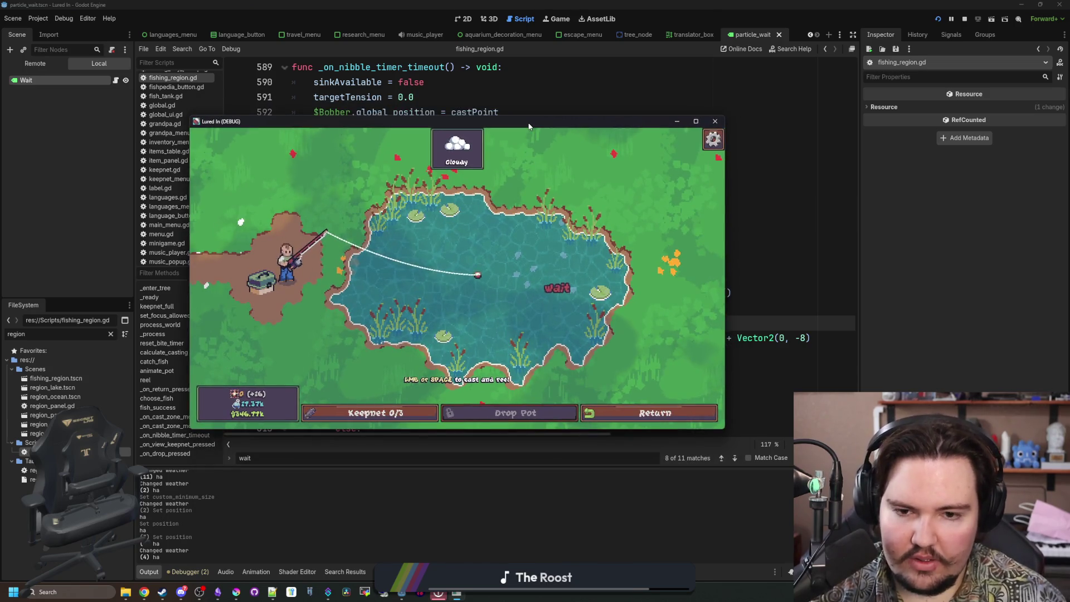
Change the '+' before waitText.size on line 607 to '-' and save.
key("F8")
left_click(626, 338)
key("BackSpace")
type("-")
key("ctrl+s")
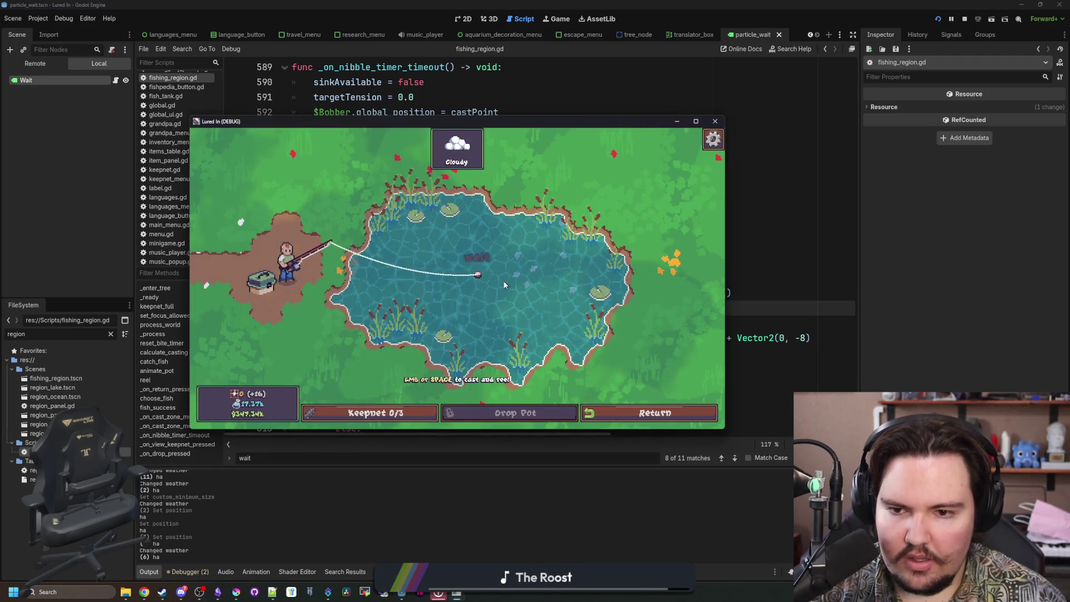
Check the wait label over the bobber in fullscreen, then switch the game language to Arabic.
left_click(490, 277)
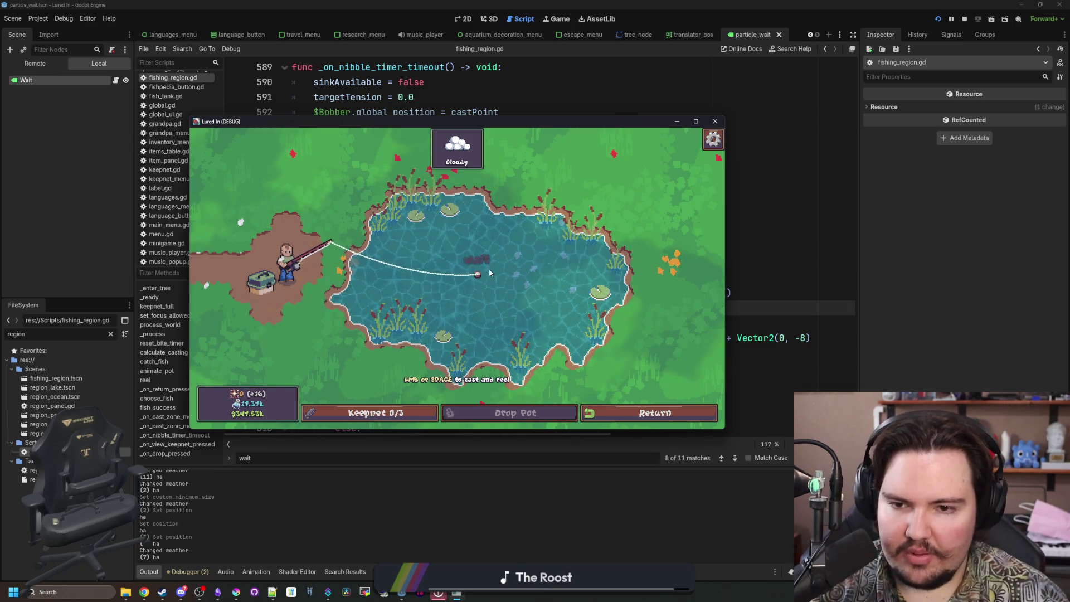
left_click(489, 276)
key("super+Up")
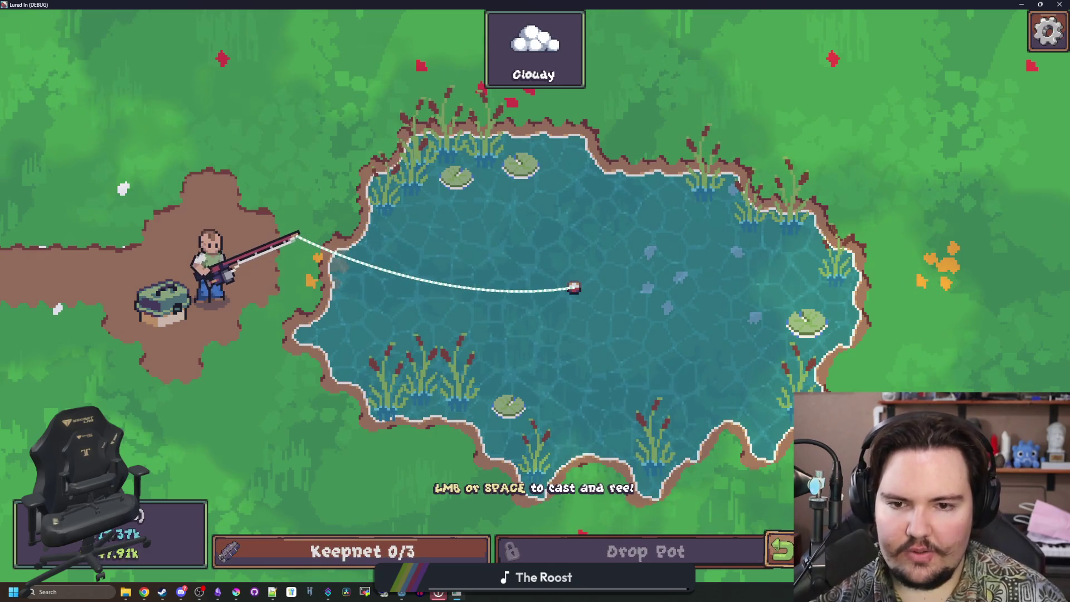
key("space")
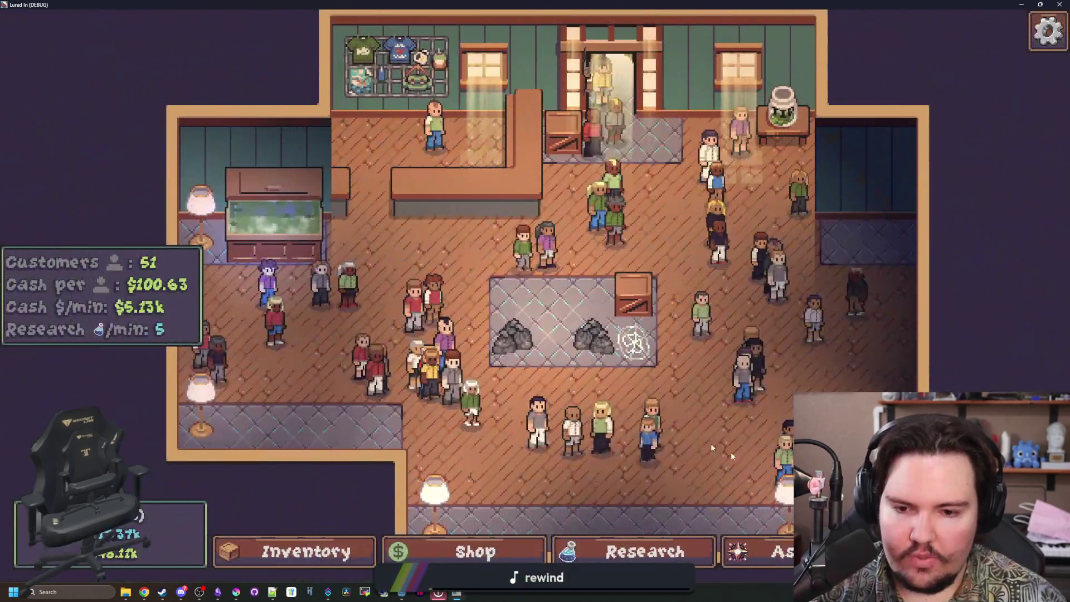
key("Escape")
left_click(704, 370)
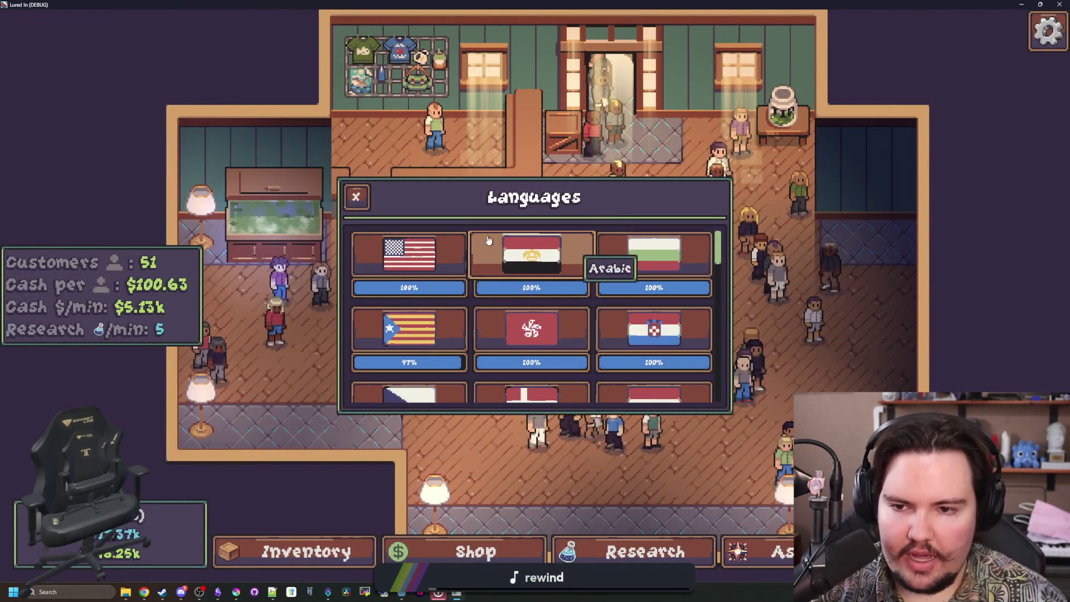
left_click(488, 239)
key("Escape")
Travel back to the Pond and cast the line into the water.
key("i")
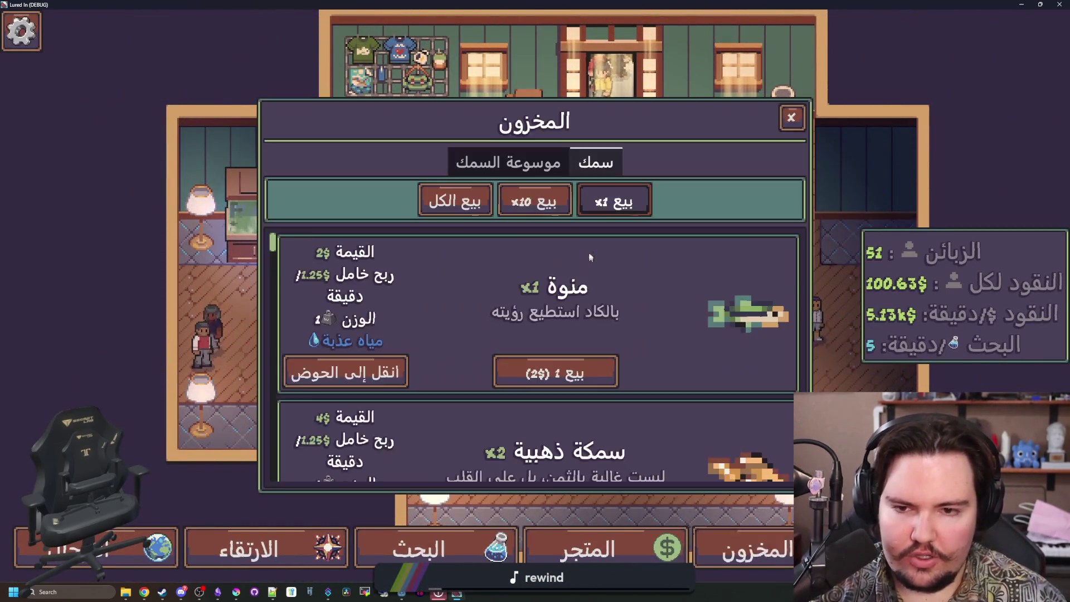
key("Escape")
key("t")
left_click(340, 193)
left_click_drag(401, 296, 548, 305)
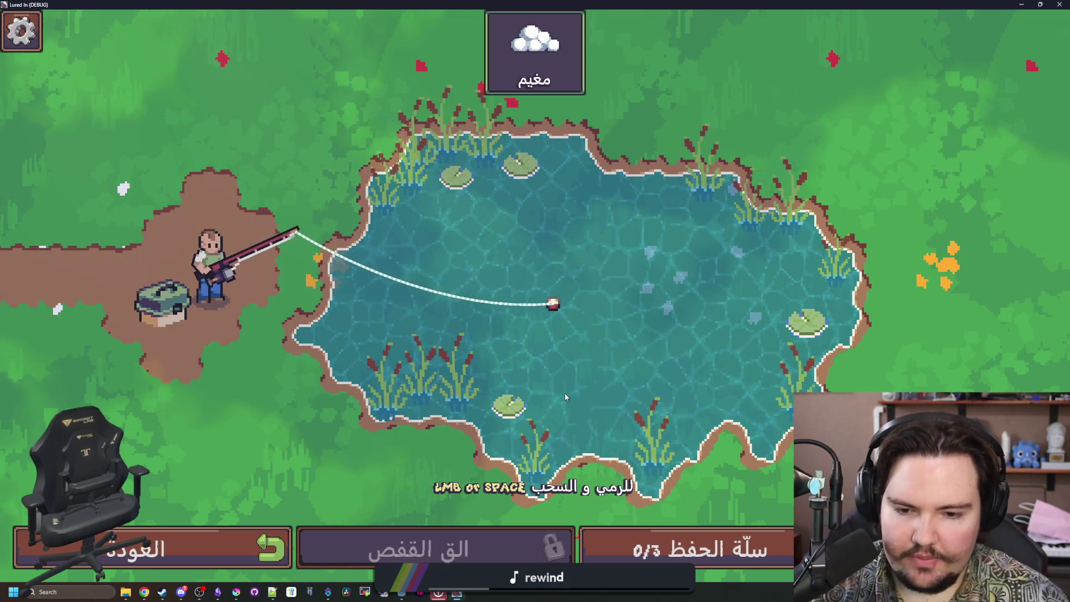
Switch the game language back to English, resume fishing and return to windowed mode.
key("Escape")
left_click(363, 387)
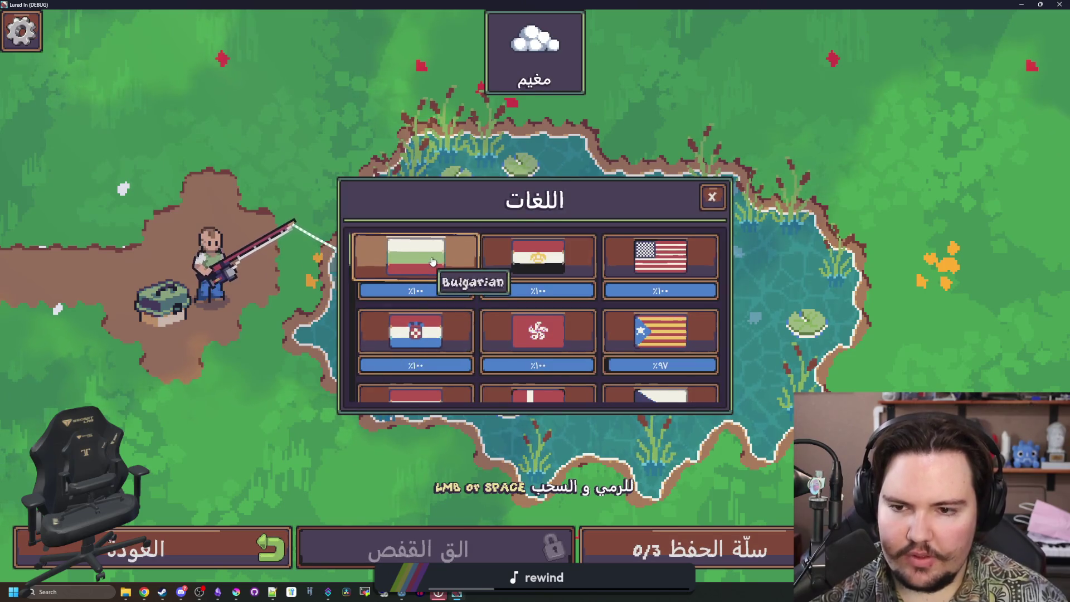
left_click(657, 256)
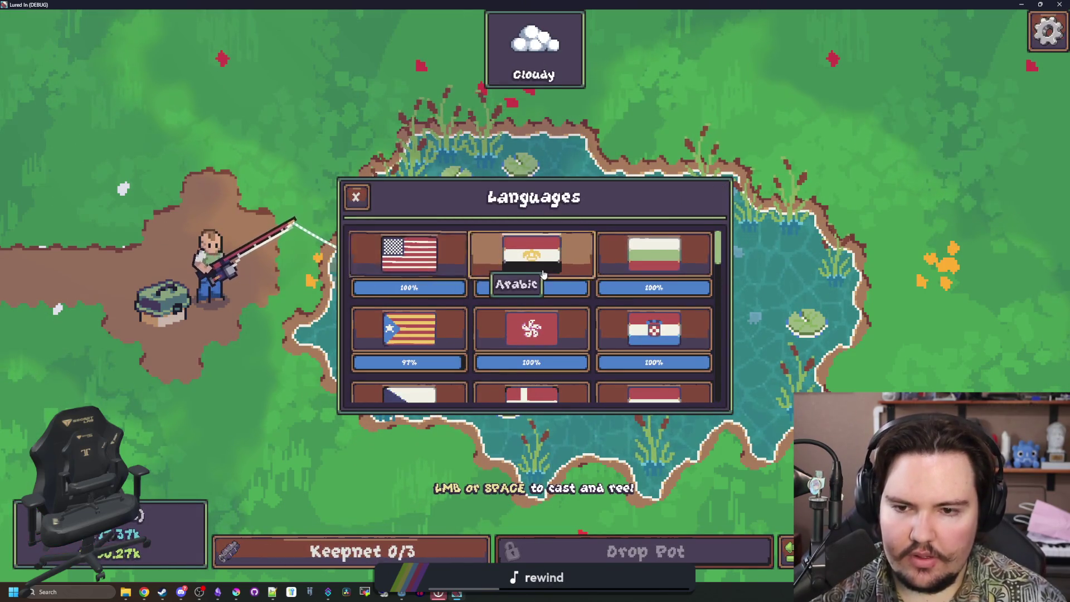
scroll(543, 273, "down", 10)
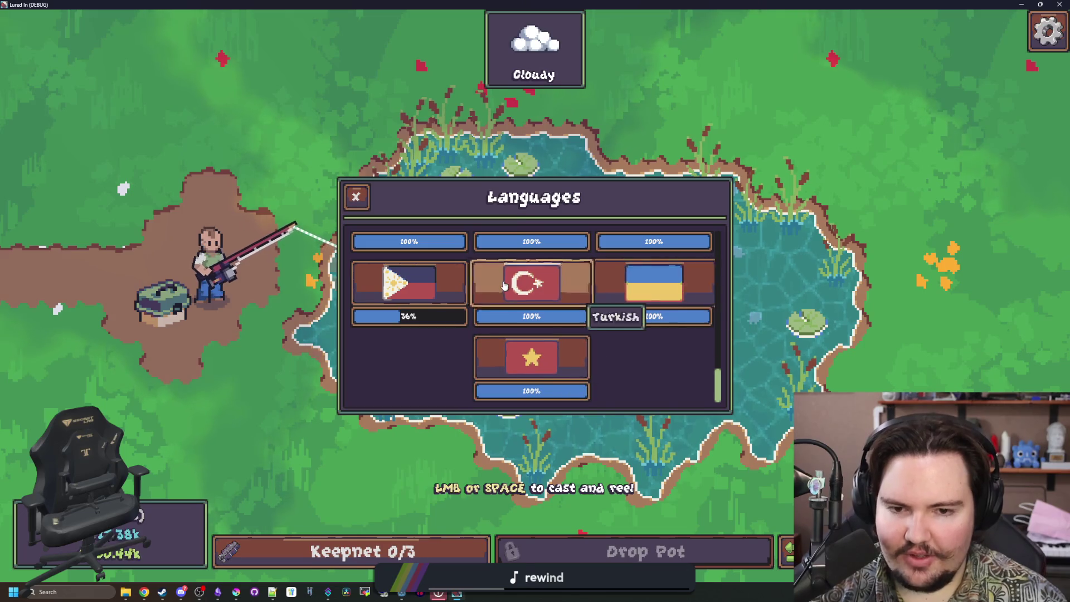
scroll(513, 286, "up", 10)
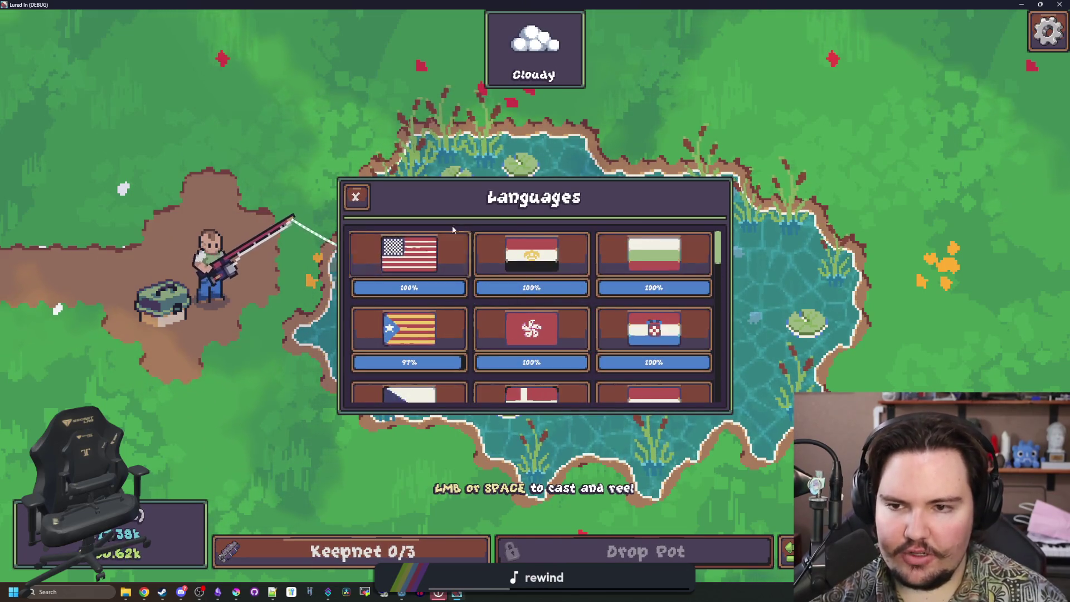
key("Escape")
left_click(535, 255)
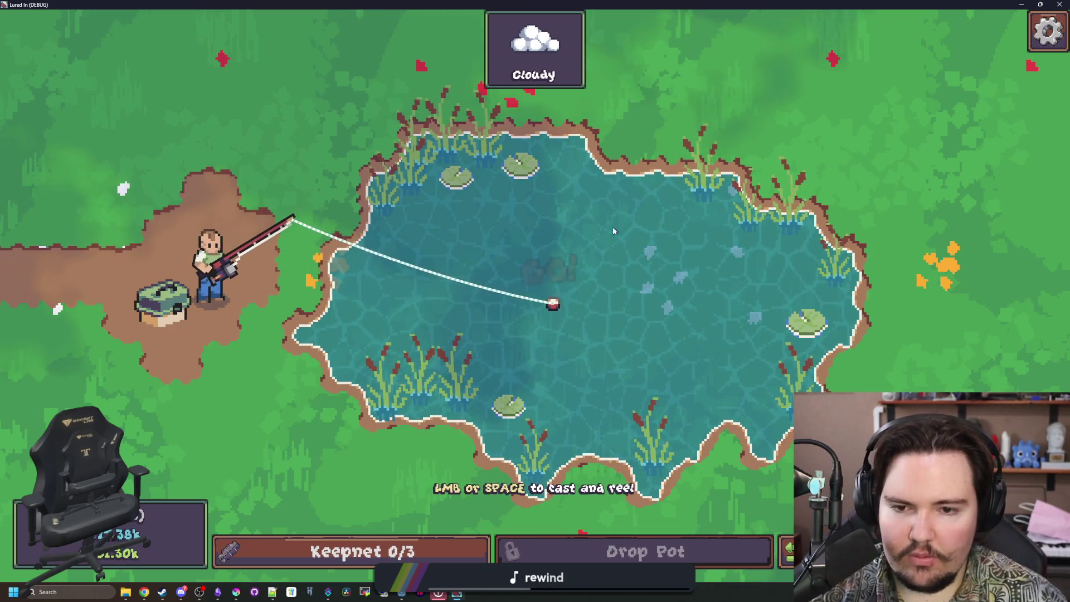
key("F11")
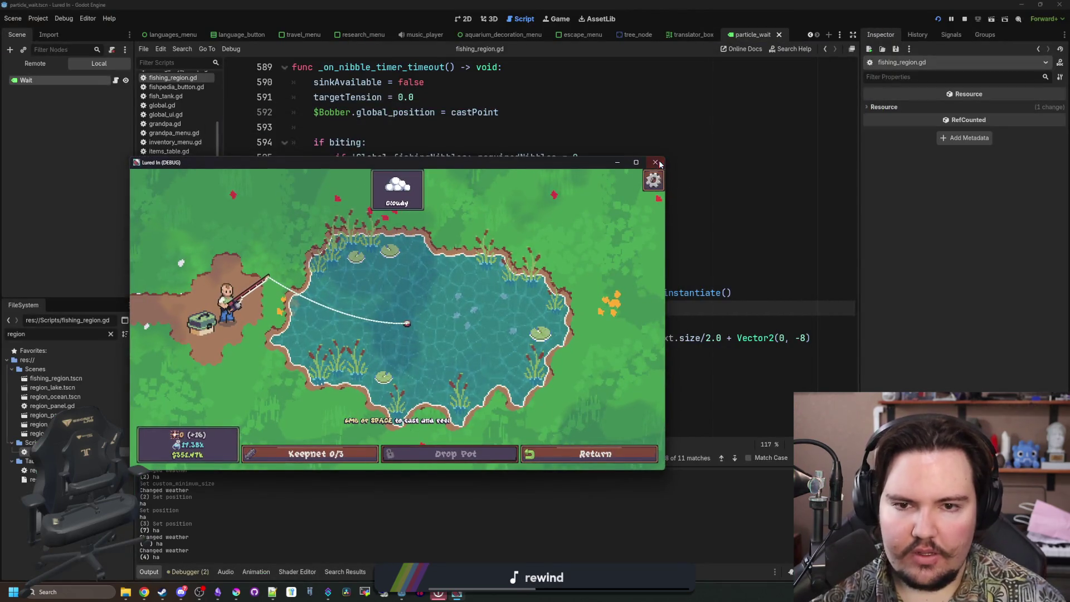
Stop the game and open the Wait node's particle_wait.gd script.
left_click(656, 162)
left_click(361, 134)
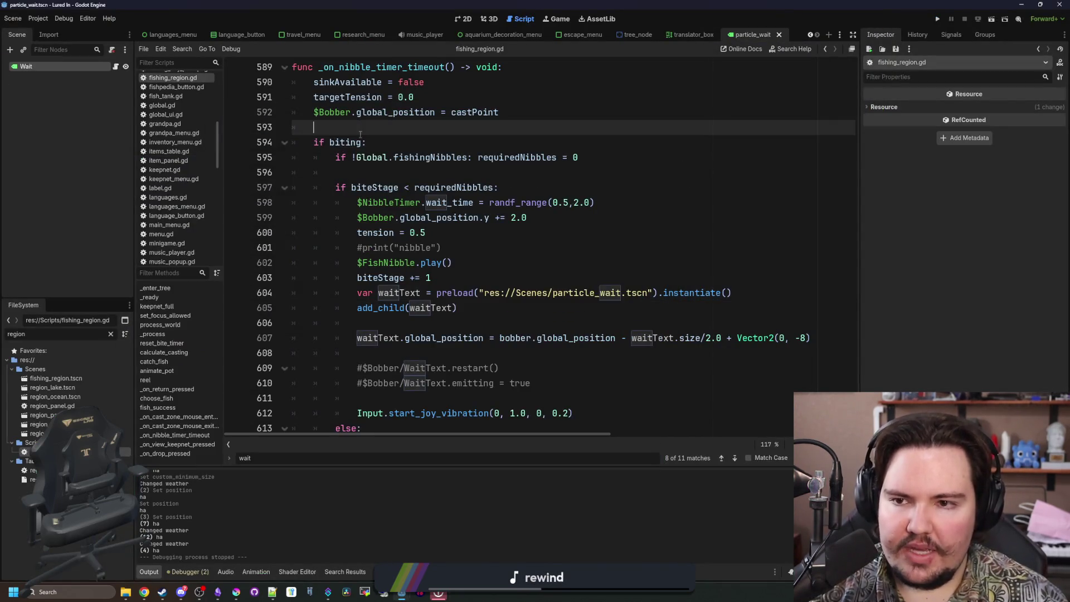
scroll(460, 240, "down", 1)
left_click(494, 219)
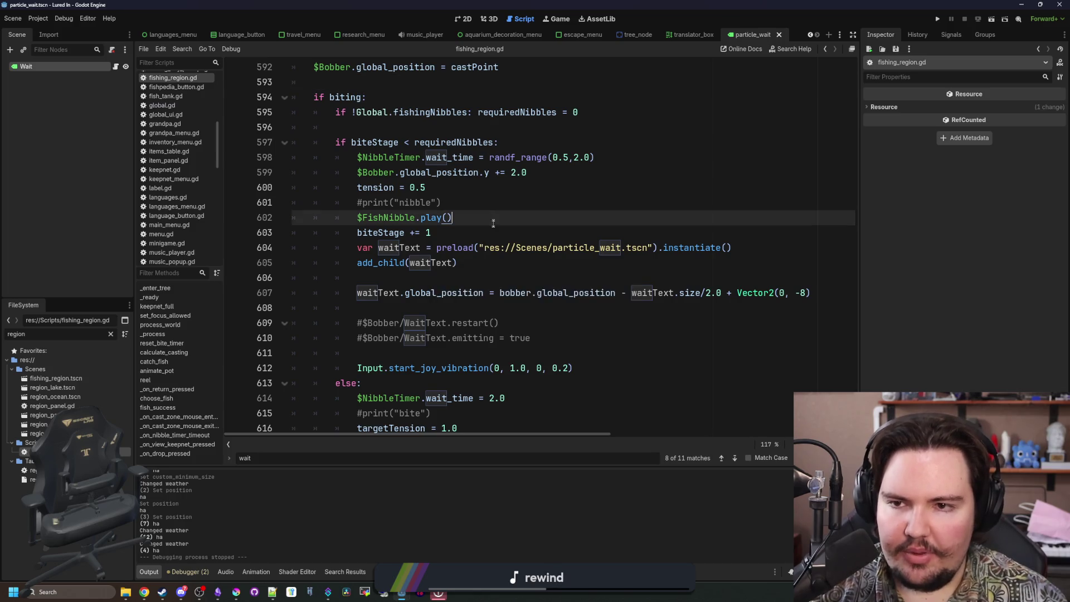
scroll(493, 219, "up", 12)
left_click(117, 68)
left_click(395, 145)
key("Return")
type("modulate.a = 0.5")
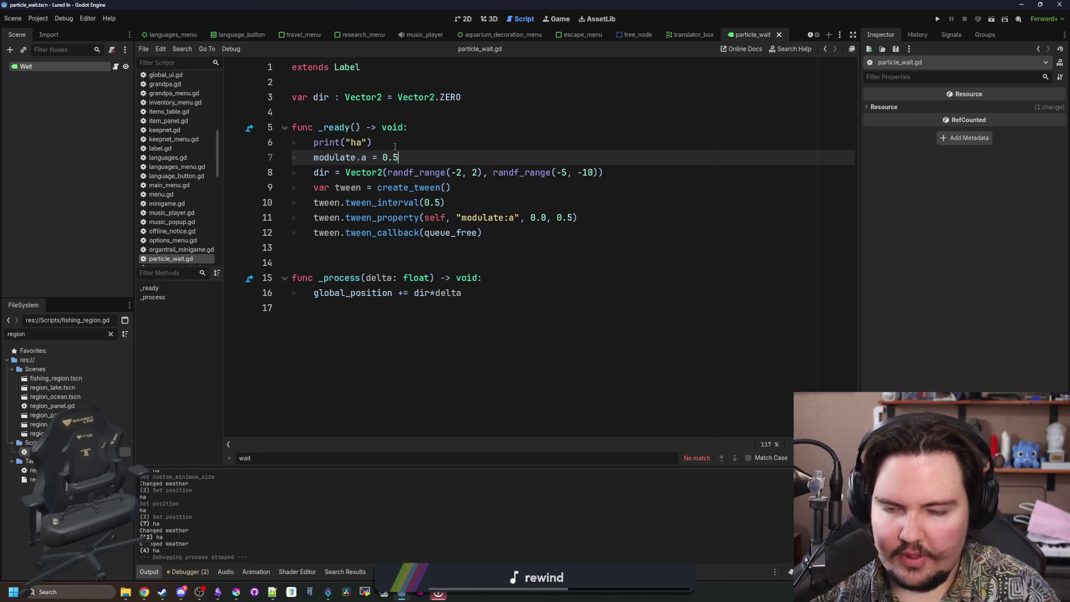
left_click(395, 147)
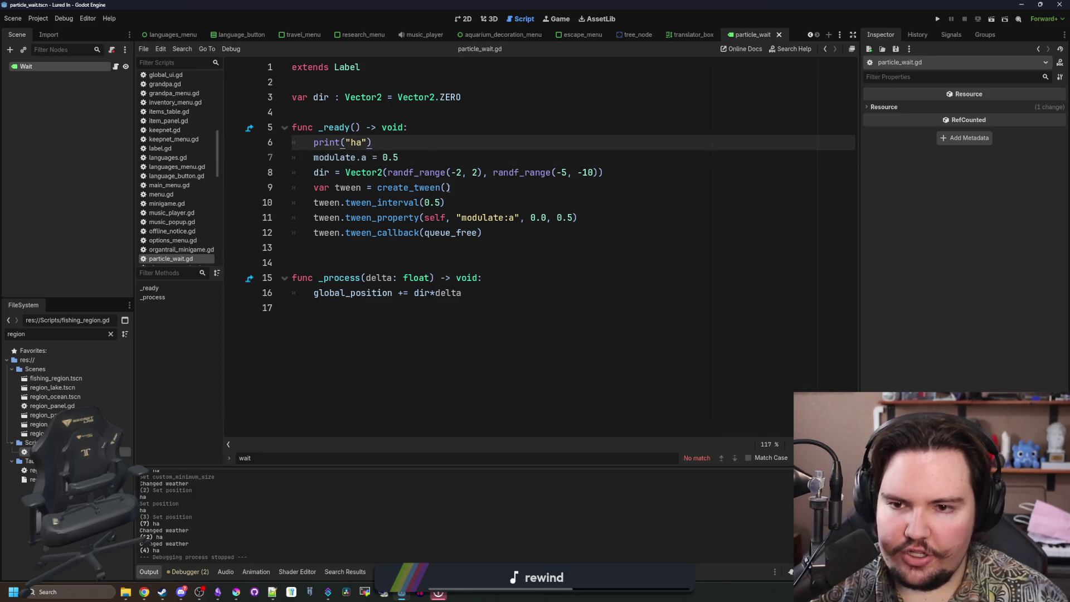
Remove modulate.a = 0.5, add a 0.5-opacity fade-in tween after create_tween(), and run the game.
left_click_drag(602, 216, 308, 224)
triple_click(357, 157)
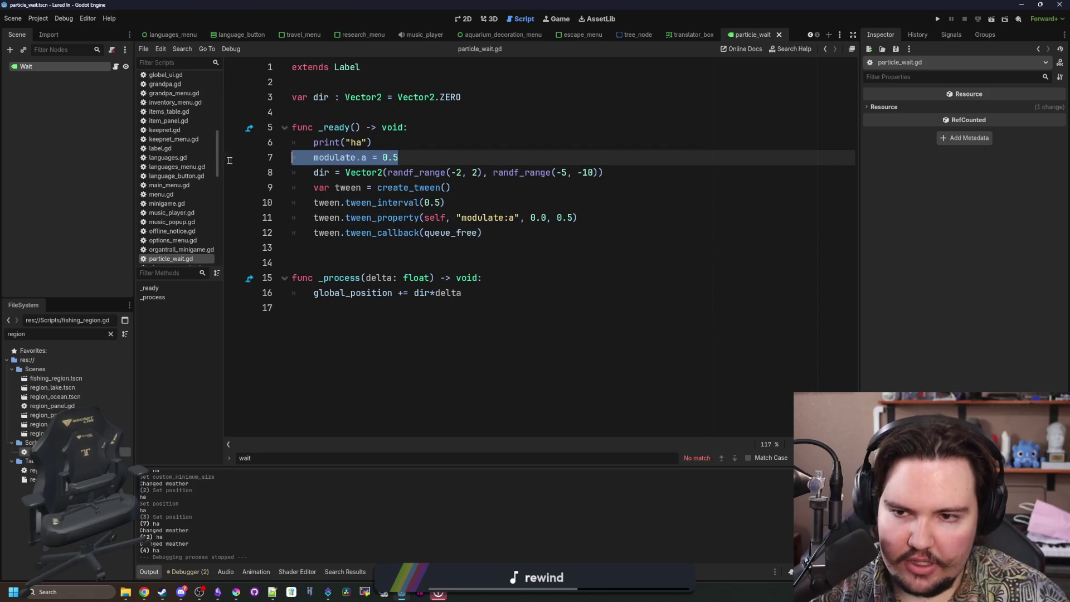
key("ctrl+x")
left_click(497, 172)
key("Return")
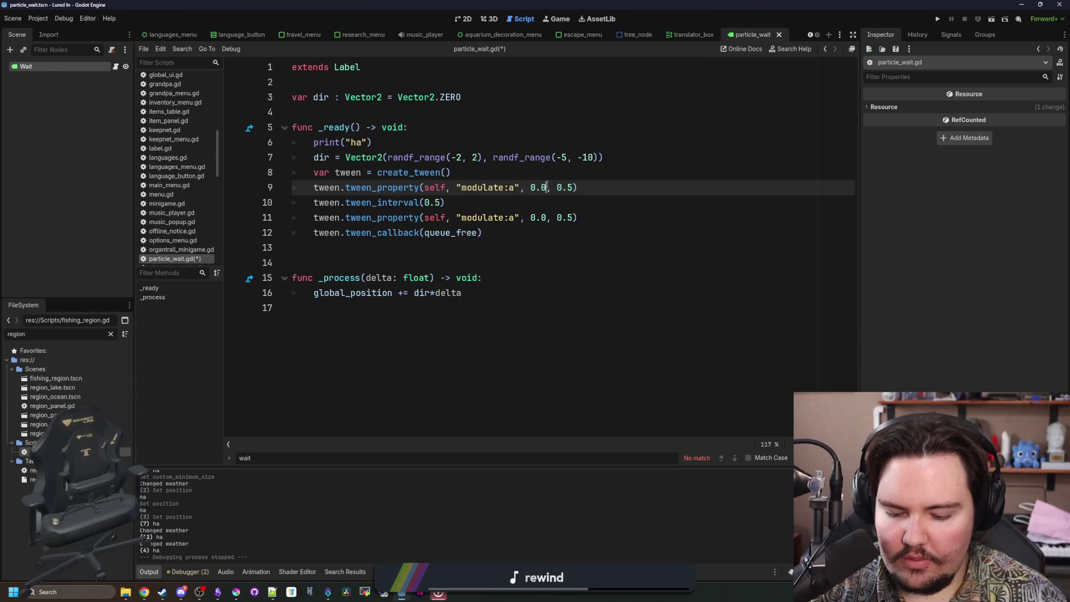
key("Up")
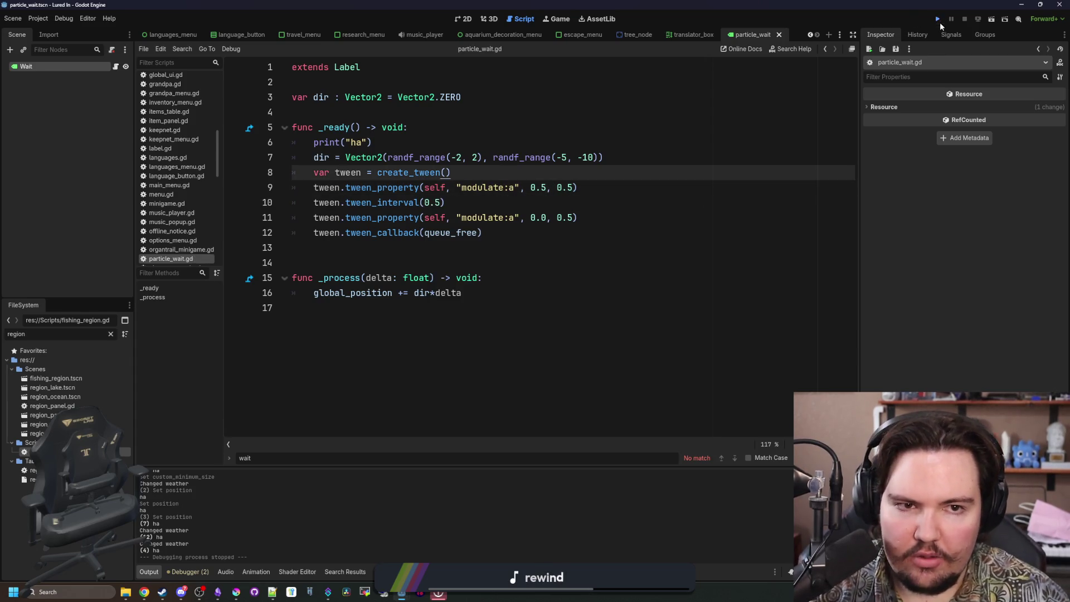
left_click(940, 23)
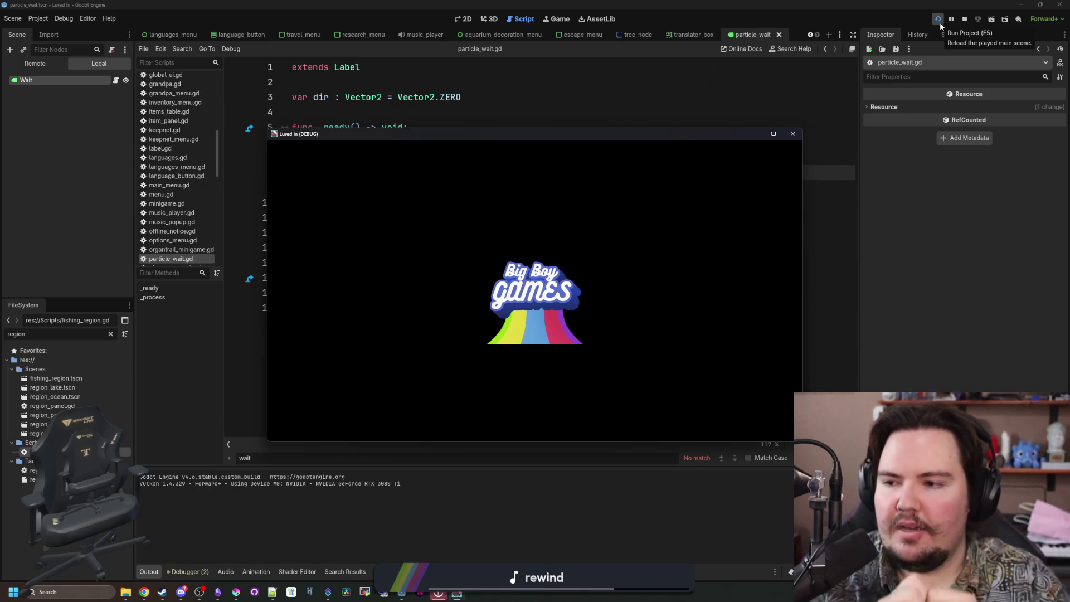
Dismiss the feedback notice, start playing, travel to the Pond and cast to show the wait text.
left_click(339, 273)
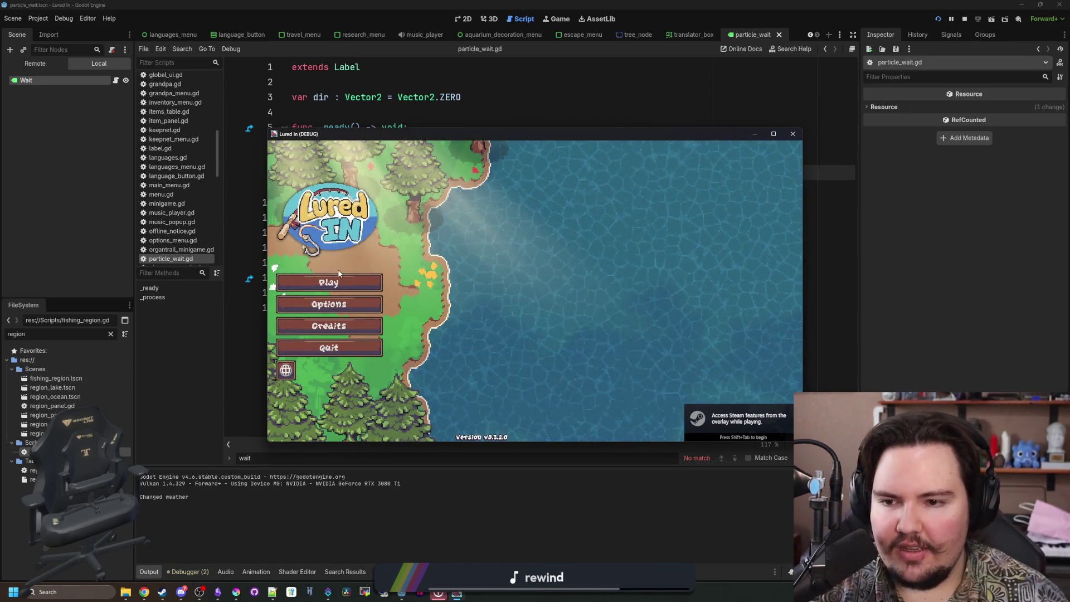
left_click(334, 279)
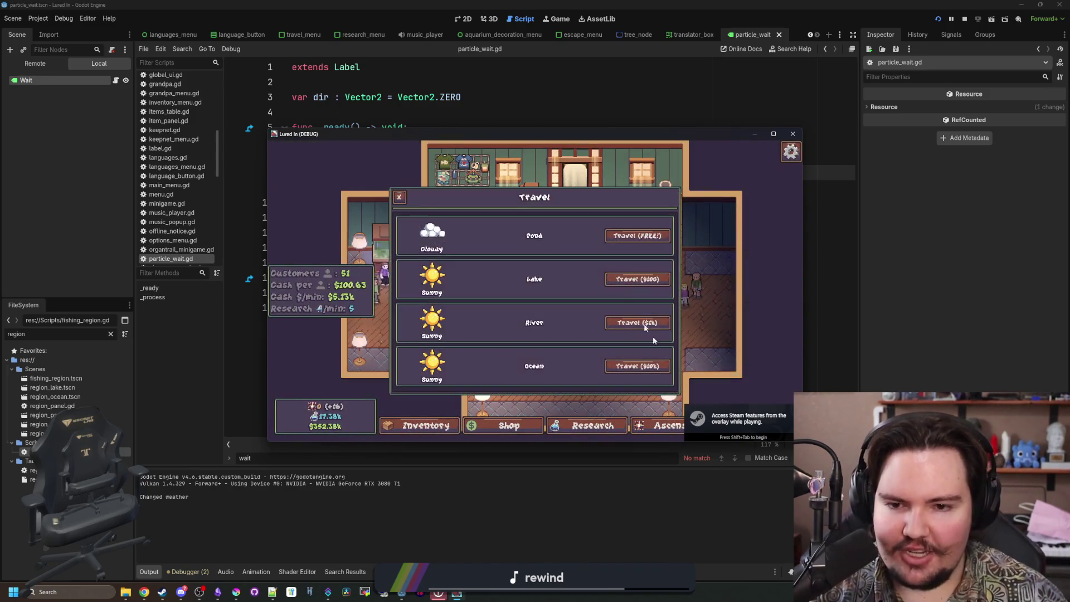
left_click(636, 235)
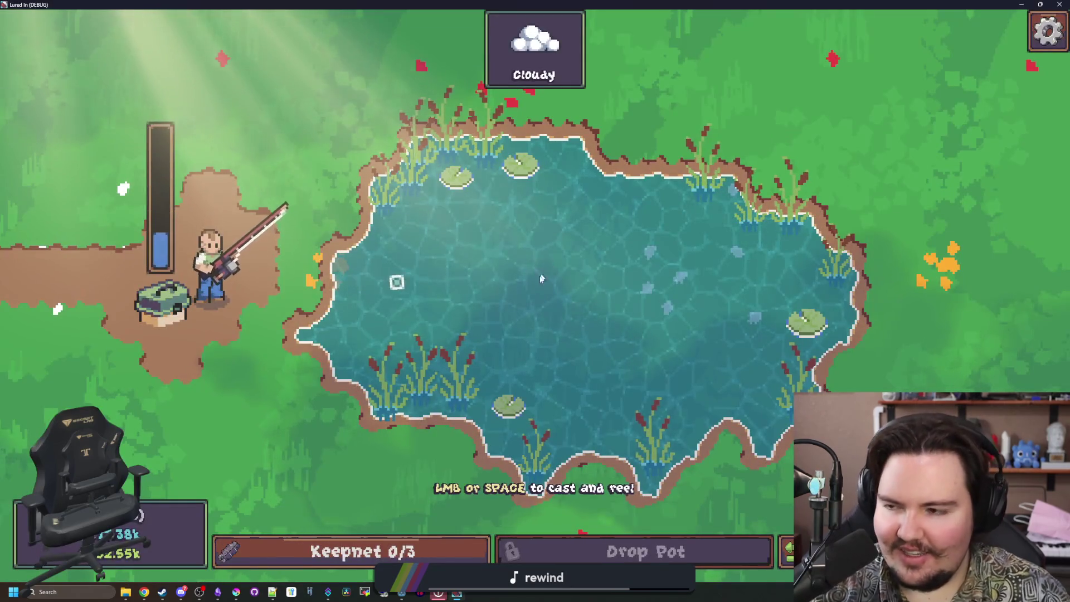
left_click(544, 274)
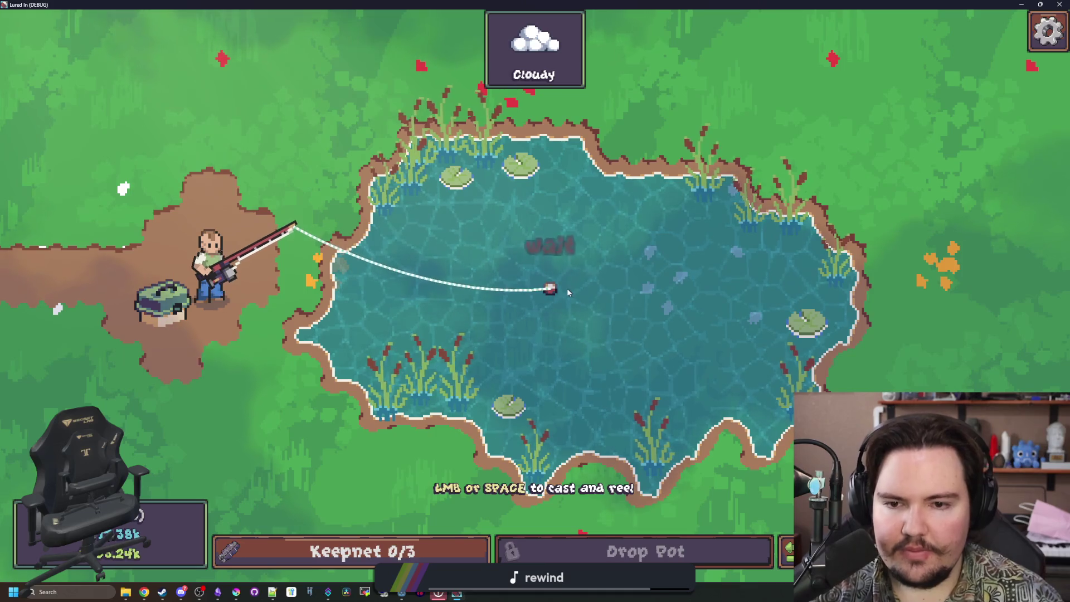
key("alt+Tab")
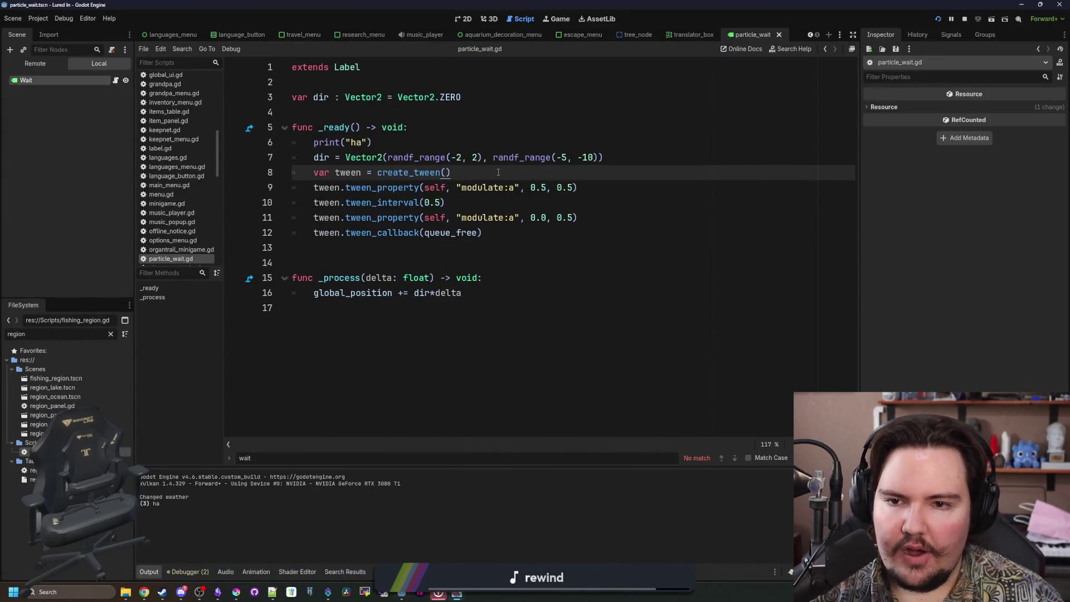
Add 'modulate.a = 0.0' after create_tween(), save, and check the fade-in in the game.
key("Return")
type("modulate.a = 0.0")
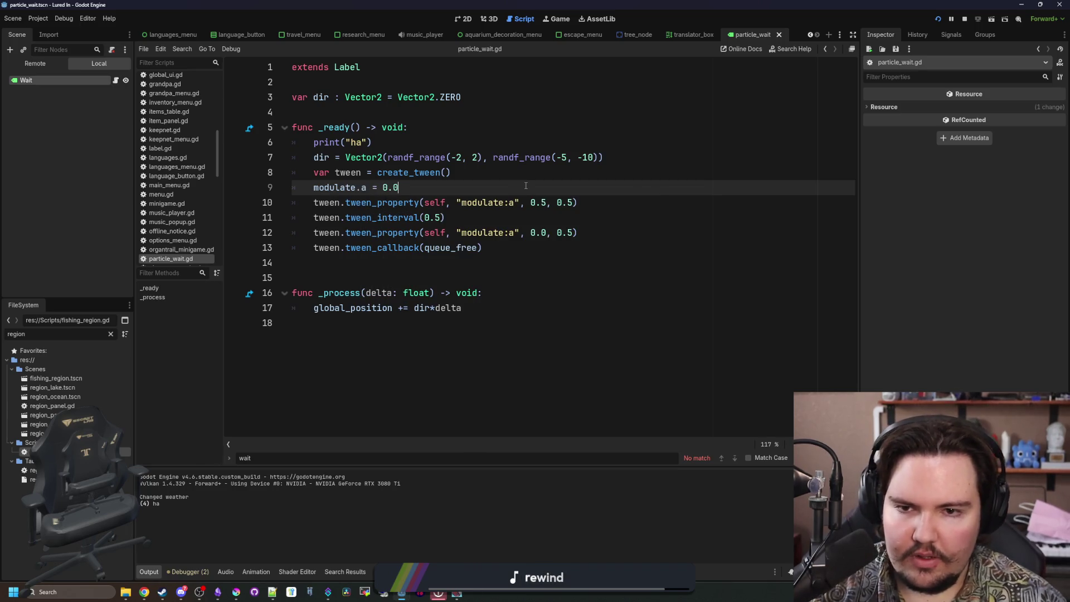
key("ctrl+s")
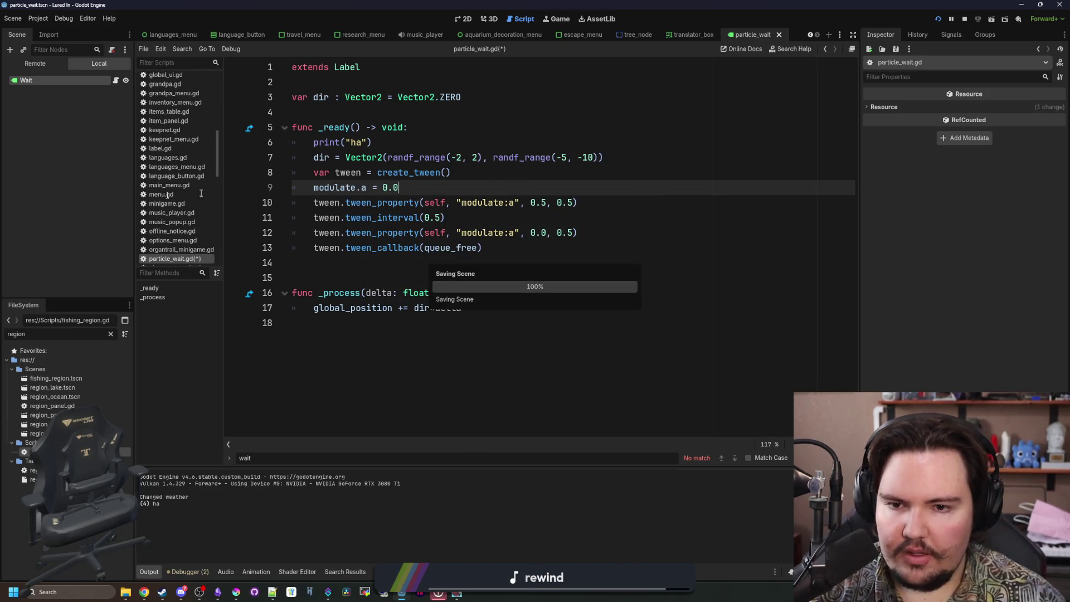
key("alt+Tab")
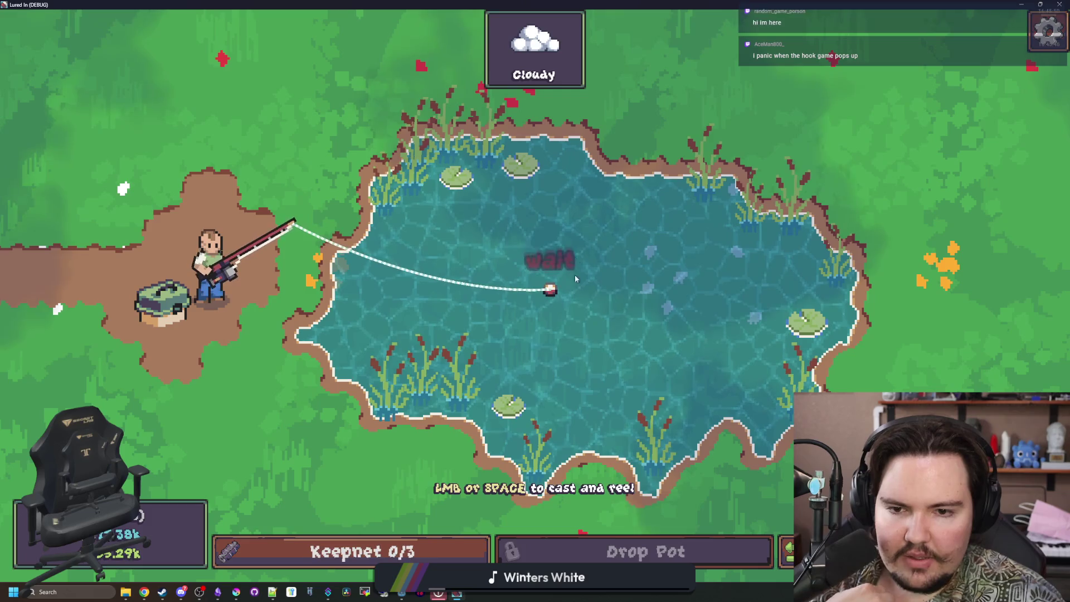
key("alt+Tab")
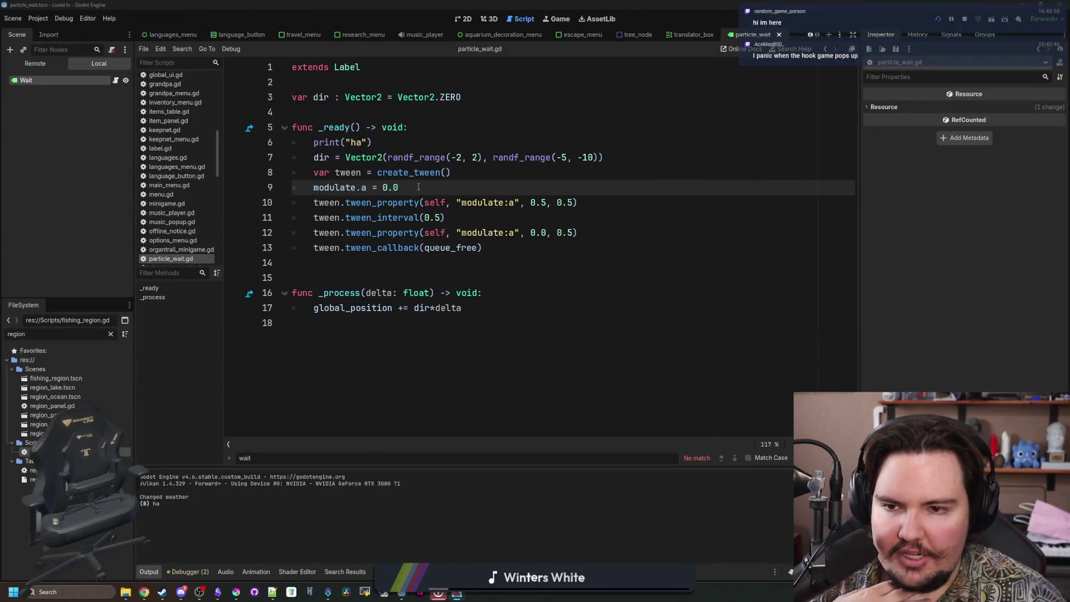
Change the fade-in target to 1.0, check it in the maximized game, then close the game.
left_click(546, 202)
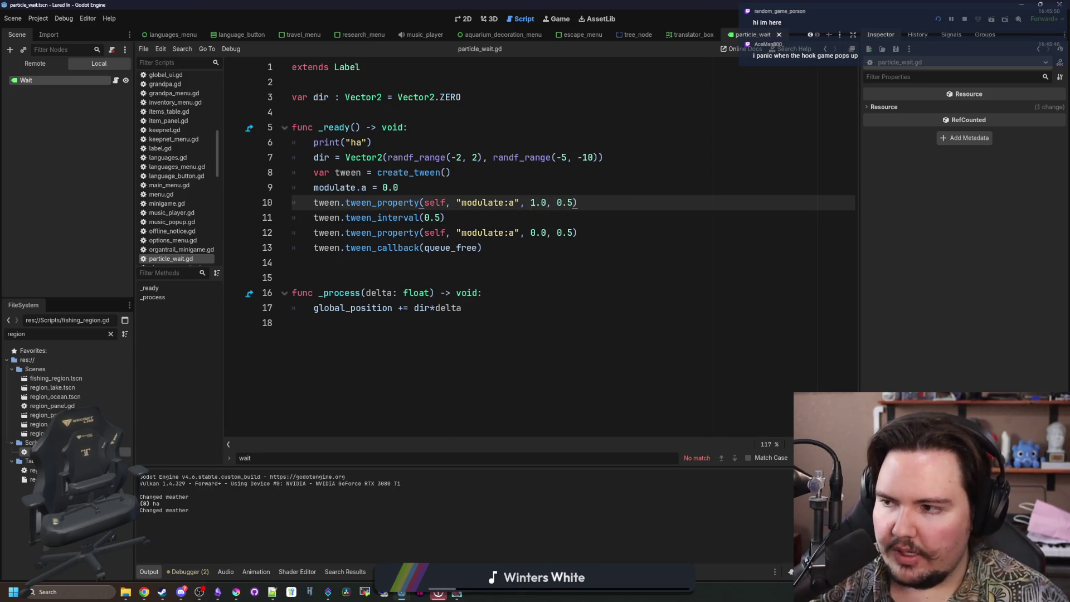
key("alt+Tab")
left_click_drag(612, 3, 613, 5)
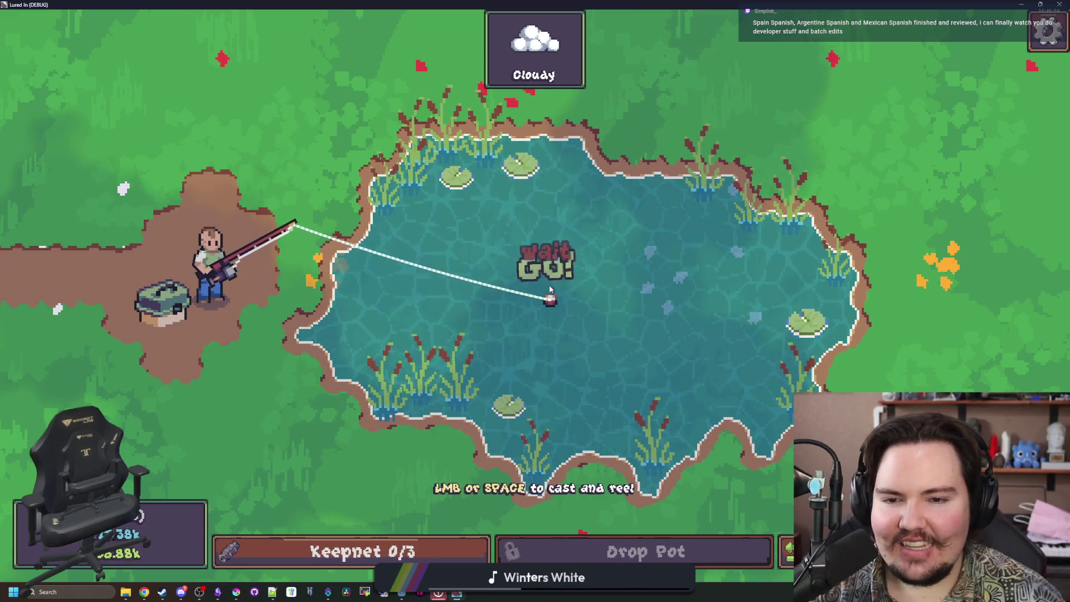
key("F8")
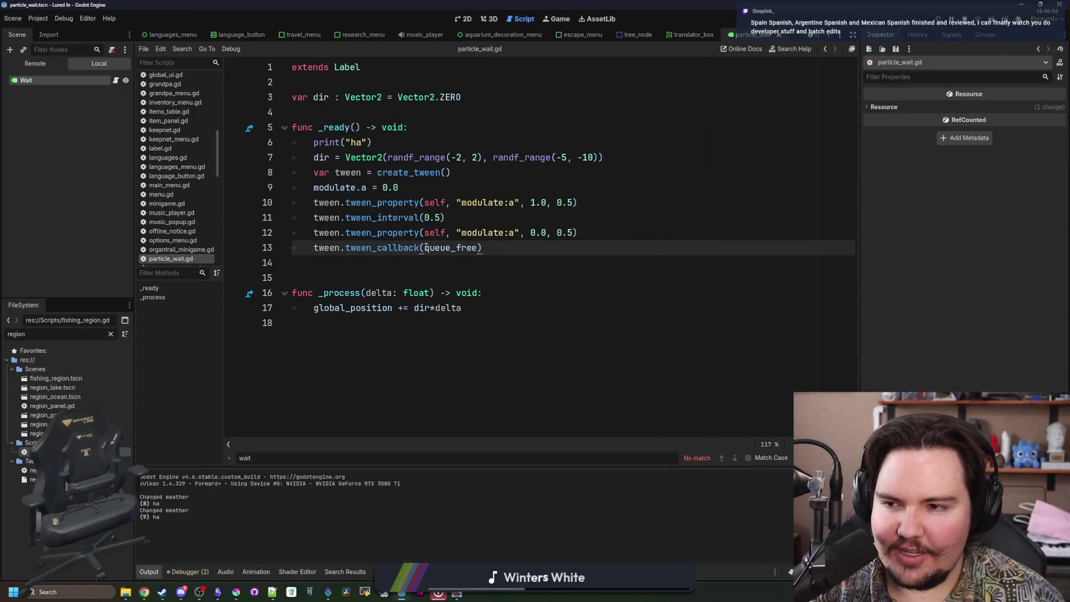
Open and save fishing_region.tscn with the Go node selected, then filter the files by 'wait'.
left_click(79, 379)
double_click(78, 378)
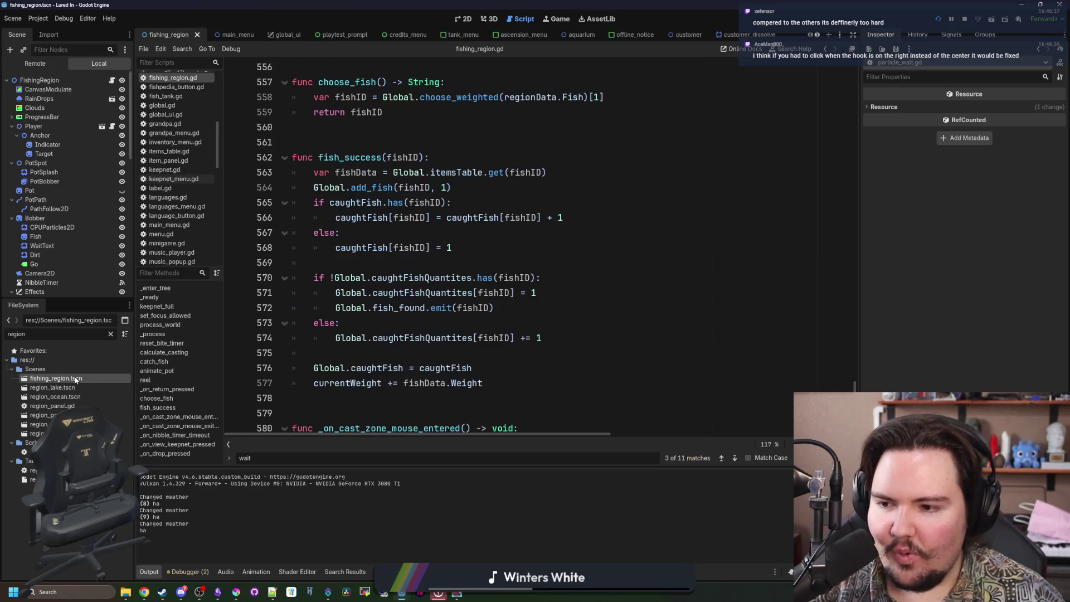
left_click(34, 264)
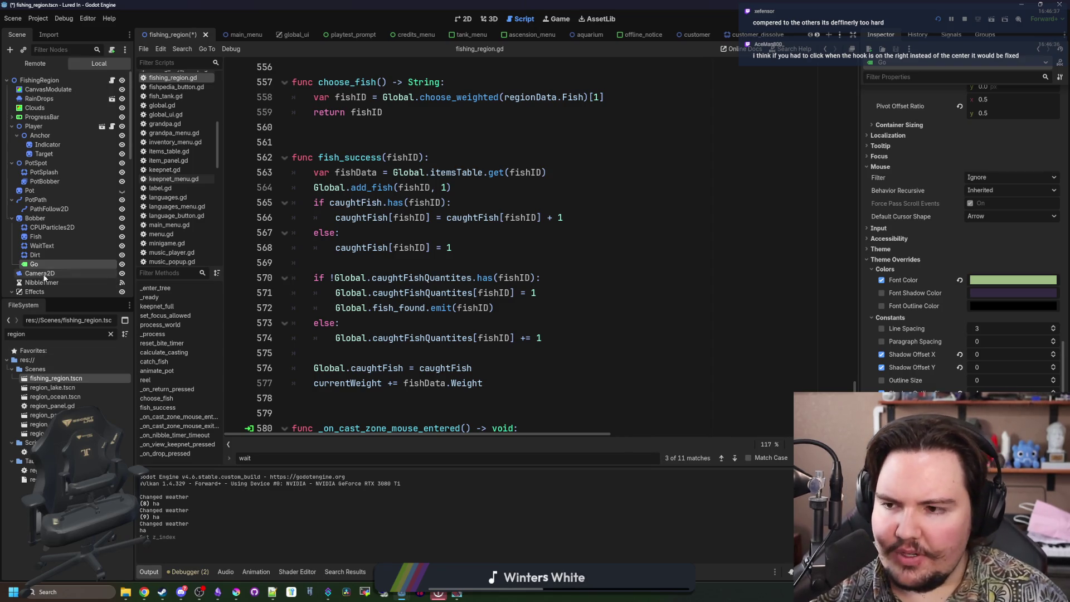
key("ctrl+s")
left_click(110, 333)
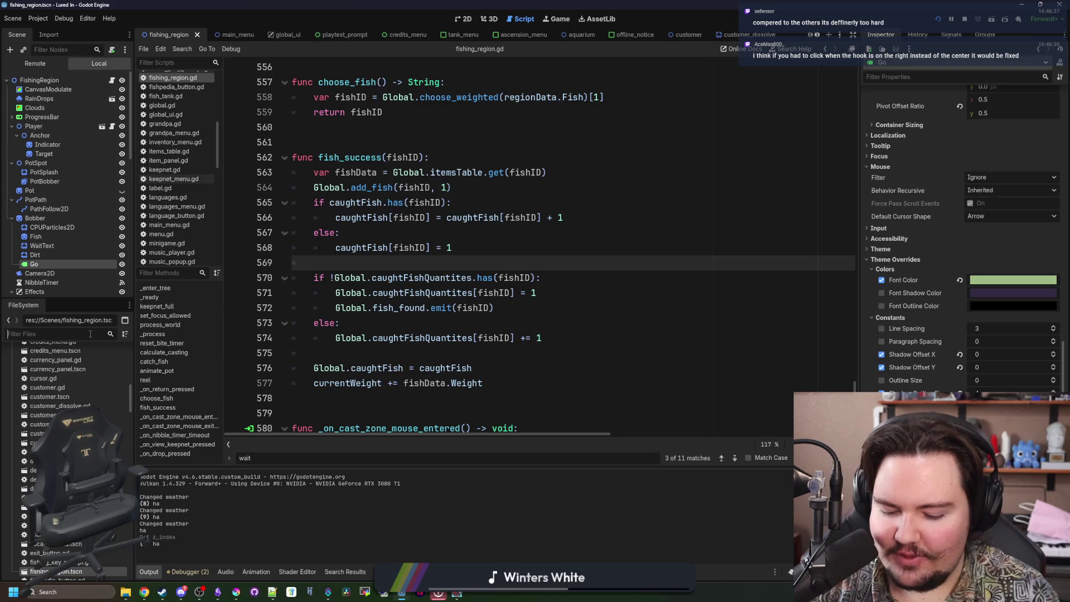
type("wait")
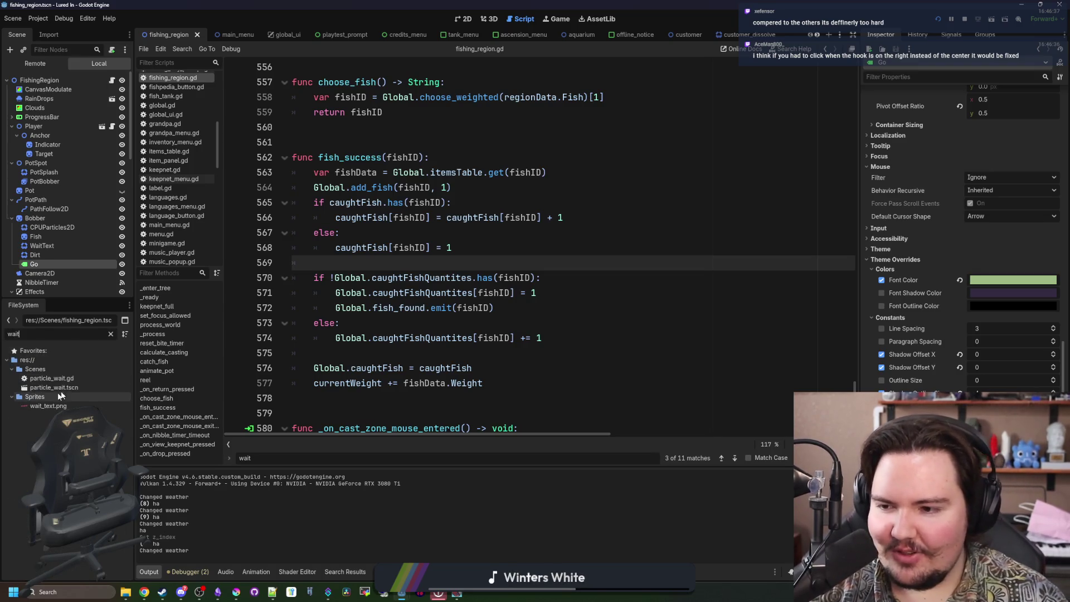
Delete the print("ha") line from particle_wait.gd and save the script.
double_click(86, 377)
left_click(535, 273)
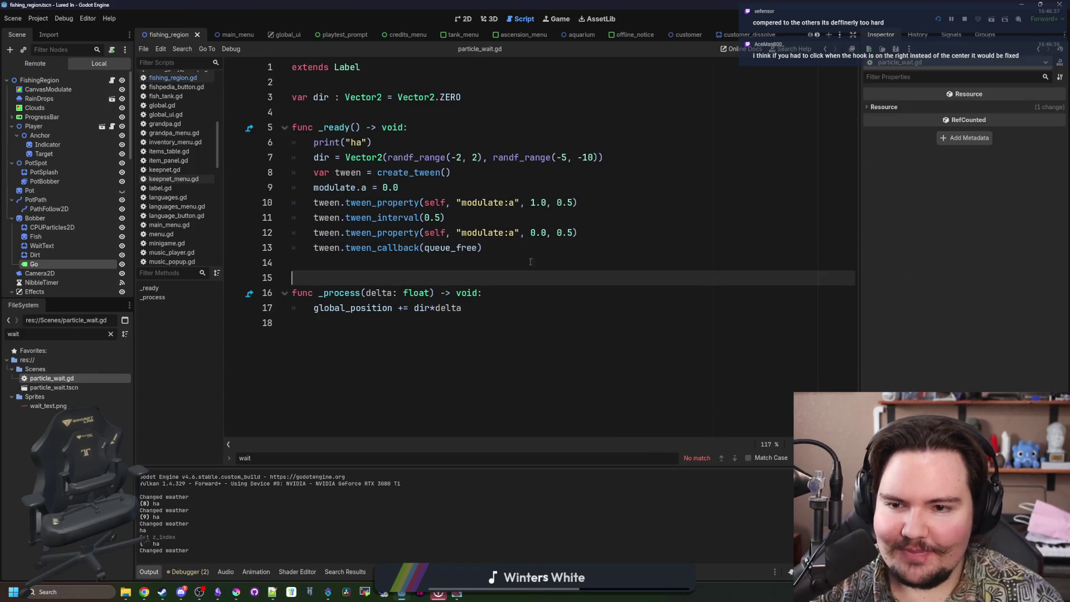
left_click(480, 220)
left_click(455, 194)
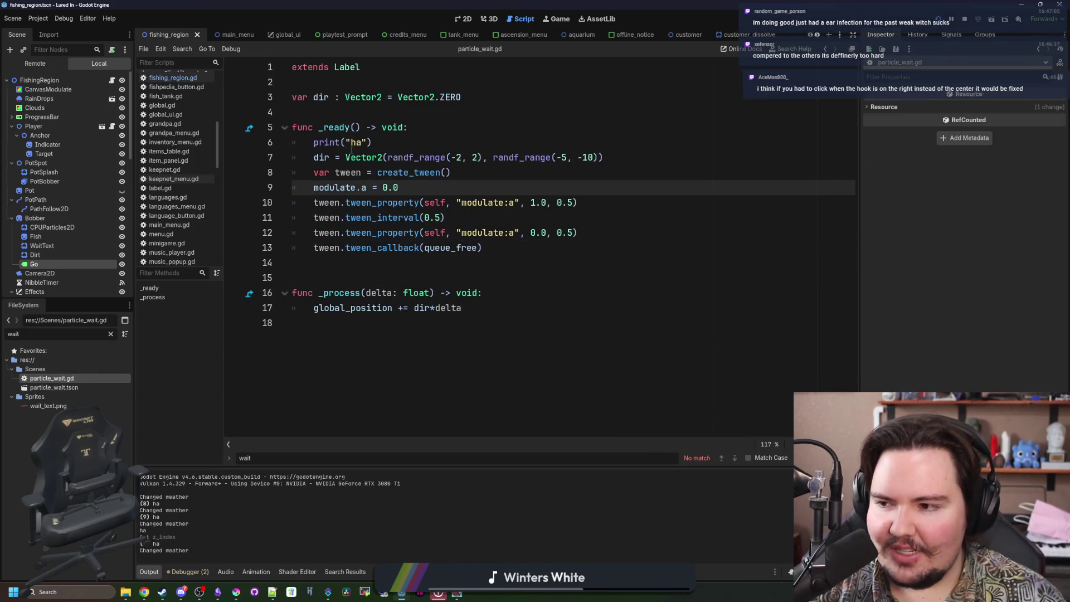
left_click_drag(372, 143, 263, 149)
key("BackSpace")
key("BackSpace")
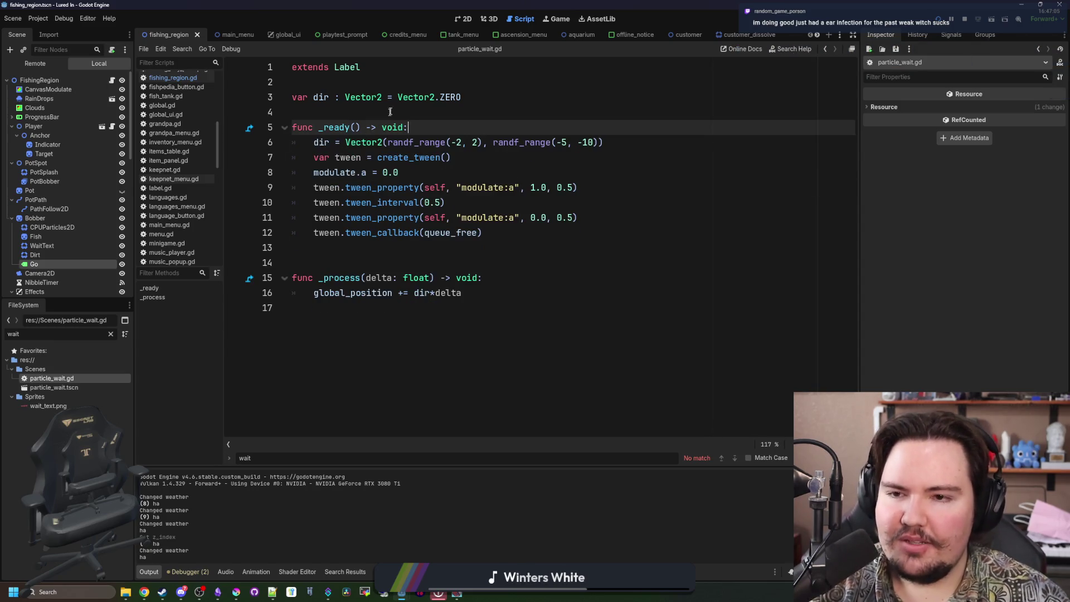
left_click(386, 106)
key("ctrl+s")
key("ctrl+s")
Open particle_wait.tscn, save it, and restart the game.
left_click(473, 159)
left_click(459, 169)
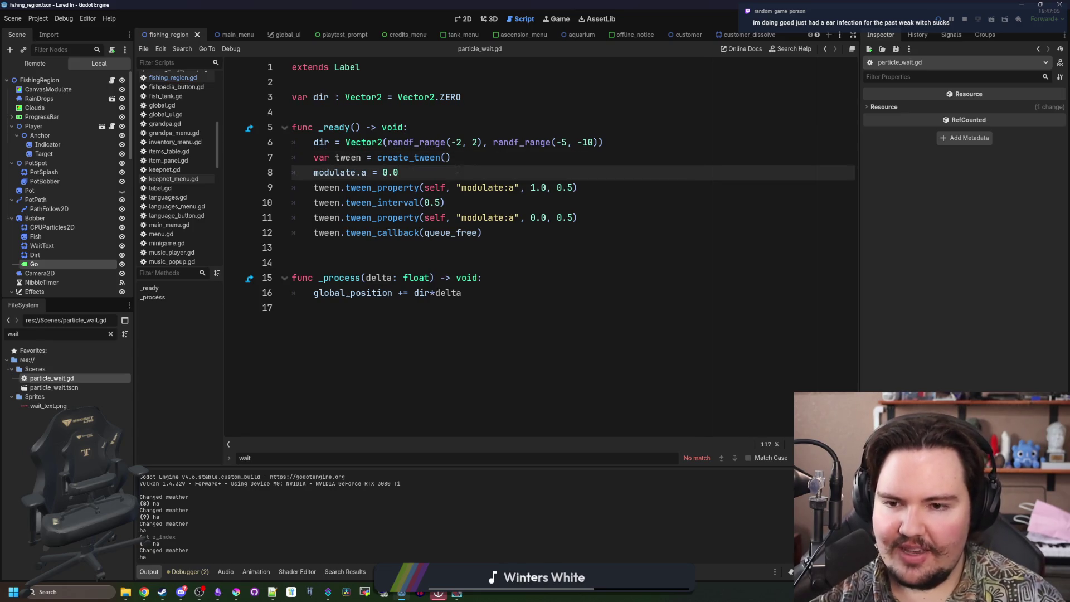
left_click(404, 114)
double_click(65, 387)
scroll(961, 234, "down", 5)
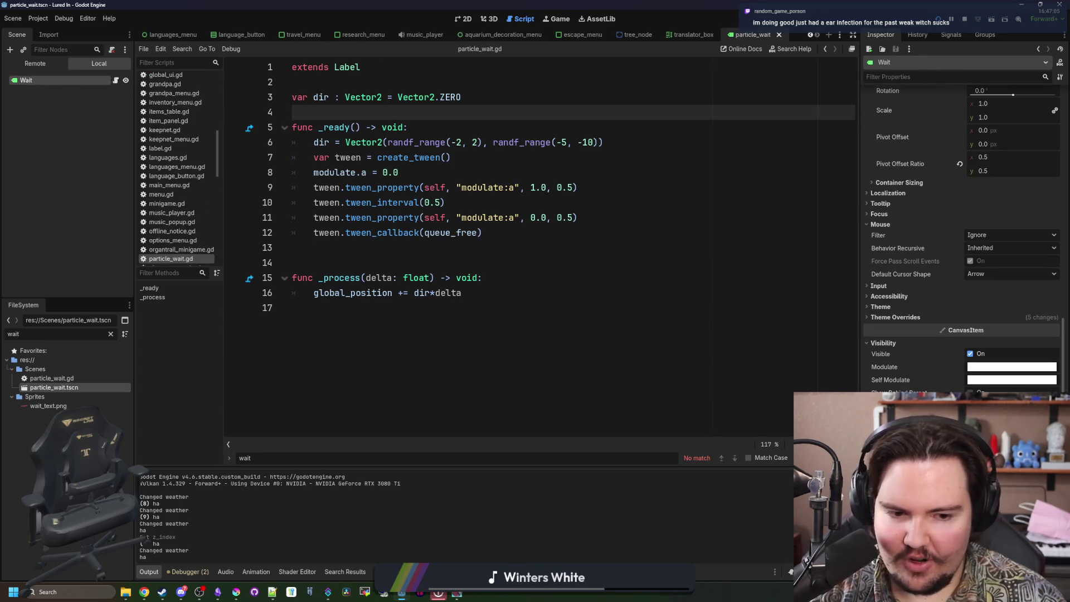
left_click(535, 262)
key("ctrl+s")
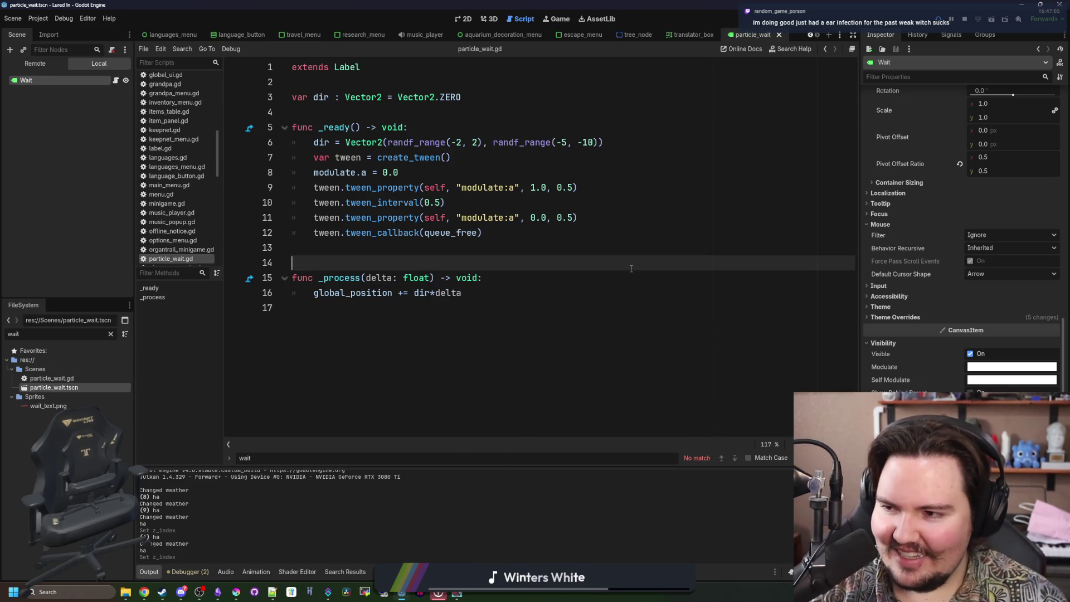
left_click(961, 24)
left_click(939, 19)
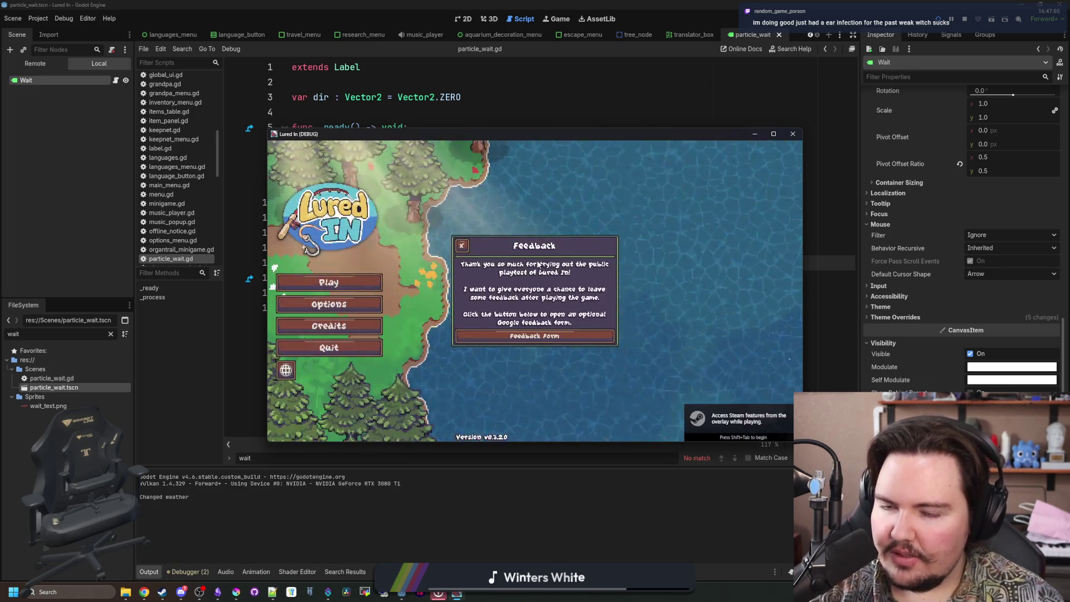
In the game, dismiss the notice, maximize, start playing and open the Travel destinations.
left_click(738, 177)
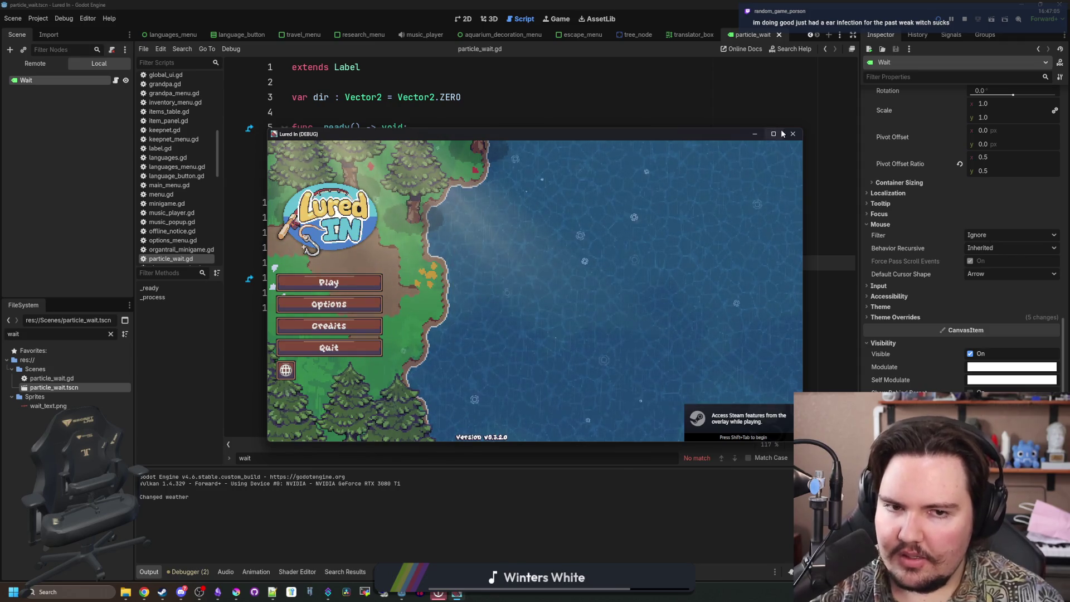
left_click(774, 133)
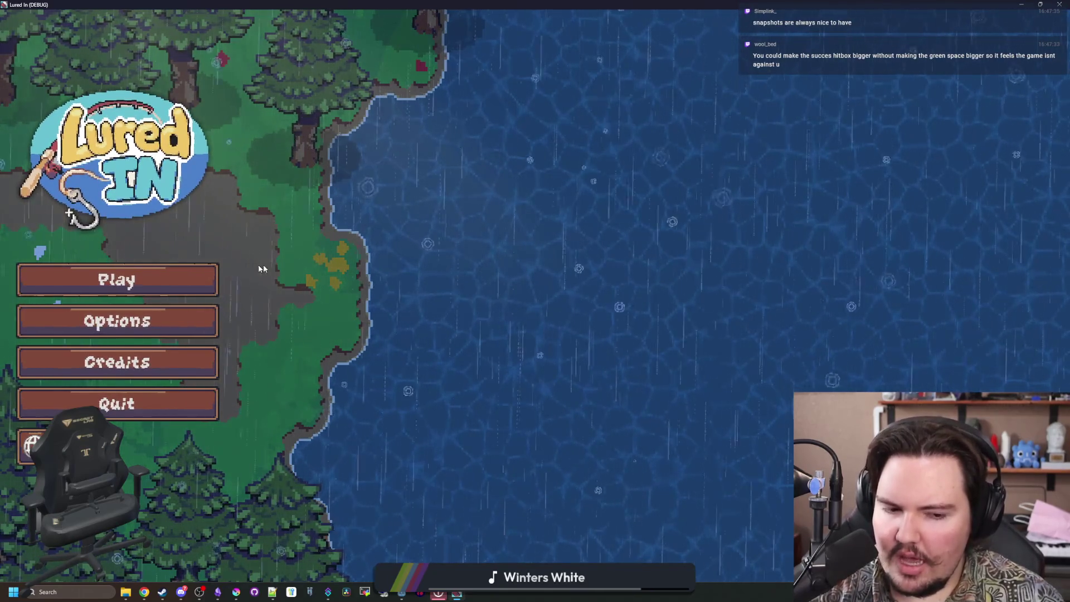
left_click(147, 272)
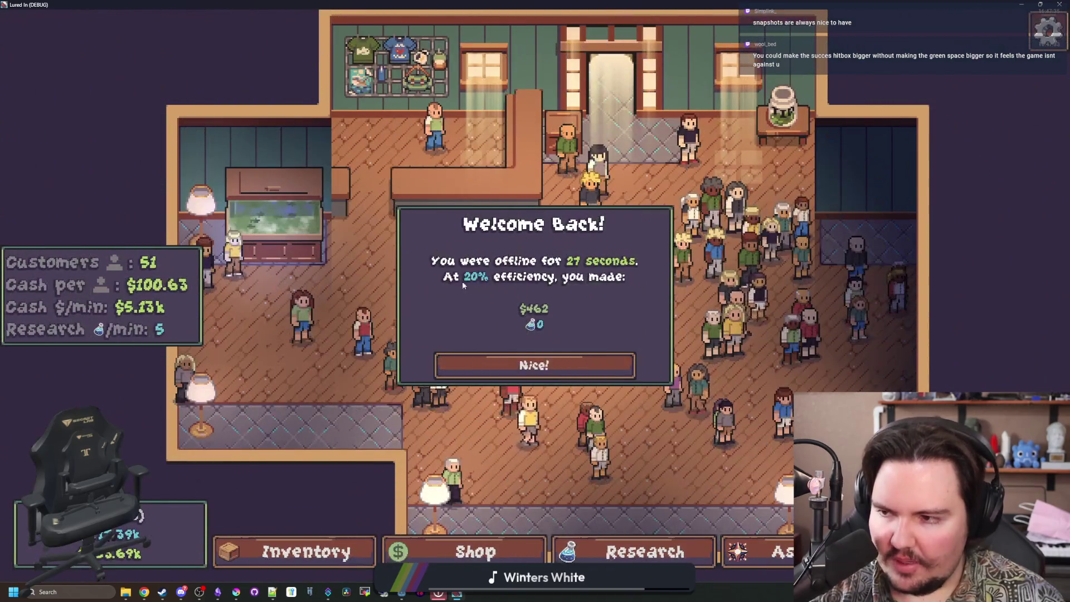
left_click(530, 364)
key("t")
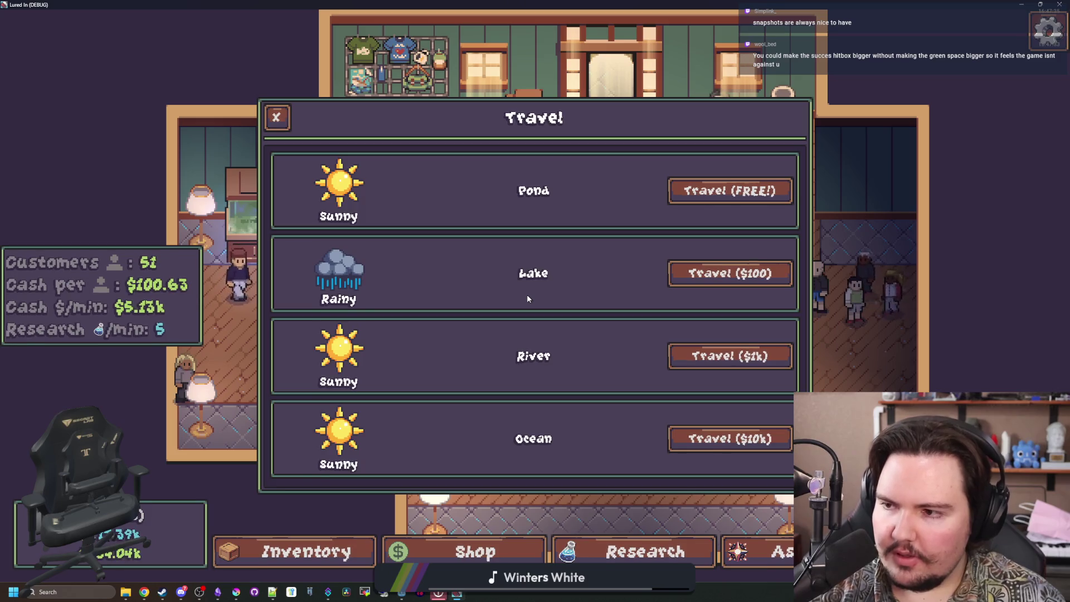
Back in the editor, clear the FileSystem filter to show all files.
key("F8")
left_click(628, 248)
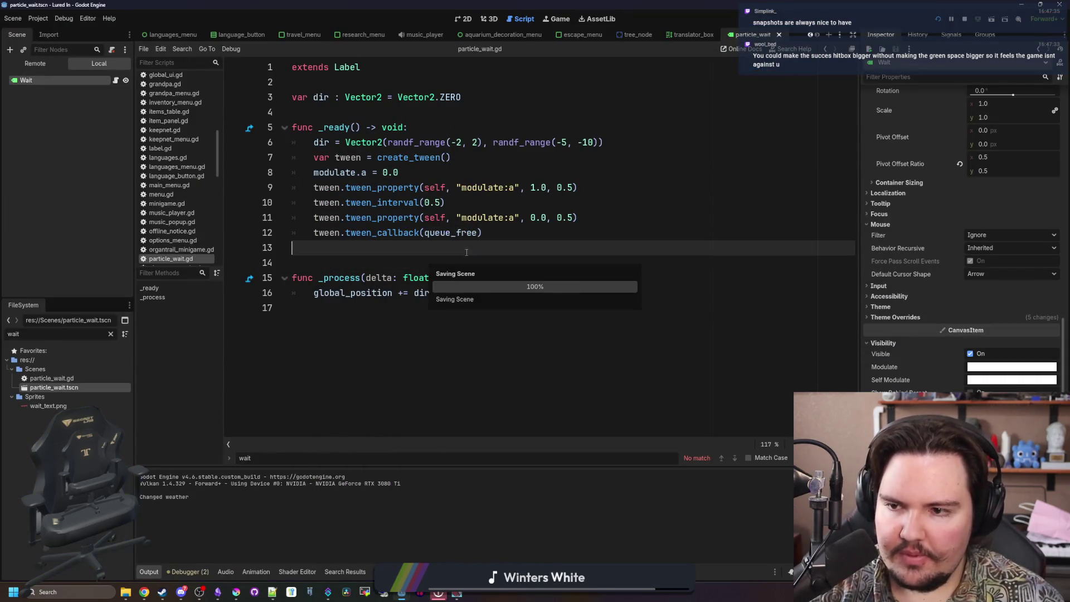
left_click(110, 333)
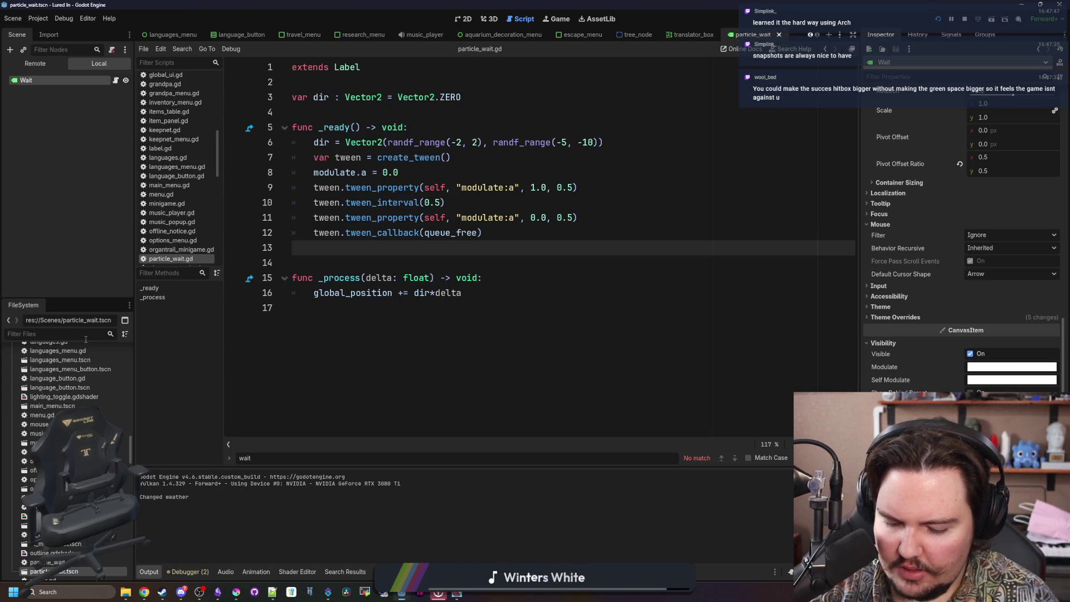
Filter files by 'org', open organtrail_minigame.gd and widen the editor to show long lines.
type("orga")
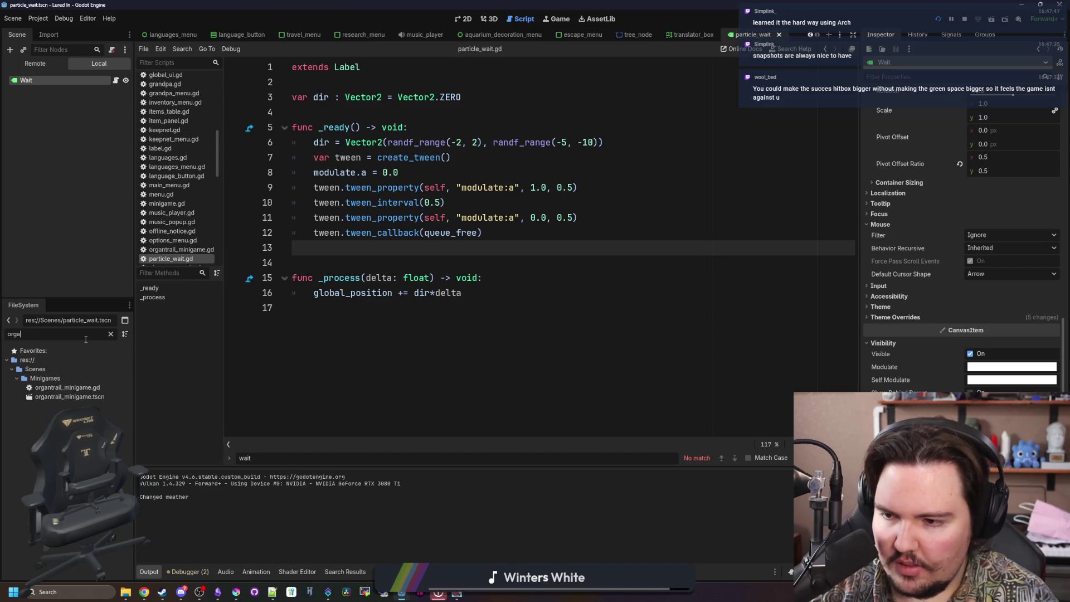
double_click(68, 387)
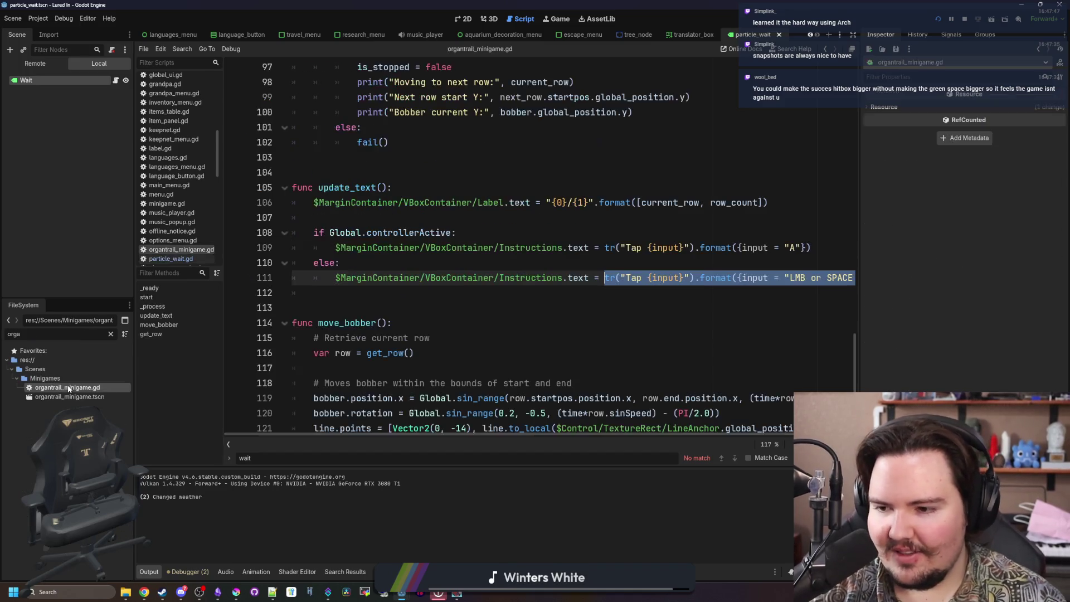
left_click(565, 228)
left_click_drag(862, 304, 1048, 279)
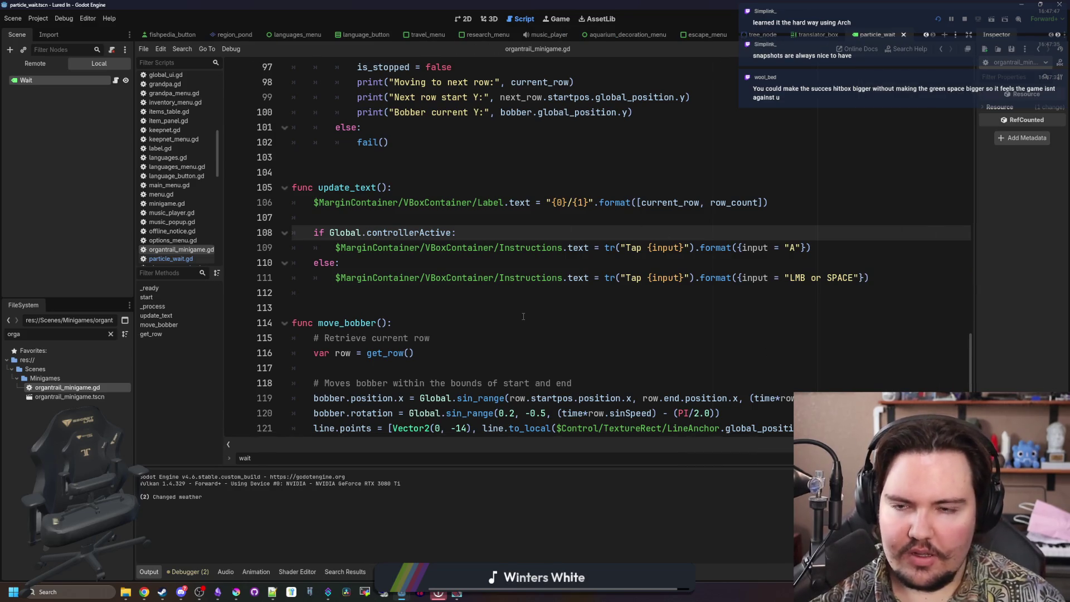
scroll(524, 317, "up", 20)
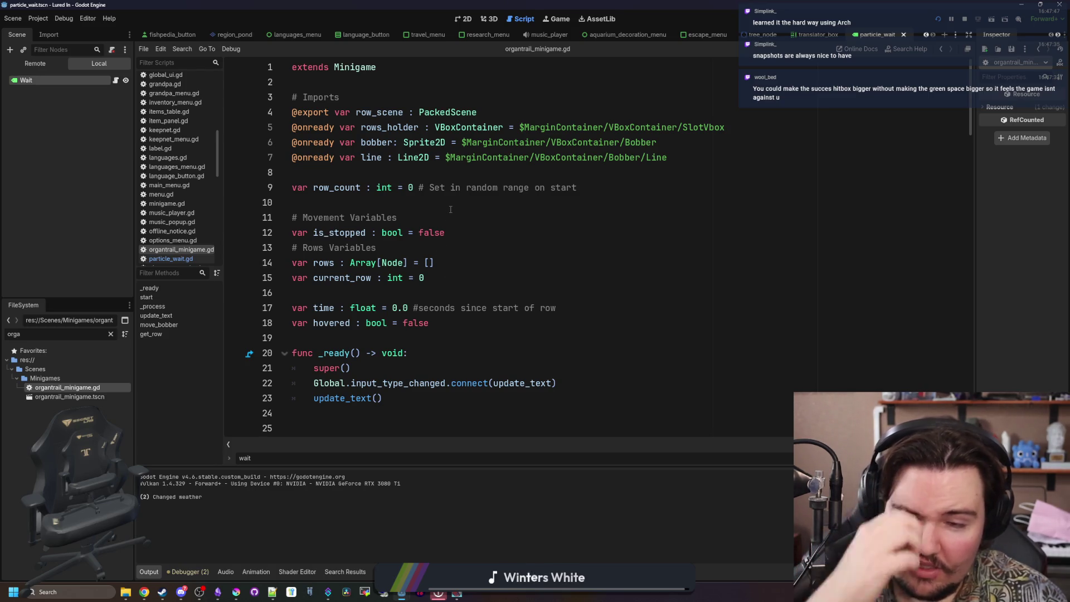
scroll(450, 209, "down", 6)
left_click(441, 234)
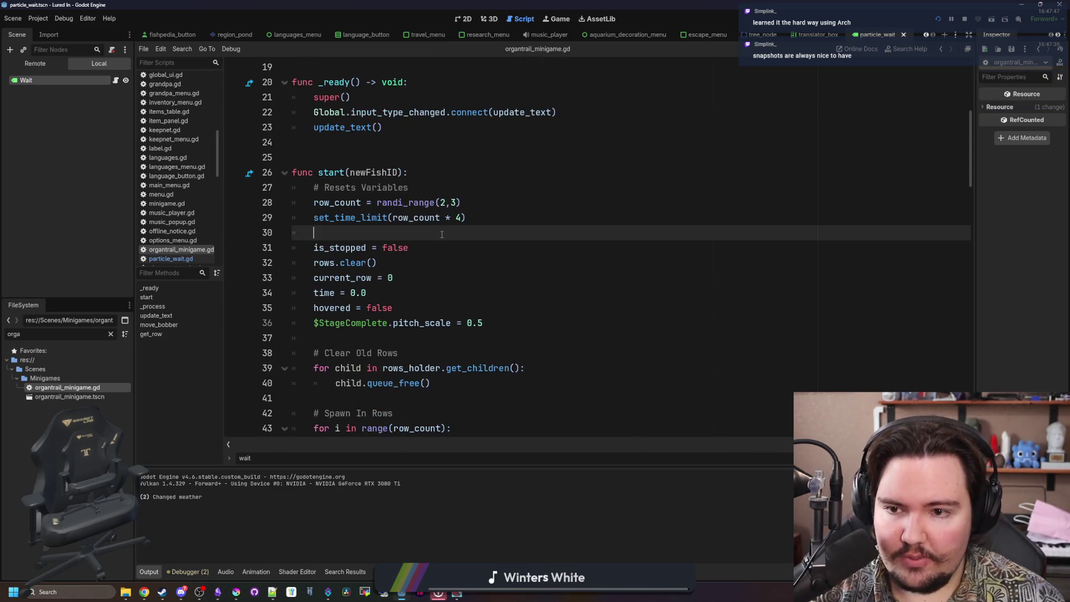
scroll(442, 234, "down", 4)
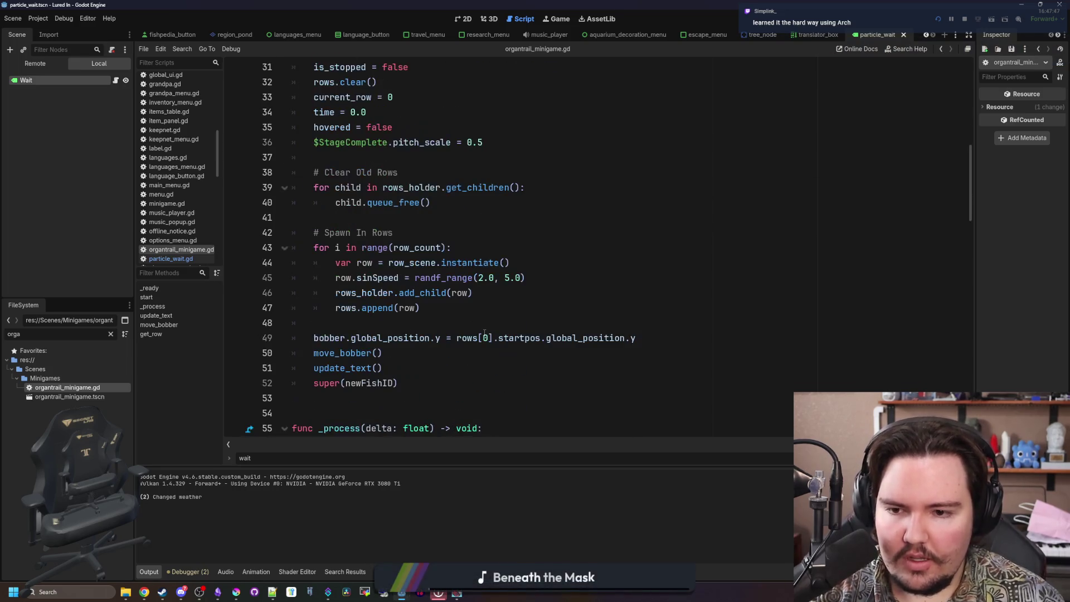
Change the row speed on line 45 to randf_range(1.5, 4.0) and run the game.
left_click(483, 294)
left_click(495, 277)
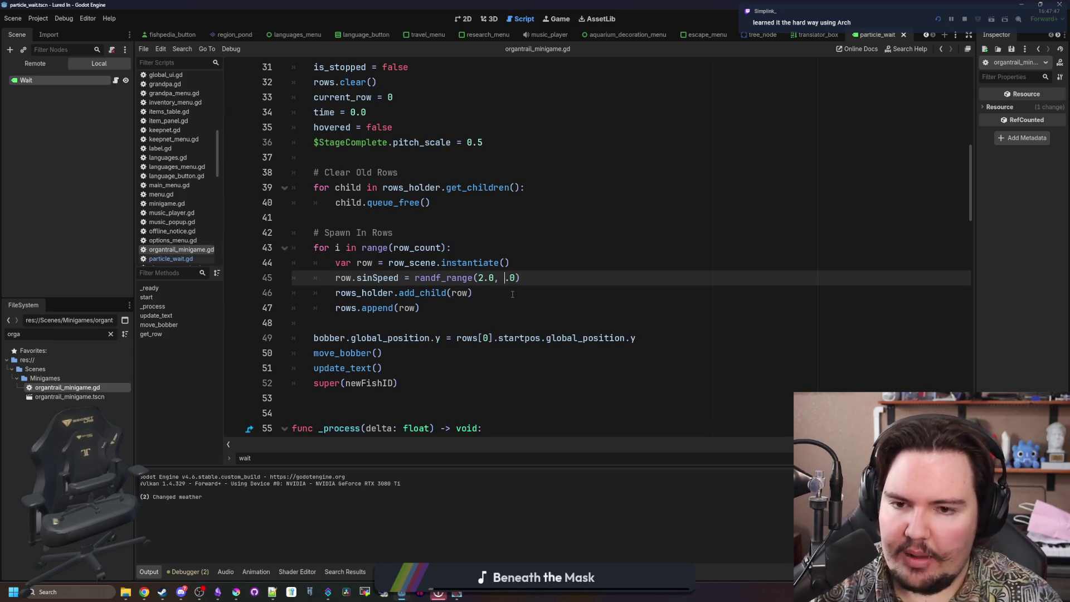
type("4")
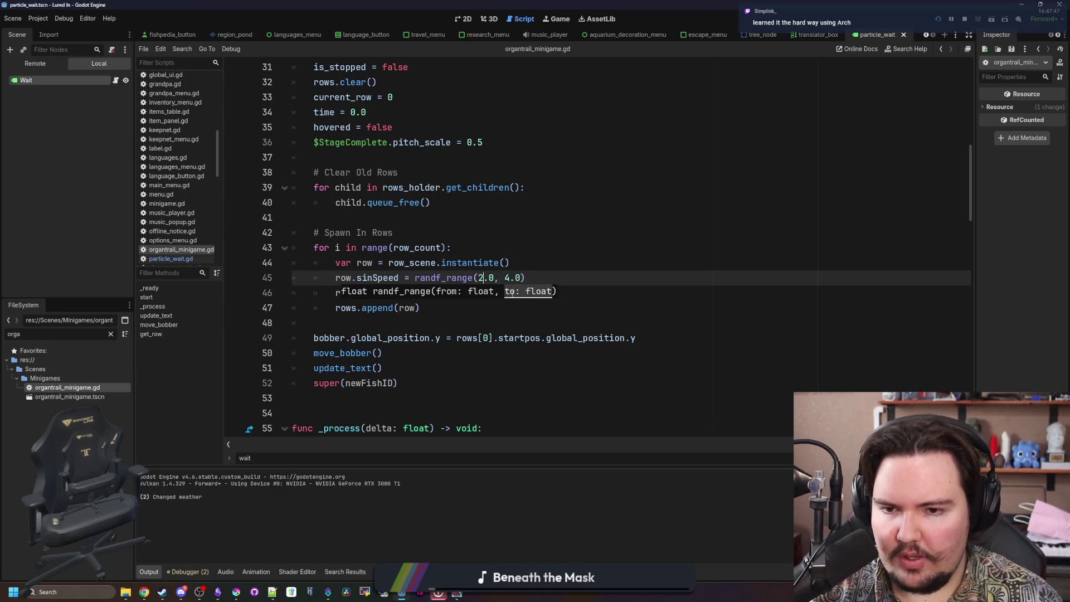
key("Right")
key("Delete")
left_click(509, 262)
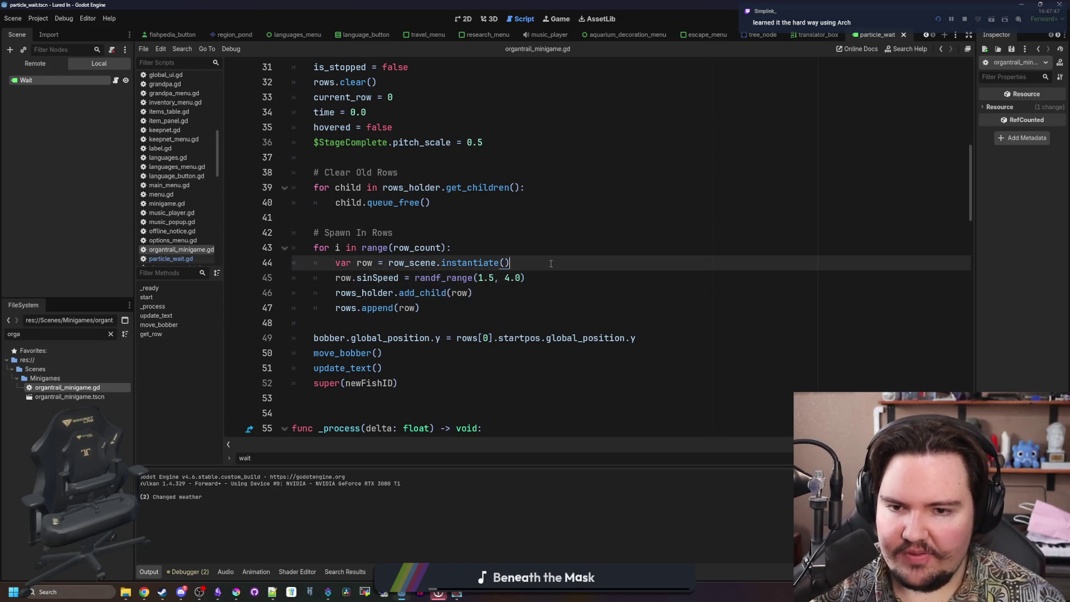
key("F5")
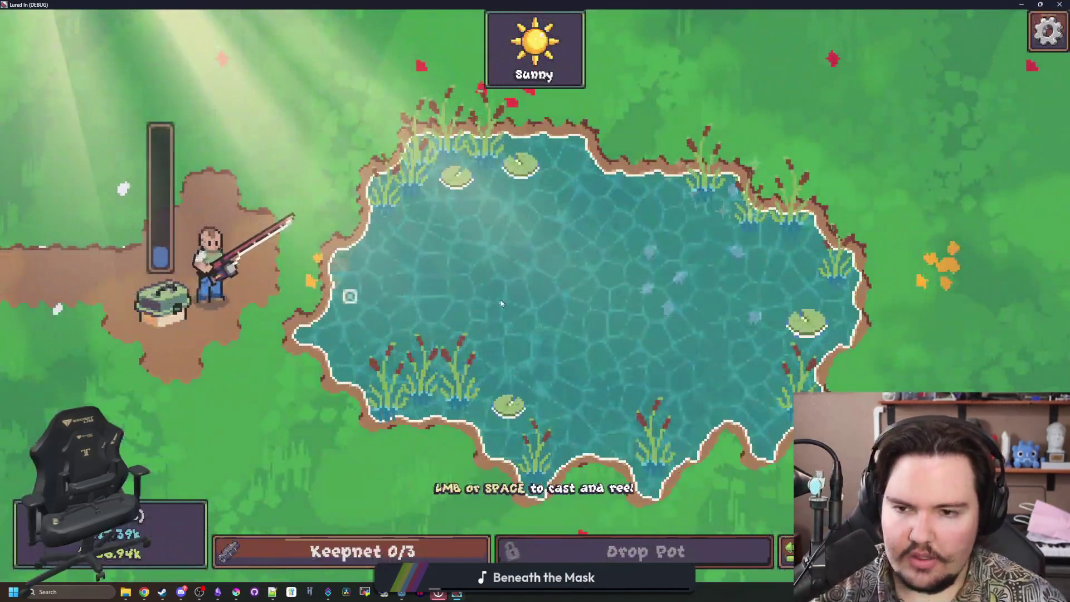
Cast into the pond, hook and reel in the first fish.
left_click(549, 291)
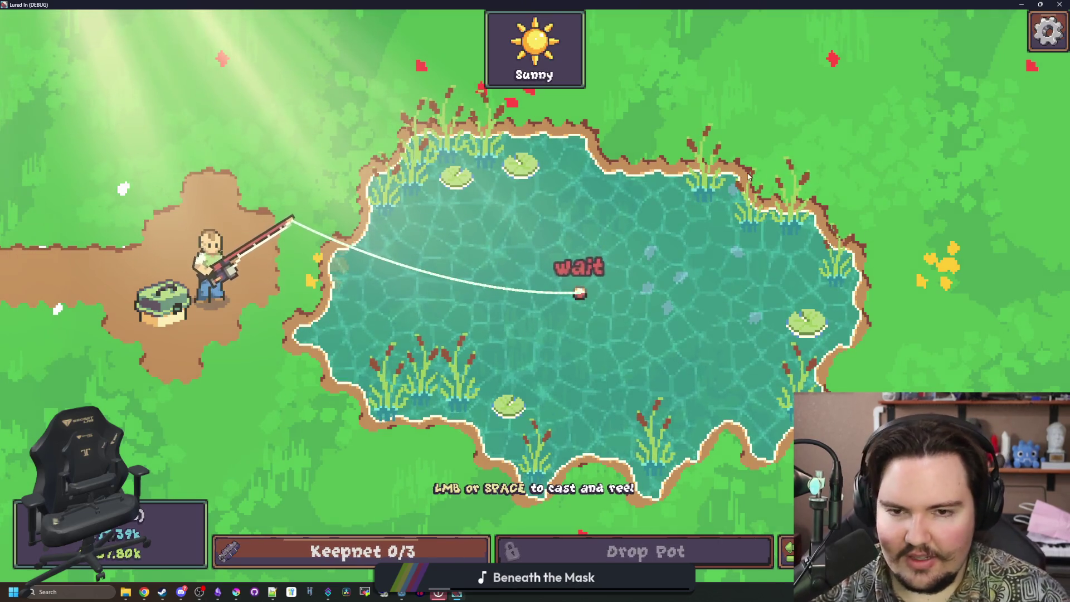
left_click(646, 227)
left_click_drag(644, 223, 619, 281)
left_click(642, 235)
left_click(640, 240)
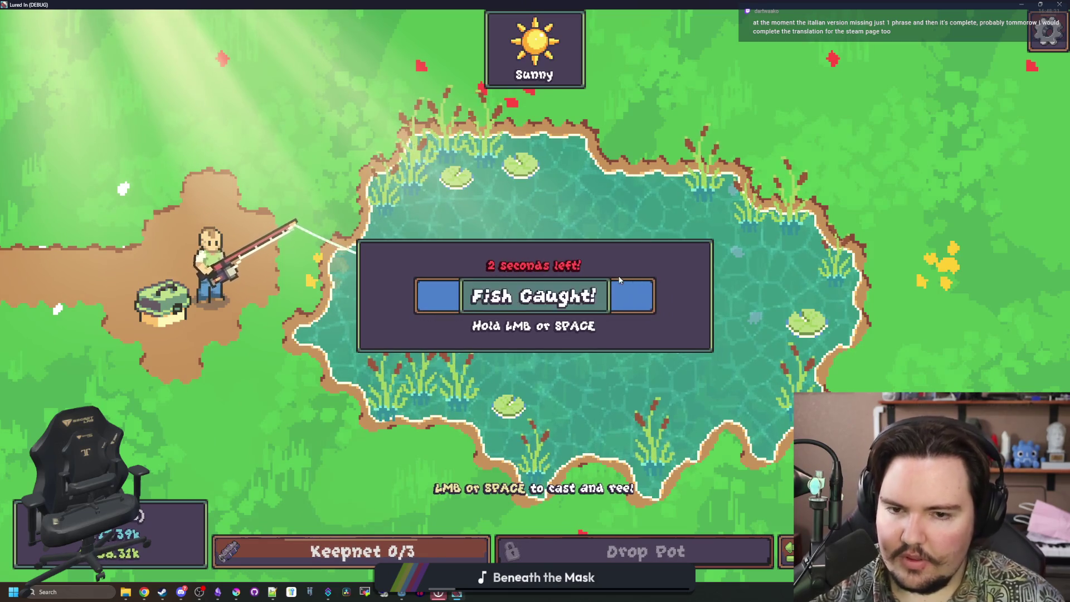
mouse_move(496, 301)
left_mouse_down()
mouse_move(513, 286)
mouse_move(546, 290)
left_mouse_up()
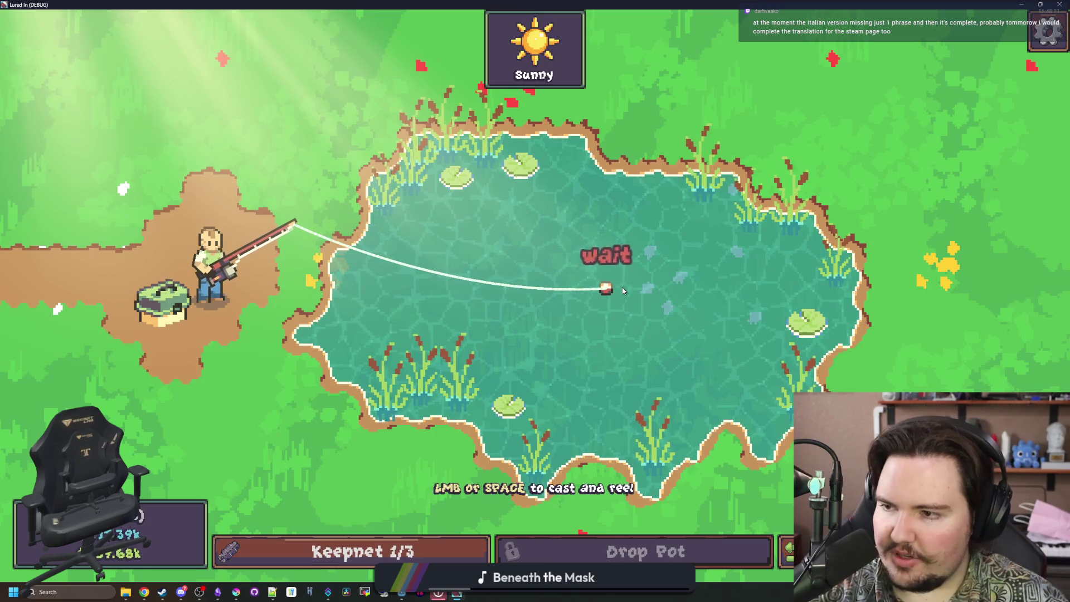
Cast again and stop both organ-trail rows to land a Goldfish, then leave fullscreen.
left_click(602, 290)
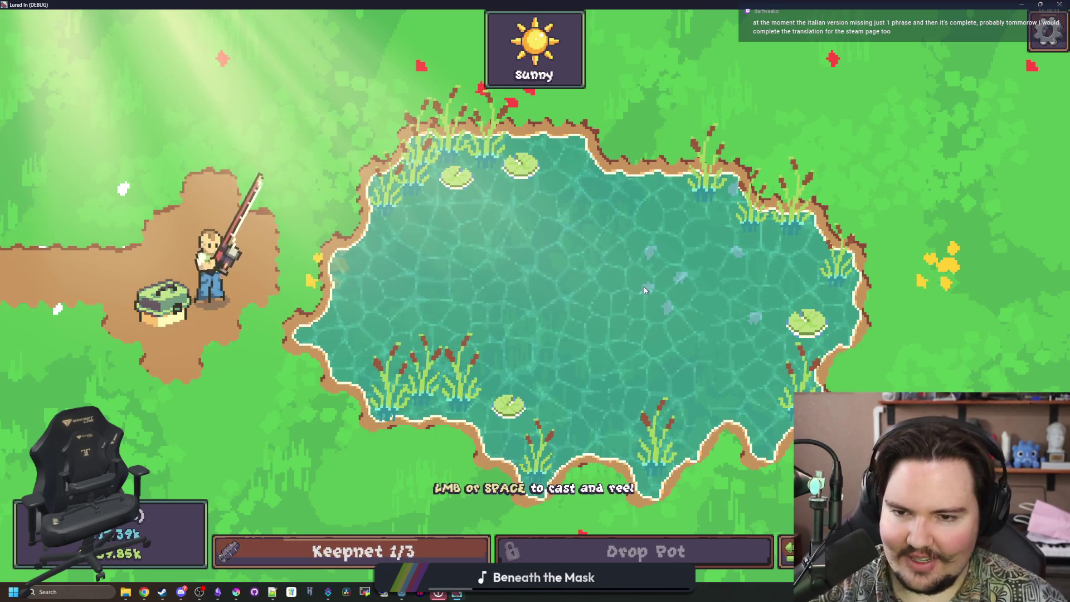
left_click(554, 286)
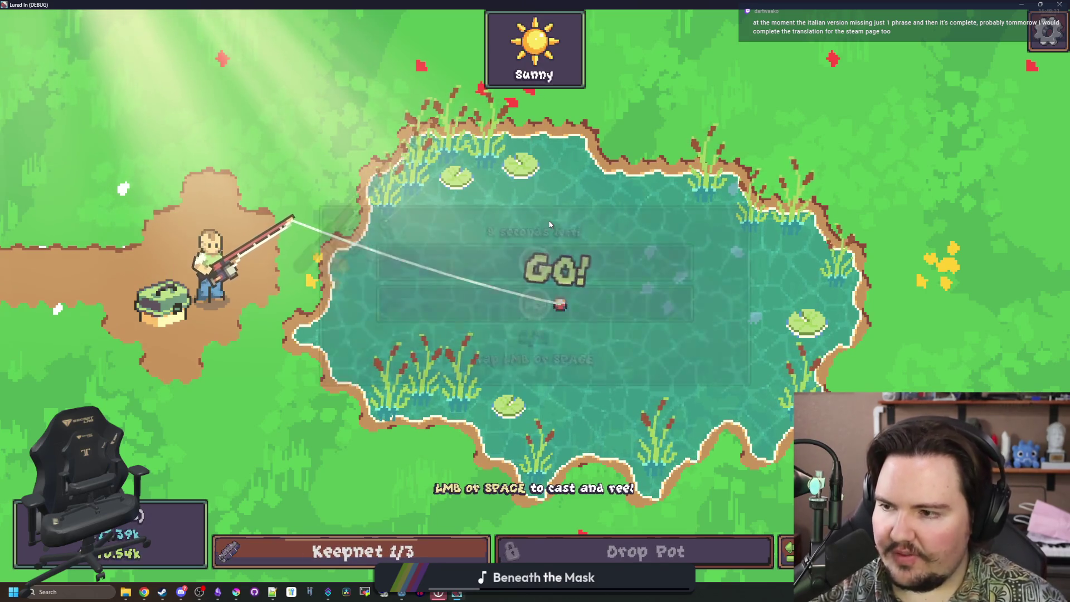
left_click(549, 224)
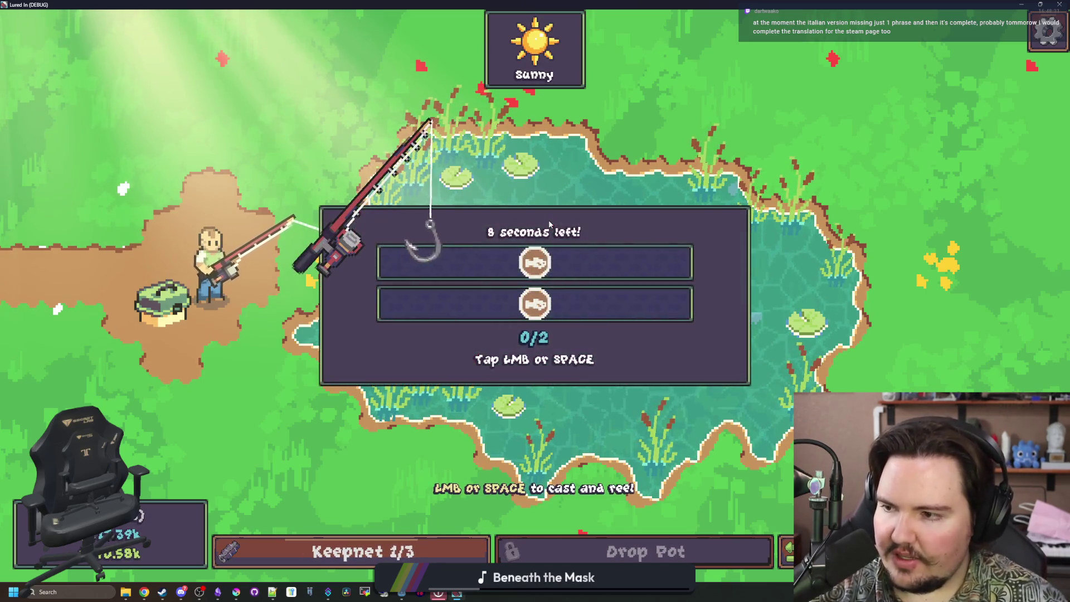
left_click(541, 257)
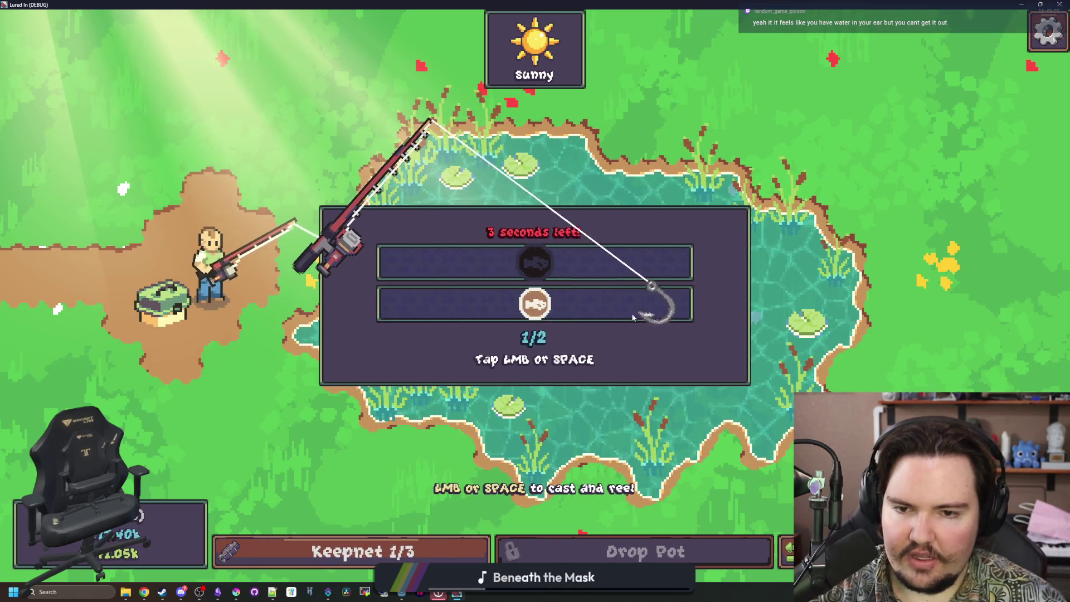
left_click(723, 342)
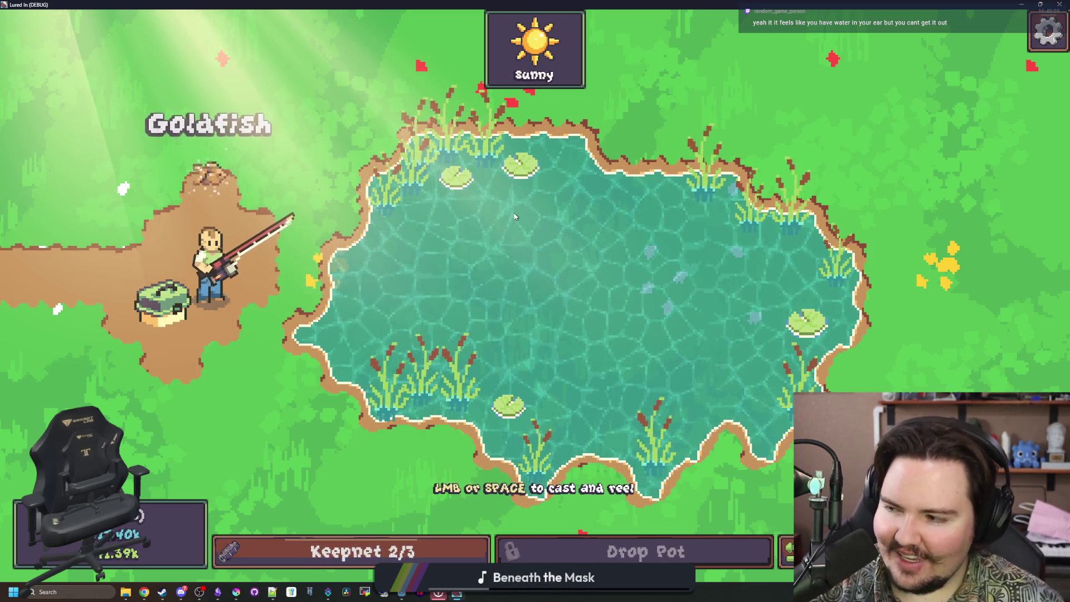
key("F11")
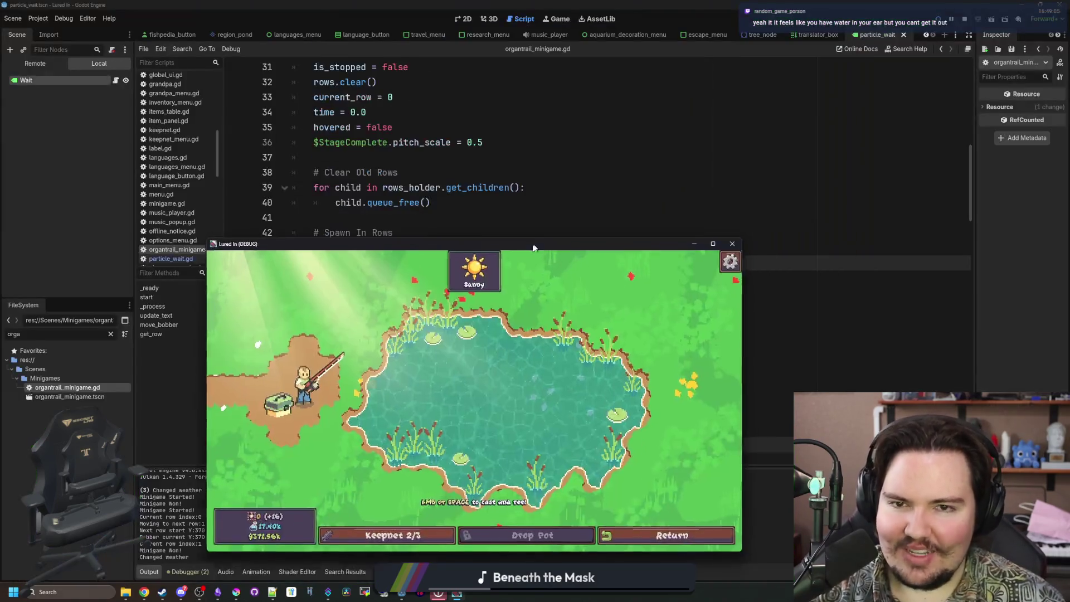
Stop the test run and change line 45 back to randf_range(2.0, 5.0).
left_click(723, 256)
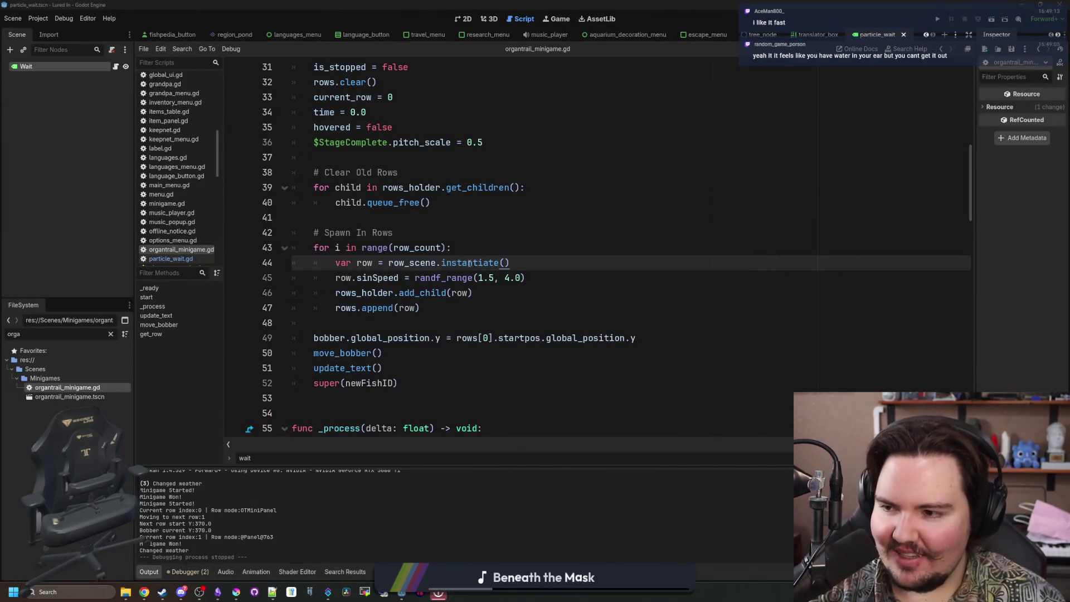
left_click(533, 263)
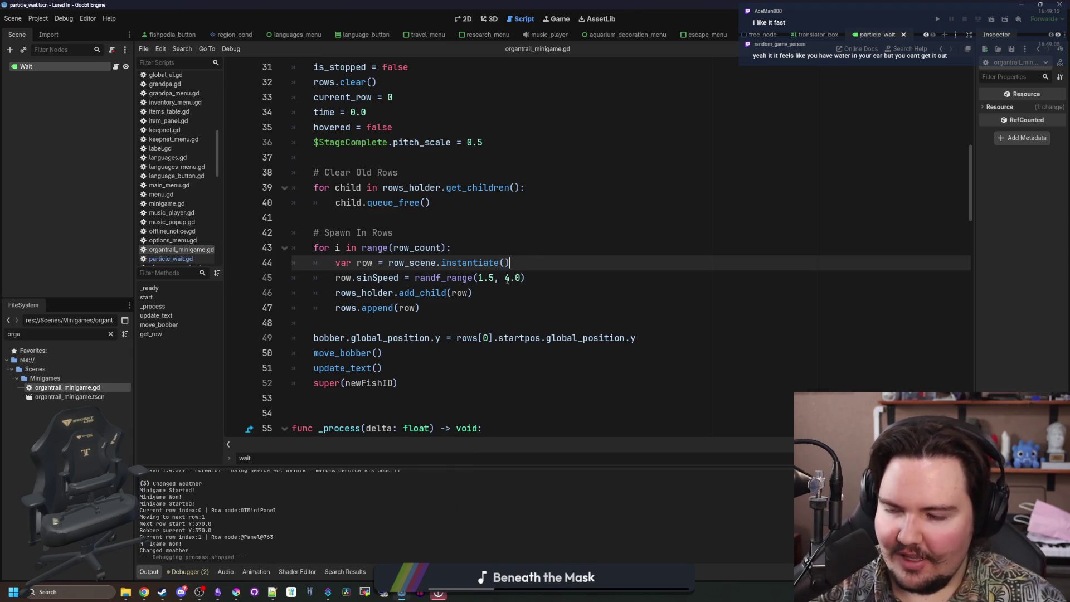
left_click(514, 277)
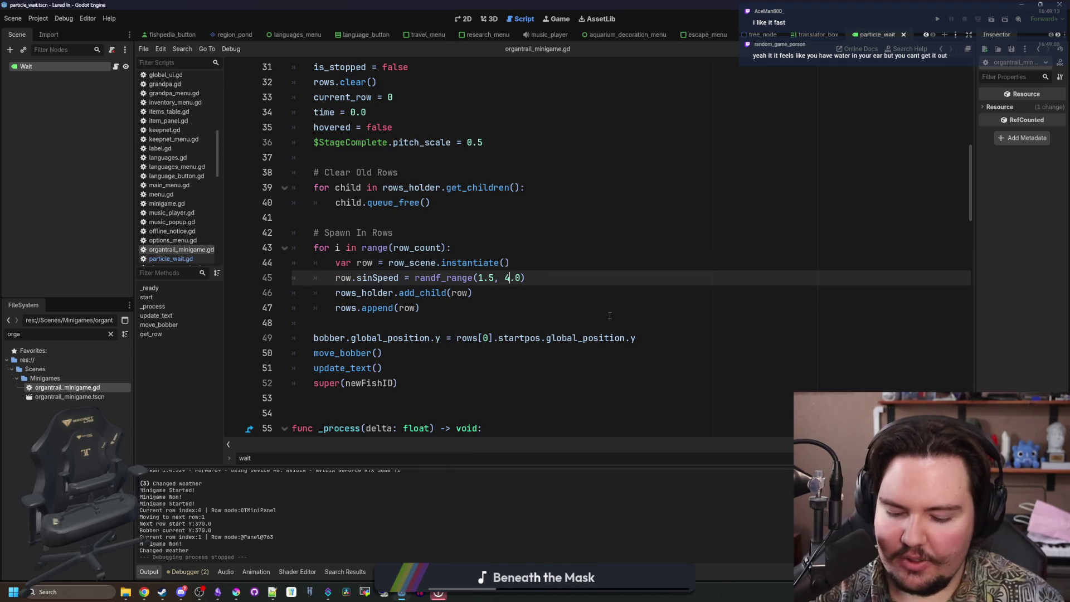
type("5")
key("Left")
key("Left")
key("Left")
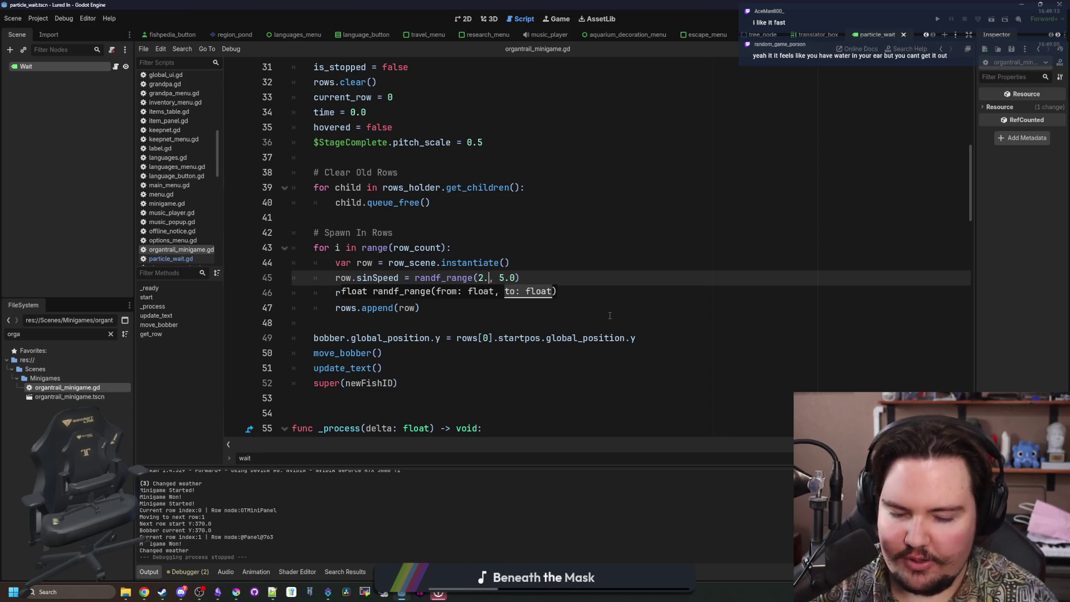
type("0")
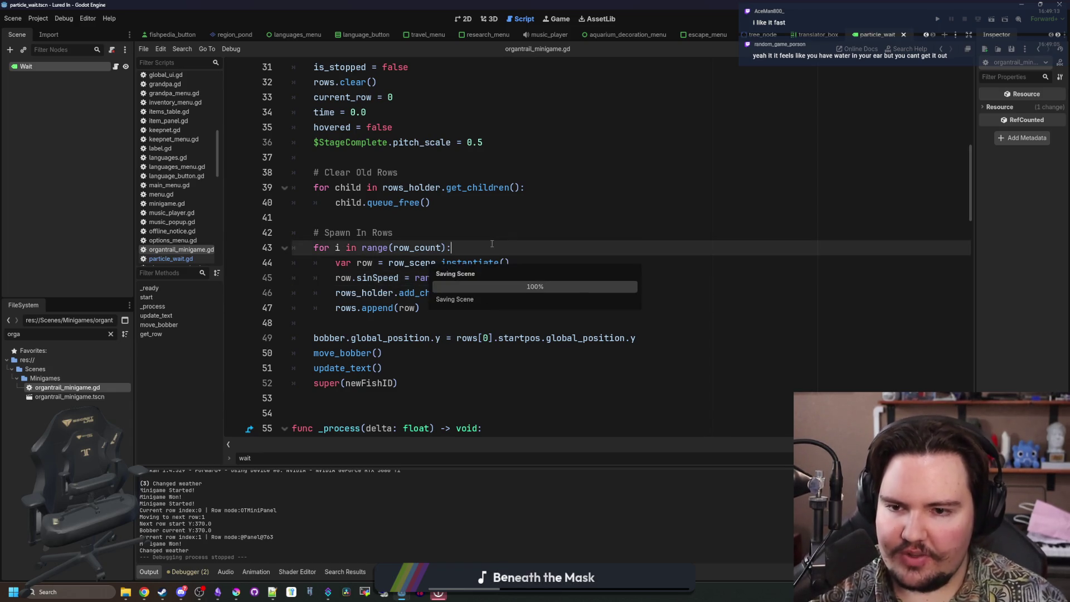
left_click(453, 227)
Open the organtrail_minigame scene in the 2D view and save it.
double_click(70, 396)
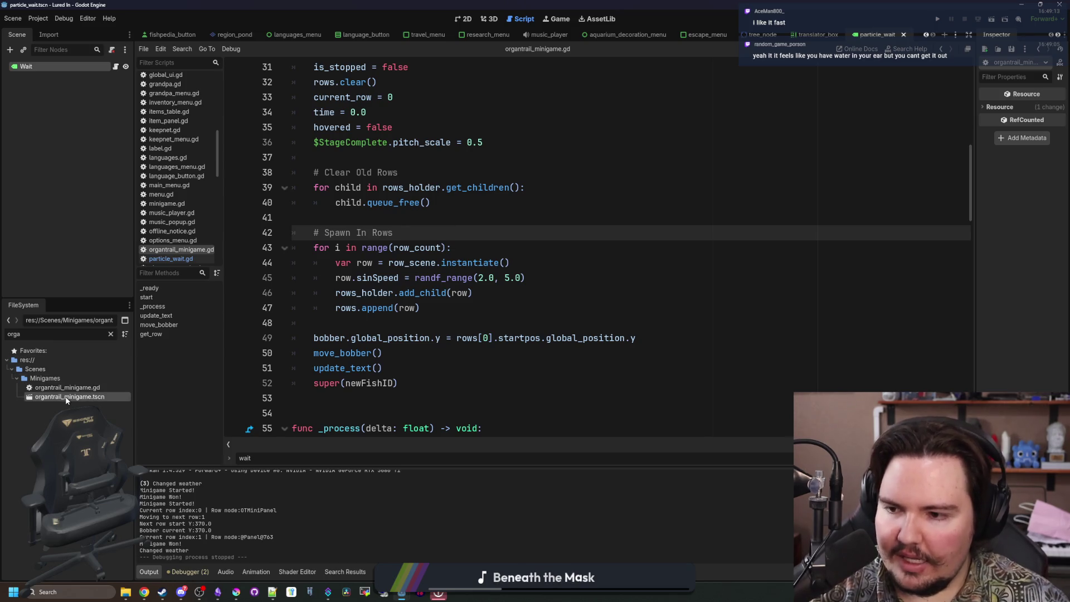
left_click(464, 22)
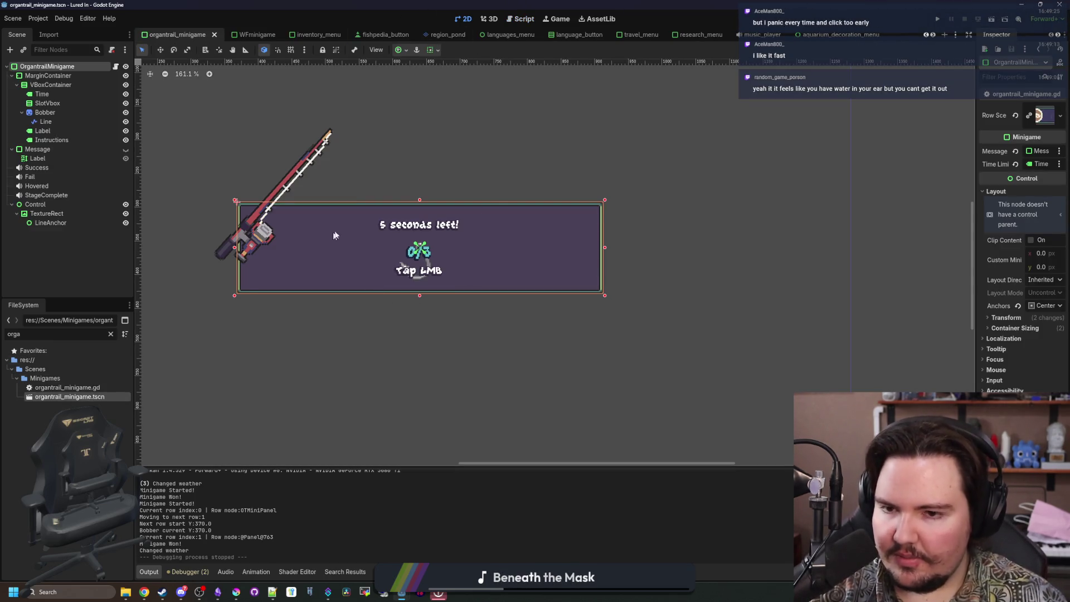
scroll(329, 241, "up", 2)
scroll(330, 240, "down", 3)
scroll(483, 266, "up", 4)
key("ctrl+s")
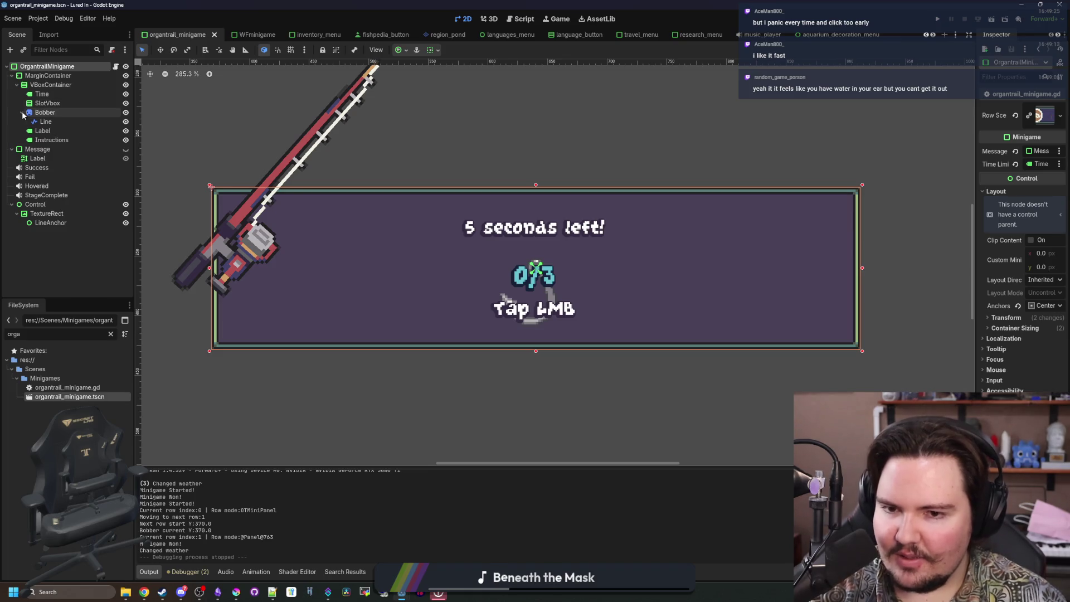
Toggle the OrgantrailMinigame root node's visibility off and on, then return to its script.
left_click(122, 66)
left_click(125, 66)
left_click(116, 65)
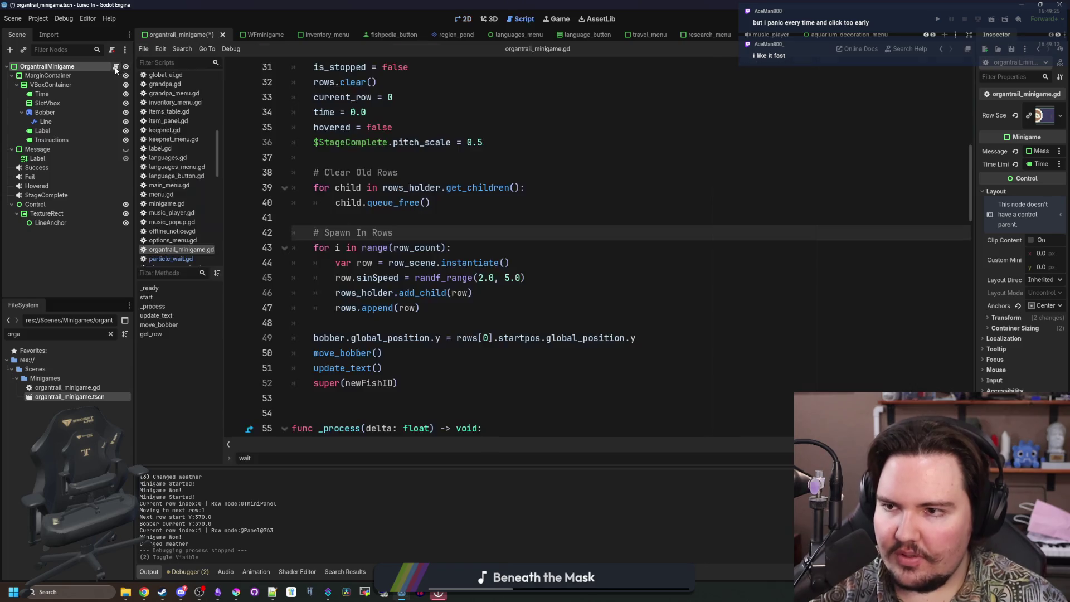
scroll(522, 241, "up", 10)
scroll(522, 240, "up", 2)
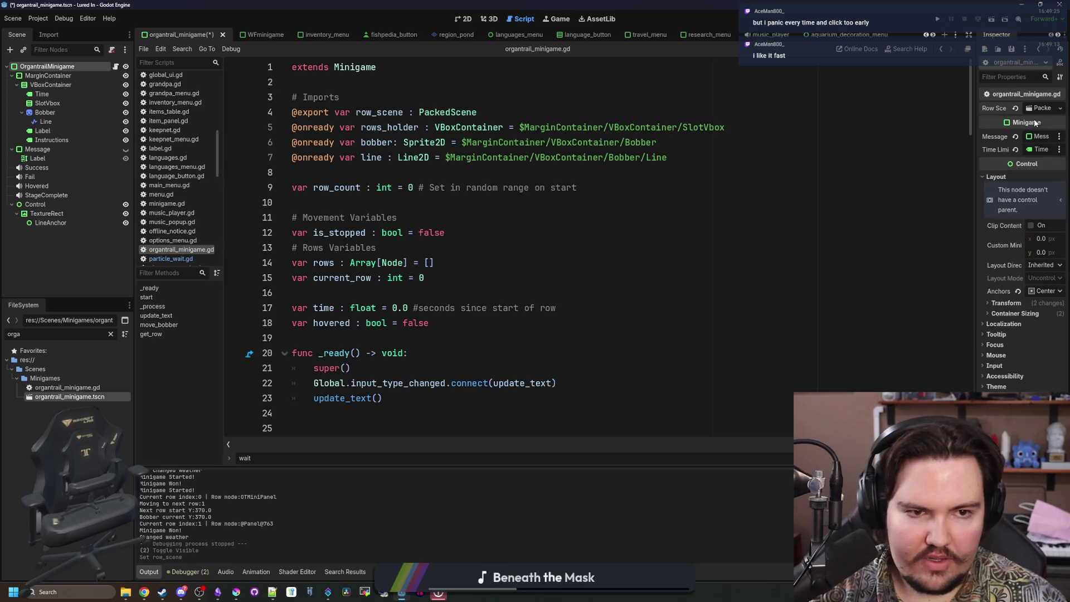
Expand the Row Scene property in a widened Inspector to inspect its resource.
left_click(1034, 119)
left_click_drag(973, 147, 666, 147)
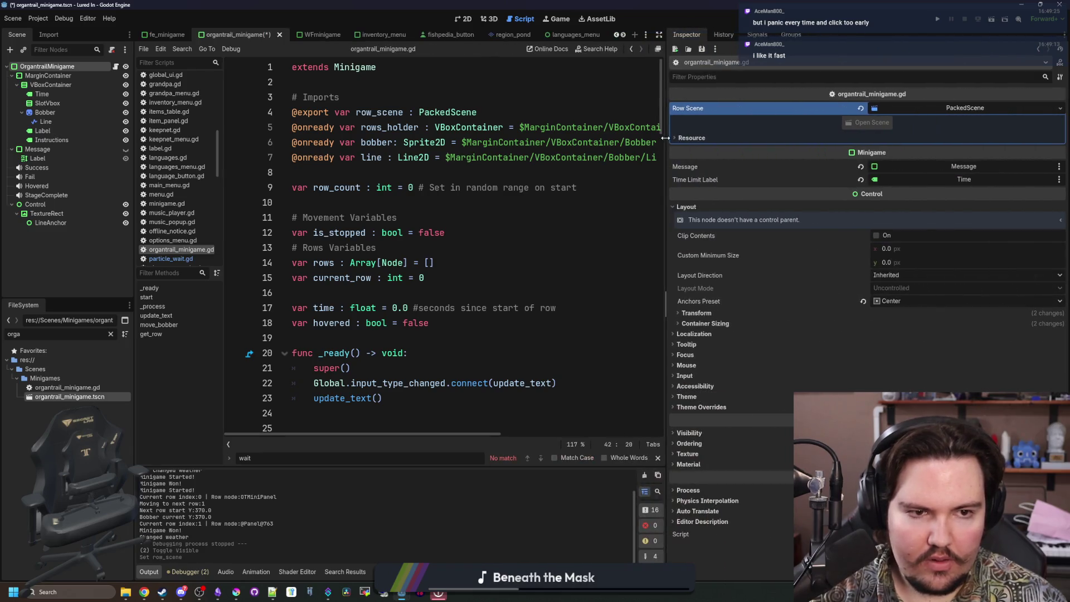
left_click(944, 107)
left_click(924, 105)
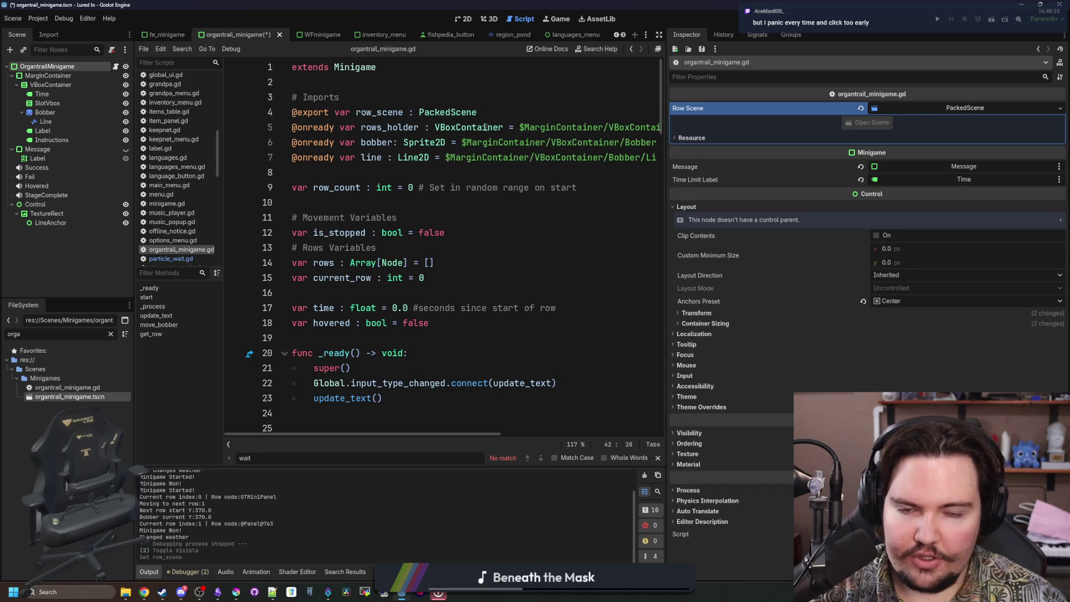
Search the FileSystem dock for 'row' and 'orga', then clear the search.
left_click(110, 333)
type("row")
key("BackSpace")
key("BackSpace")
key("BackSpace")
type("orga")
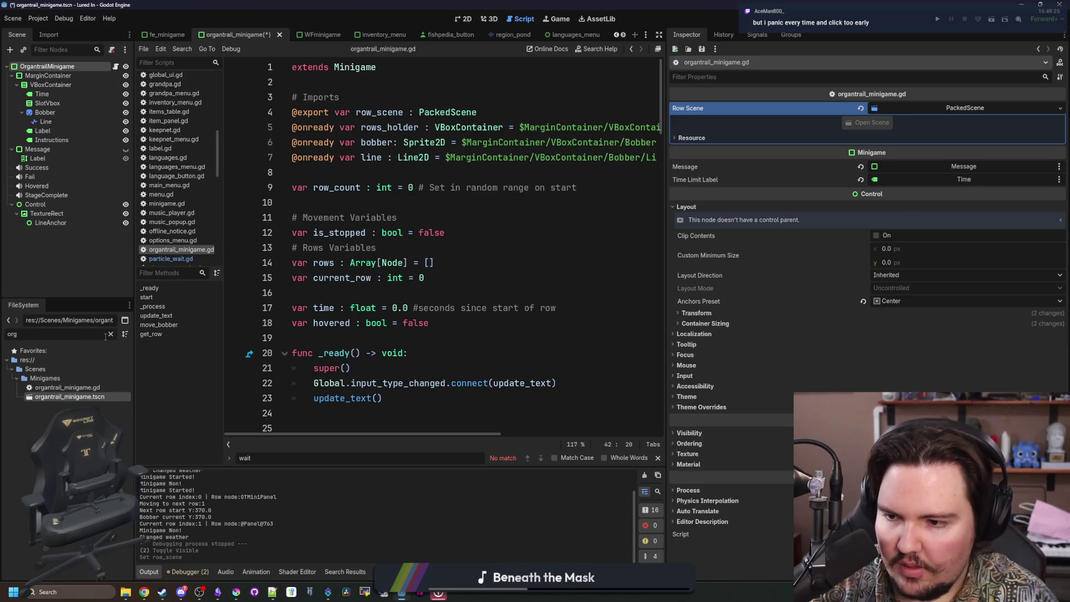
key("BackSpace")
key("BackSpace")
key("BackSpace")
type("r")
key("BackSpace")
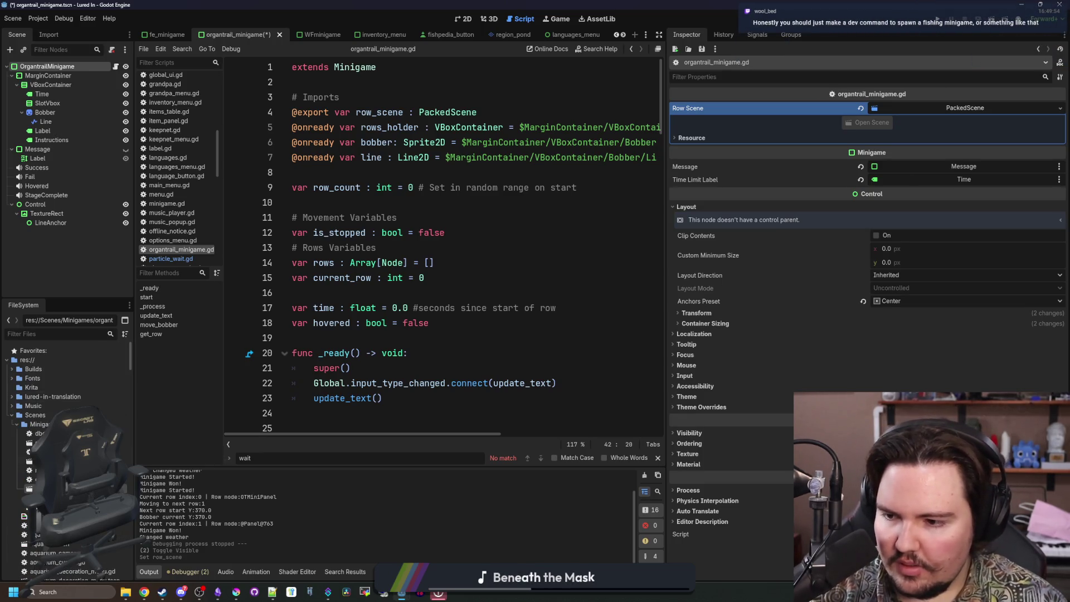
scroll(81, 399, "down", 5)
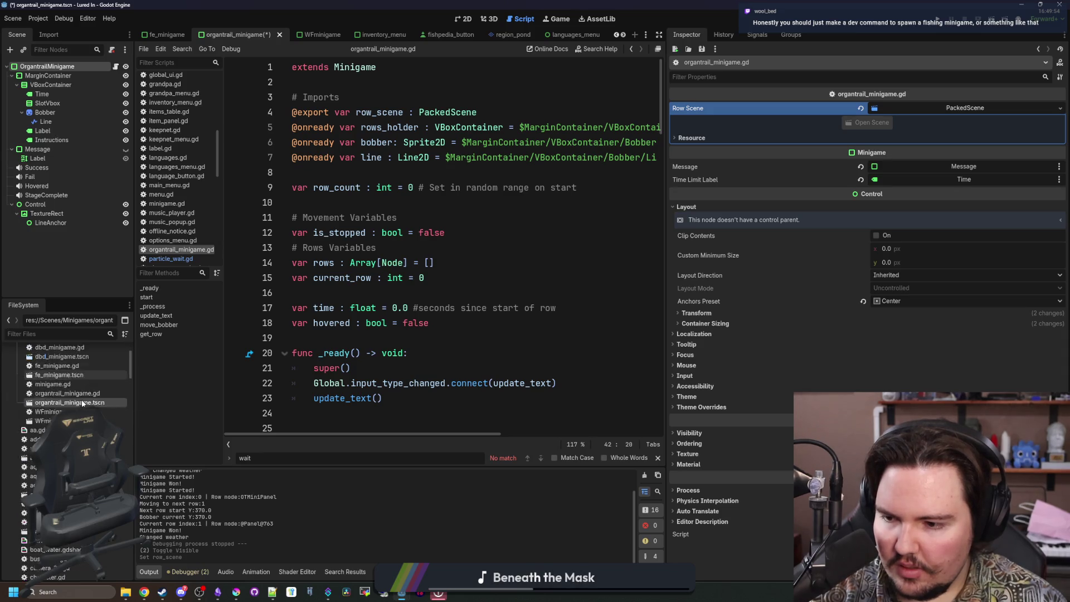
Give line 45's randf_range a 2.0 minimum and save the script.
left_click(510, 202)
key("ctrl+z")
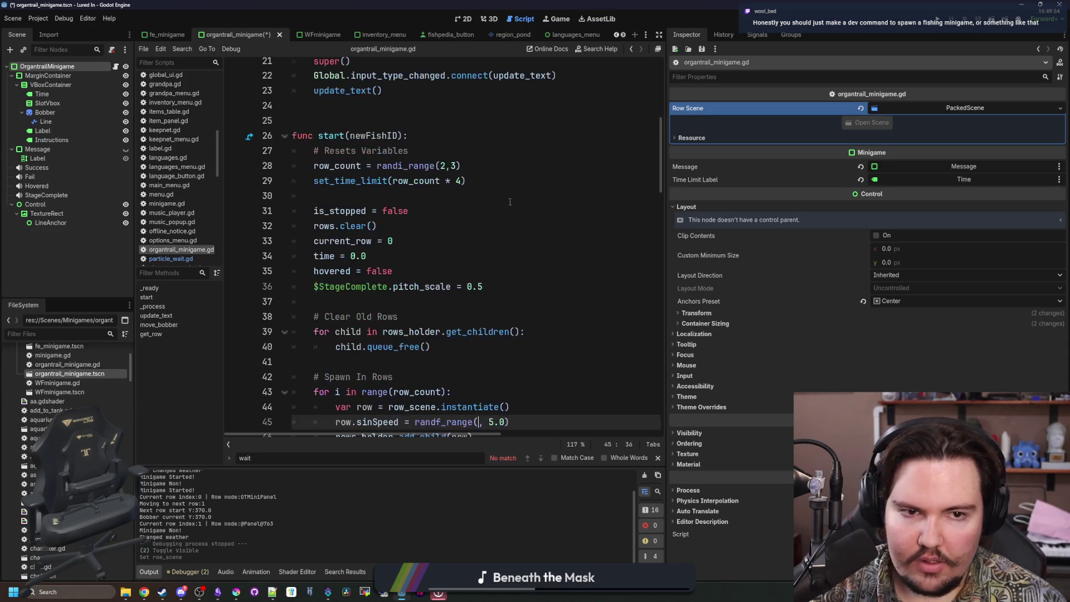
type("2.0")
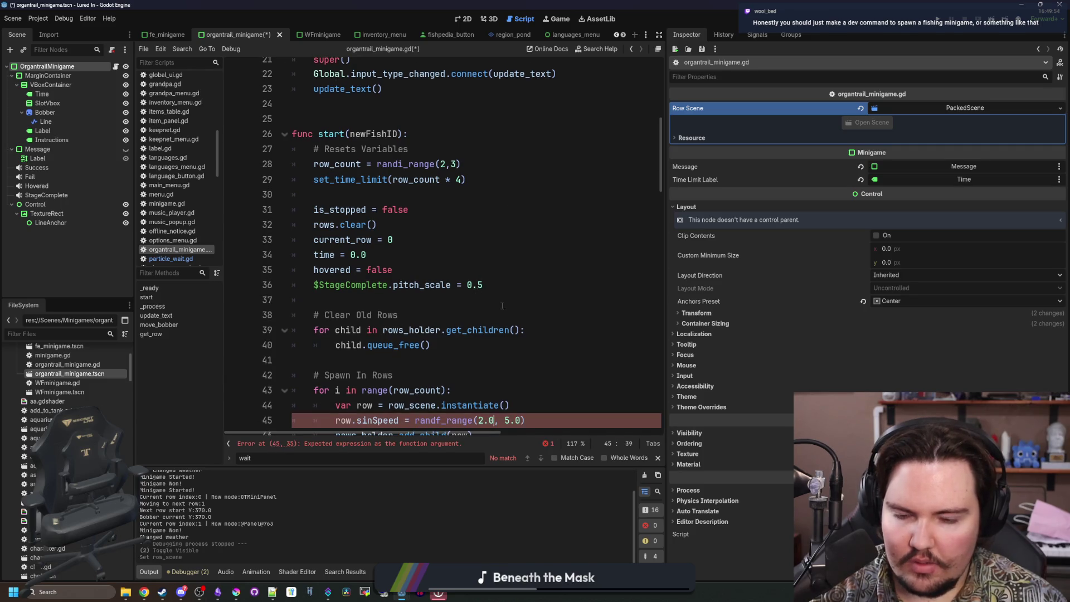
key("ctrl+s")
left_click(572, 323)
Browse .tscn files via Quick Load for Row Scene, closing it without picking one.
left_click(921, 108)
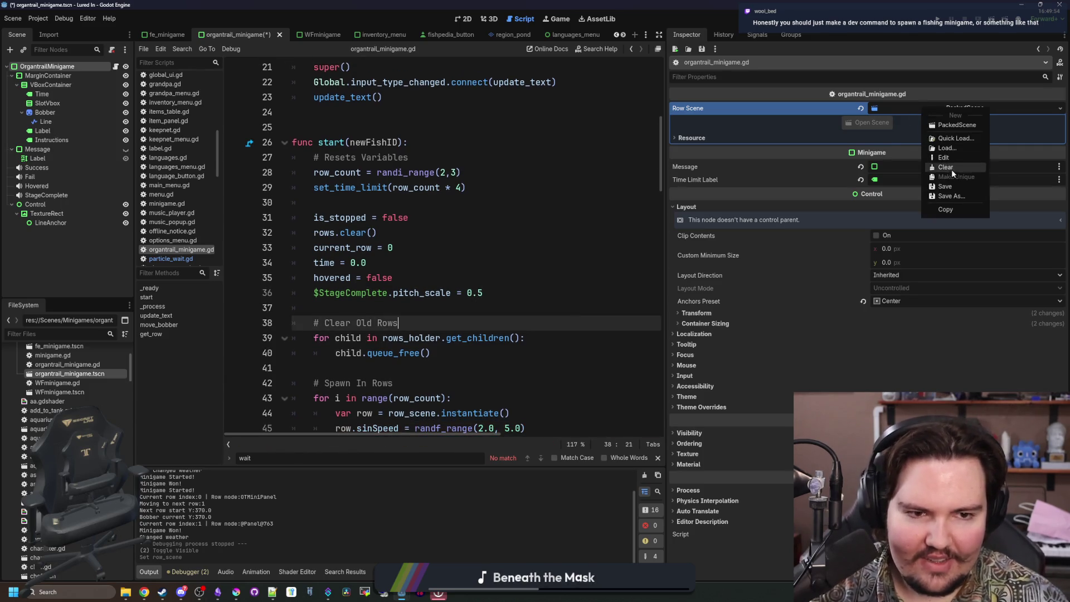
left_click(956, 139)
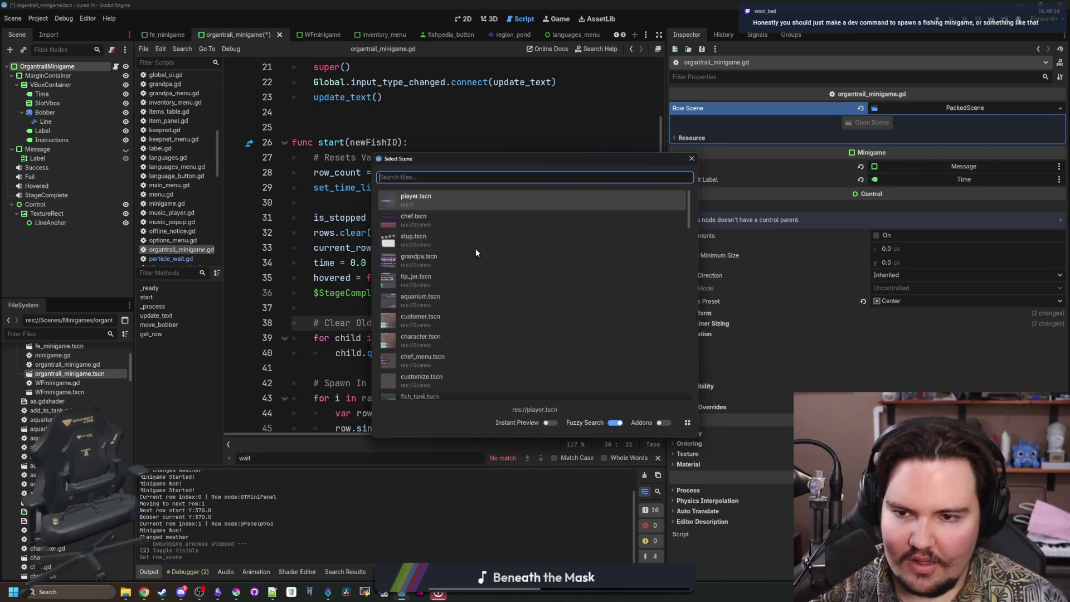
type(".tscn")
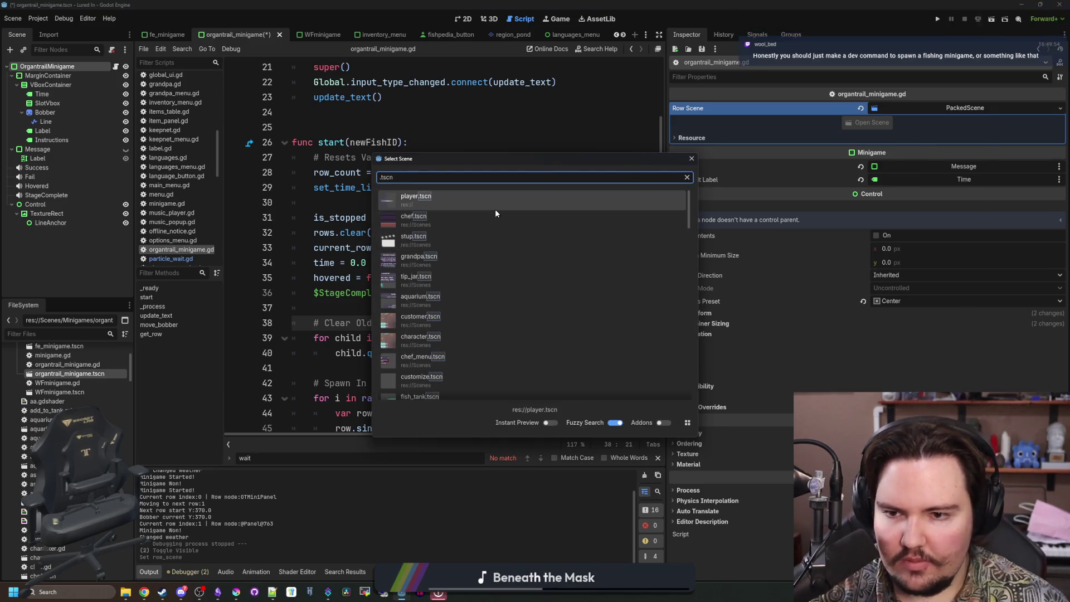
scroll(467, 270, "down", 15)
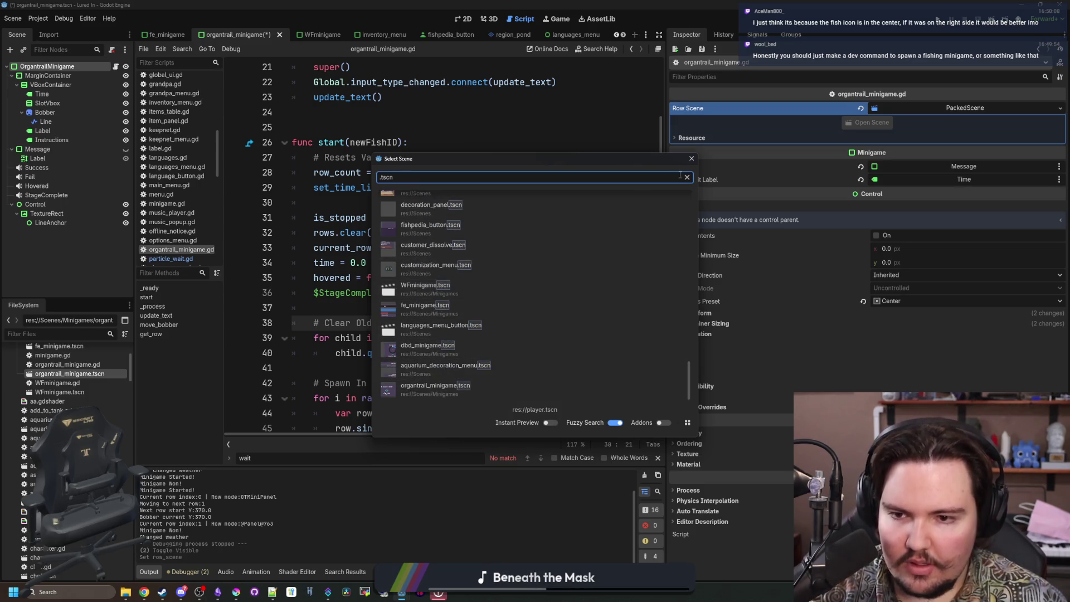
scroll(537, 276, "up", 2)
left_click(692, 158)
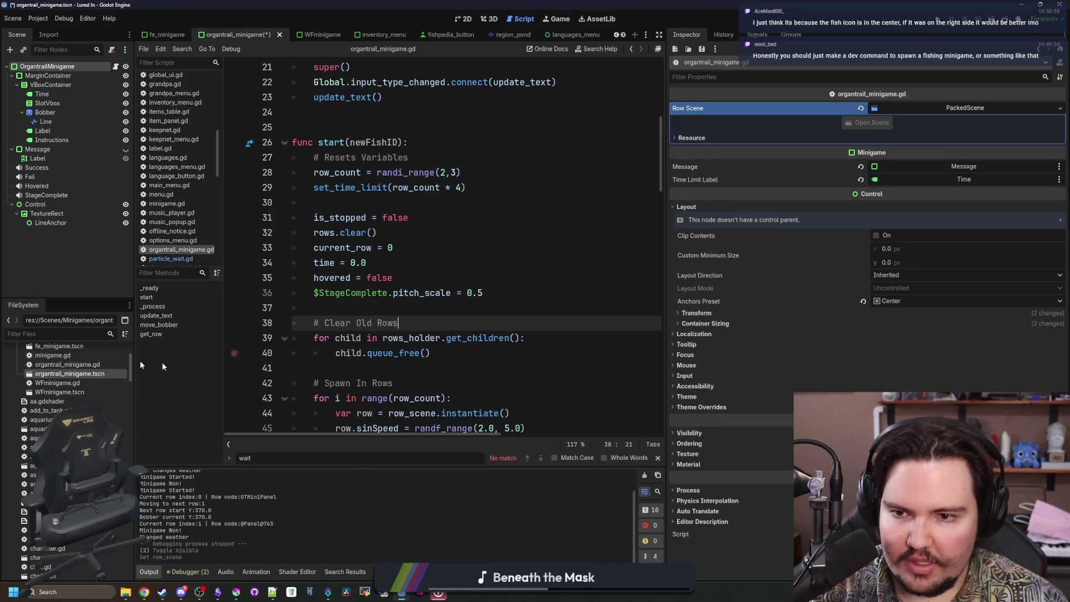
type("row")
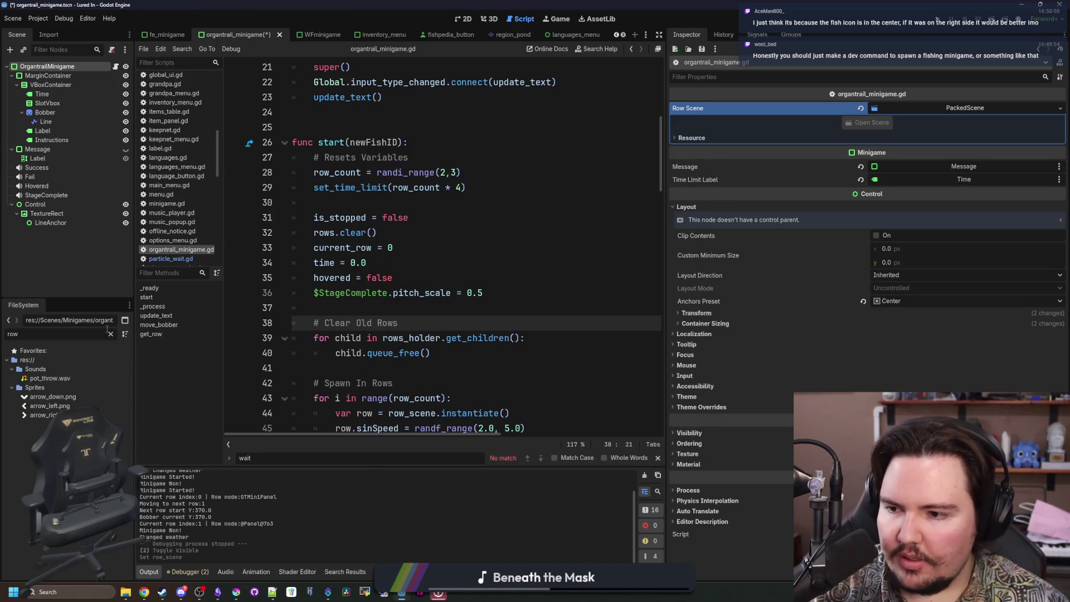
left_click(110, 335)
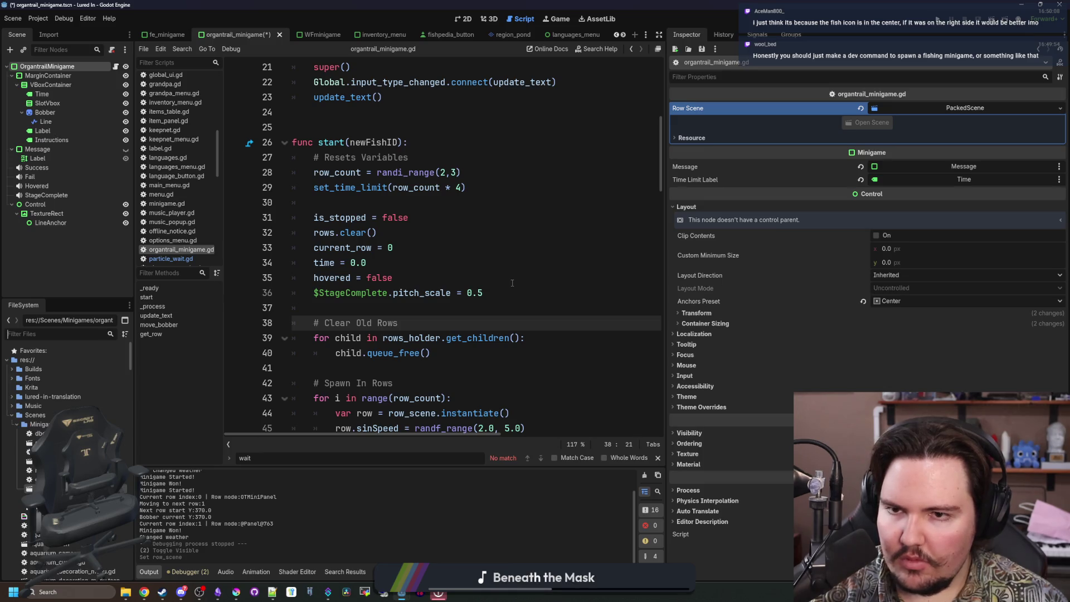
scroll(512, 283, "up", 7)
Delete the export keyword from the row_scene declaration on line 4.
left_click(481, 109)
double_click(312, 112)
key("BackSpace")
type("onready")
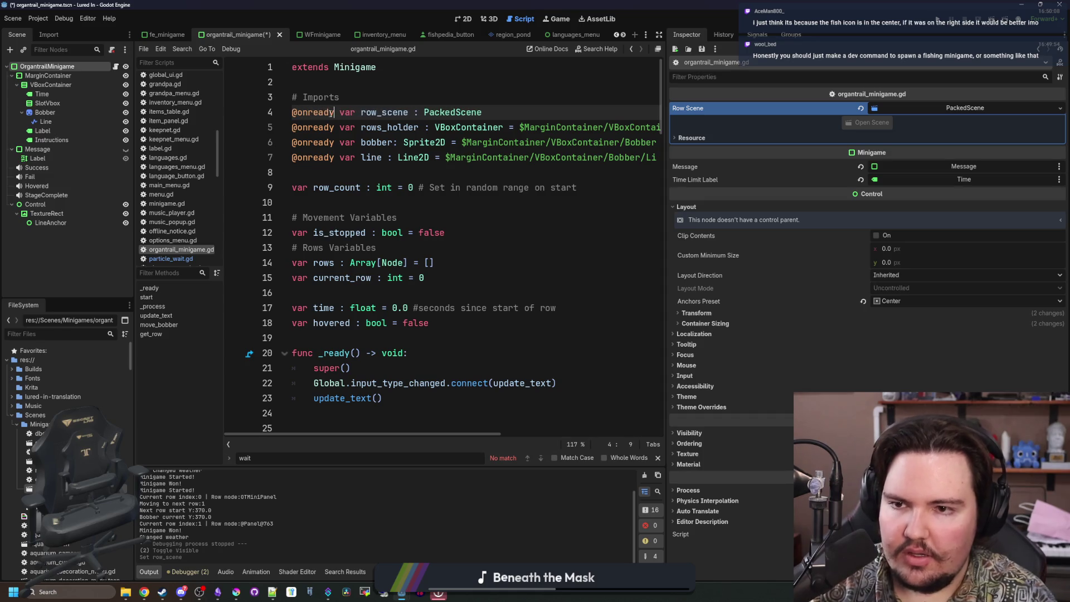
double_click(463, 113)
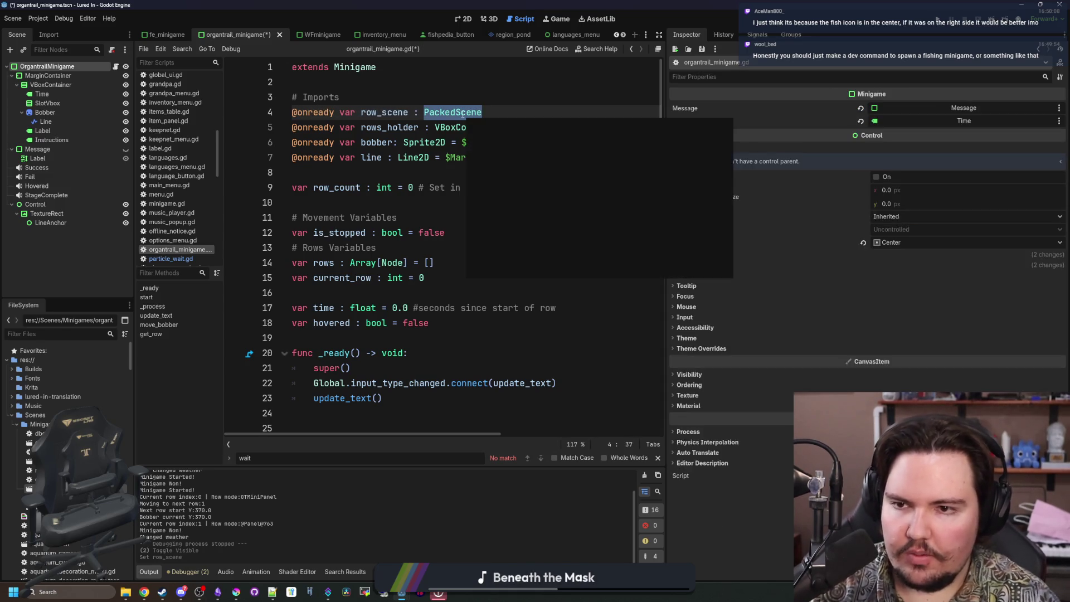
key("BackSpace")
type("ad(")
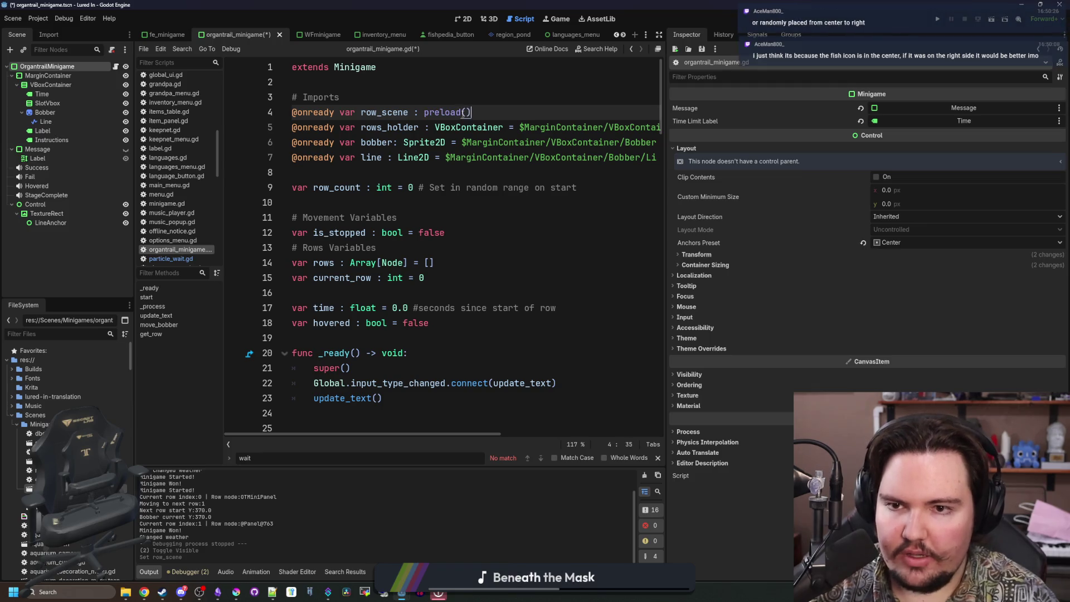
left_click_drag(341, 112, 292, 112)
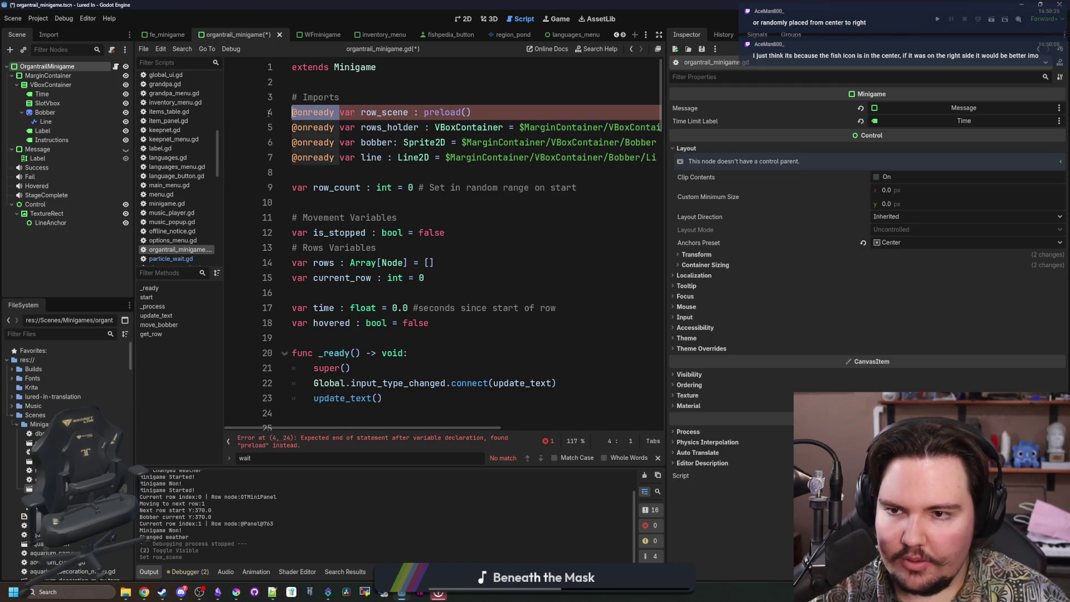
key("BackSpace")
type("\"")
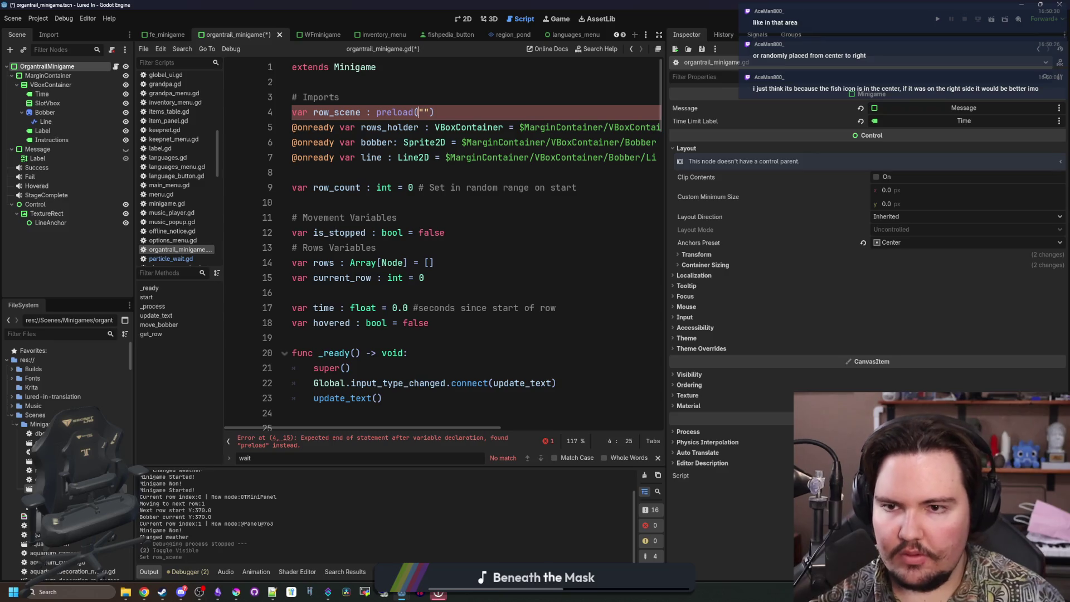
left_click(427, 112)
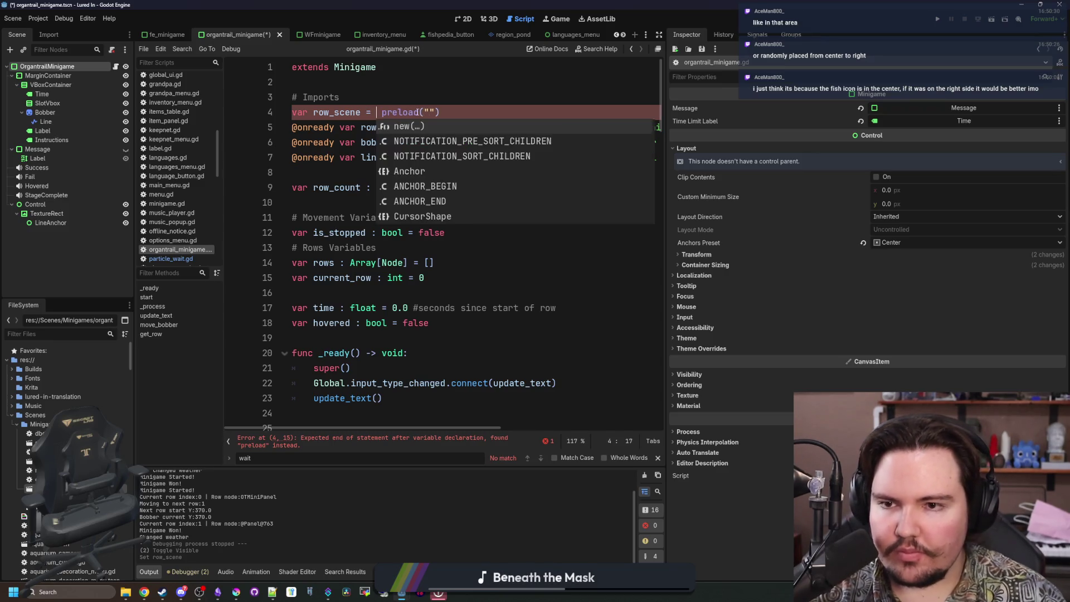
type("fishing")
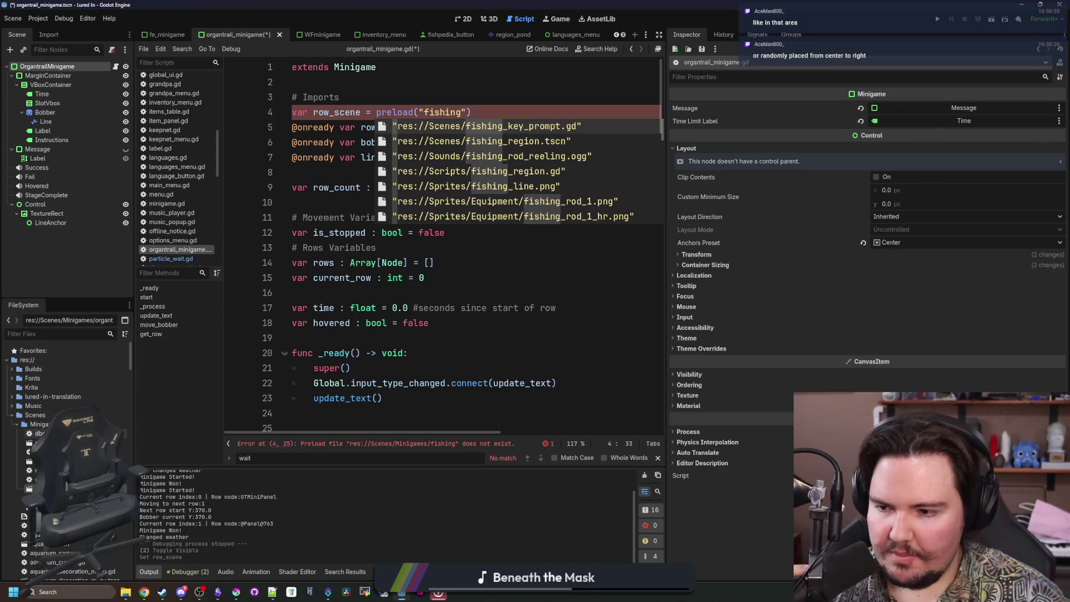
scroll(67, 406, "down", 3)
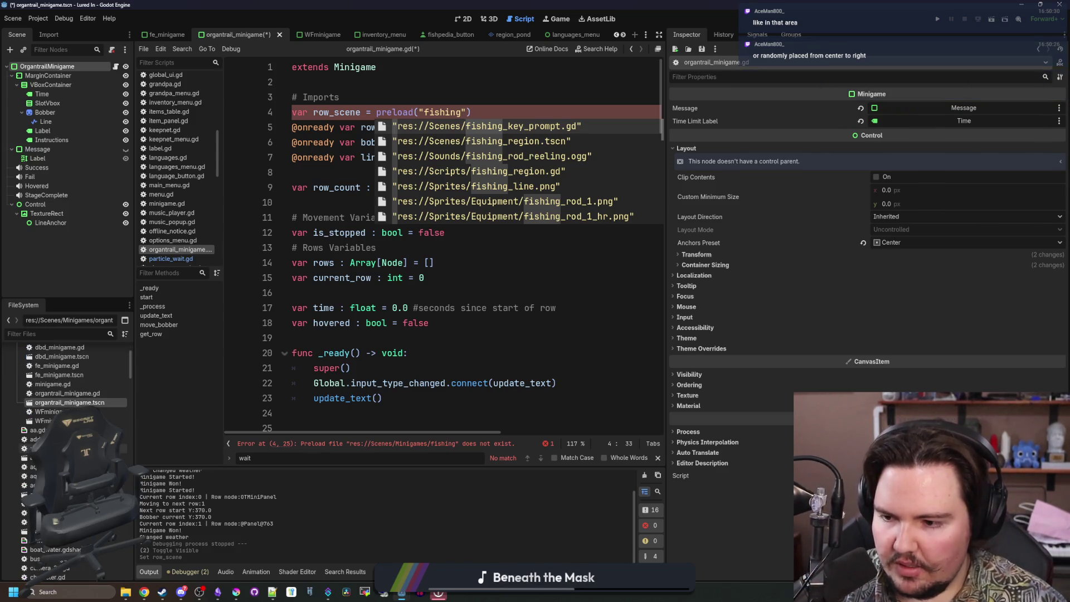
Bring up GitHub Desktop, shift its window right, and switch to the lured-in repository.
left_click(256, 593)
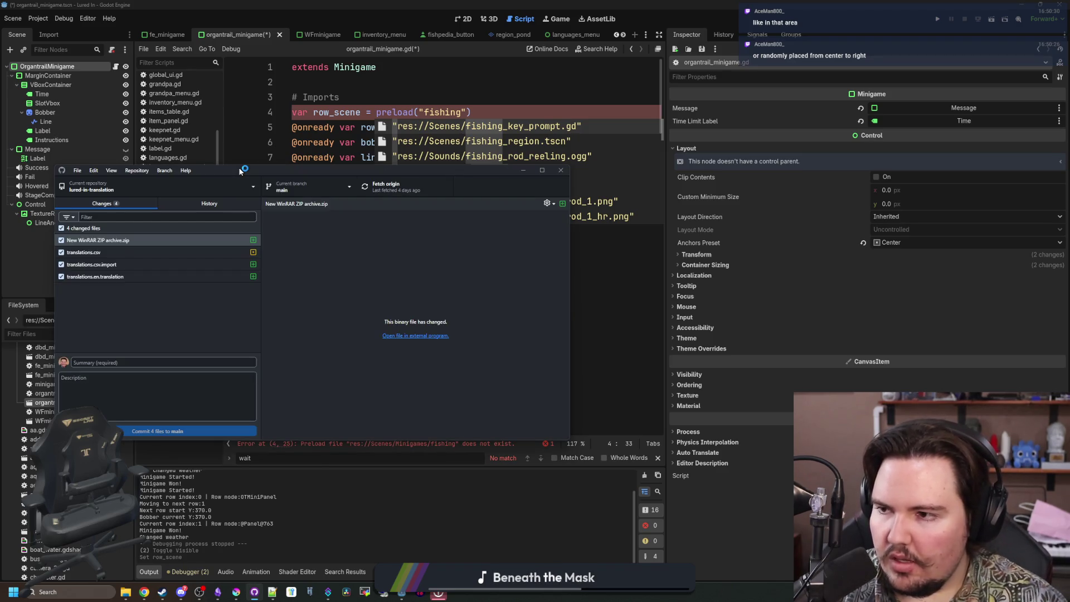
left_click_drag(241, 171, 437, 172)
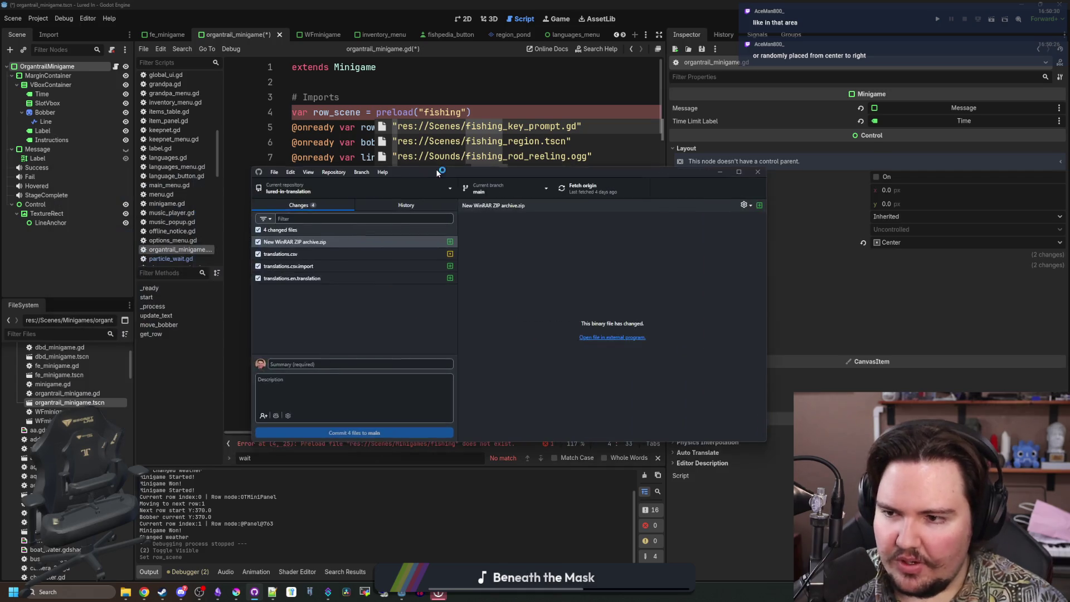
left_click(406, 186)
scroll(298, 390, "down", 3)
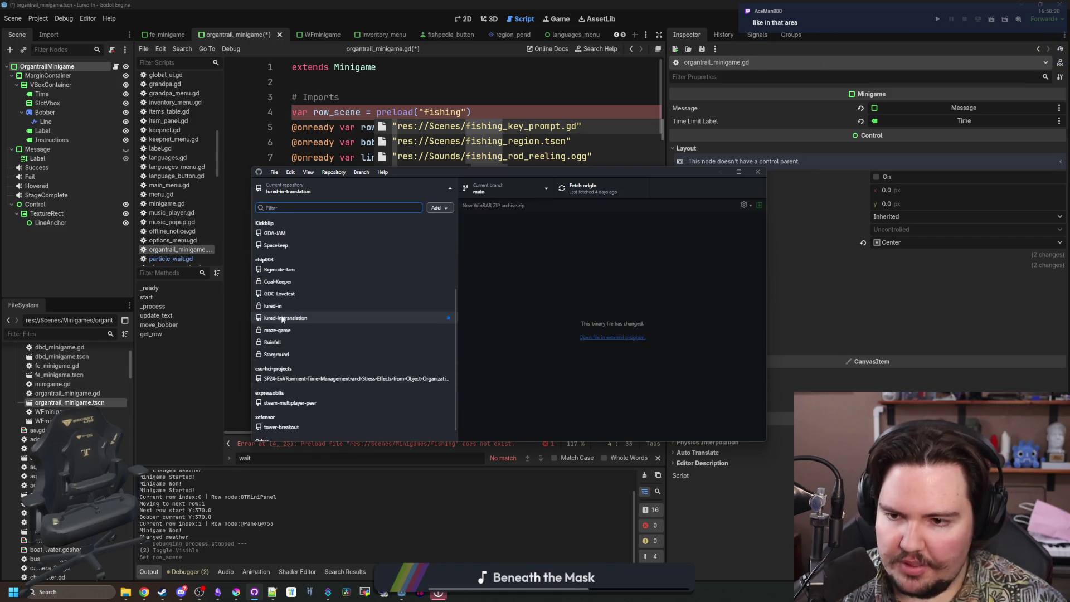
left_click(284, 318)
left_click(312, 189)
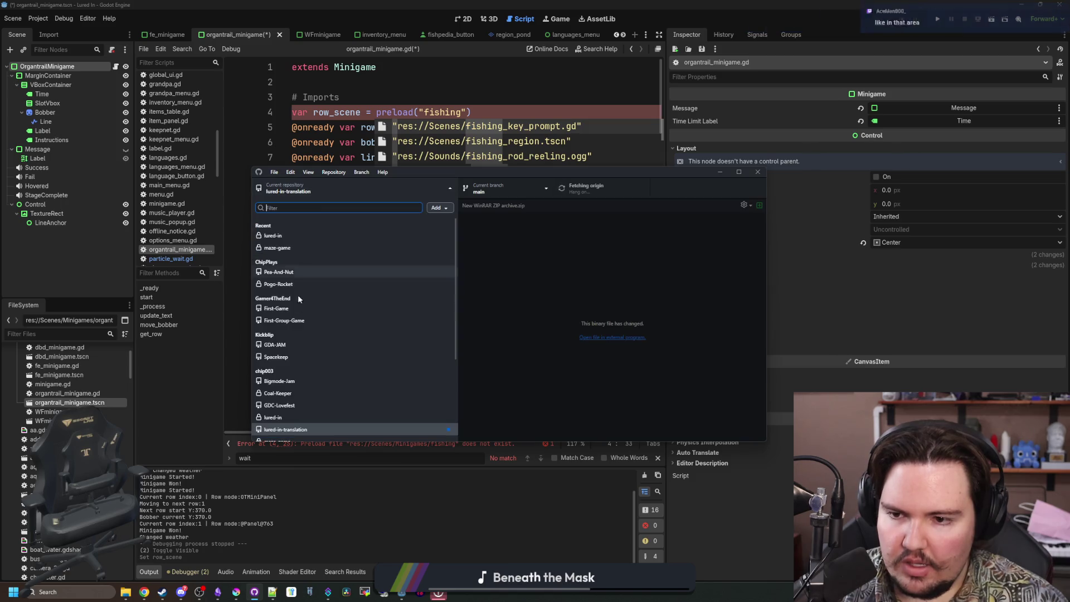
left_click(286, 417)
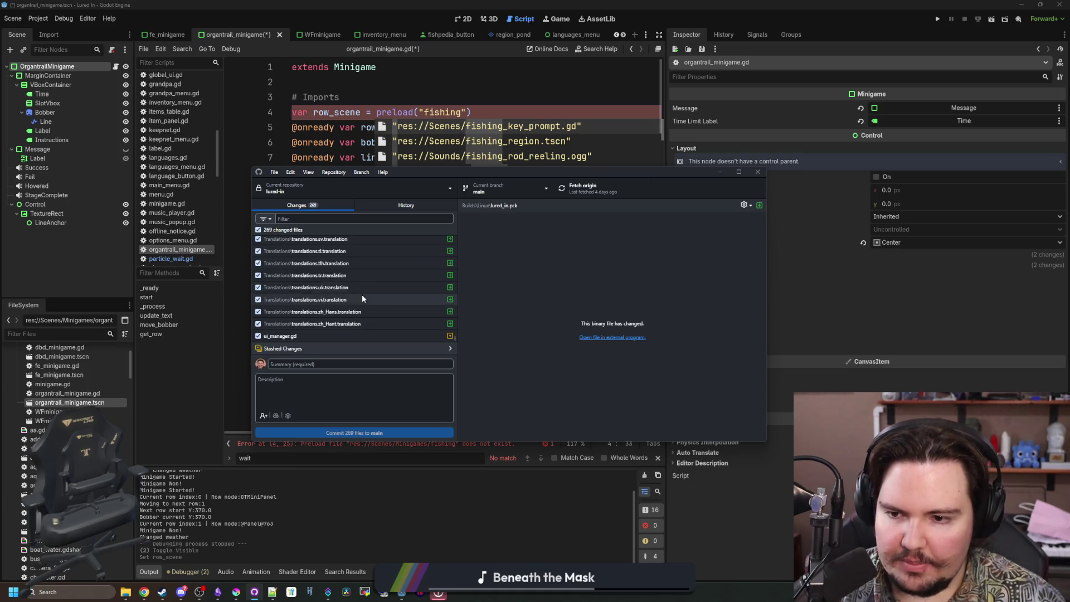
Review the changed files and the stashed shadow_x16.png.import change.
scroll(381, 316, "up", 5)
scroll(382, 316, "up", 10)
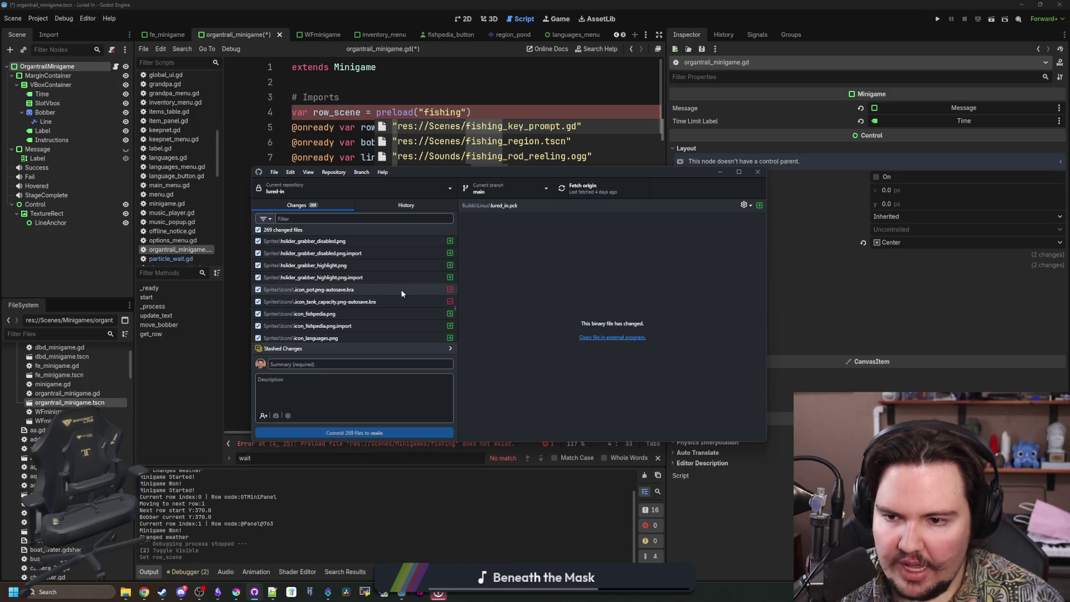
scroll(390, 301, "down", 15)
scroll(352, 329, "up", 15)
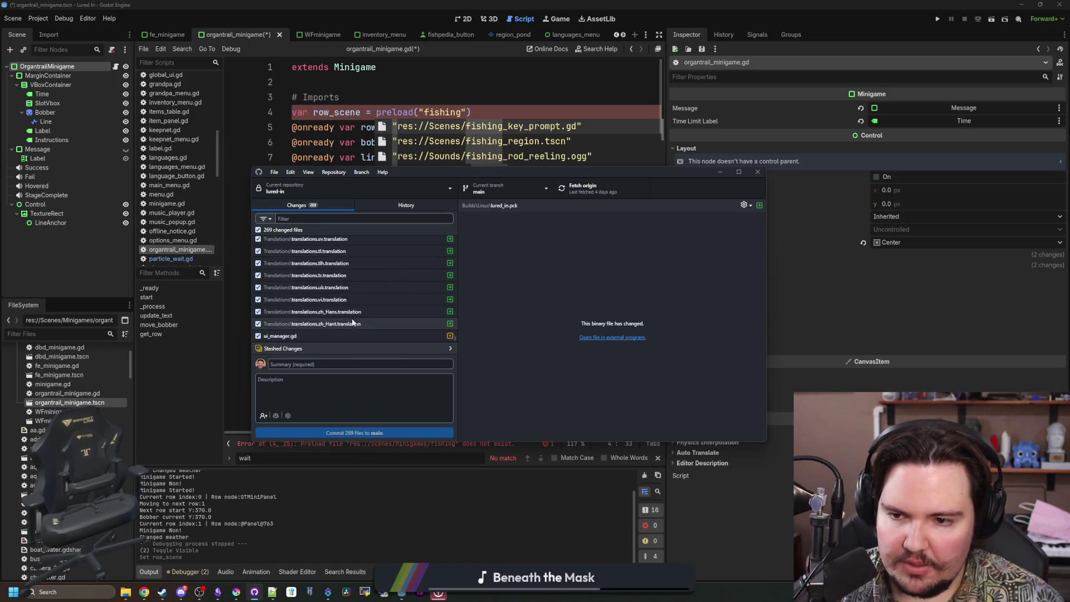
scroll(352, 322, "up", 10)
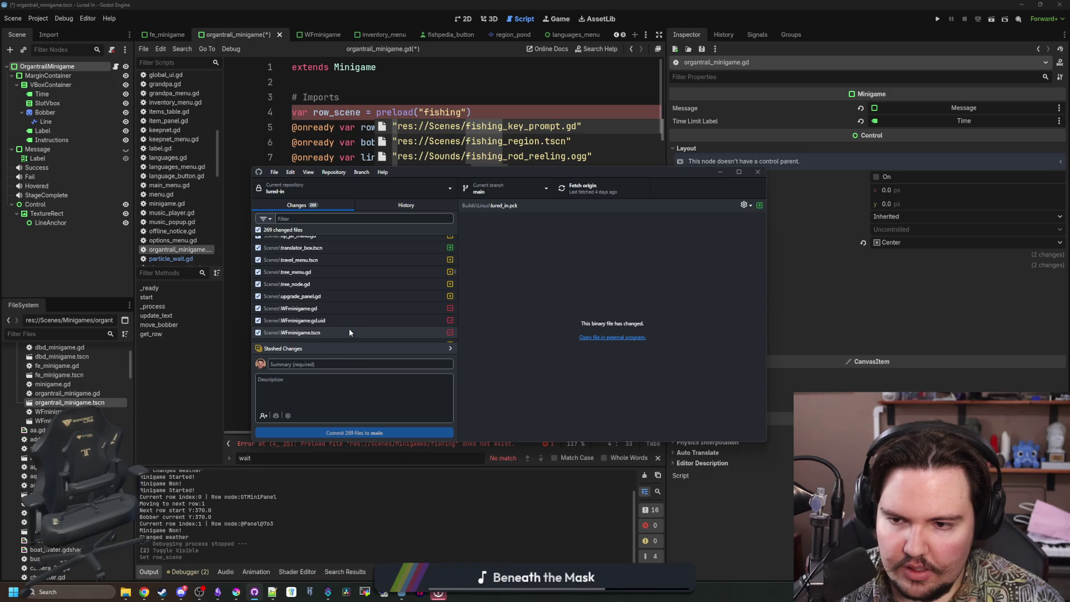
scroll(399, 324, "up", 10)
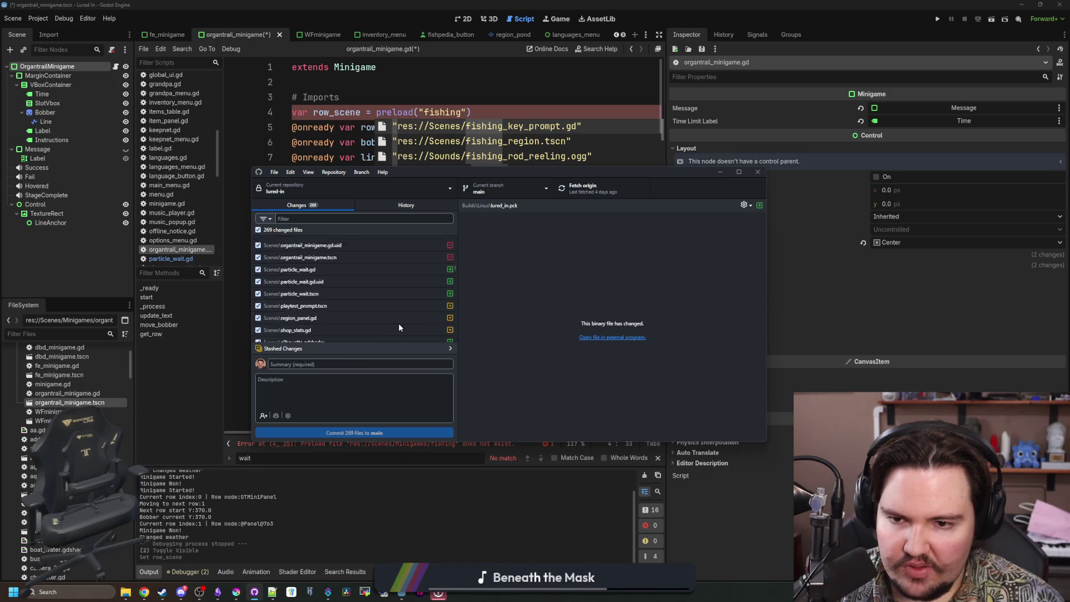
scroll(375, 254, "up", 2)
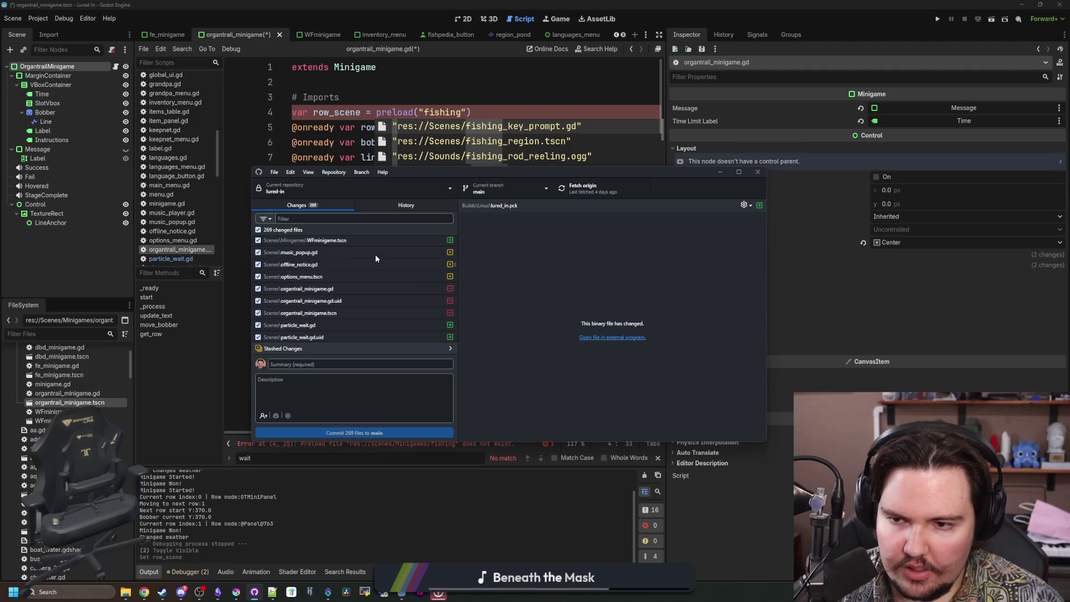
scroll(357, 300, "up", 5)
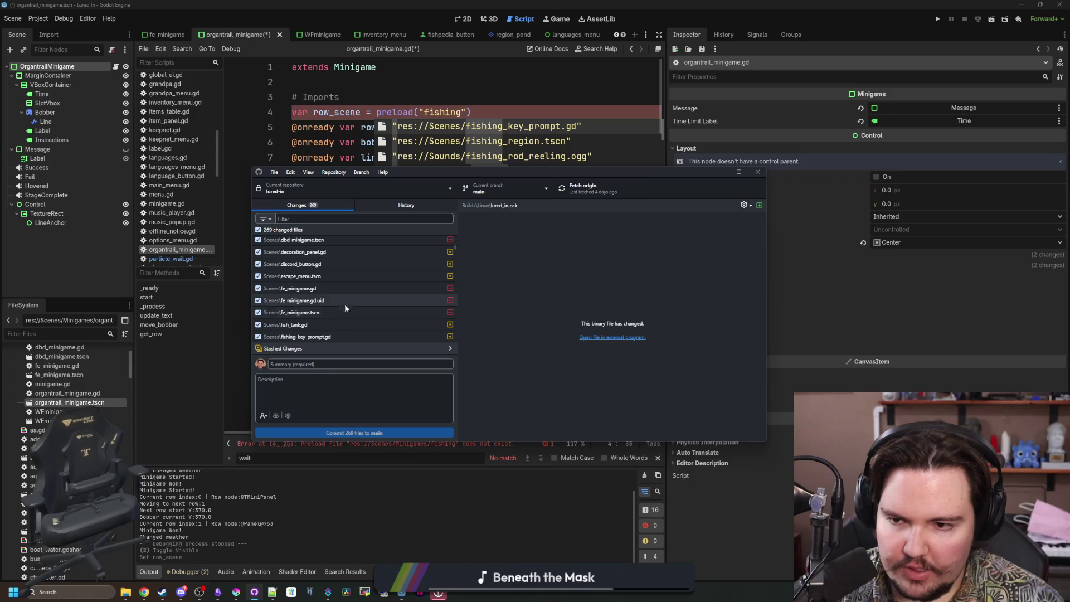
scroll(360, 276, "up", 2)
scroll(369, 285, "up", 5)
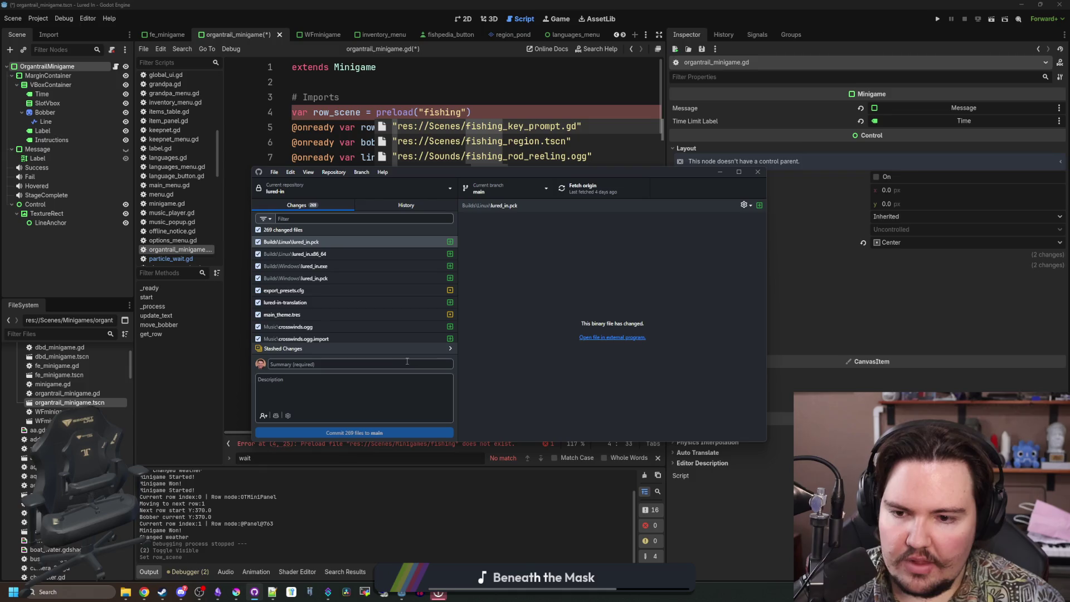
left_click(438, 347)
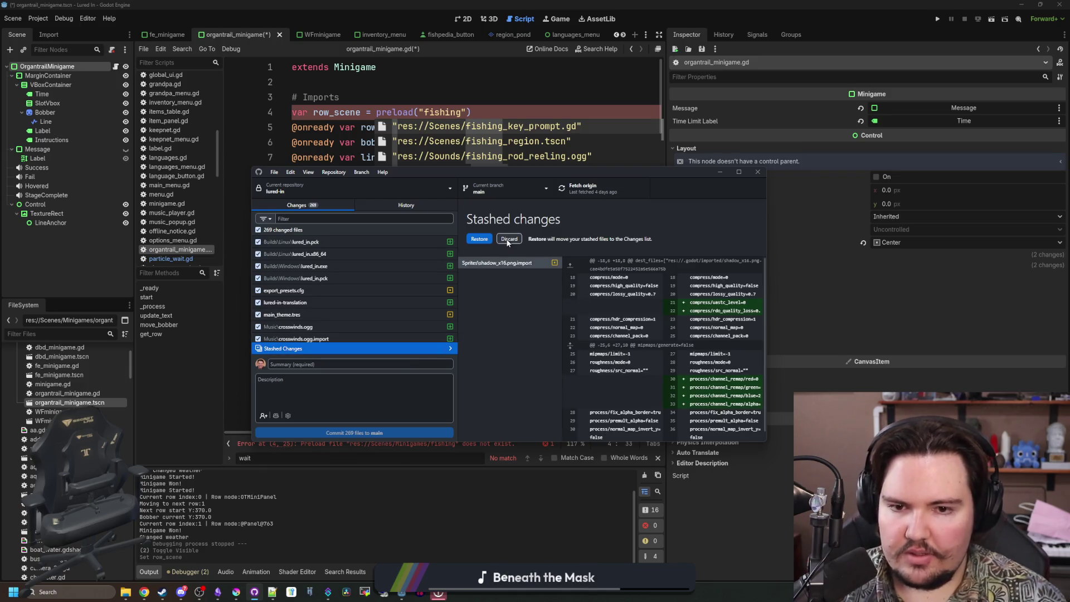
left_click(517, 261)
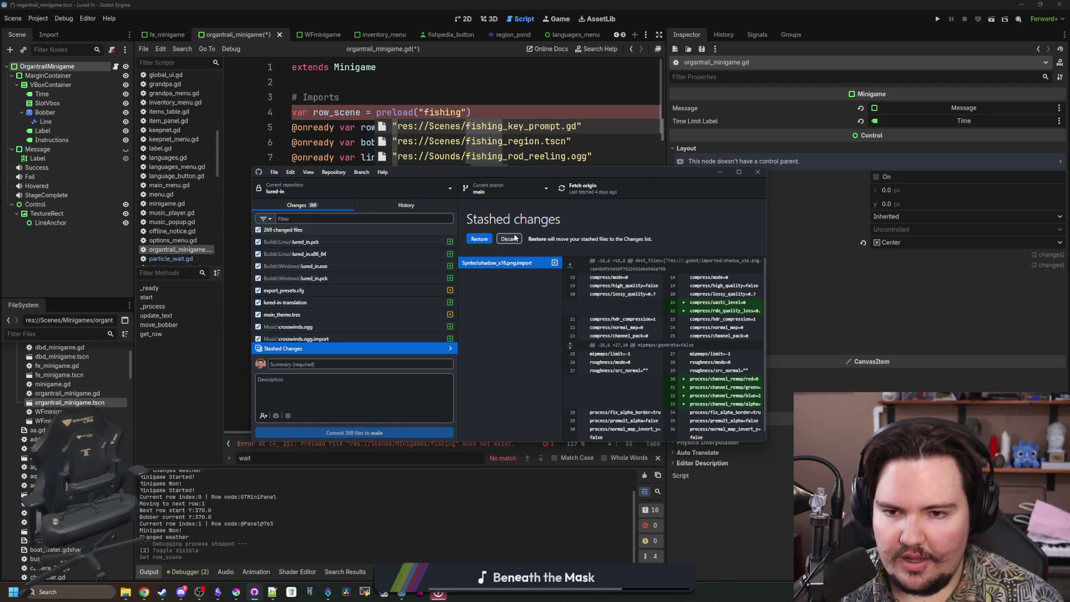
Discard the stash and minimize GitHub Desktop.
left_click(509, 239)
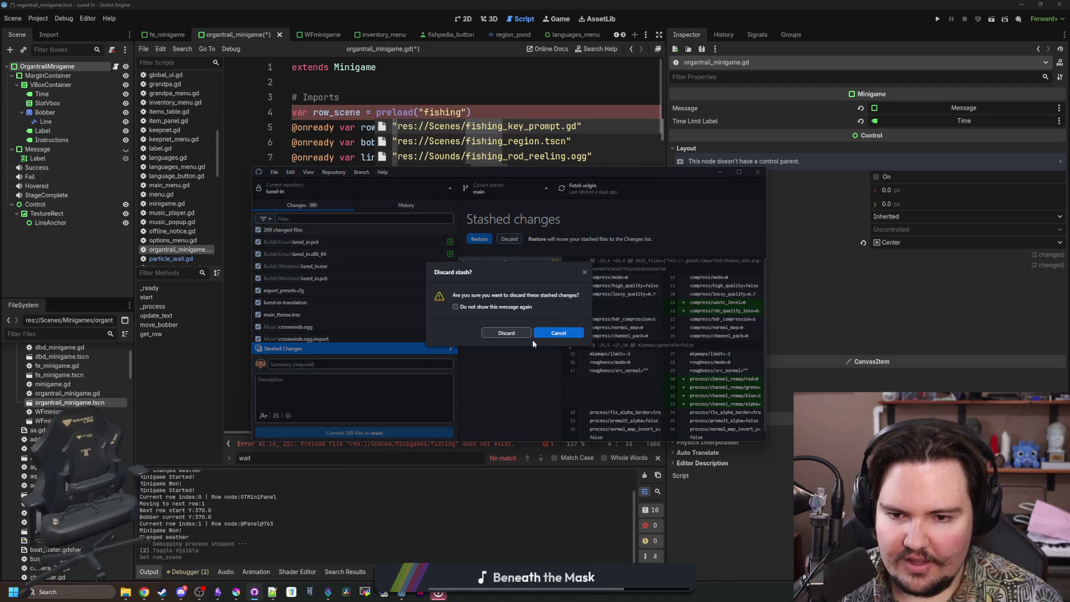
left_click(507, 333)
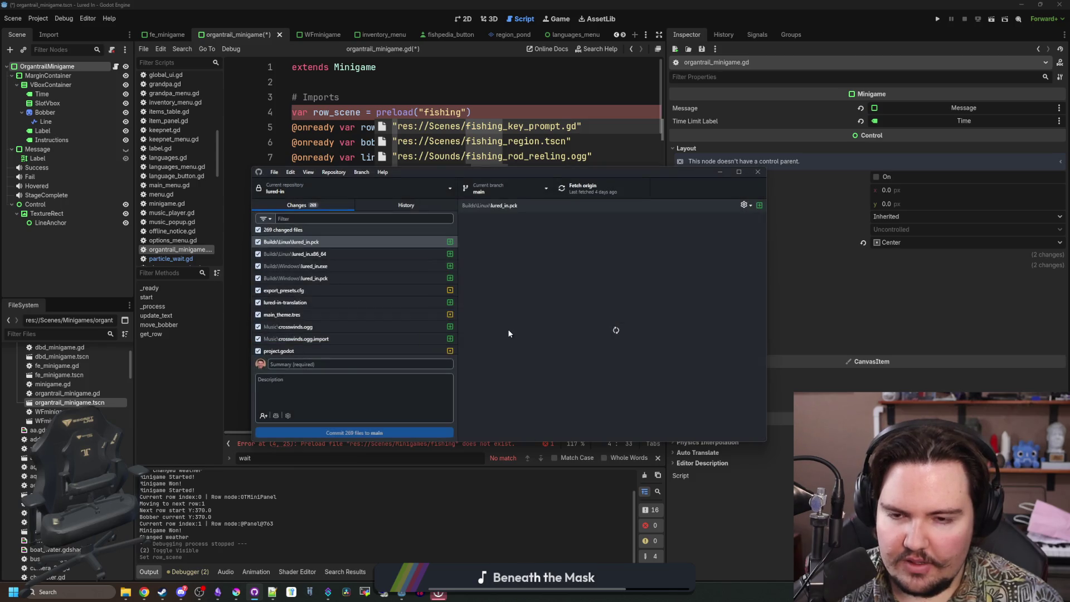
left_click(720, 172)
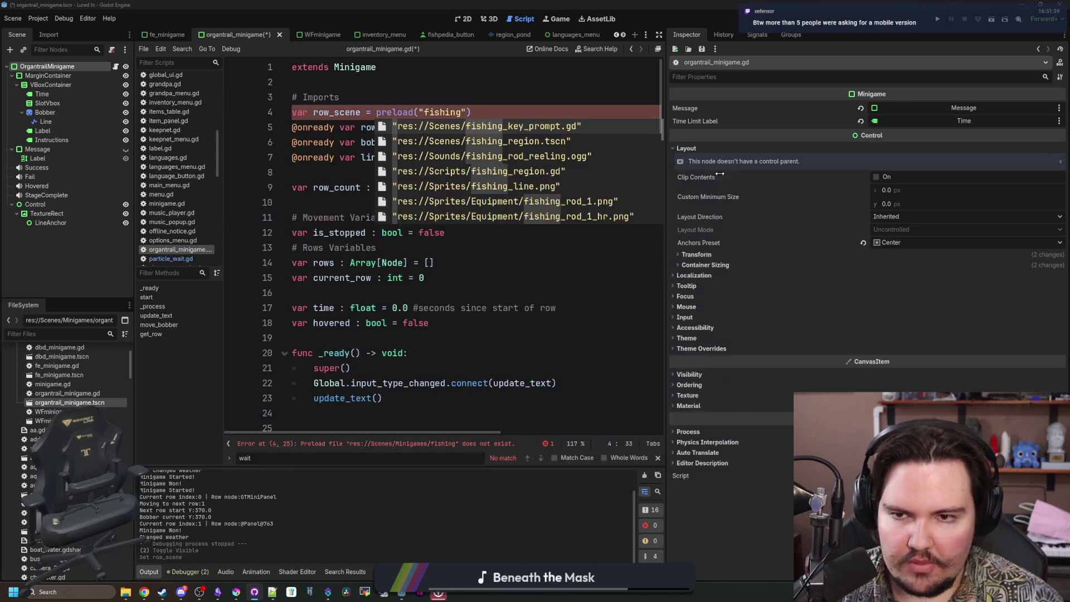
Collapse the Scenes and Scripts folders and filter the FileSystem dock by .tscn.
scroll(583, 217, "down", 5)
scroll(83, 390, "up", 10)
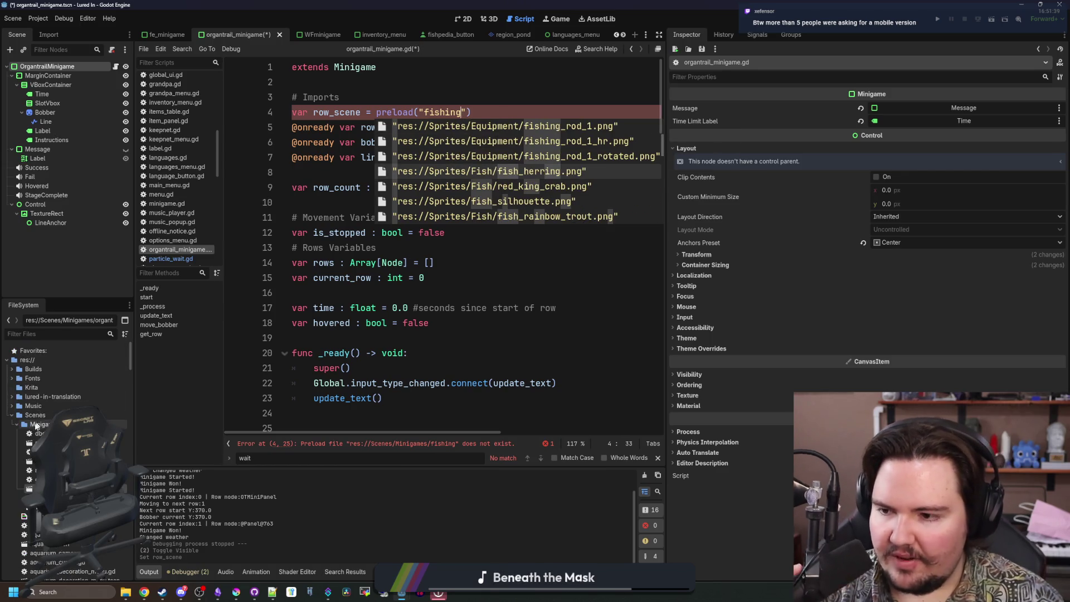
left_click(11, 416)
left_click(12, 424)
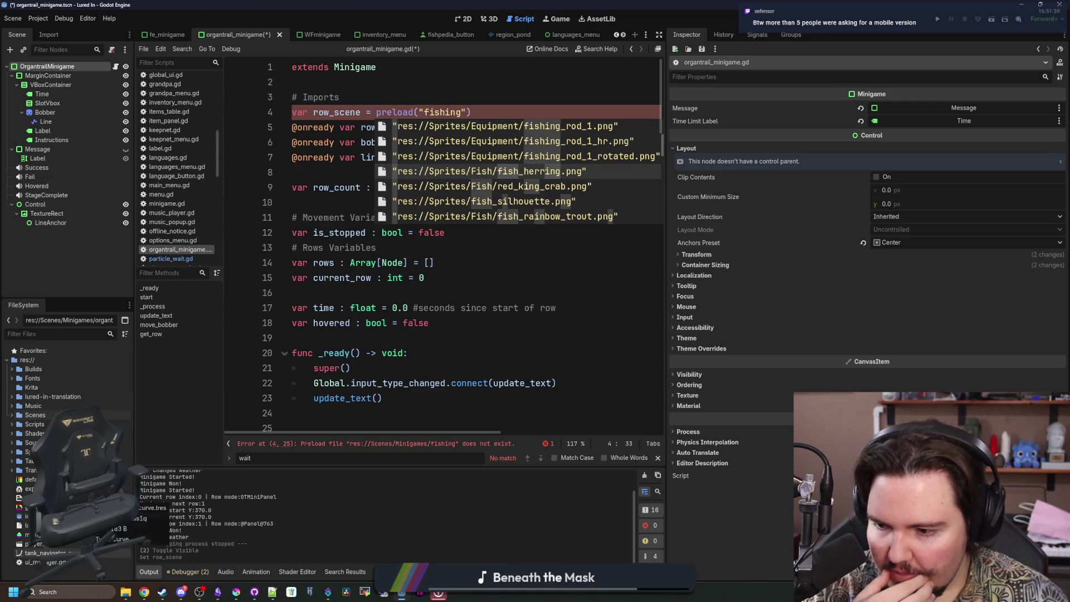
left_click(96, 334)
type(".tscn")
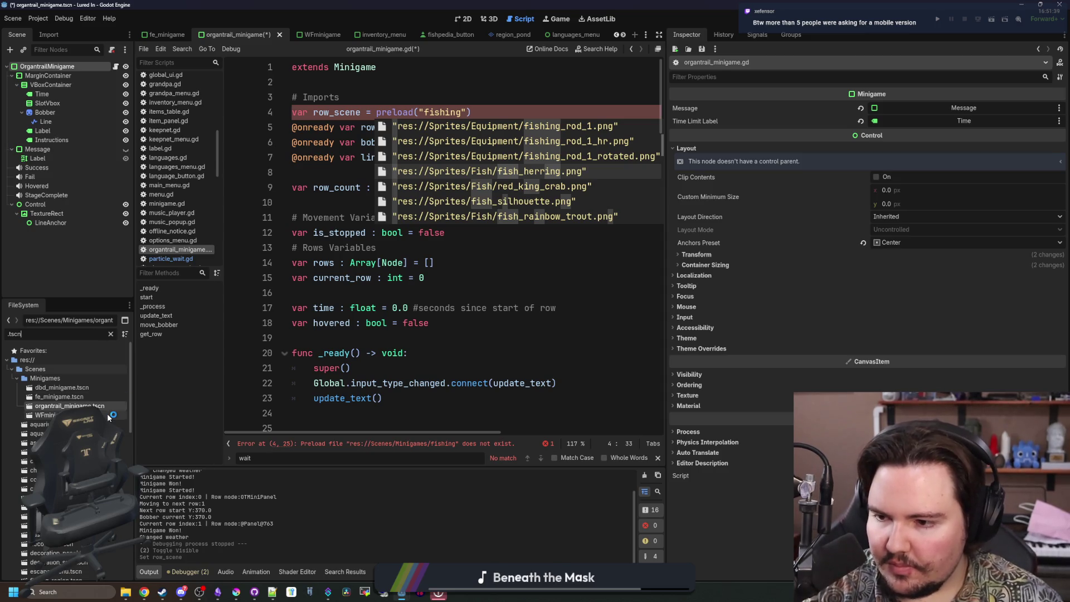
scroll(109, 418, "down", 5)
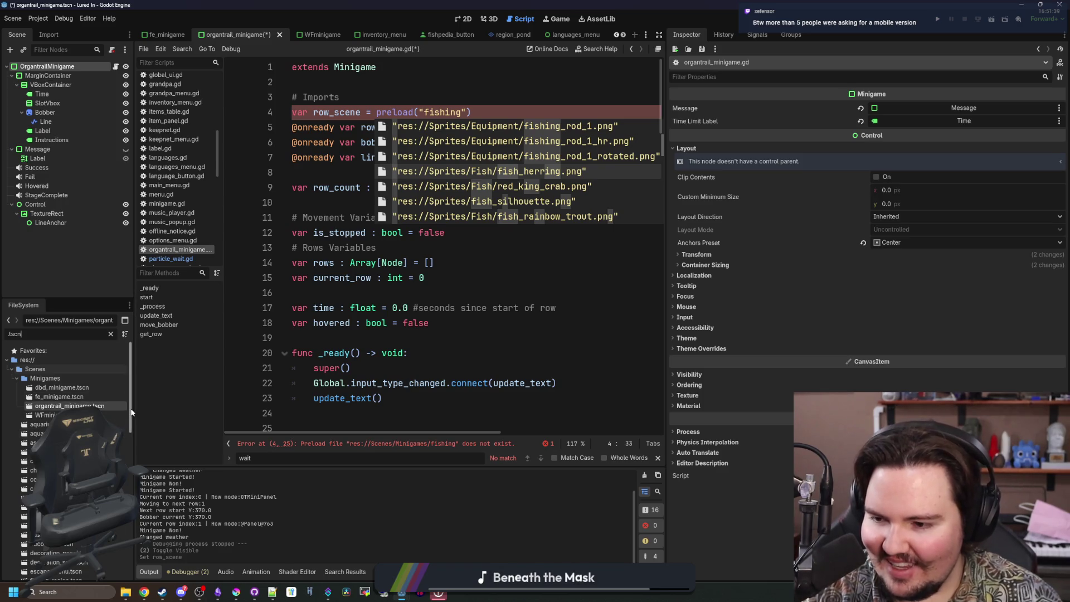
scroll(129, 416, "down", 2)
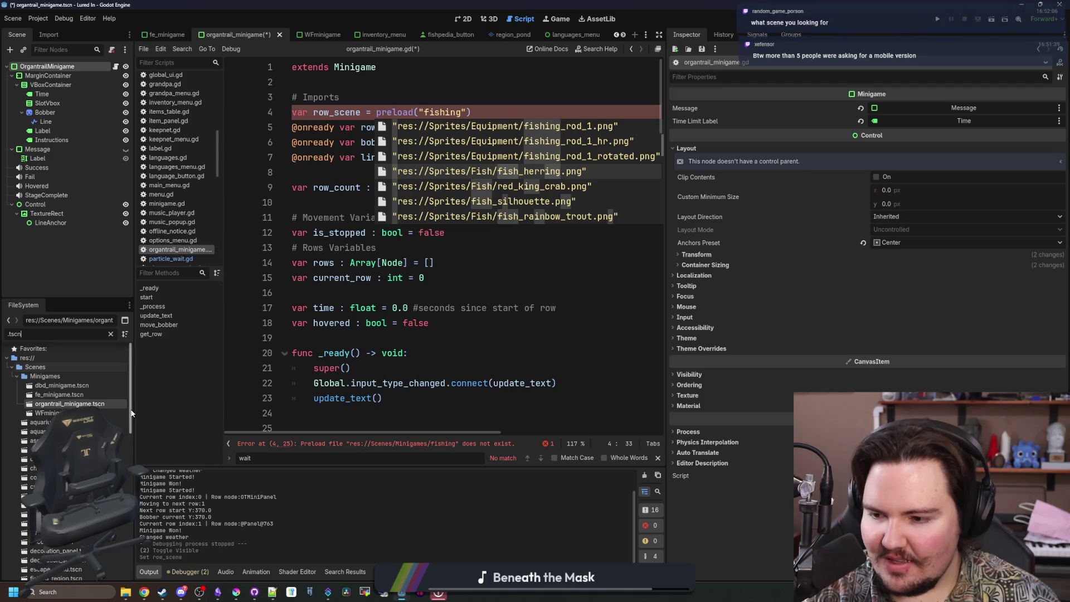
scroll(123, 426, "down", 2)
scroll(123, 438, "down", 2)
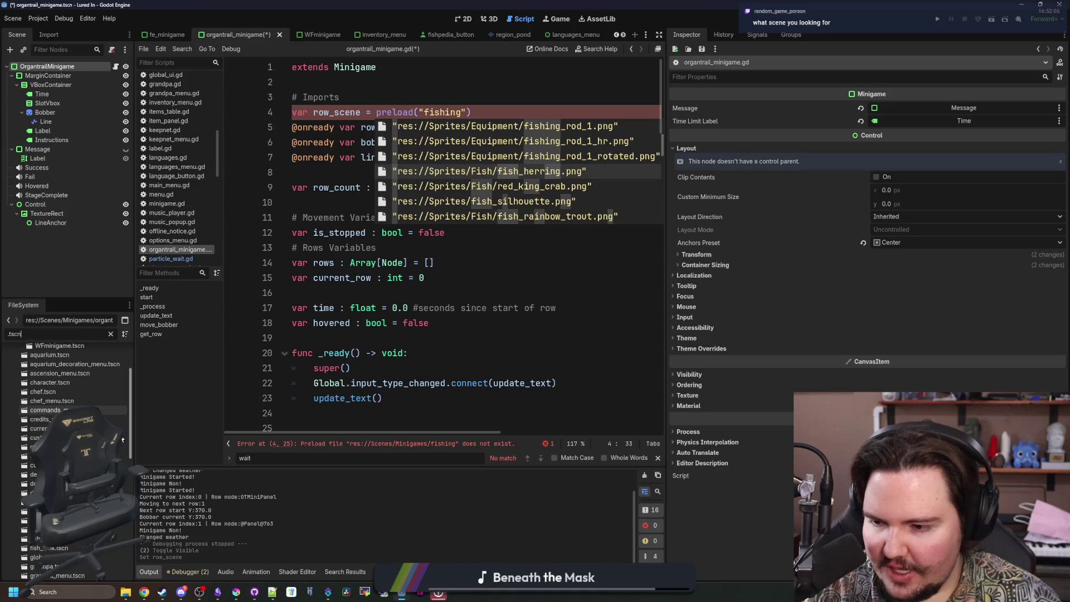
scroll(121, 444, "down", 3)
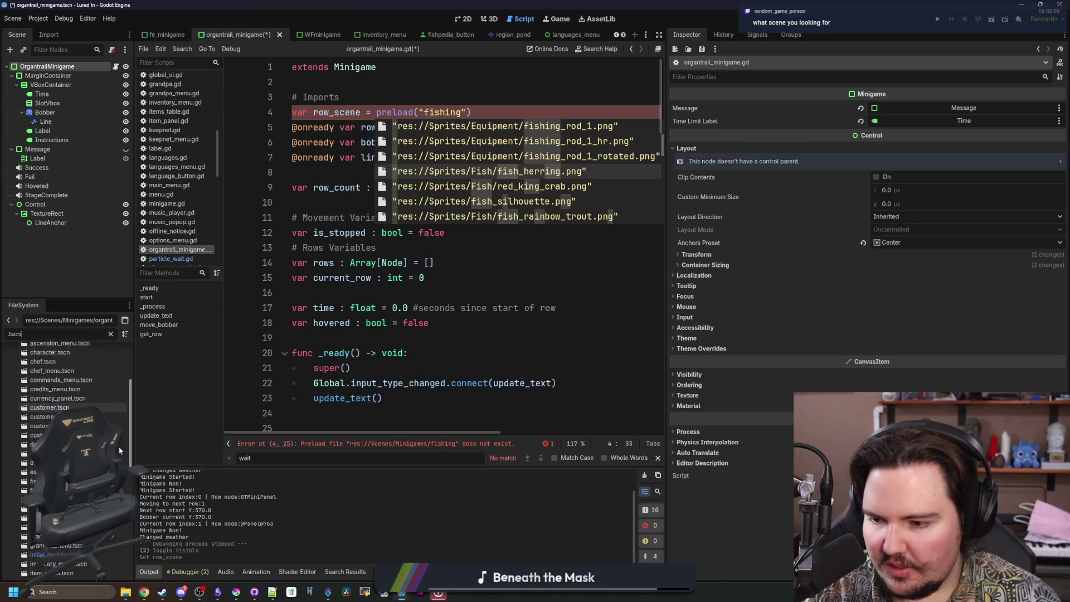
scroll(125, 486, "down", 3)
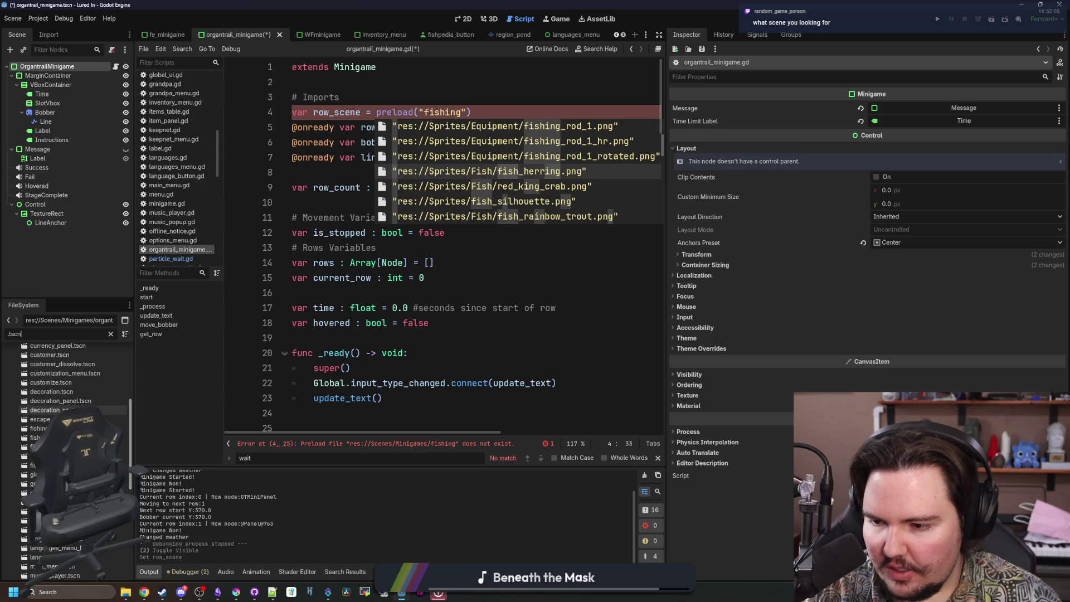
scroll(125, 486, "down", 3)
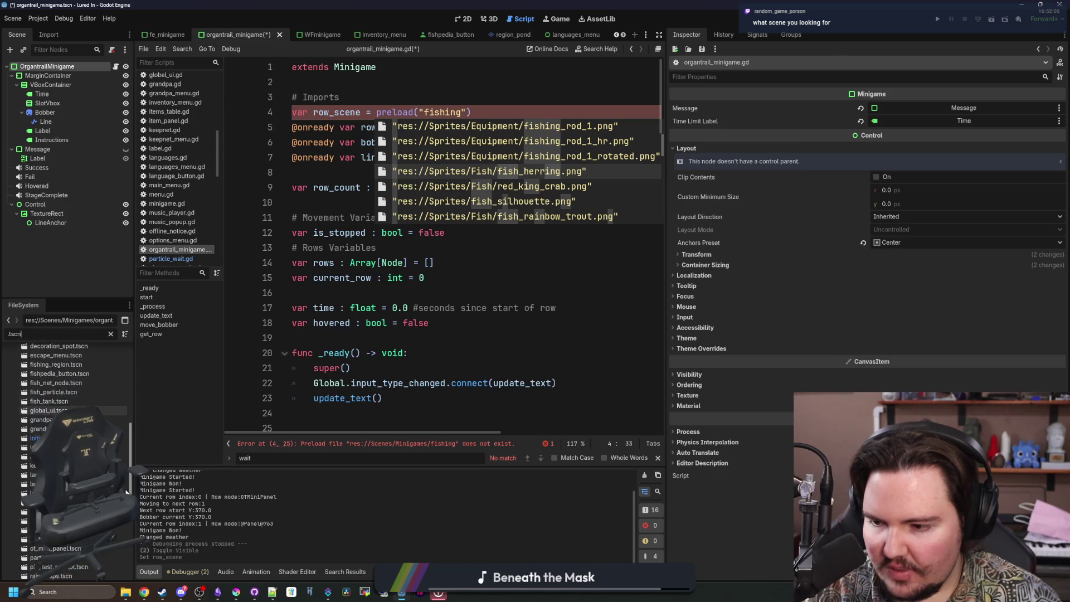
scroll(72, 445, "down", 3)
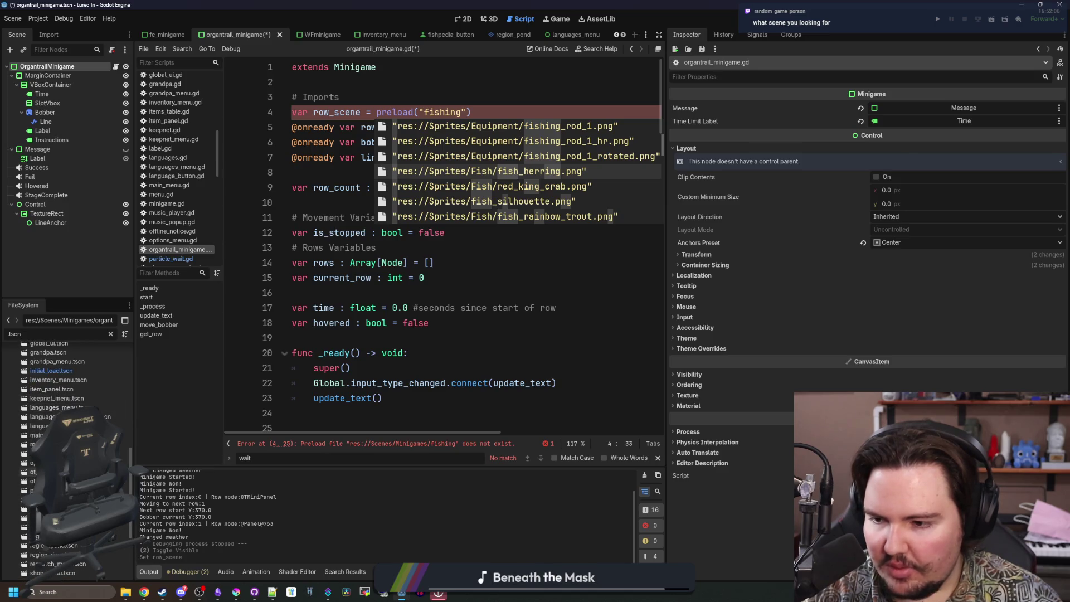
Drop ot_mini_panel.tscn into line 4's preload and remove the leftover 'fishing' text and quote.
mouse_move(33, 480)
left_mouse_down()
mouse_move(334, 262)
mouse_move(451, 112)
left_mouse_up()
key("BackSpace")
key("BackSpace")
left_click(592, 112)
key("Delete")
key("Delete")
key("Delete")
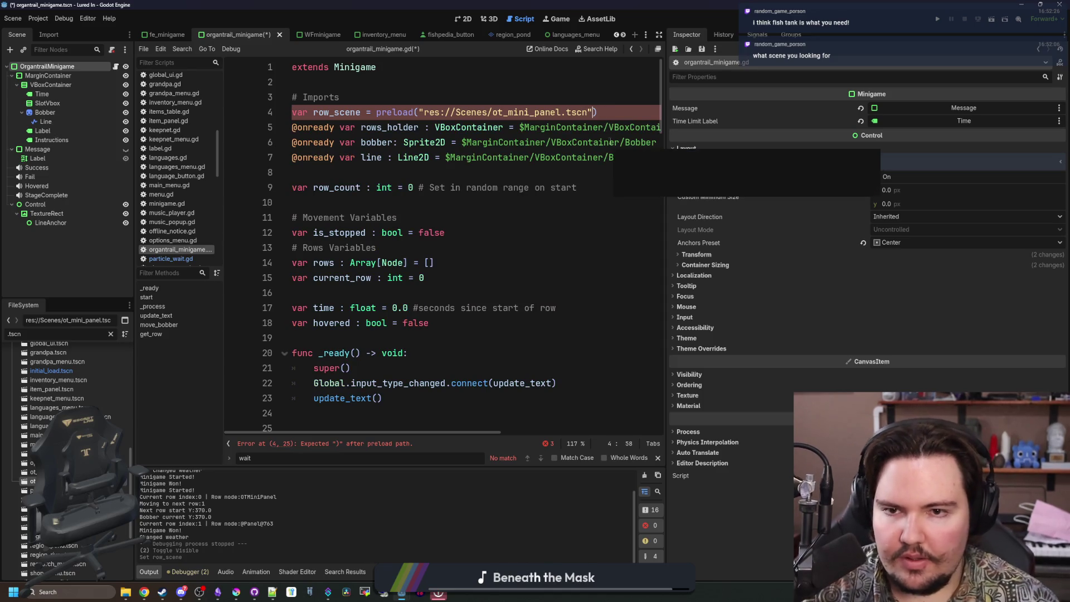
Open the ot_mini_panel scene from the preload path, view its layout, and save it.
left_click(538, 113, "ctrl")
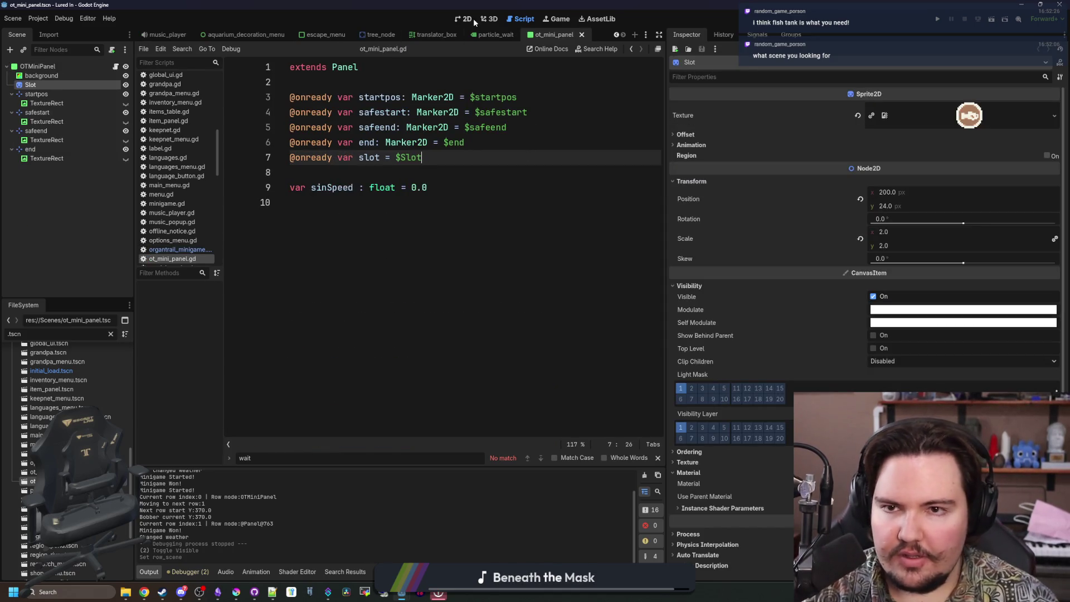
left_click(471, 20)
scroll(384, 223, "down", 5)
key("ctrl+s")
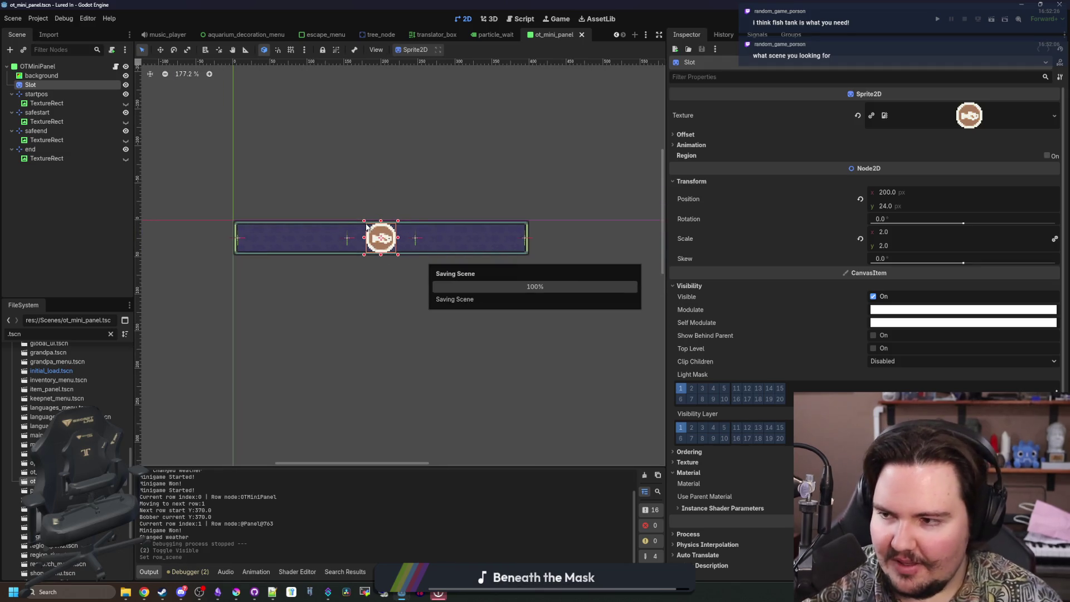
scroll(366, 227, "up", 5)
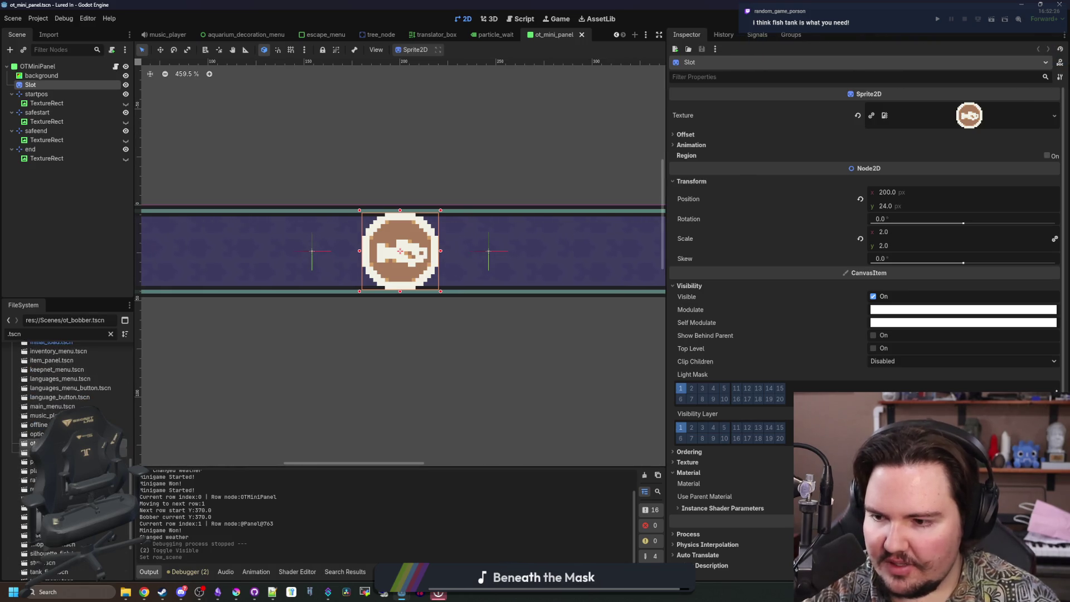
Move both ot_ scenes into Scenes/Minigames and add 'Minigames/' to line 4's preload path, saved.
left_click_drag(127, 460, 51, 380)
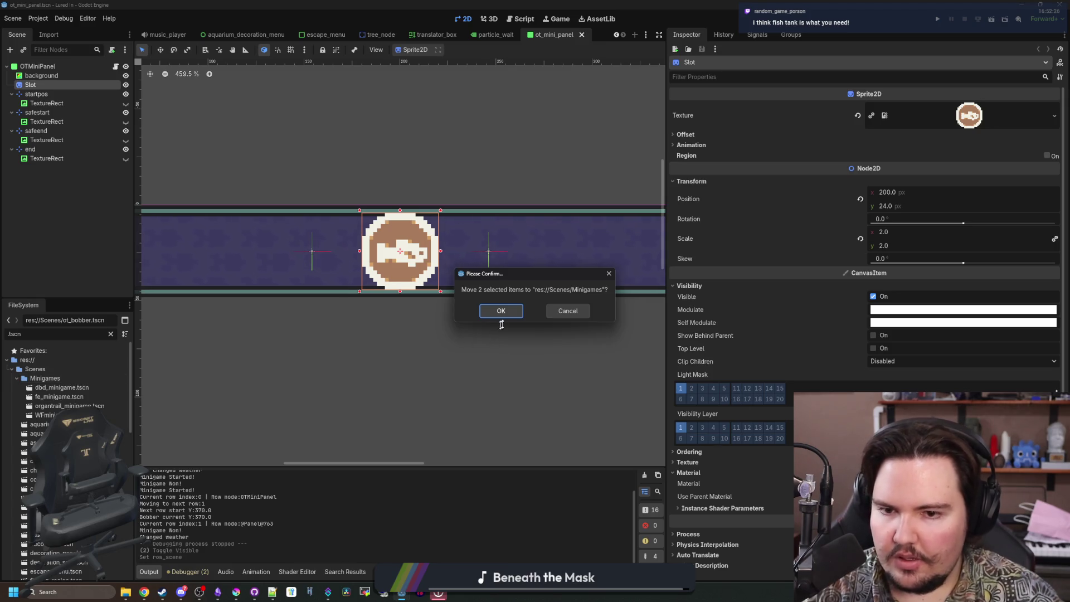
left_click(501, 311)
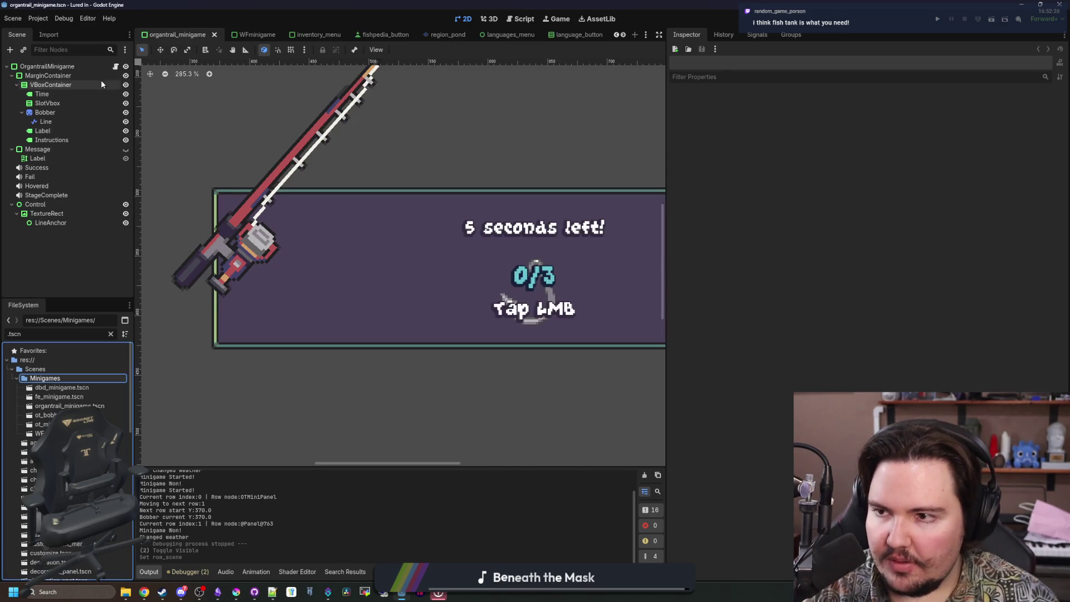
left_click(115, 67)
double_click(542, 113)
left_click(494, 113)
type("Minigames/ot_mini_panel.tscn\")")
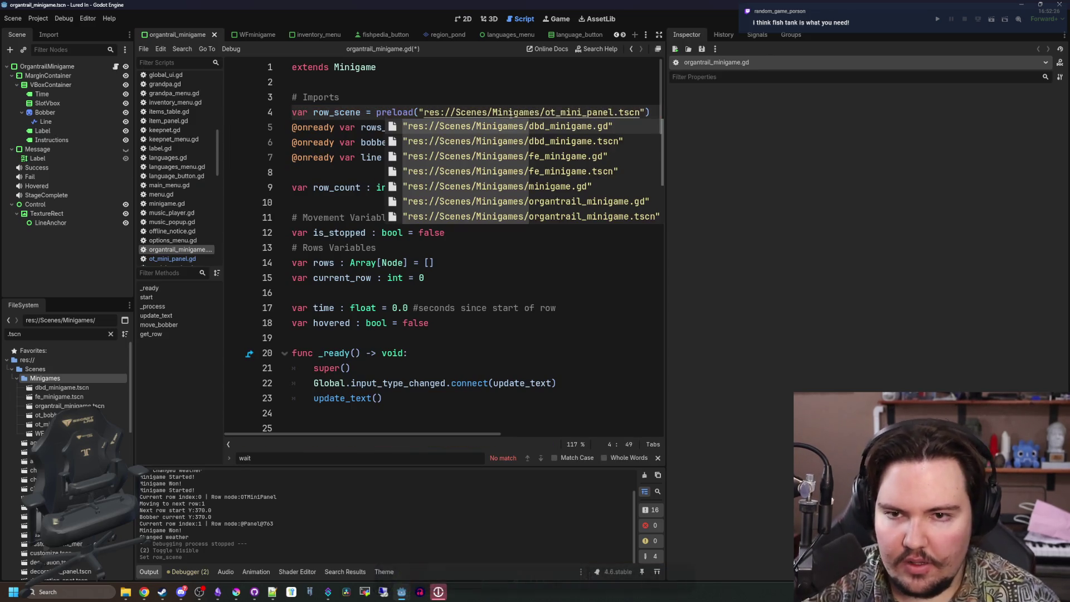
key("Escape")
key("Up")
key("ctrl+s")
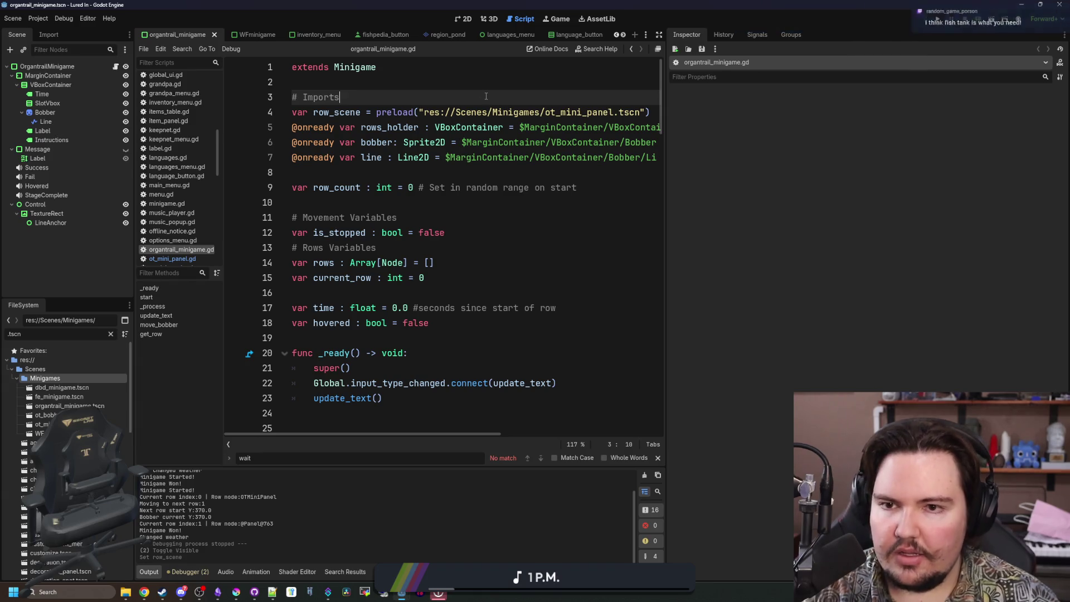
left_click_drag(665, 215, 791, 216)
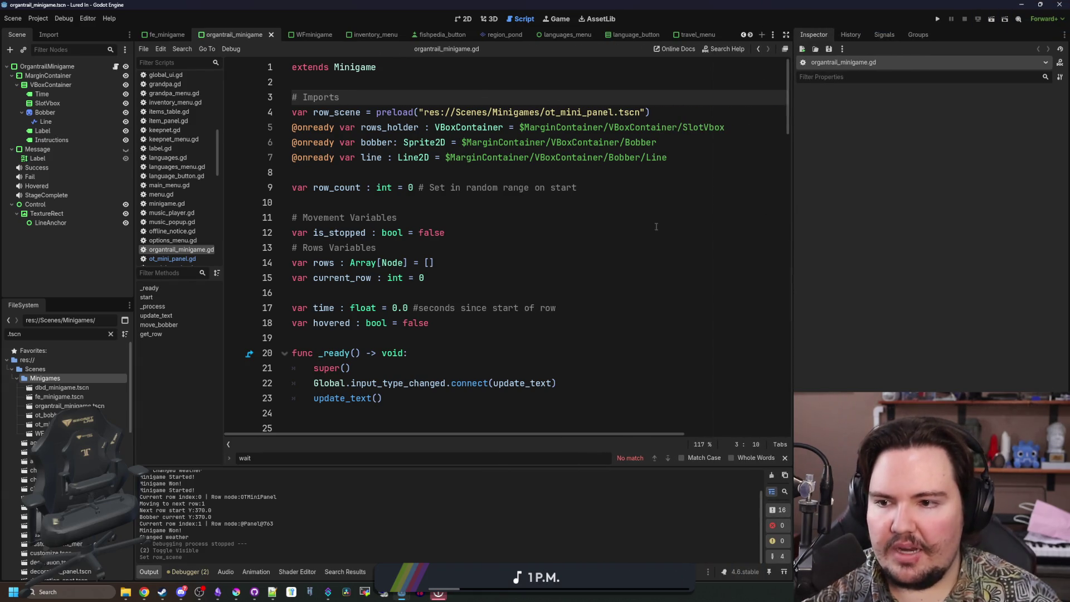
Open ot_mini_panel.tscn and set the safestart marker's x position to 138.
left_click(446, 232)
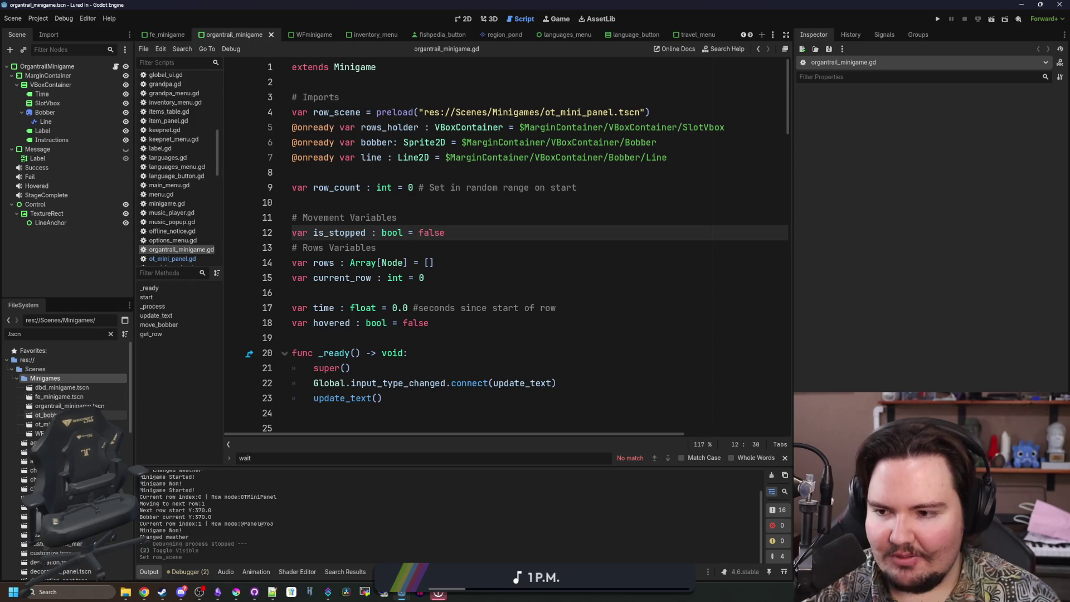
double_click(41, 424)
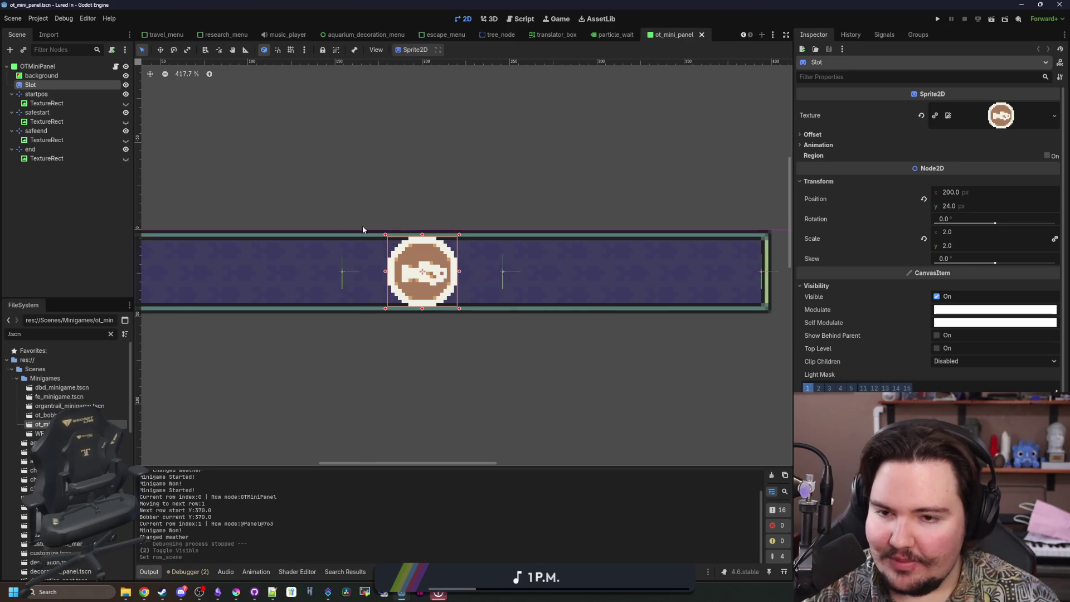
scroll(422, 298, "down", 5)
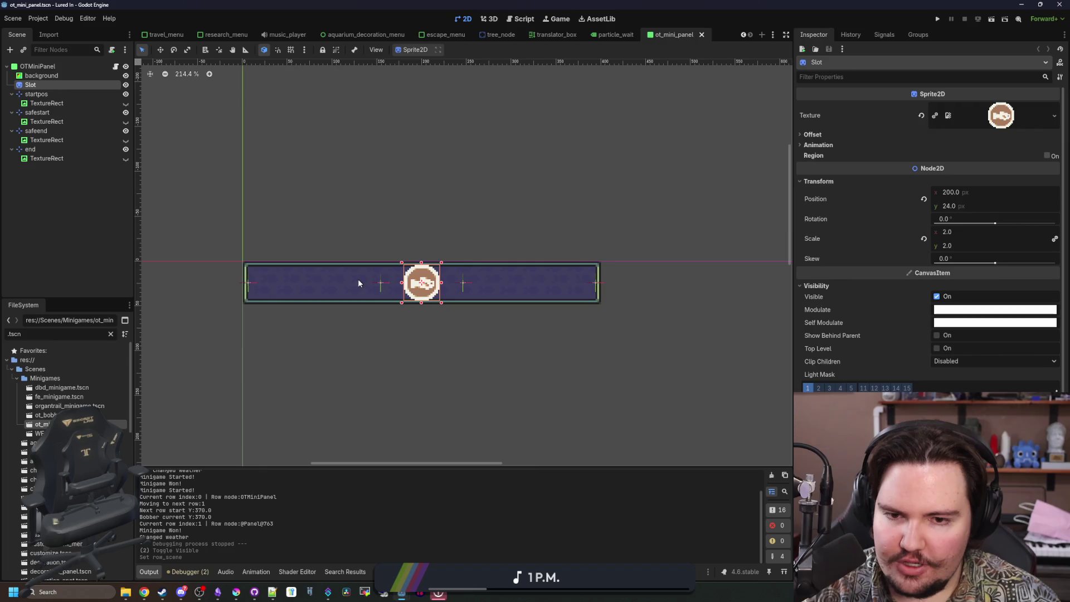
scroll(477, 285, "up", 6)
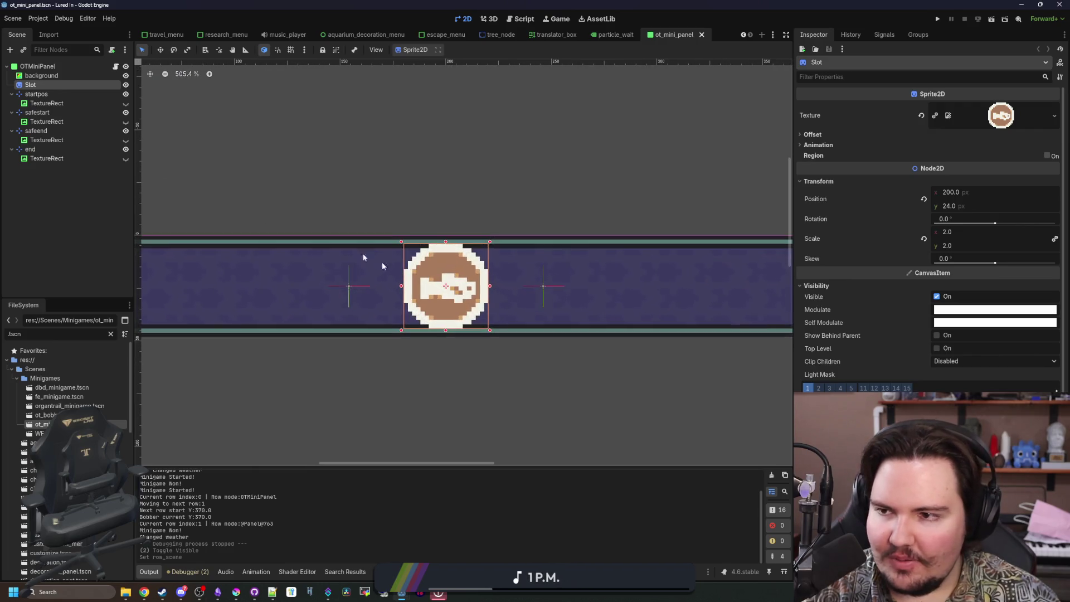
left_click(63, 96)
left_click(65, 112)
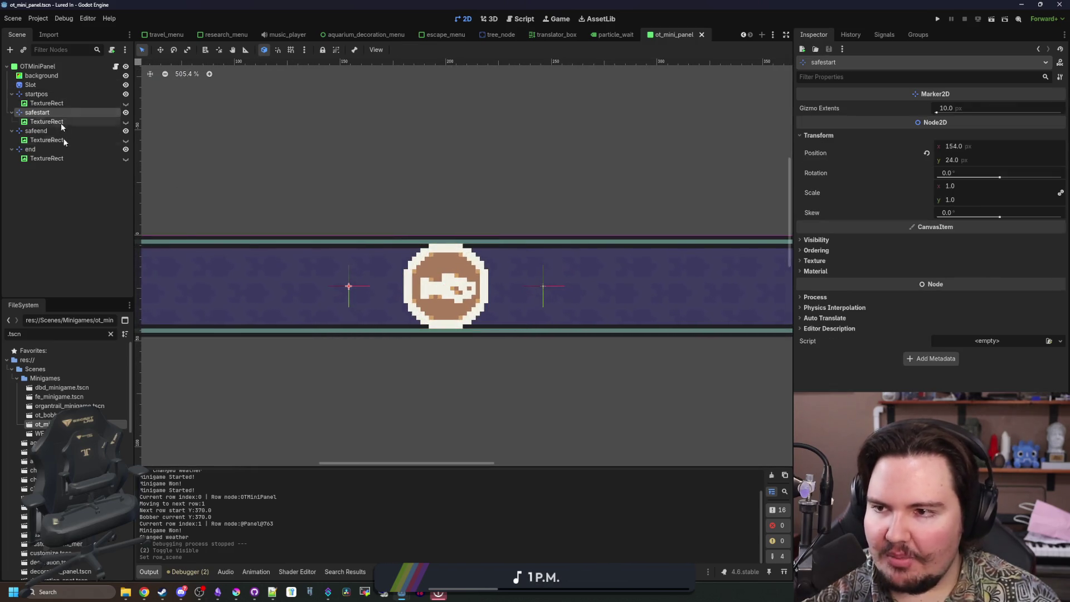
scroll(366, 298, "up", 3)
left_click(996, 146)
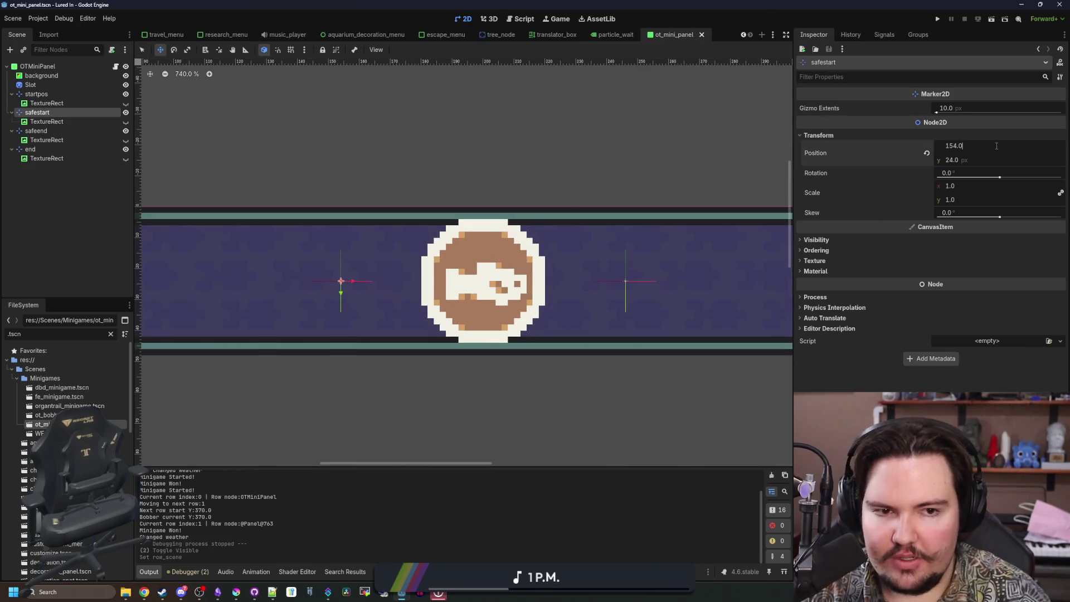
type("-16")
key("Return")
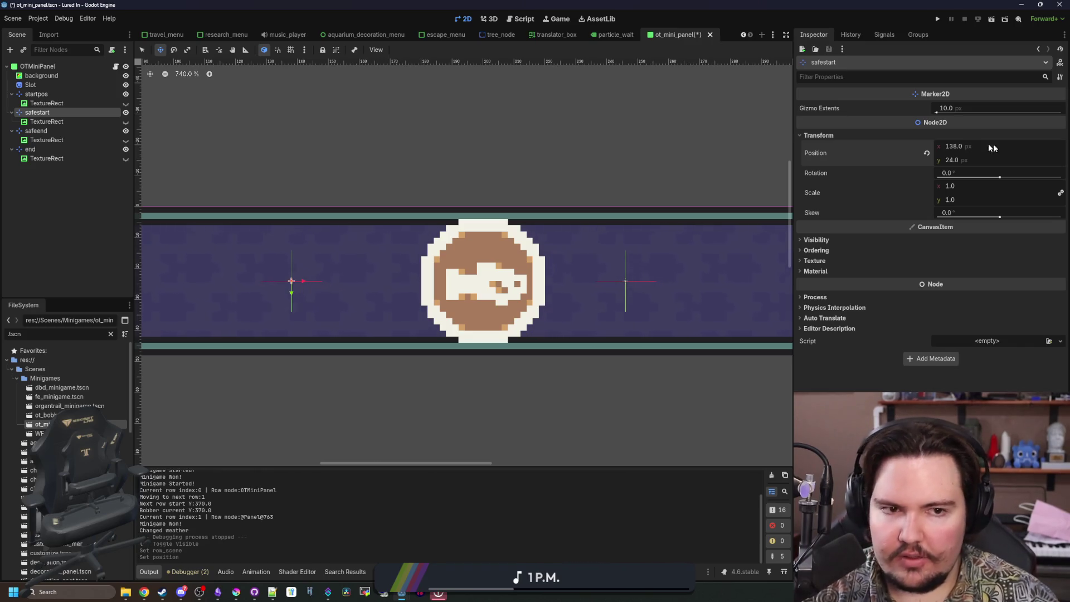
Set the safeend marker's x position to 262.
left_click(57, 130)
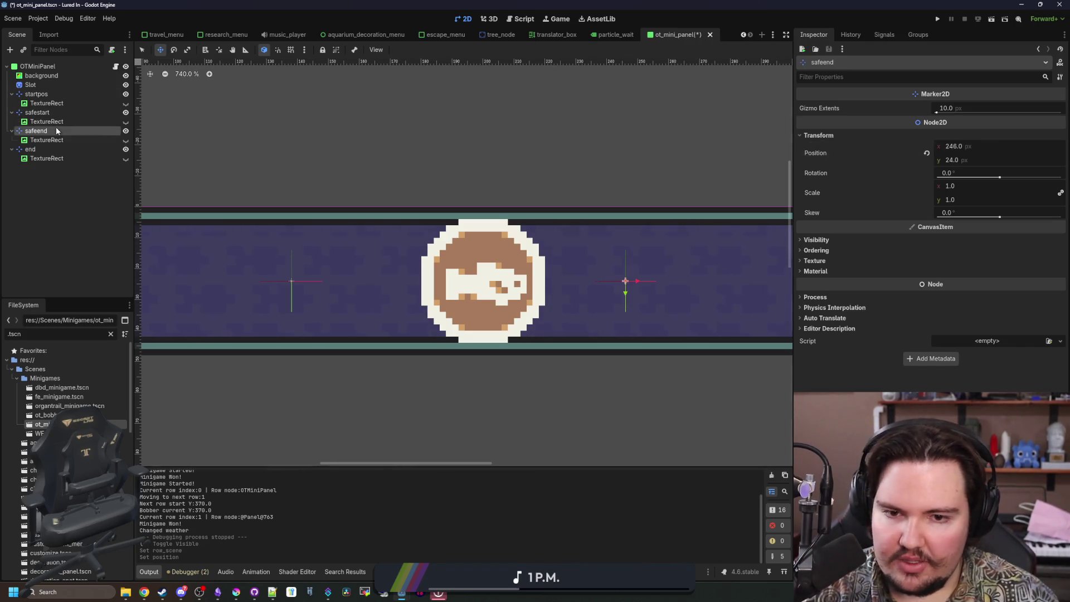
left_click(1004, 137)
left_click(991, 141)
left_click(1011, 146)
type("262")
key("Return")
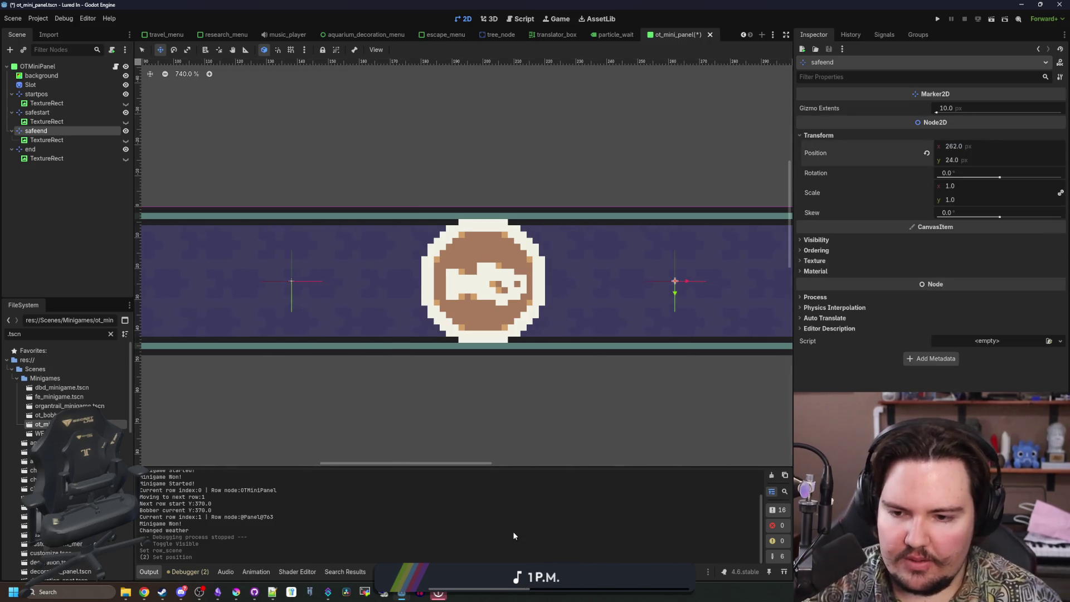
Save the mini panel scene and run the game.
scroll(466, 418, "down", 3)
left_click(406, 191)
scroll(404, 223, "down", 2)
key("ctrl+s")
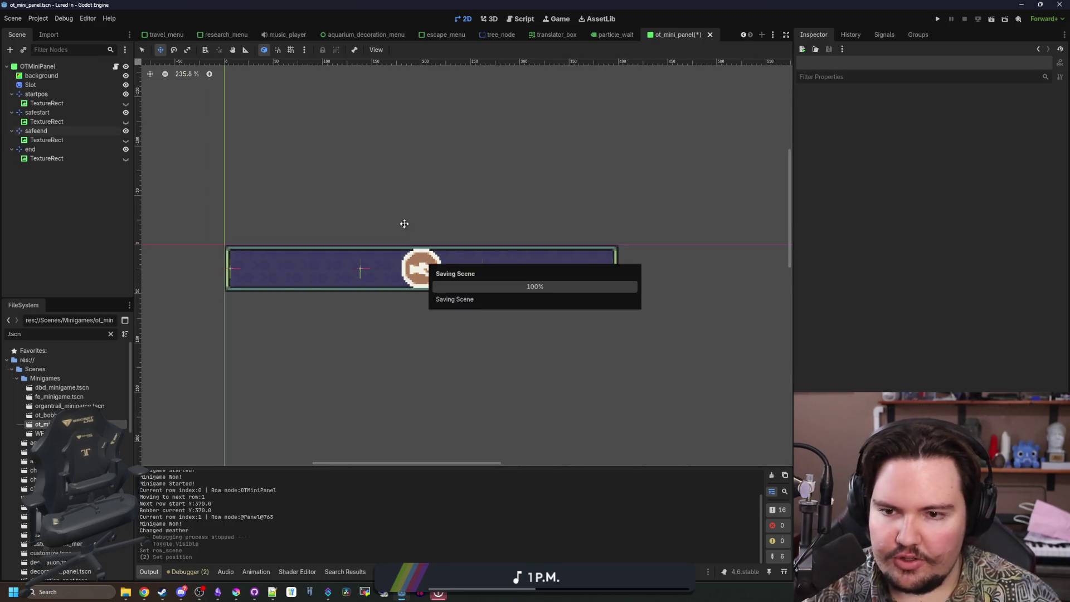
left_click(937, 18)
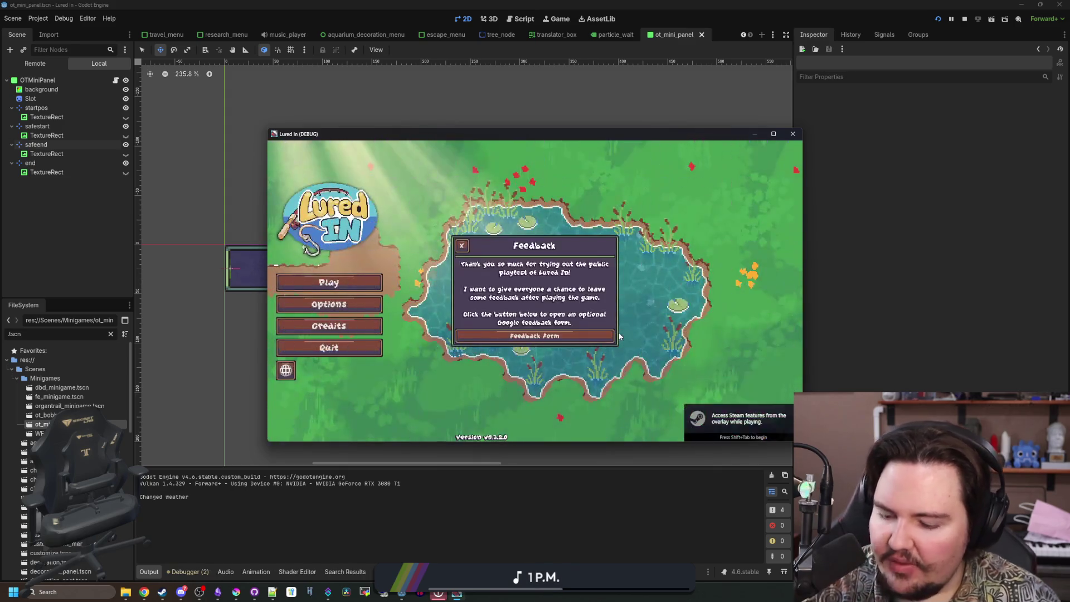
Start the game, dismiss the welcome back message, and travel to the Pond for free.
left_click(354, 284)
left_click(535, 324)
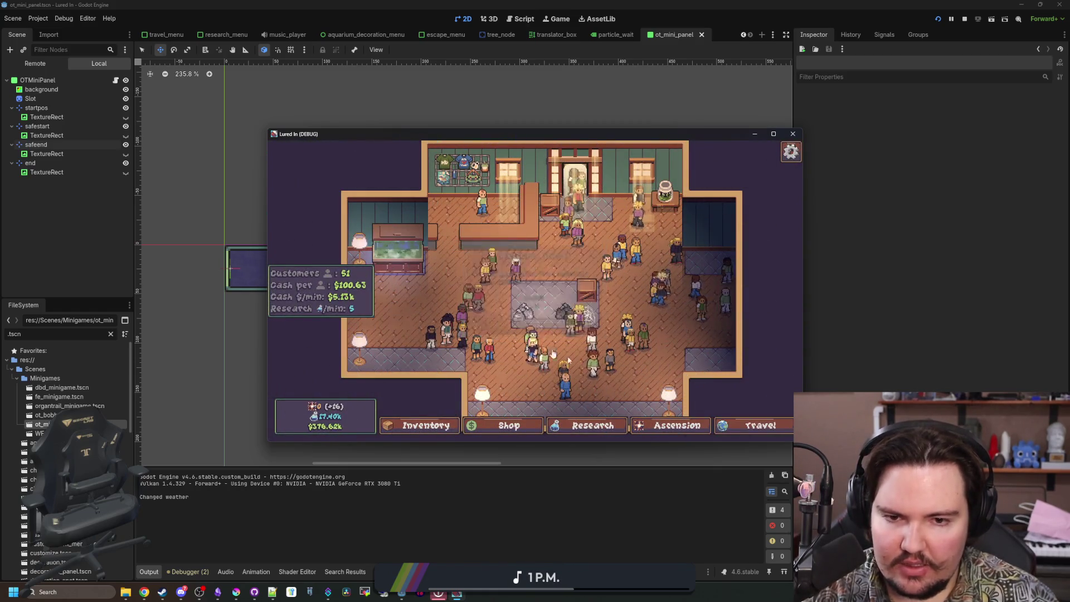
left_click(760, 425)
left_click(642, 236)
Cast and reel in the fishing line, then close the game window.
left_click(557, 308)
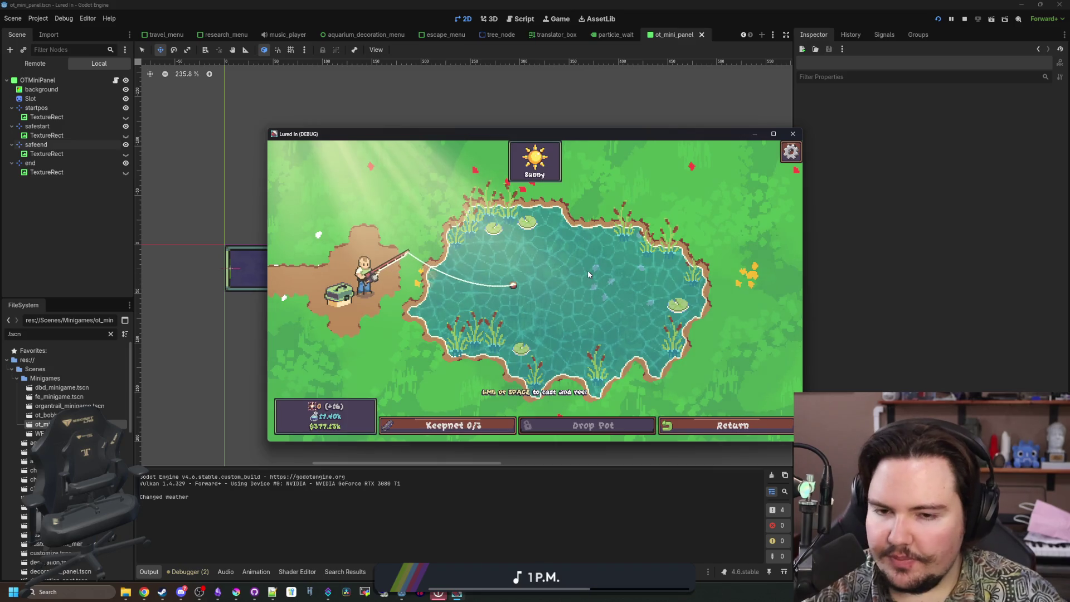
left_click(587, 270)
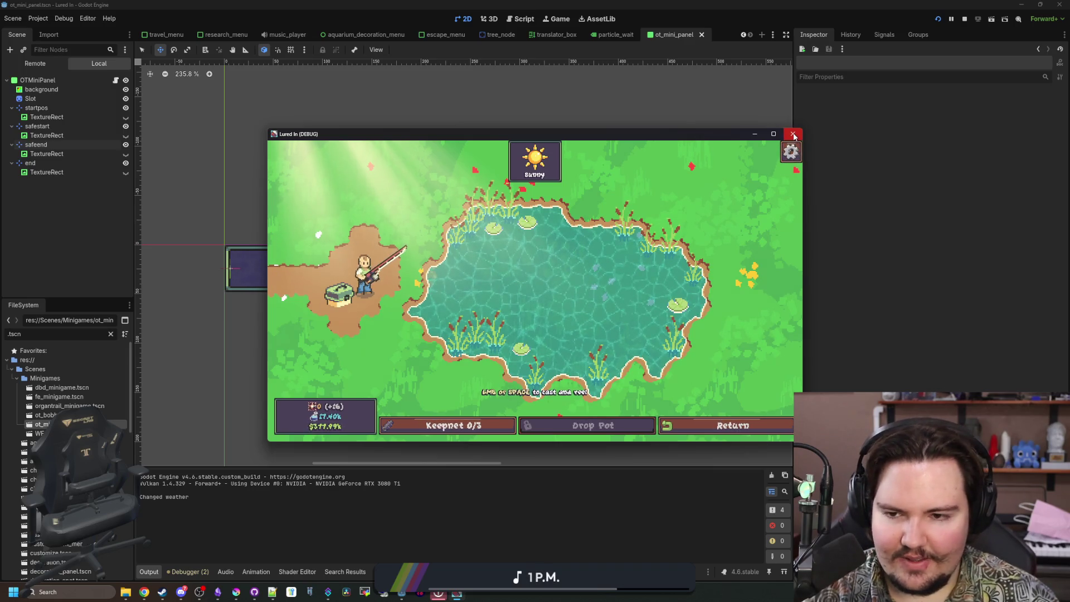
left_click(793, 134)
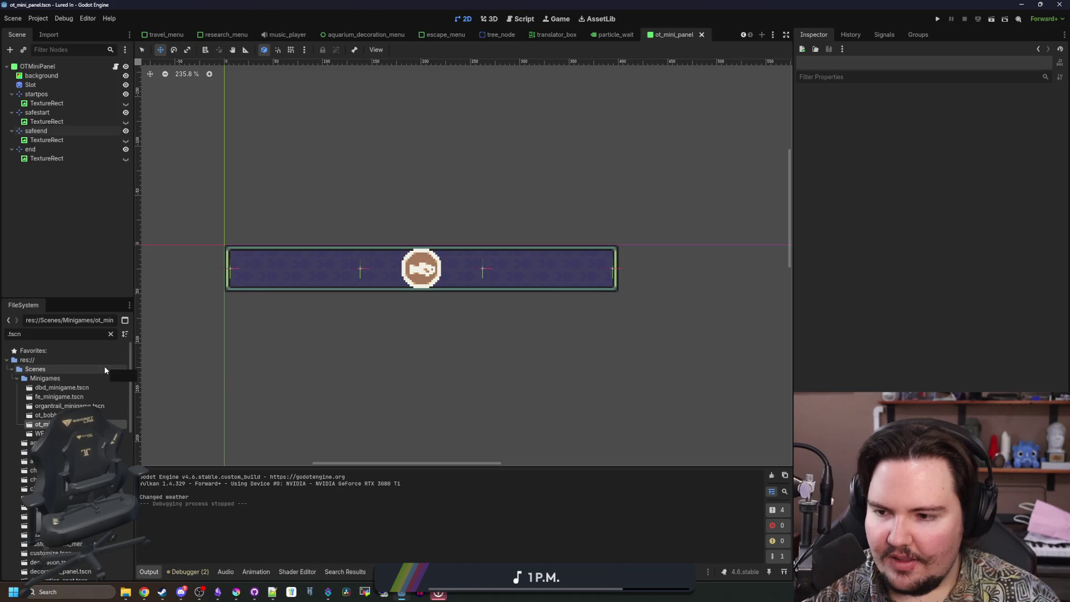
Filter the FileSystem for 'comma' and open the commands_menu.gd script.
left_click(109, 333)
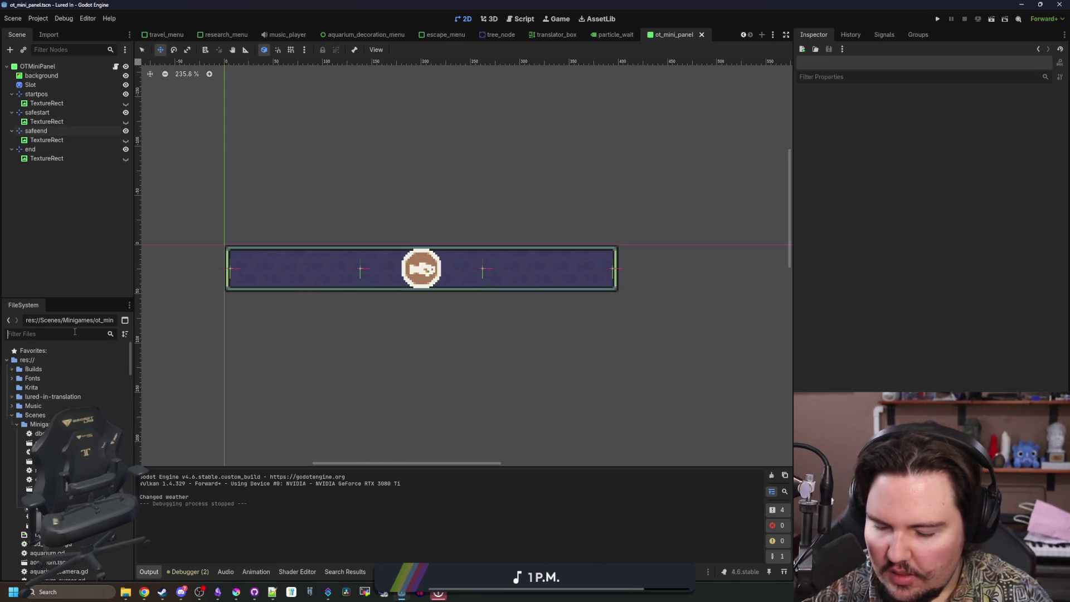
type("comma")
double_click(58, 378)
left_click(528, 266)
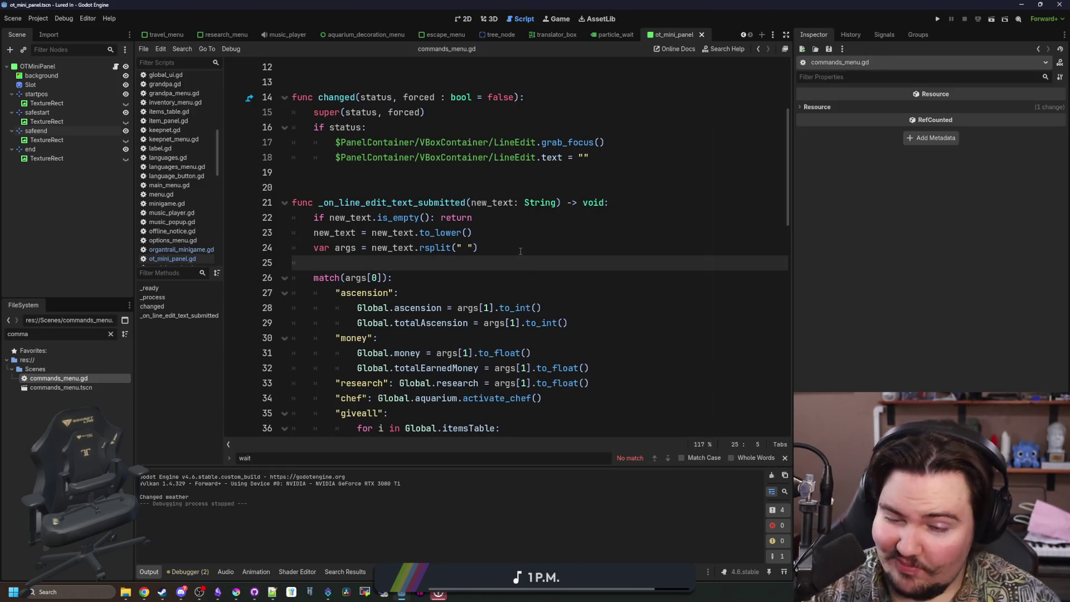
left_click(367, 174)
key("ctrl+shift+f")
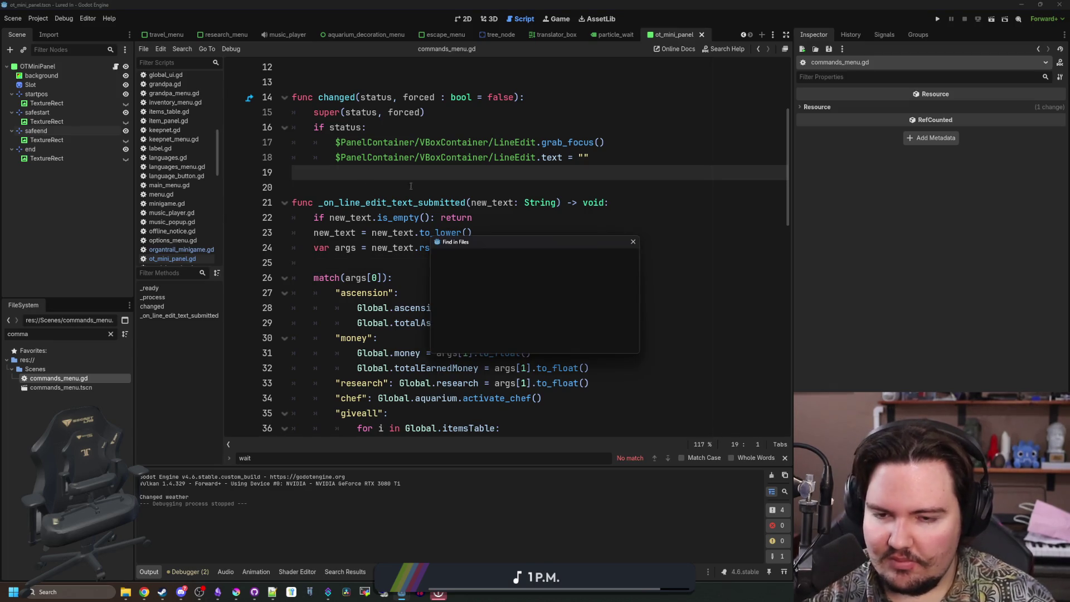
left_click(631, 241)
Start a new quoted case on line 79, after the resetcaught case.
scroll(420, 244, "down", 15)
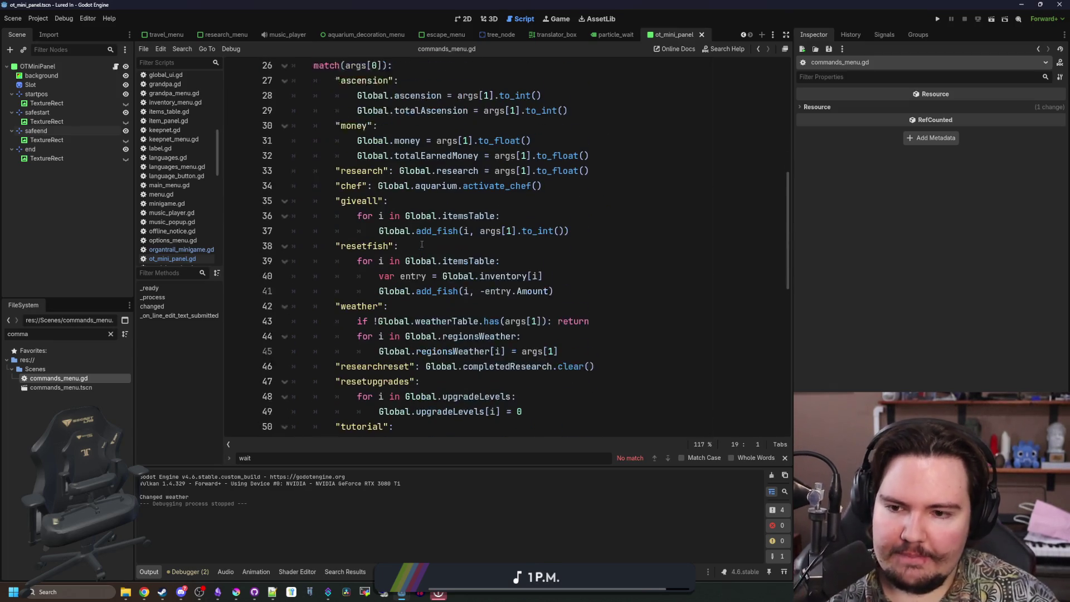
scroll(523, 295, "down", 1)
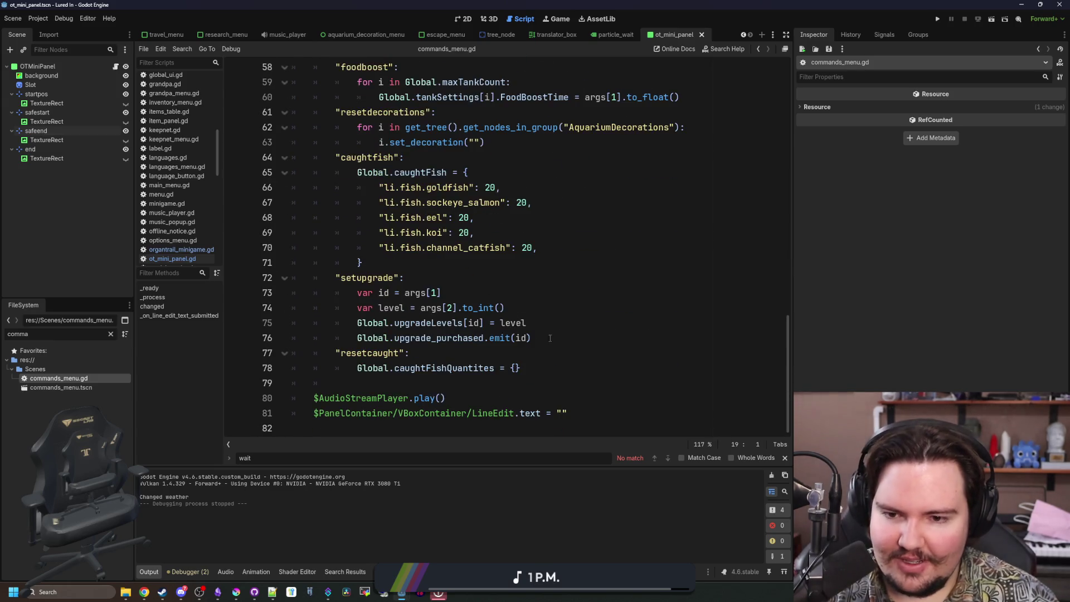
left_click(548, 374)
key("Return")
type("\"")
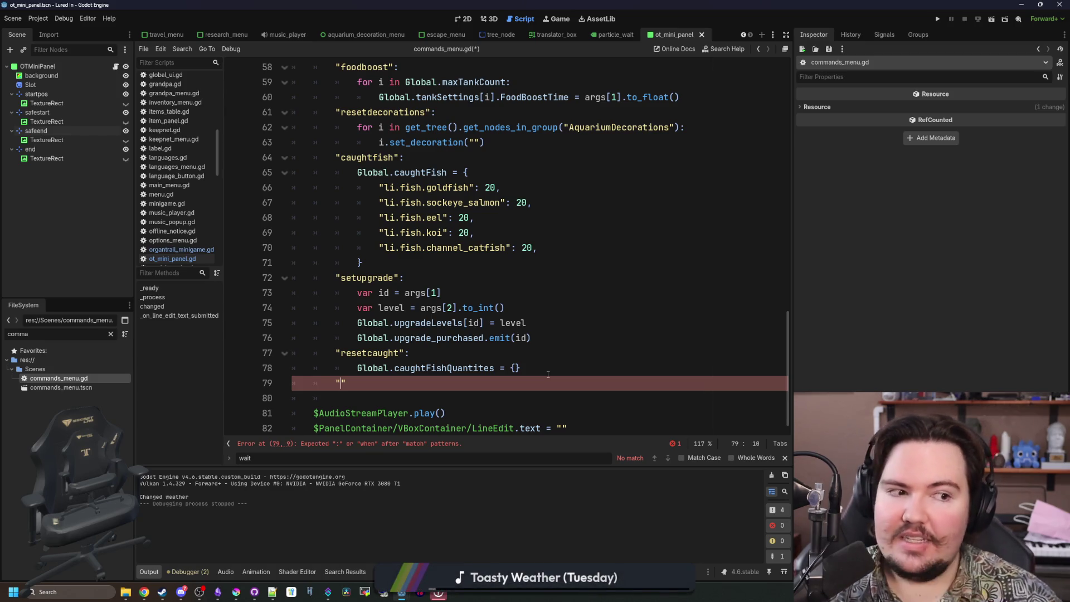
key("alt+Tab")
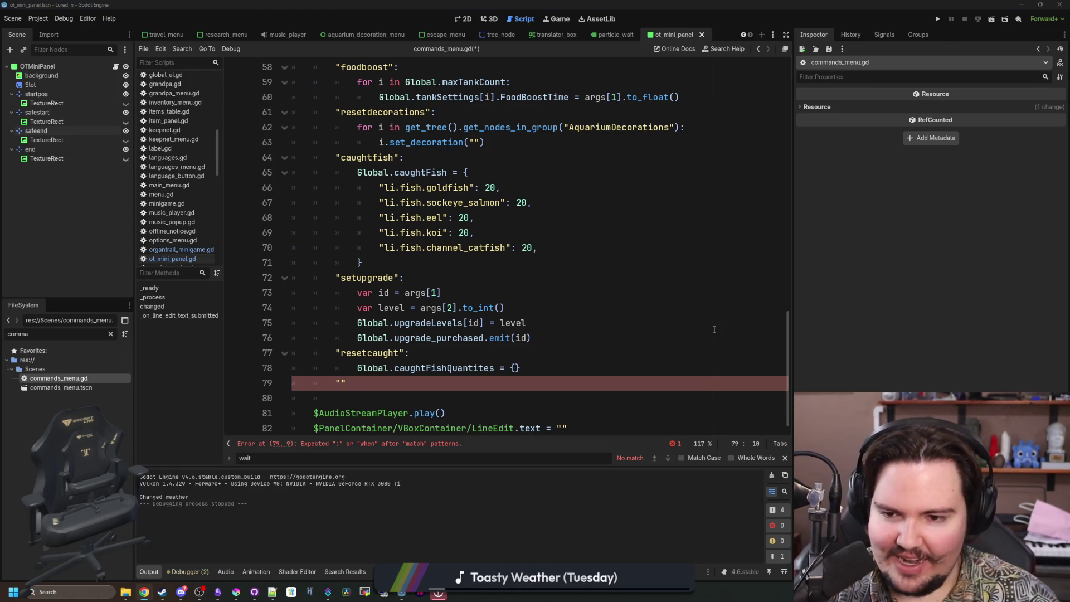
key("alt+Tab")
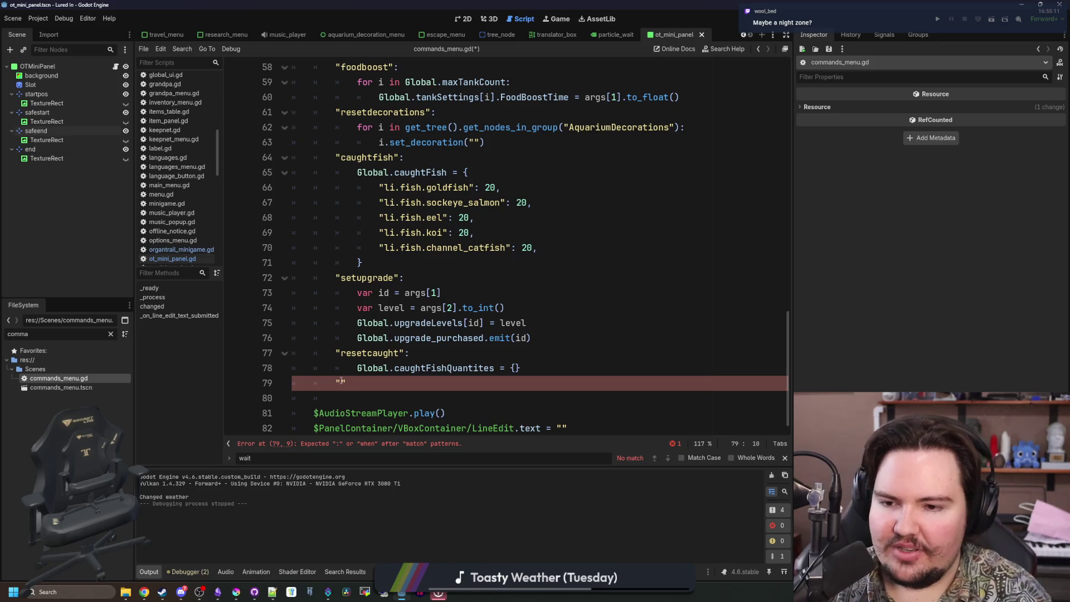
Add 'day/night cycle' above the ascension note in Obsidian, then type "minigame": in Godot.
left_click(218, 592)
left_click(481, 385)
key("Return")
key("Return")
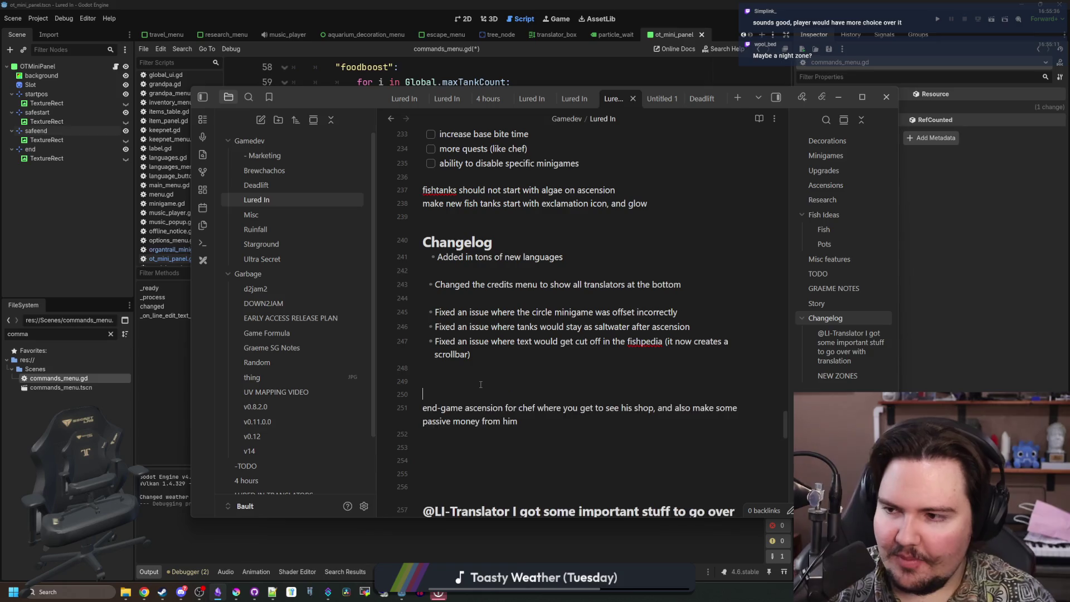
key("Up")
type("day/n")
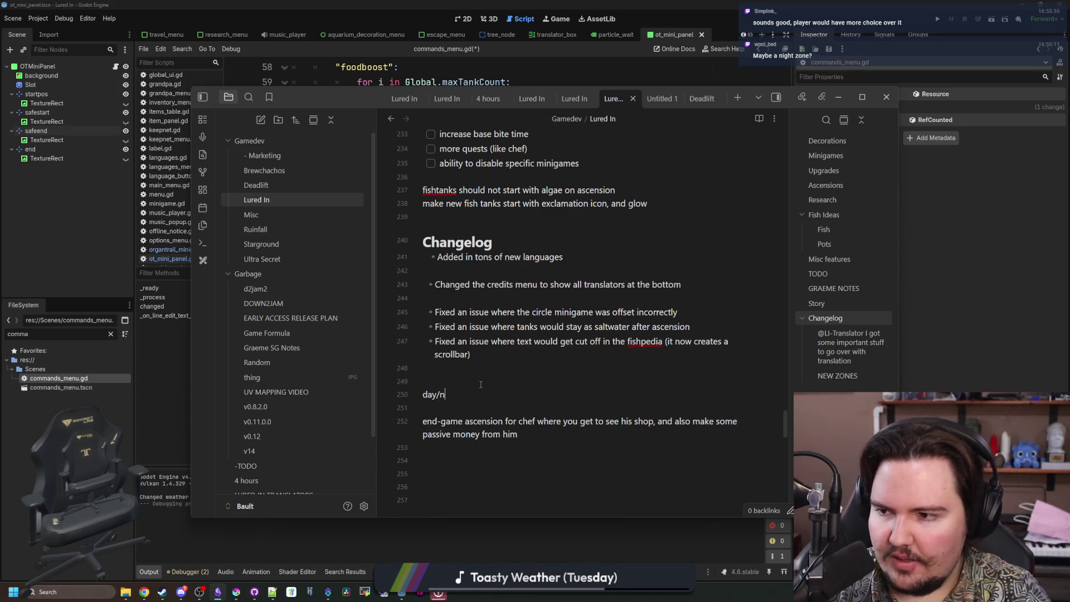
type("ight cycle")
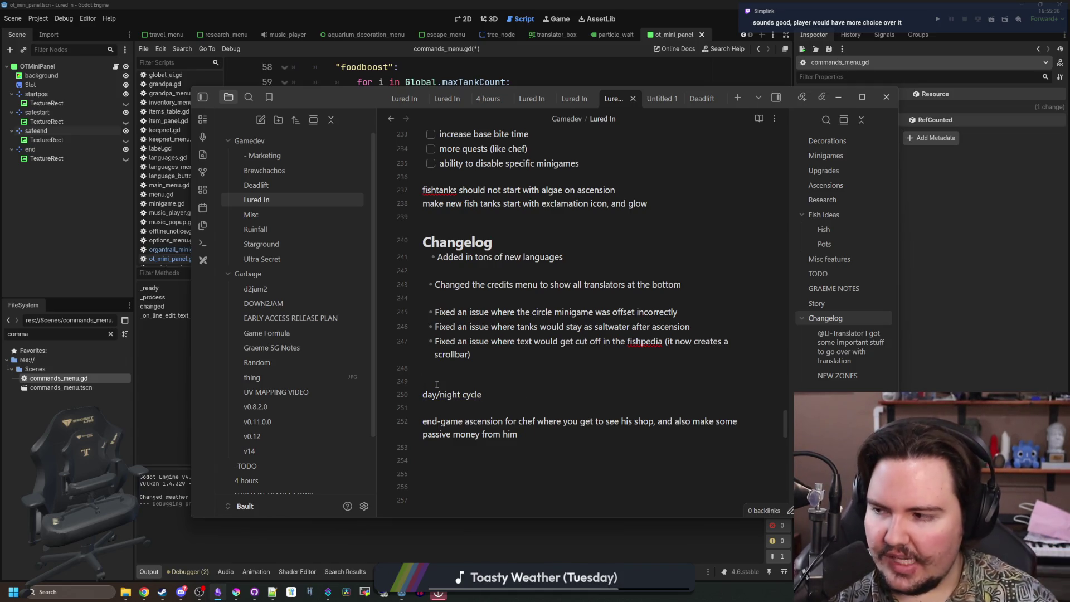
left_click(838, 97)
type("\"")
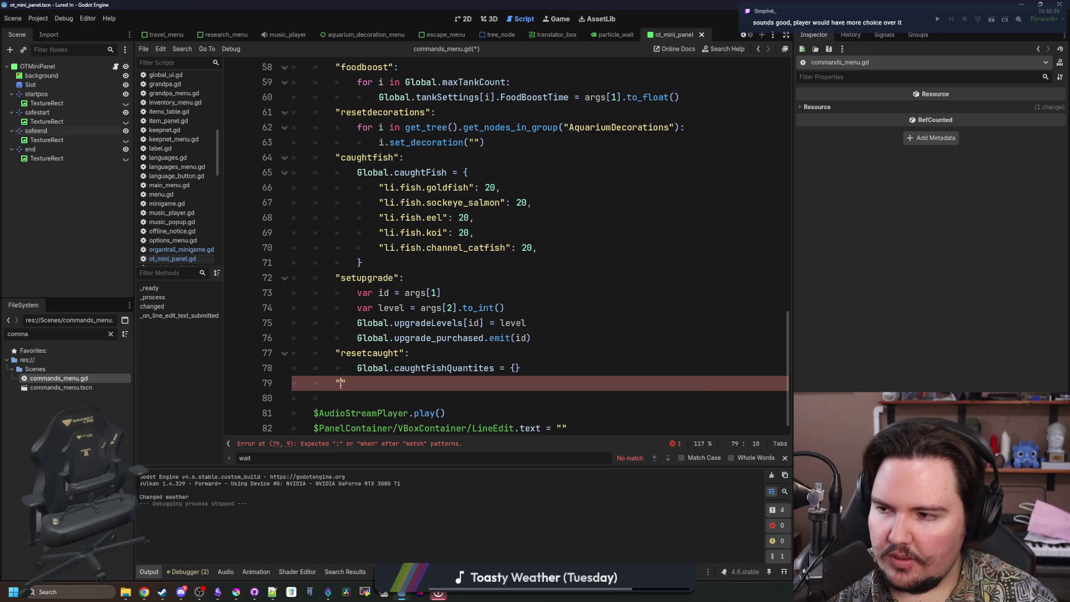
type("minig")
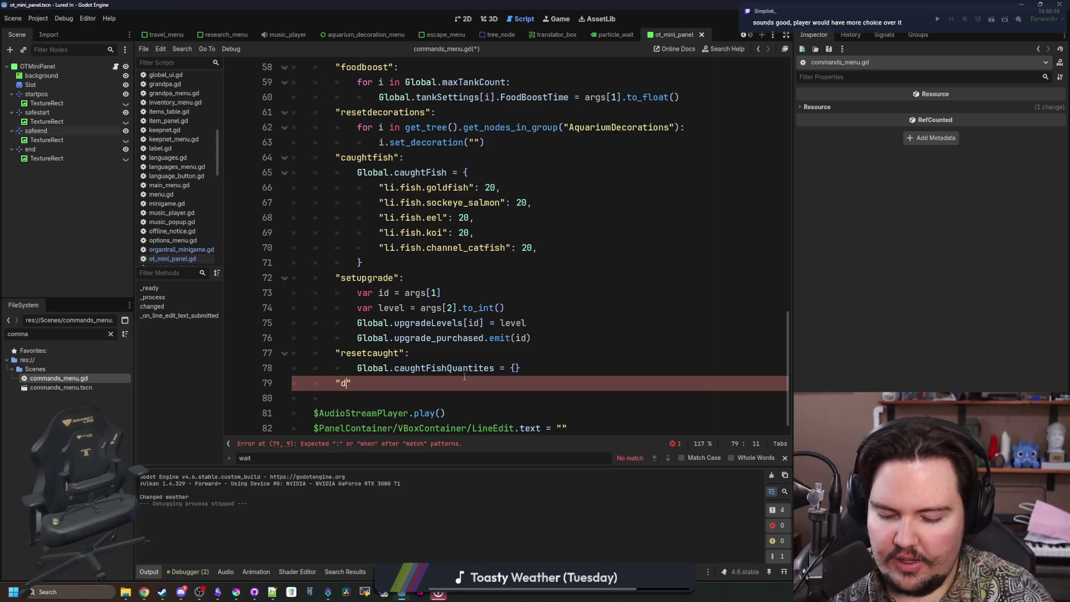
type("ame\":")
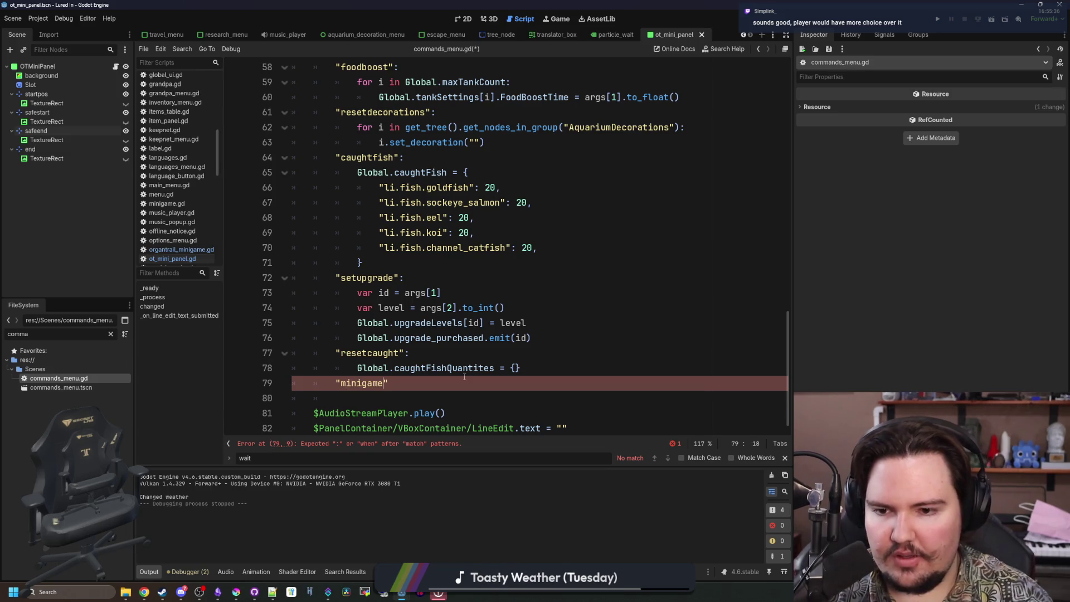
Under the minigame case, write the condition if args[1] == "ot" in place of a currentRegionID attempt.
key("Return")
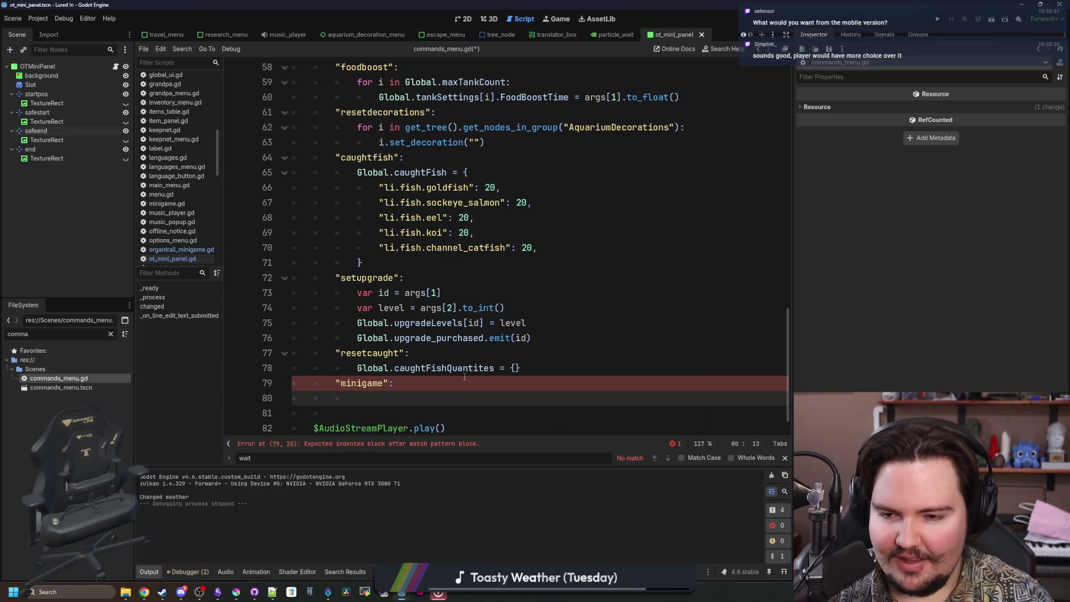
type("if ")
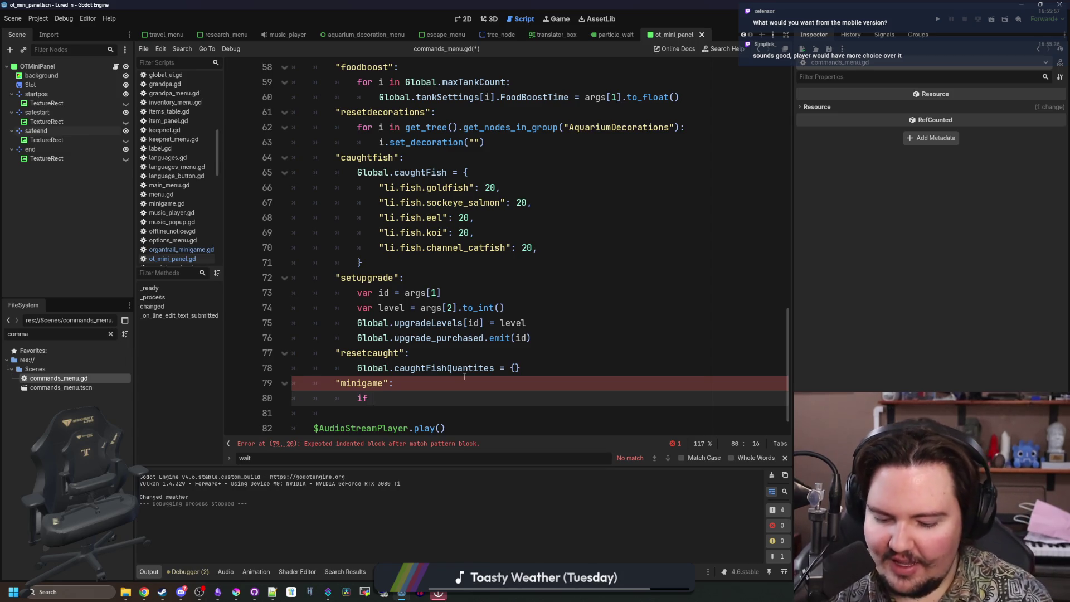
type("Global.current")
key("Return")
type("== \"")
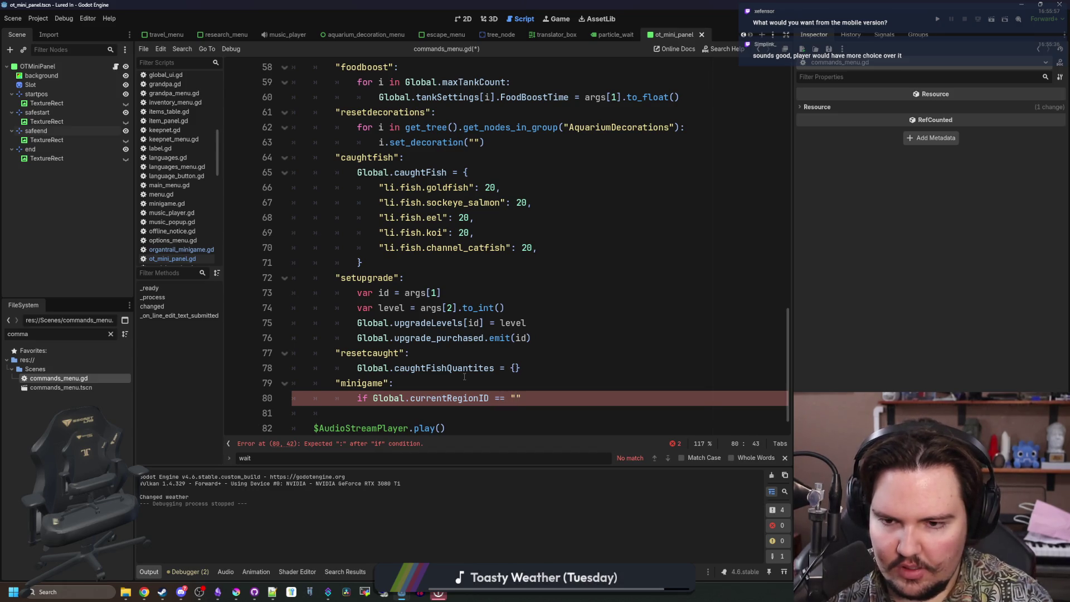
key("BackSpace")
key("BackSpace")
key("BackSpace")
key("BackSpace")
type("f args[]")
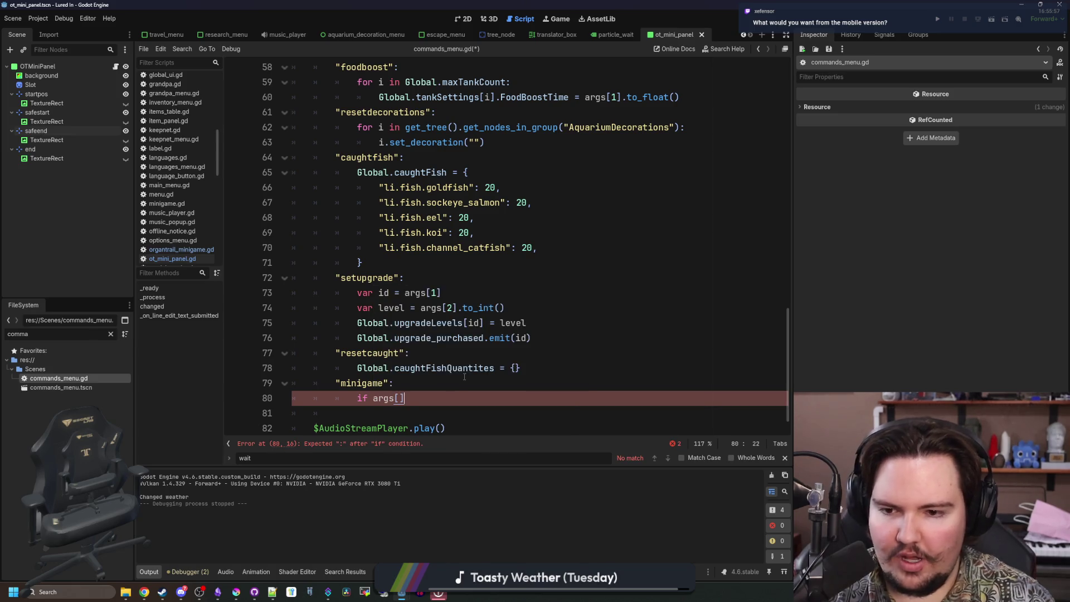
key("Left")
type("1")
key("Right")
type("== \"")
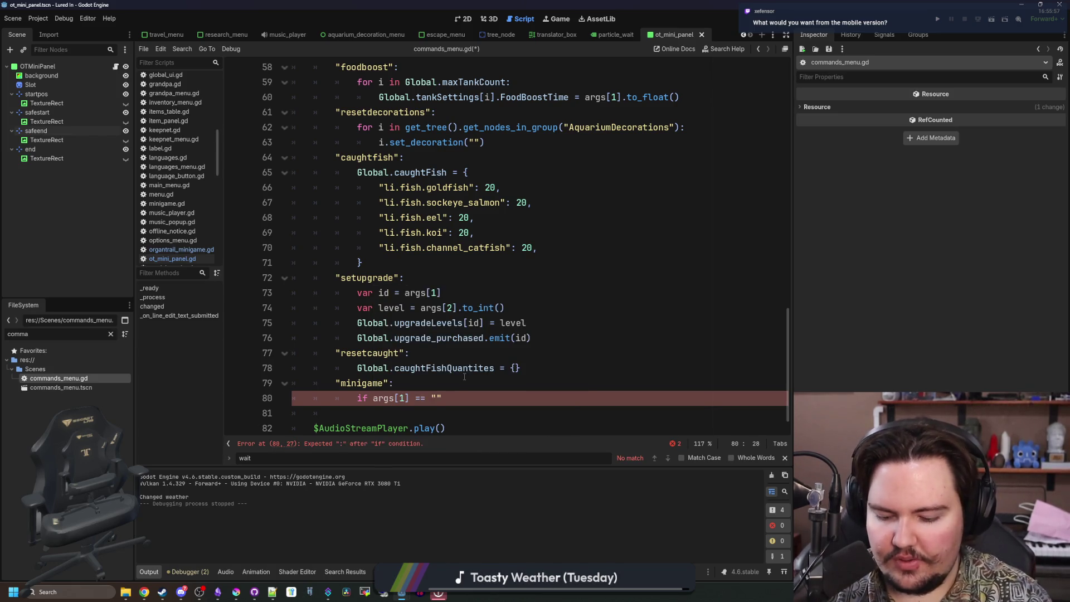
type("ot")
key("Right")
Finish the ot condition with a colon and indent the body line, discarding a Global.fishing attempt.
key("Return")
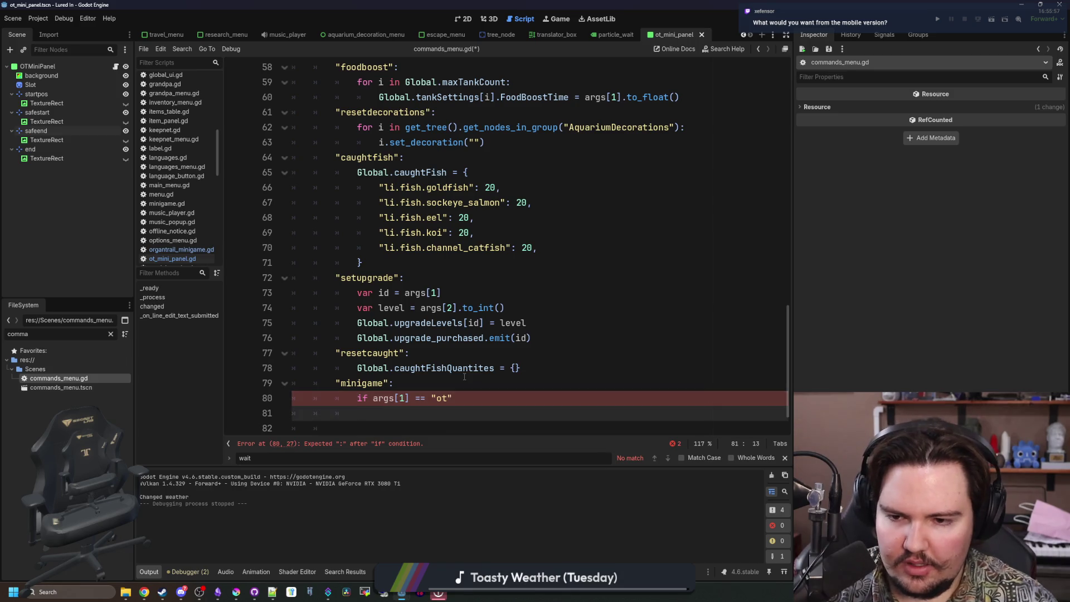
key("Up")
key("End")
type(":")
key("Escape")
key("Return")
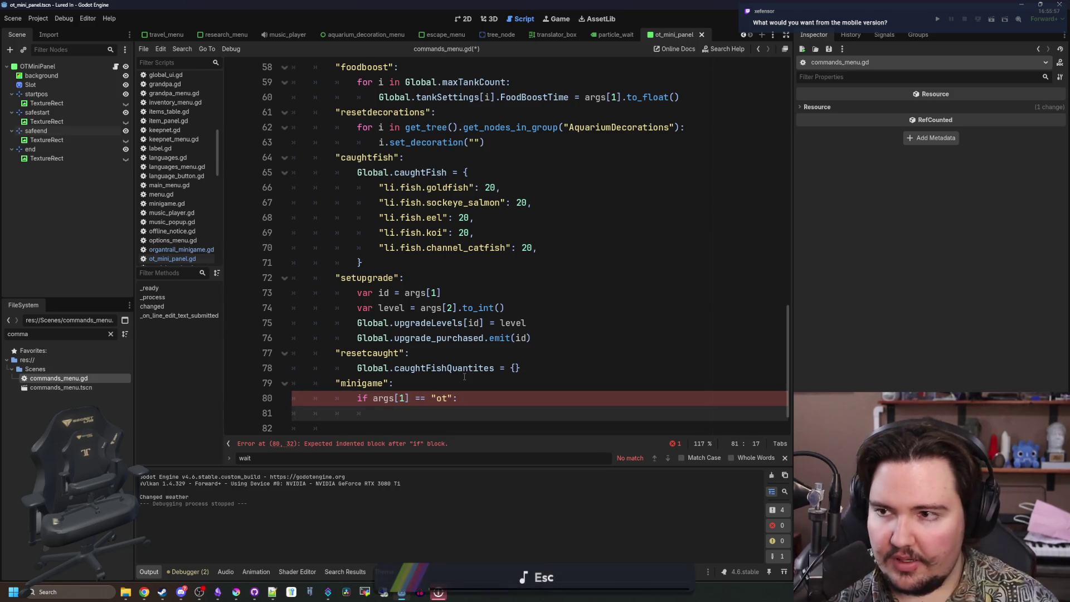
scroll(451, 400, "down", 1)
type("Global.fishing")
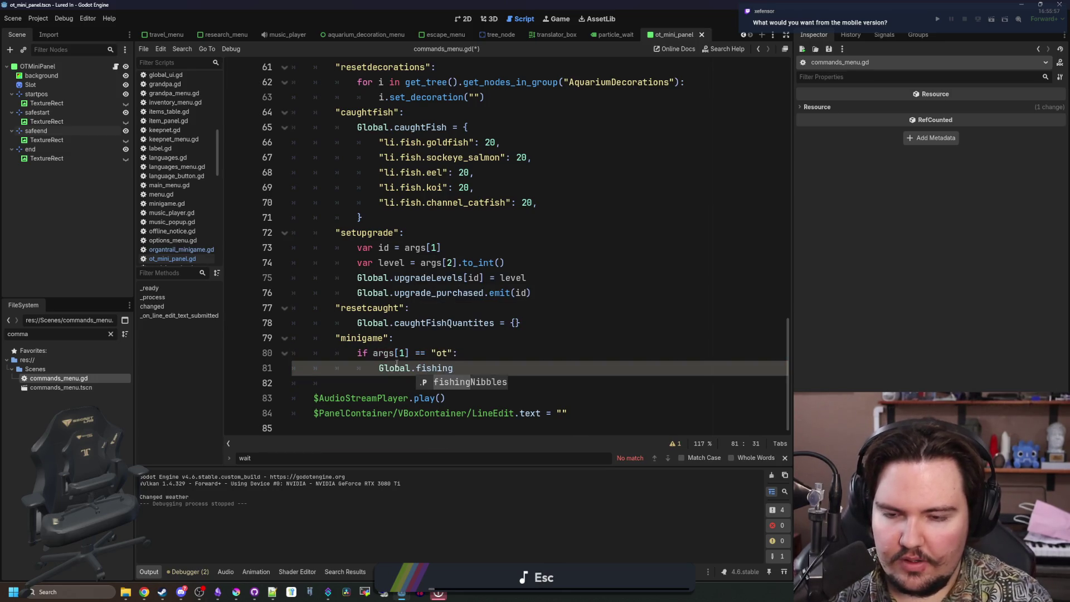
key("Escape")
key("BackSpace")
key("BackSpace")
key("BackSpace")
key("BackSpace")
key("BackSpace")
key("BackSpace")
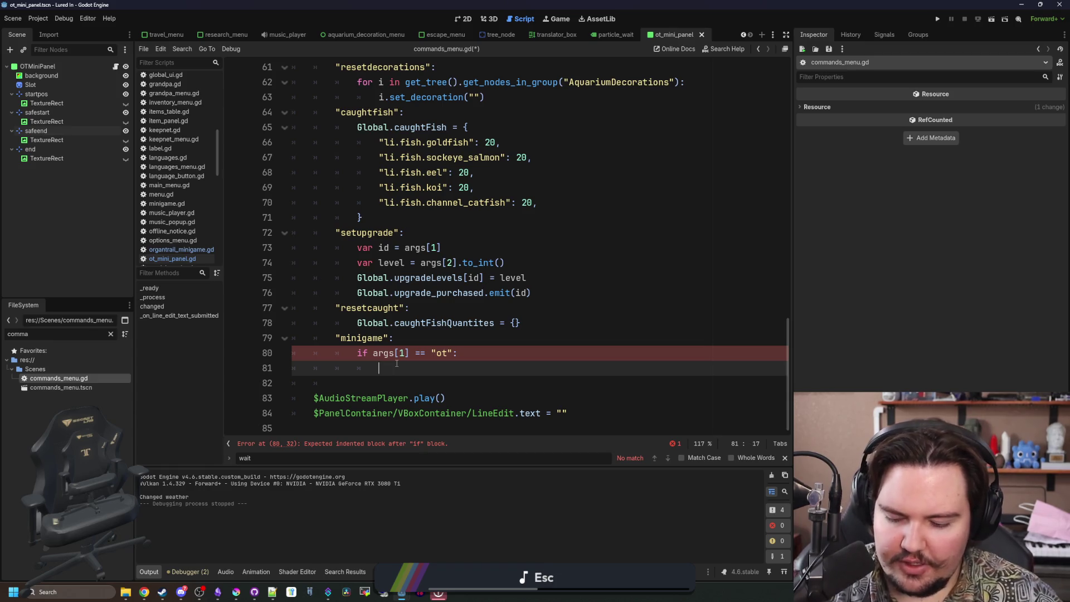
Begin a get_node("/ call on the body line under the ot check.
type("get_node(\"/")
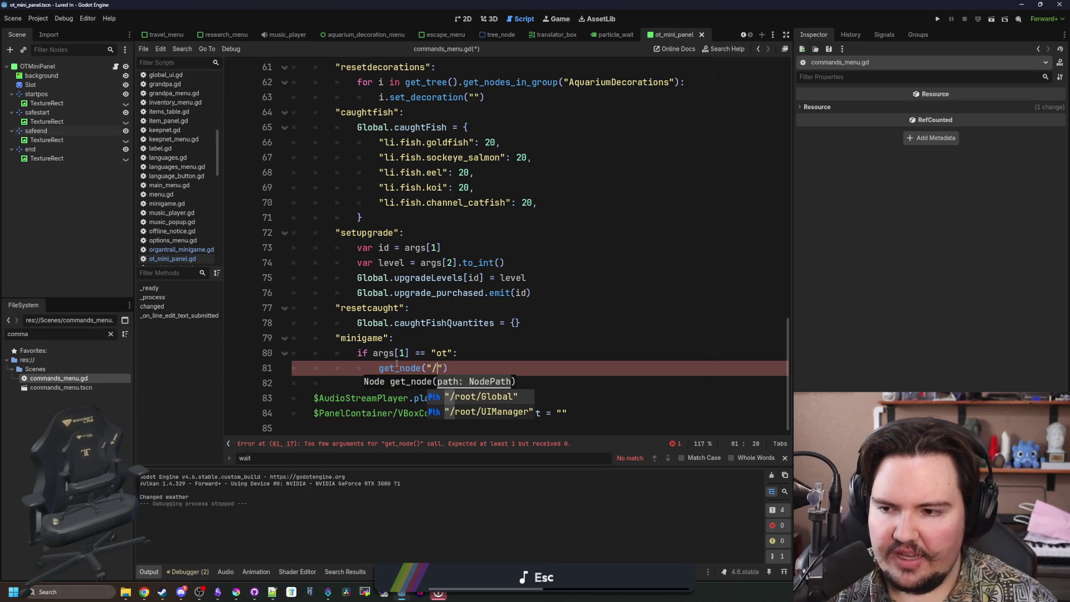
Open the fishing_region scene and copy the OrgantrailMinigame node's path.
left_click(110, 334)
type("fishing")
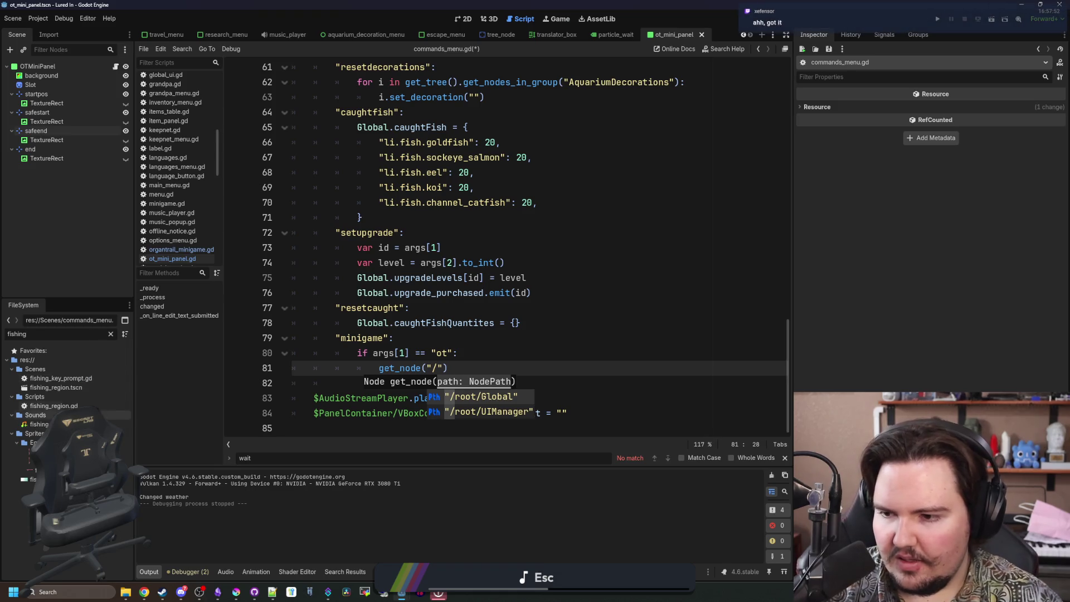
double_click(82, 388)
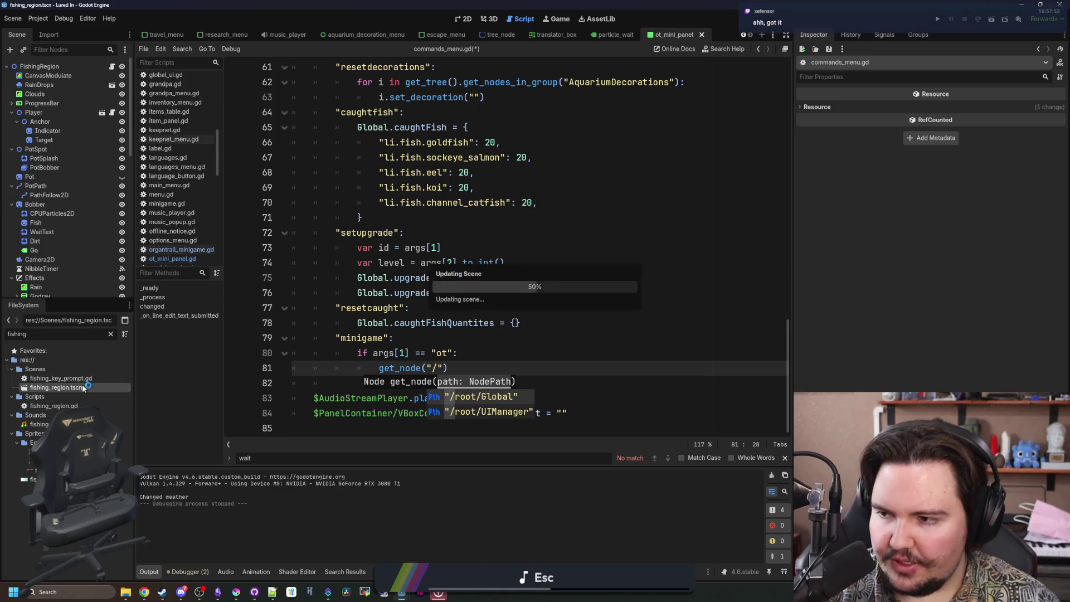
scroll(66, 205, "down", 5)
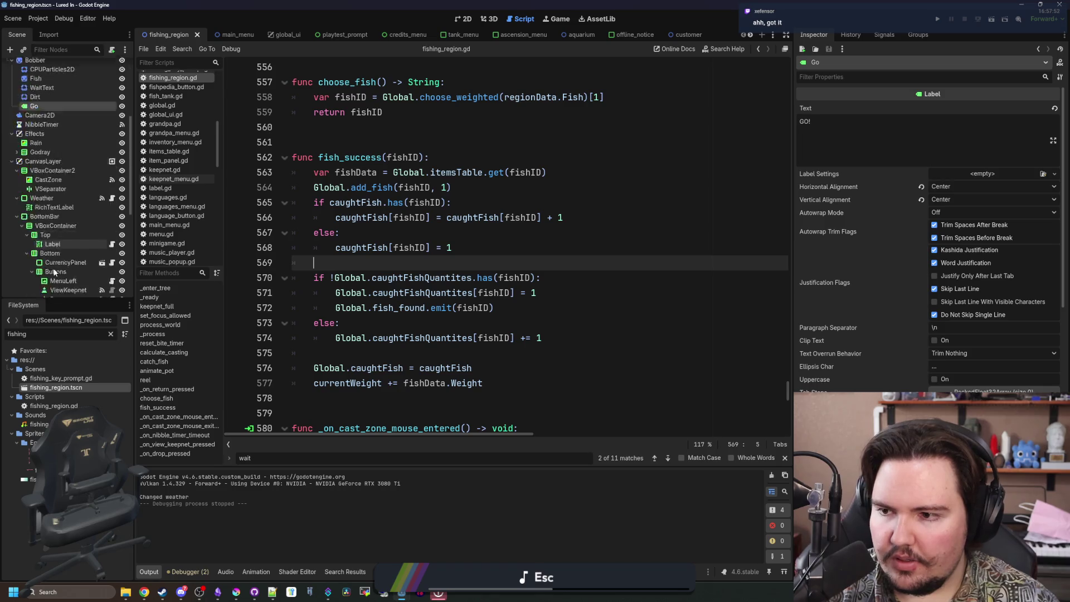
scroll(66, 202, "down", 5)
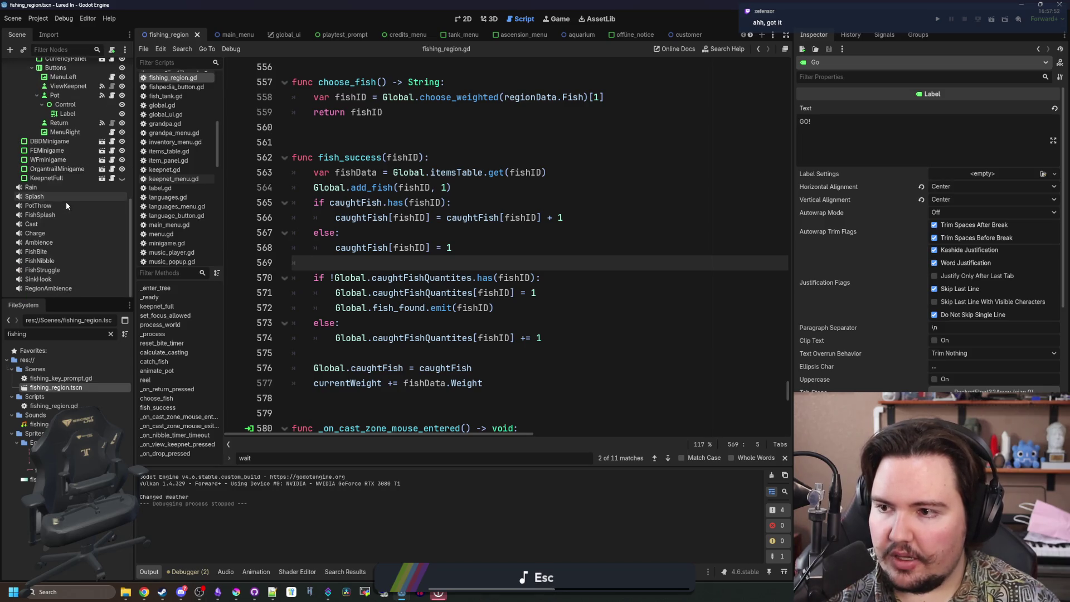
left_click(57, 169)
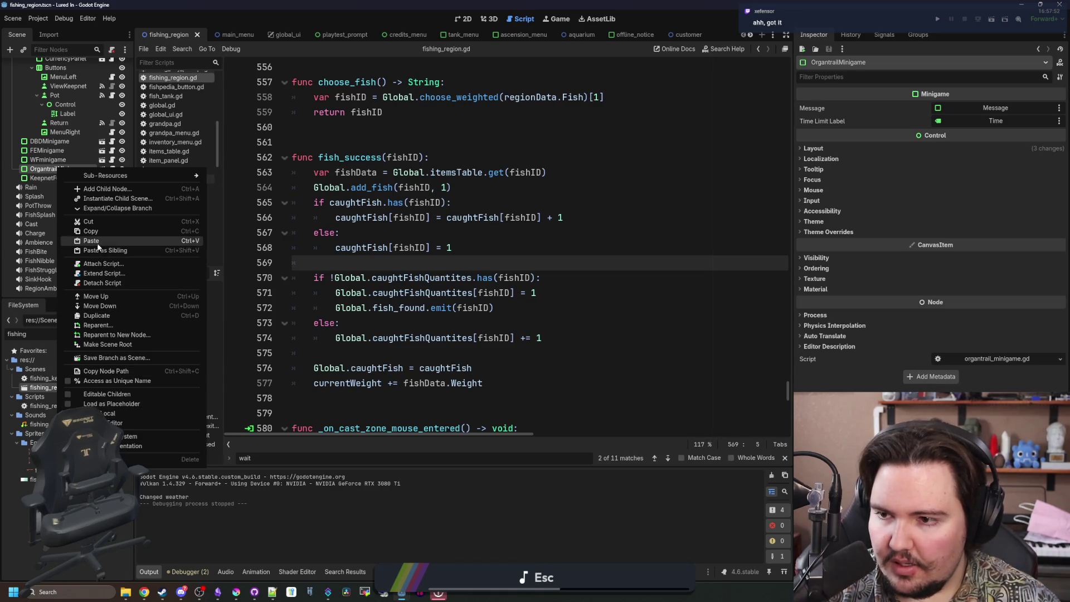
left_click(119, 371)
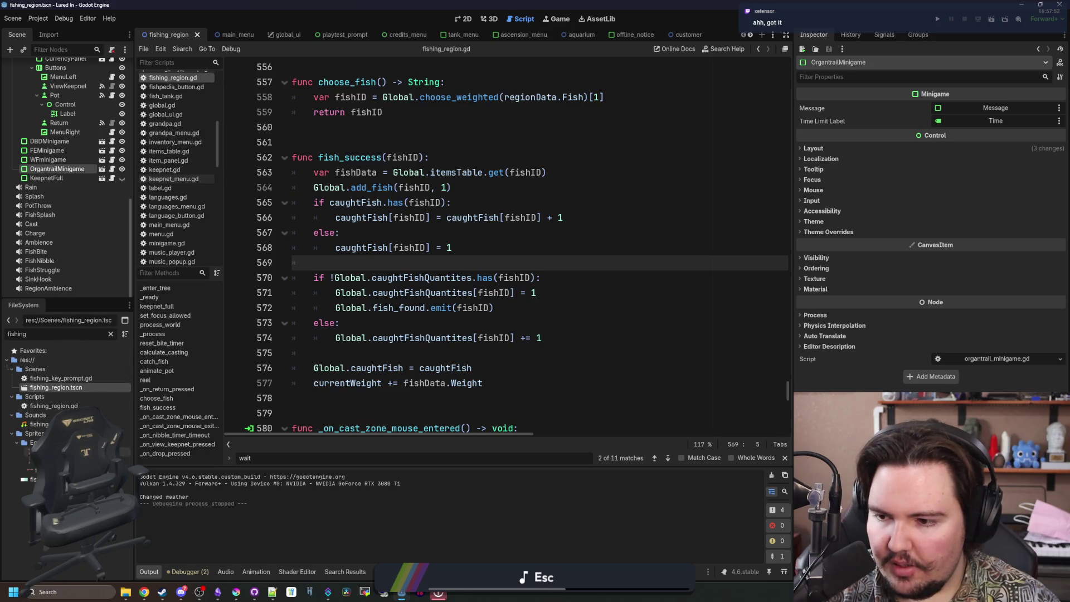
Open global.gd through a 'glob' filter, then switch back to commands_menu.gd.
left_click(103, 333)
type("glob")
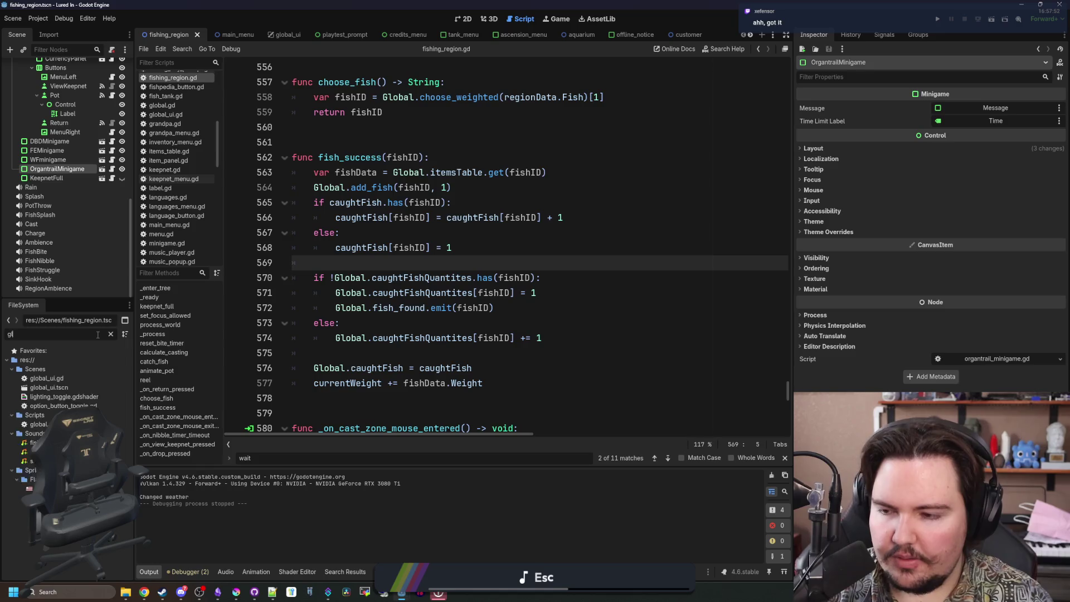
scroll(62, 260, "up", 10)
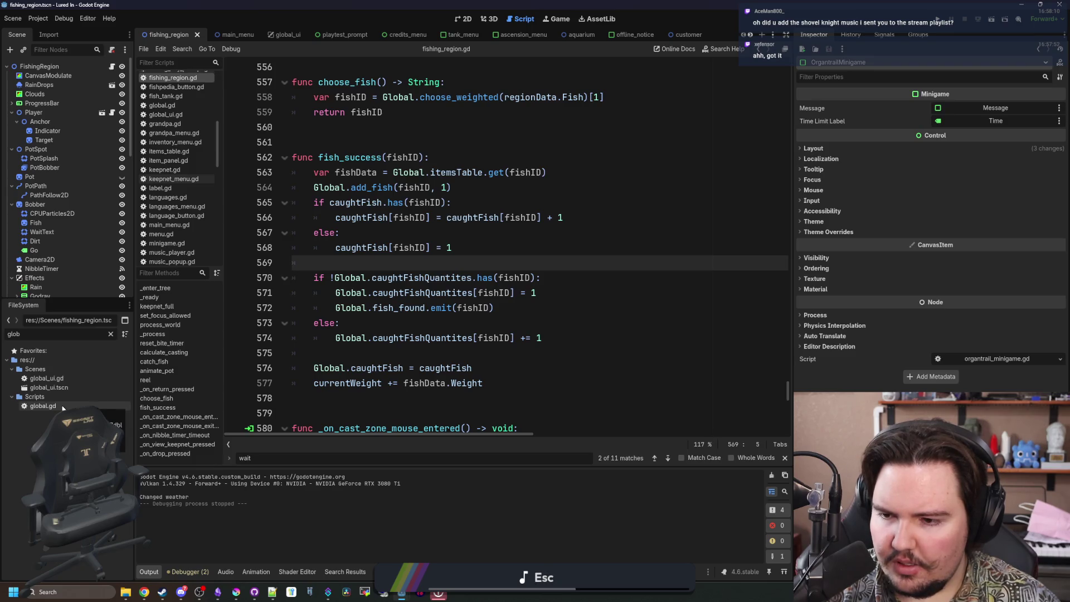
double_click(63, 408)
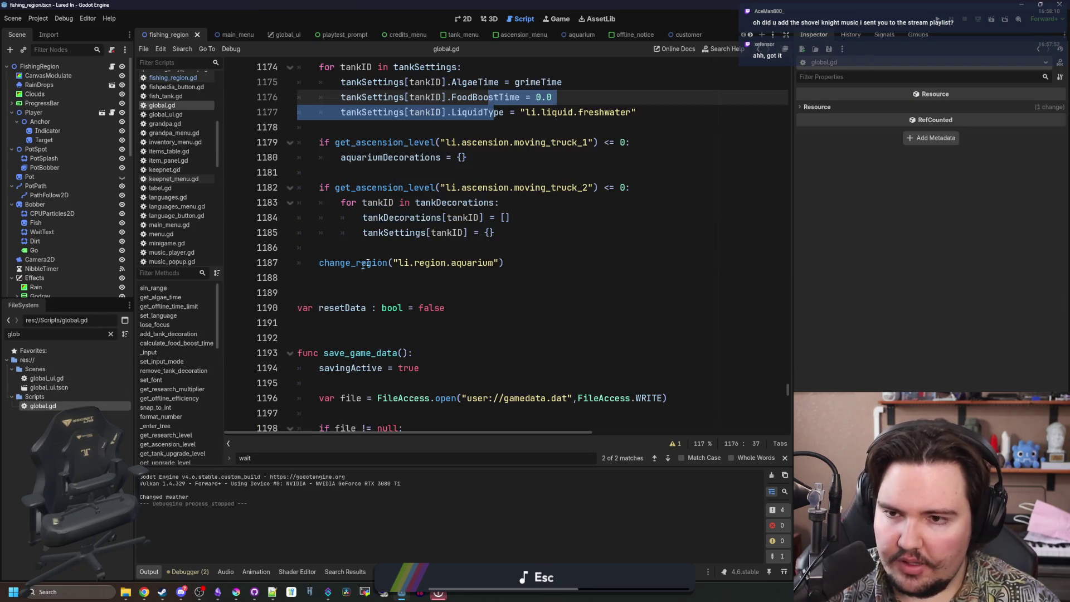
left_click(530, 267)
scroll(530, 267, "down", 3)
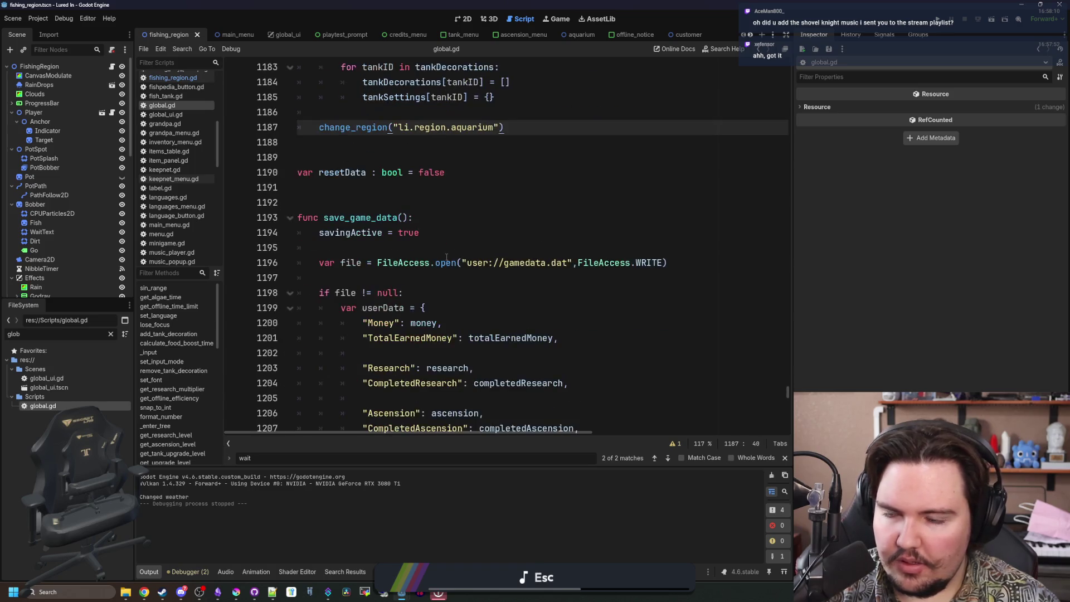
scroll(531, 267, "up", 2)
scroll(168, 182, "up", 4)
scroll(168, 183, "up", 2)
left_click(188, 112)
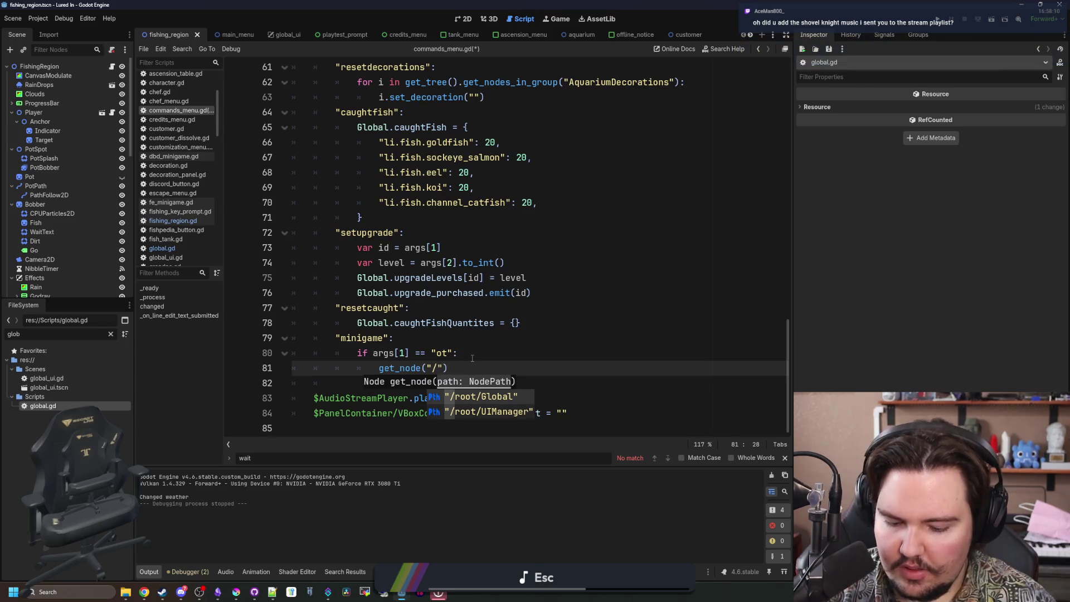
Make line 81 call get_node("/root/FishingRegion/CanvasLayer/OrgantrailMinigame").start() and save.
type("root/FishingRegion")
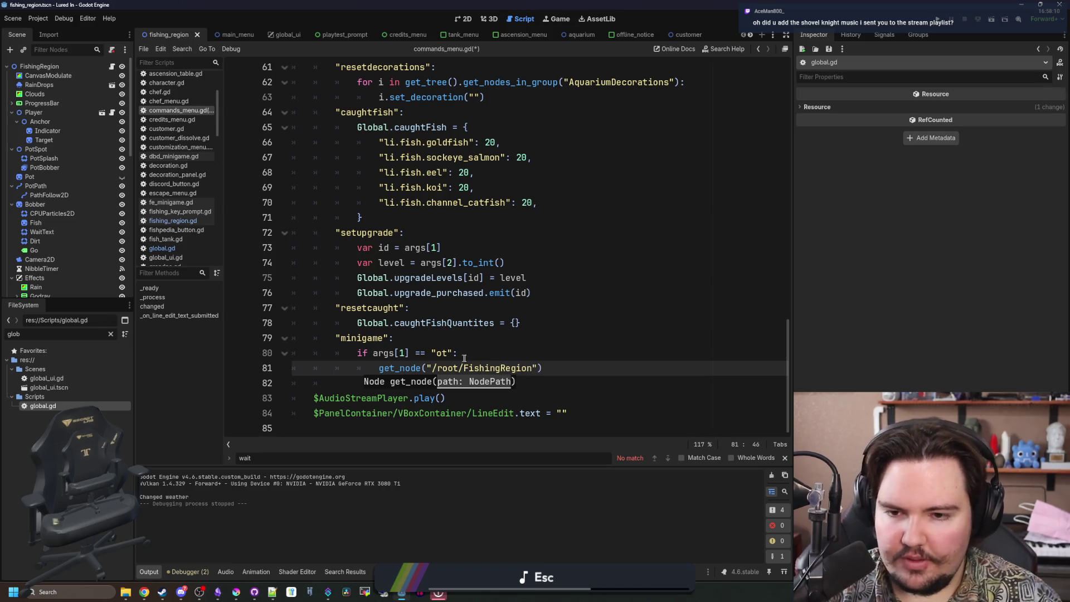
left_click(472, 356)
key("ctrl+v")
left_click_drag(636, 352, 457, 353)
key("BackSpace")
left_click(533, 368)
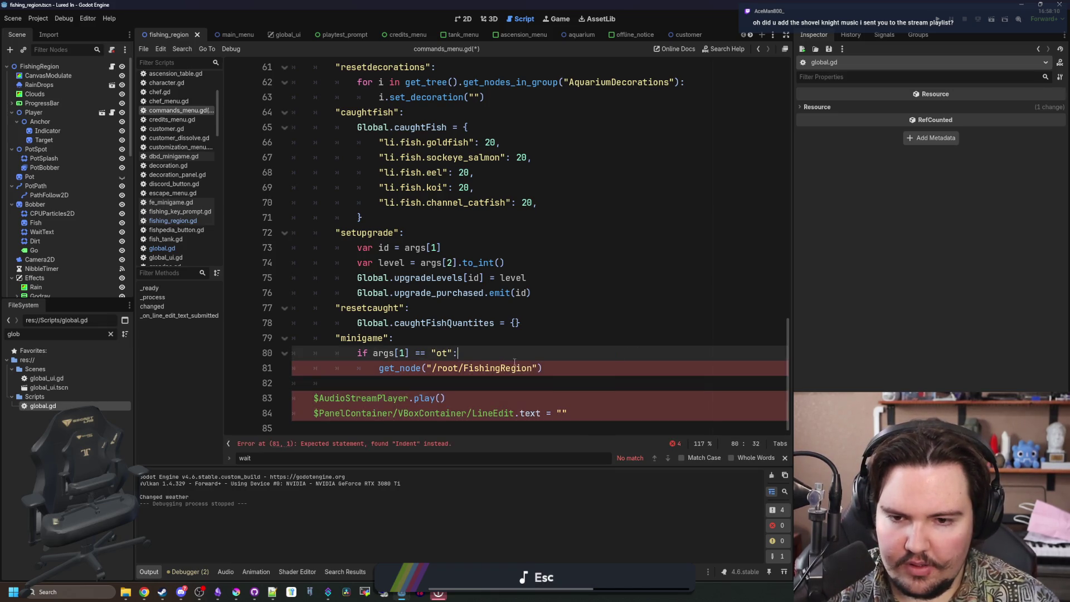
type("/")
key("ctrl+v")
left_click(734, 371)
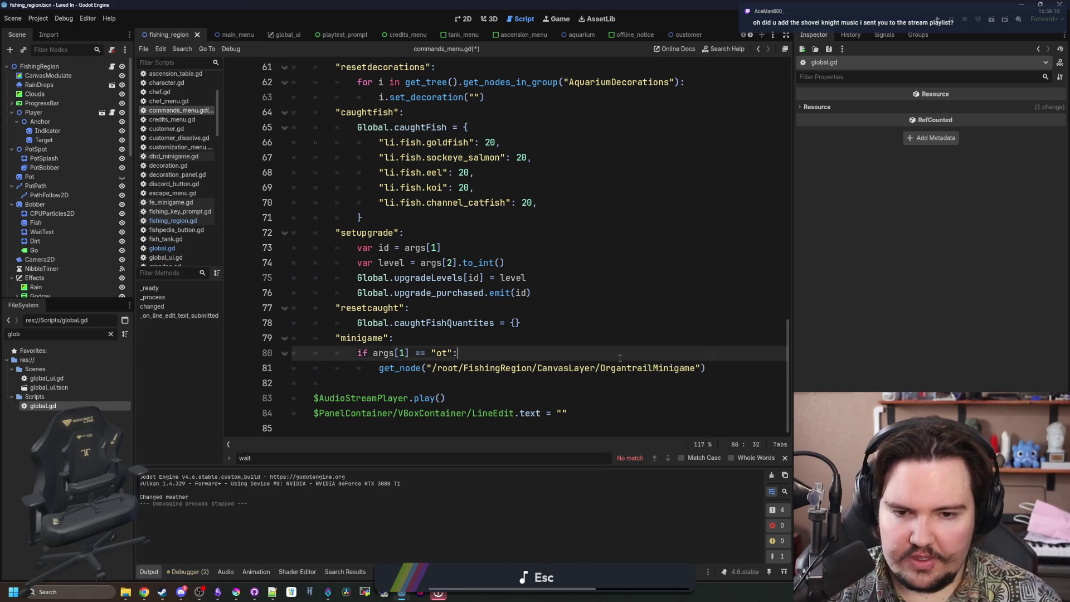
type(".start()")
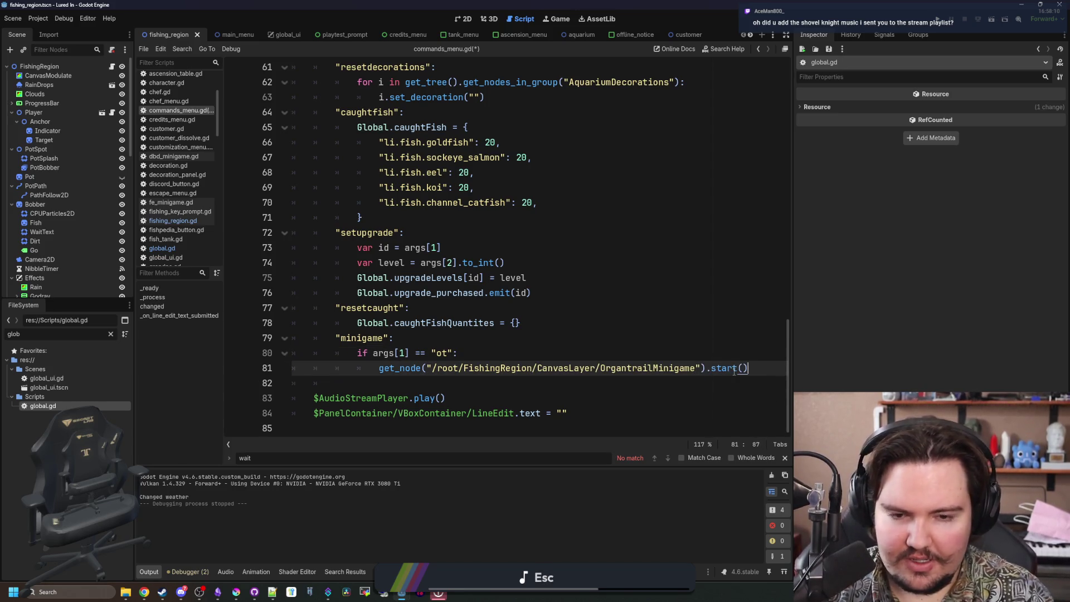
left_click(737, 360)
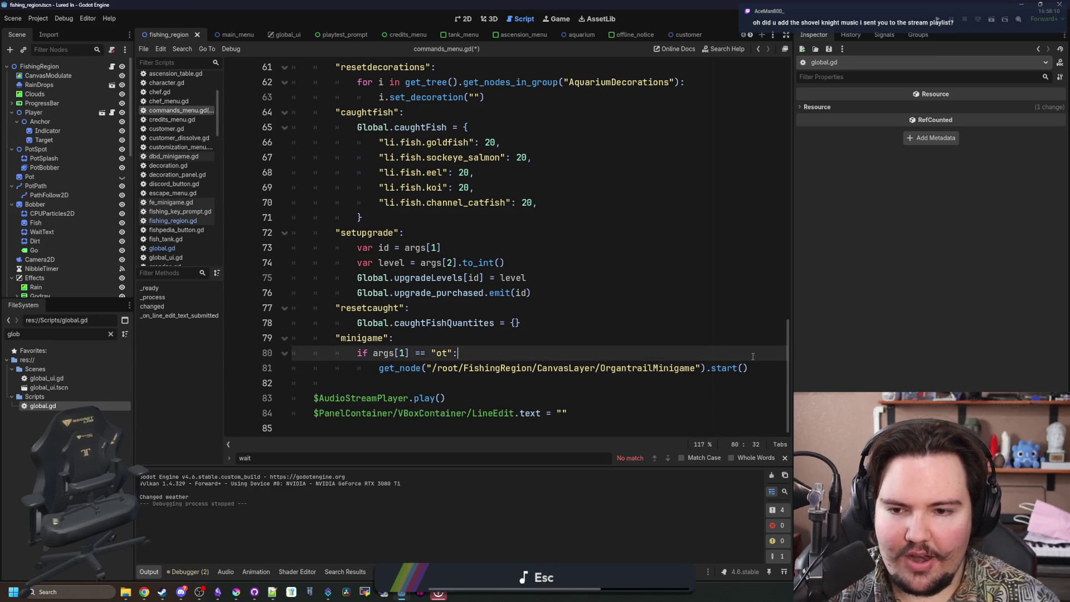
key("ctrl+s")
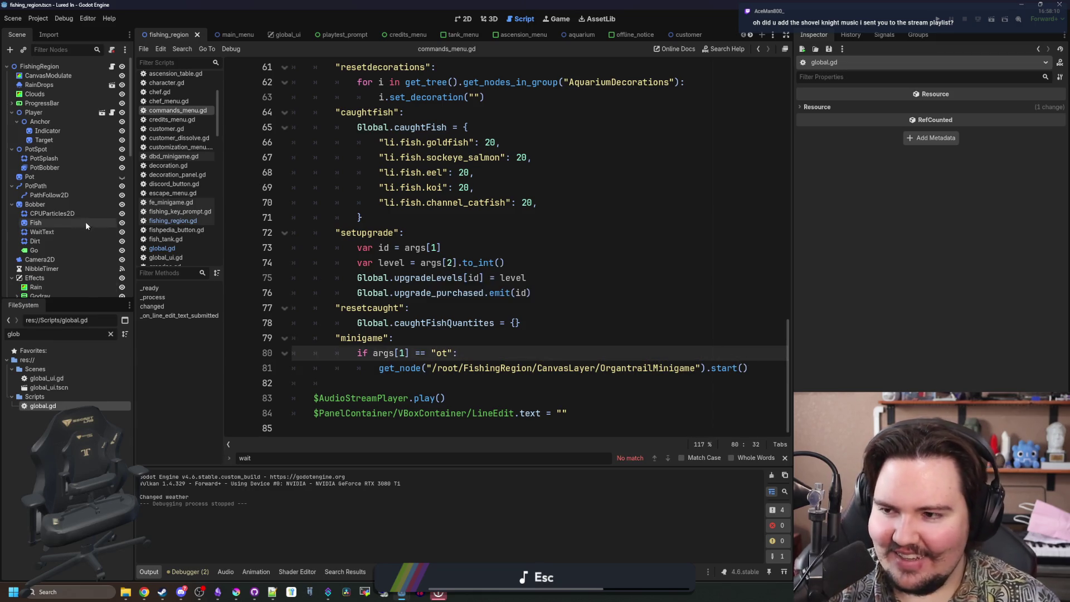
Review the WFminigame and organtrail_minigame.gd scripts to check the start() function.
scroll(84, 226, "down", 10)
left_click(111, 159)
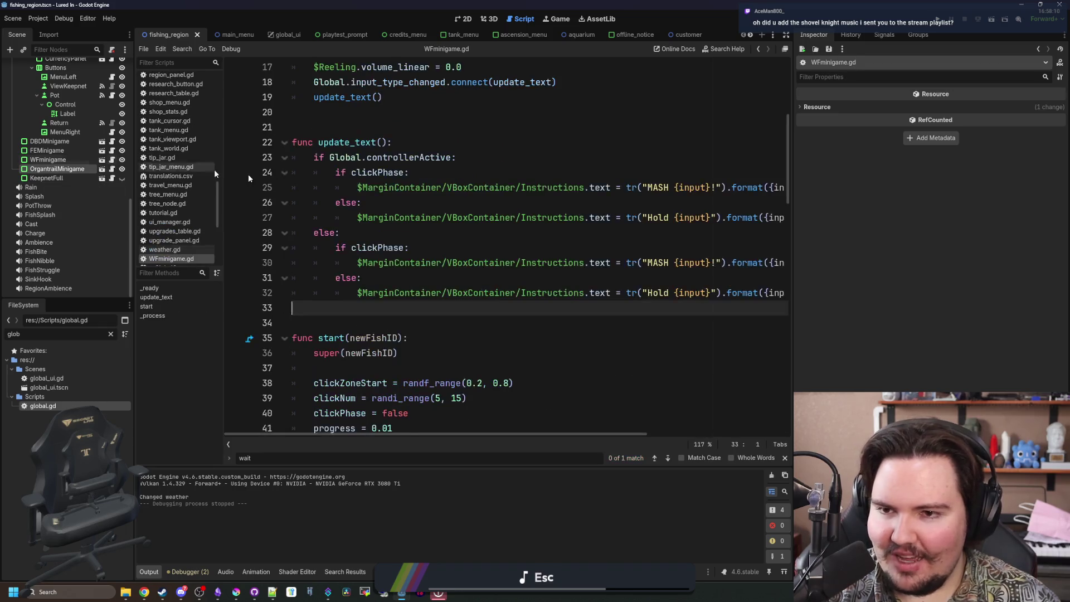
scroll(440, 199, "up", 5)
scroll(365, 283, "down", 6)
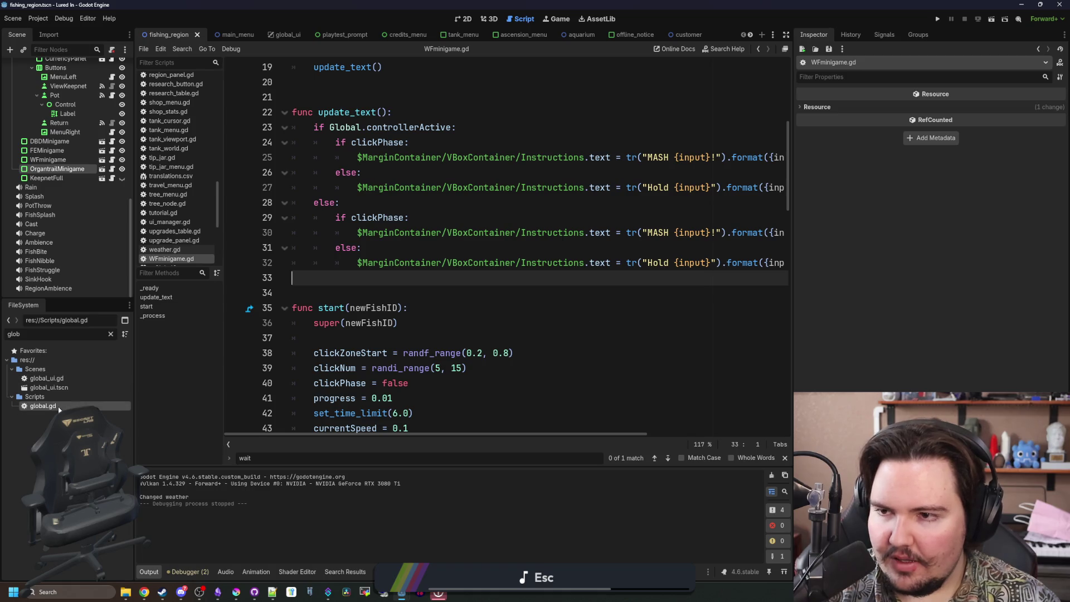
scroll(178, 200, "up", 5)
left_click(181, 201)
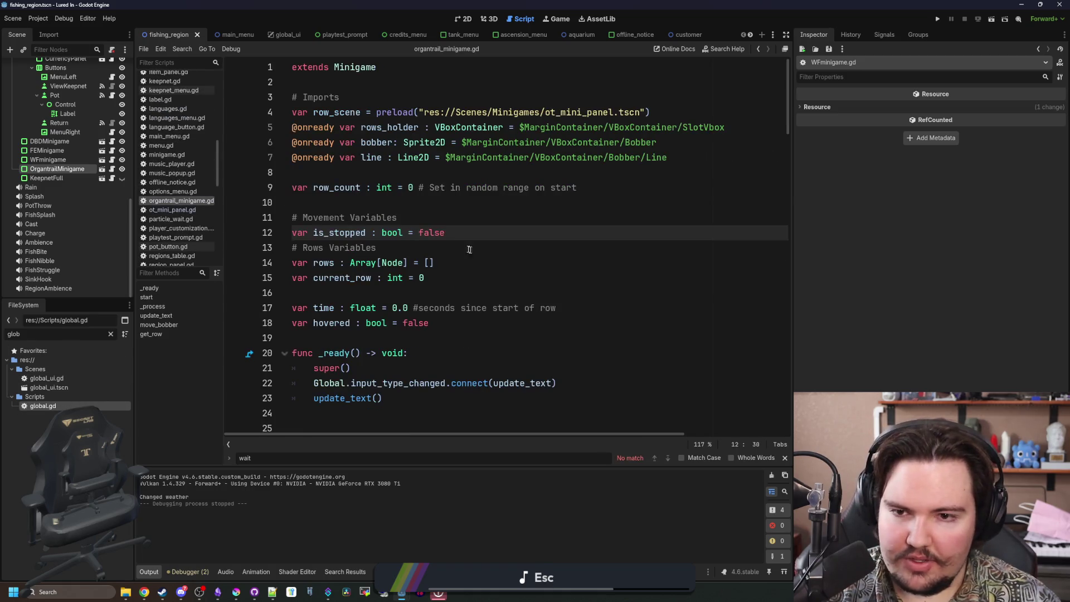
scroll(470, 249, "down", 6)
scroll(192, 111, "up", 4)
scroll(191, 112, "up", 4)
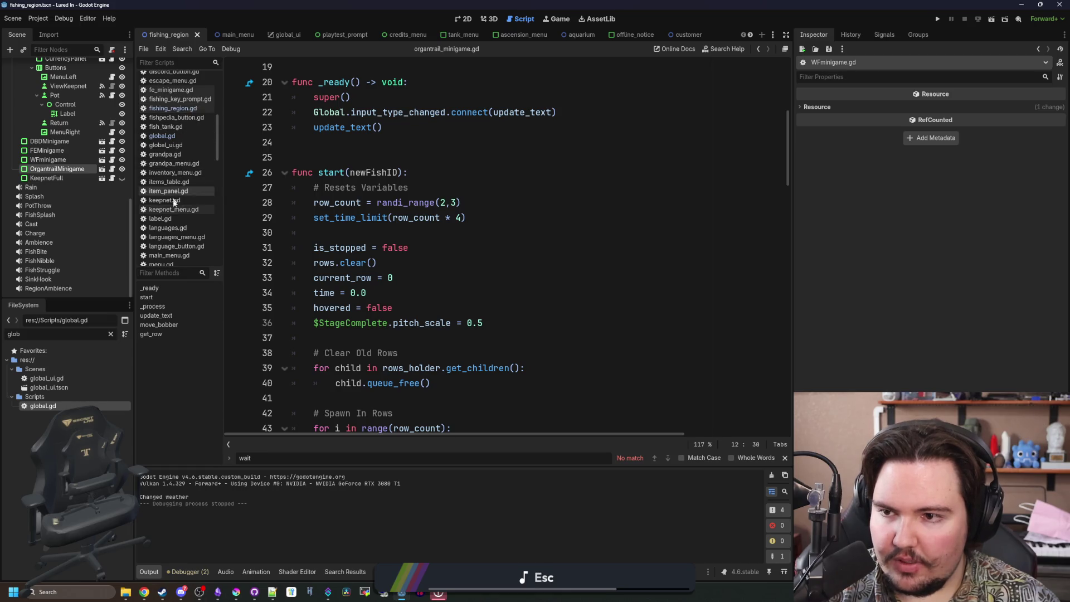
Locate organtrail_minigame.gd with a 'miniga' filter, then reopen commands_menu.gd through a 'command' filter.
left_click(111, 334)
type("miniga")
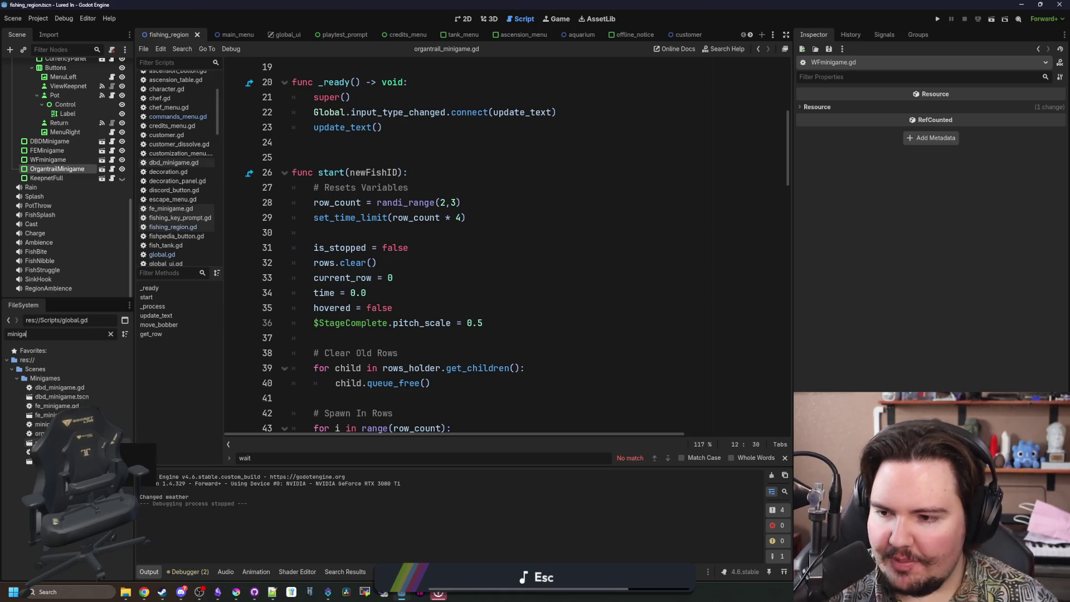
left_click(39, 433)
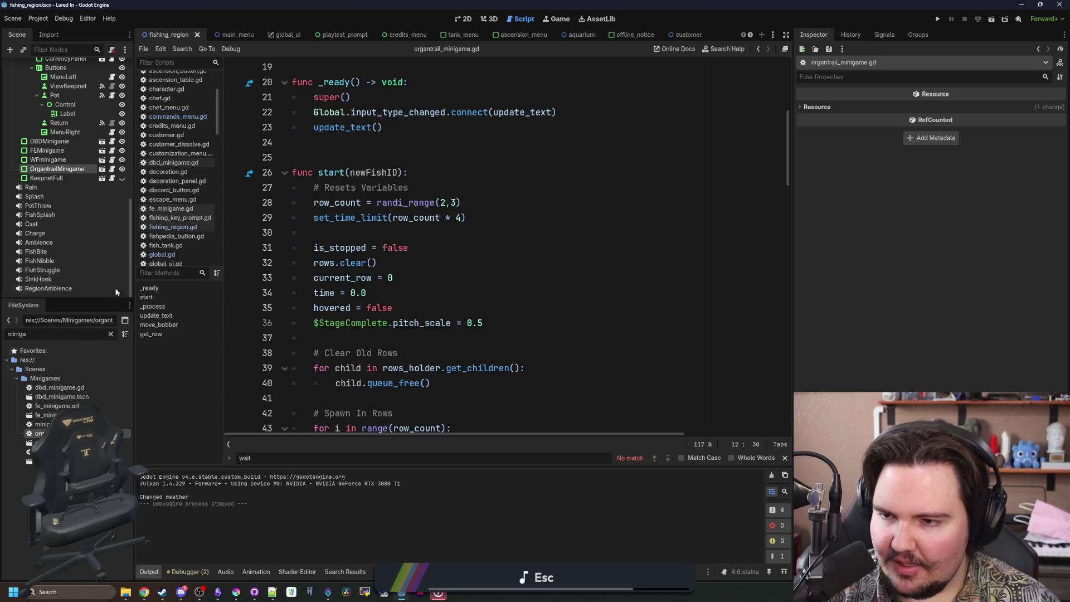
left_click(109, 333)
type("command")
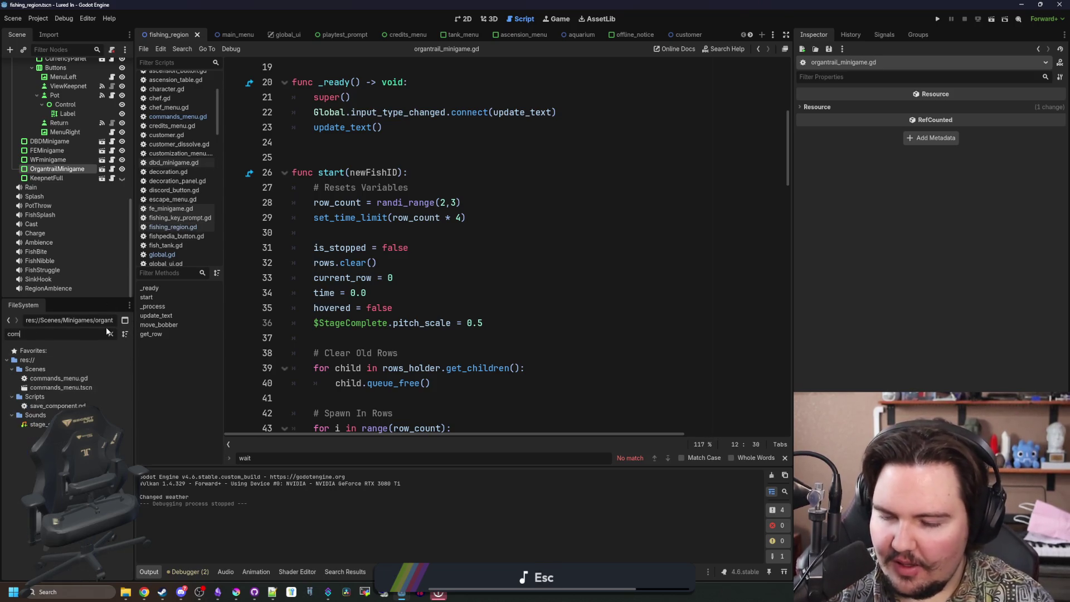
double_click(56, 378)
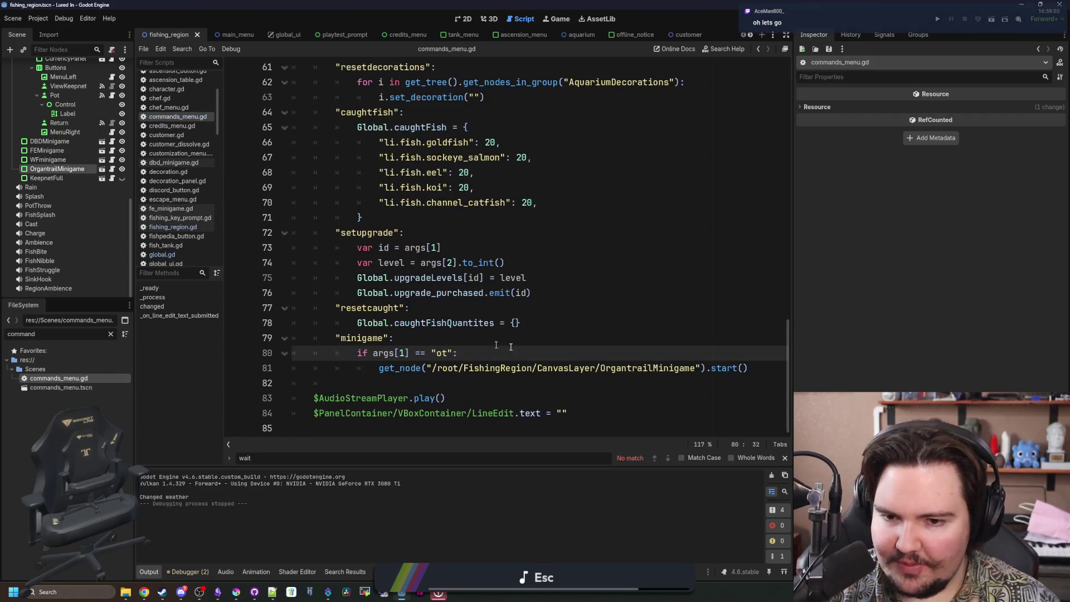
Pass "li.fish.minnow" into the start() call, save the script, and run the project.
left_click(697, 367)
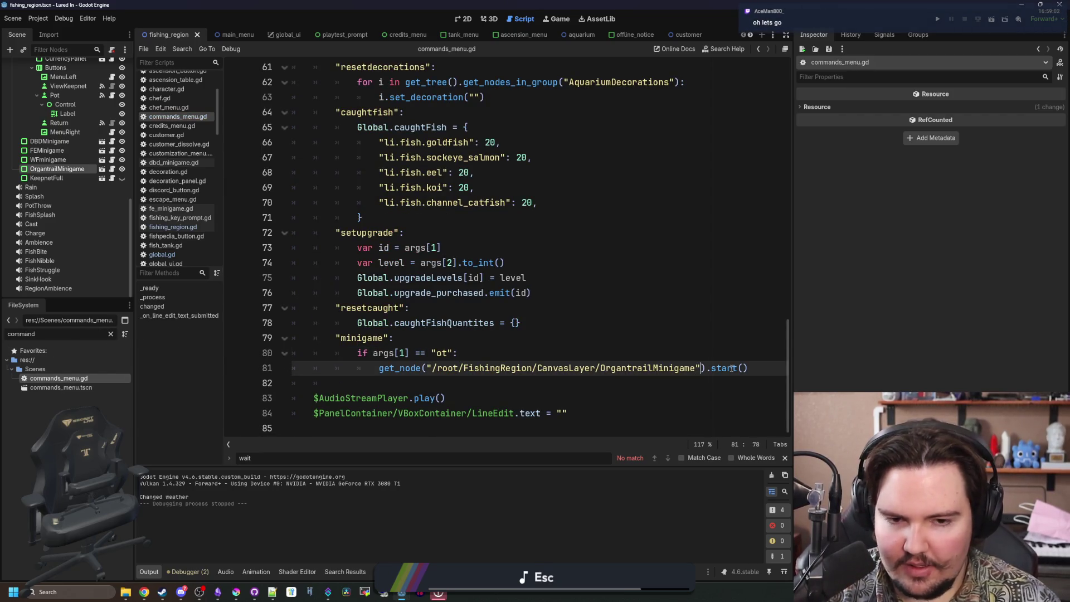
type("\"li.f")
key("BackSpace")
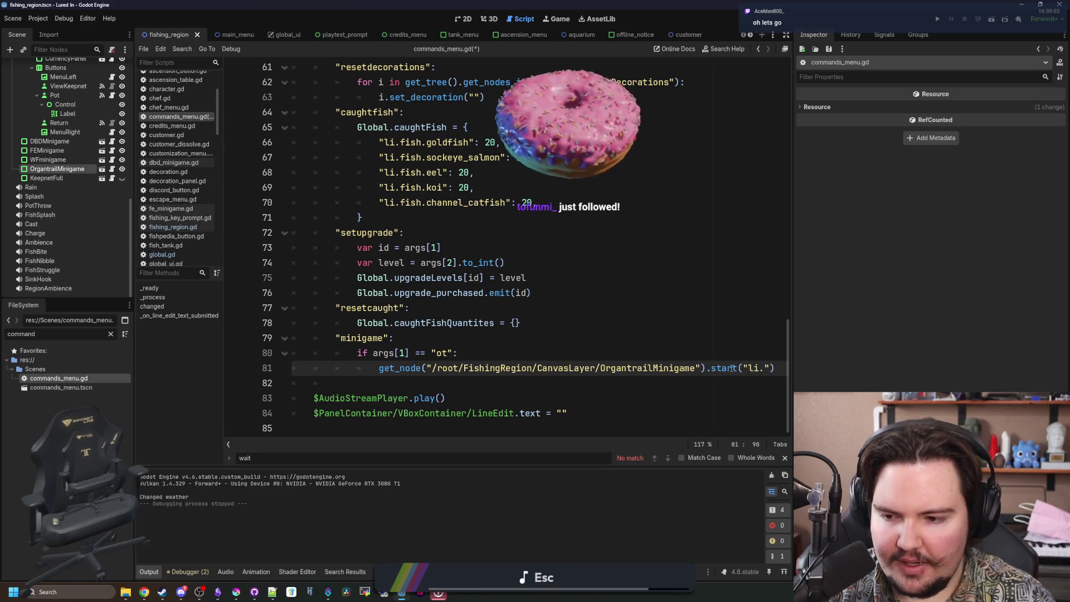
type("fish.")
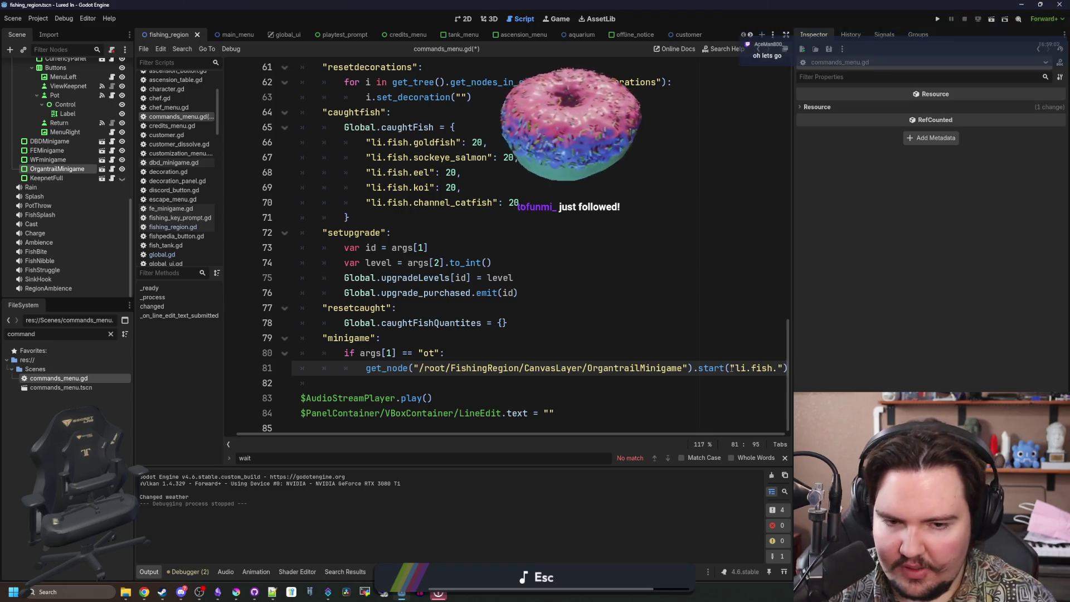
type("minnow")
left_click(702, 338)
key("ctrl+s")
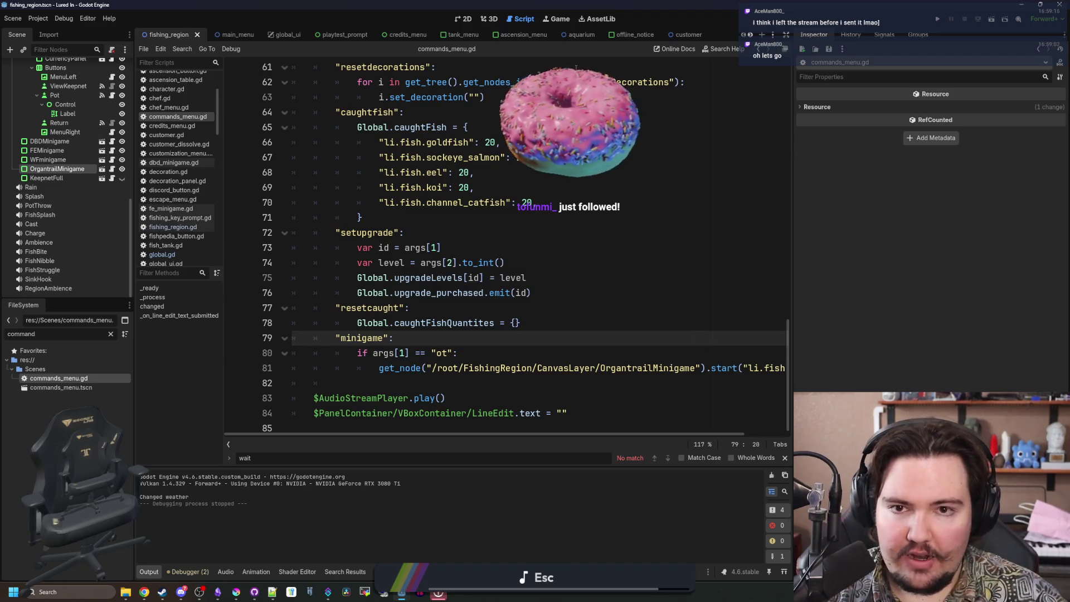
left_click(938, 19)
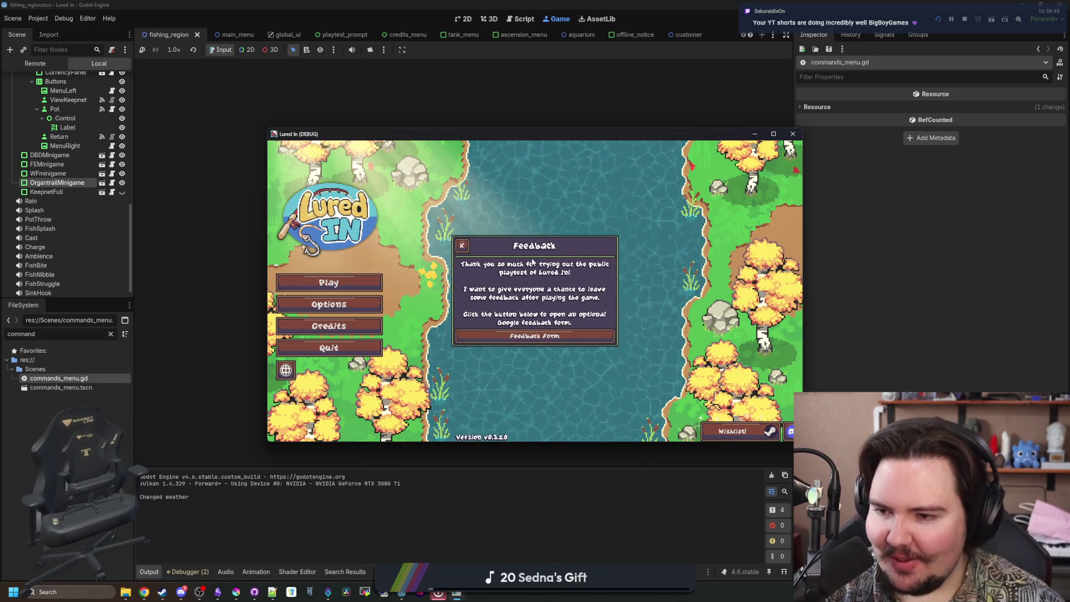
In the running game, travel to the pond and enter the 'minigame ot' secret command.
left_click(461, 245)
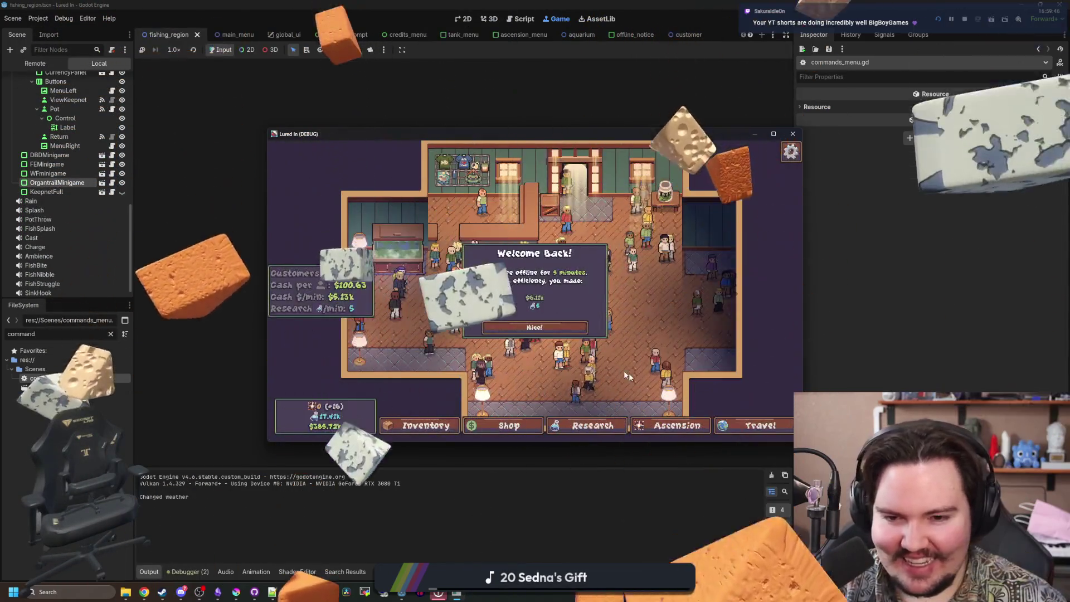
left_click(532, 329)
left_click(758, 425)
left_click(649, 239)
key("grave")
type("minigame o")
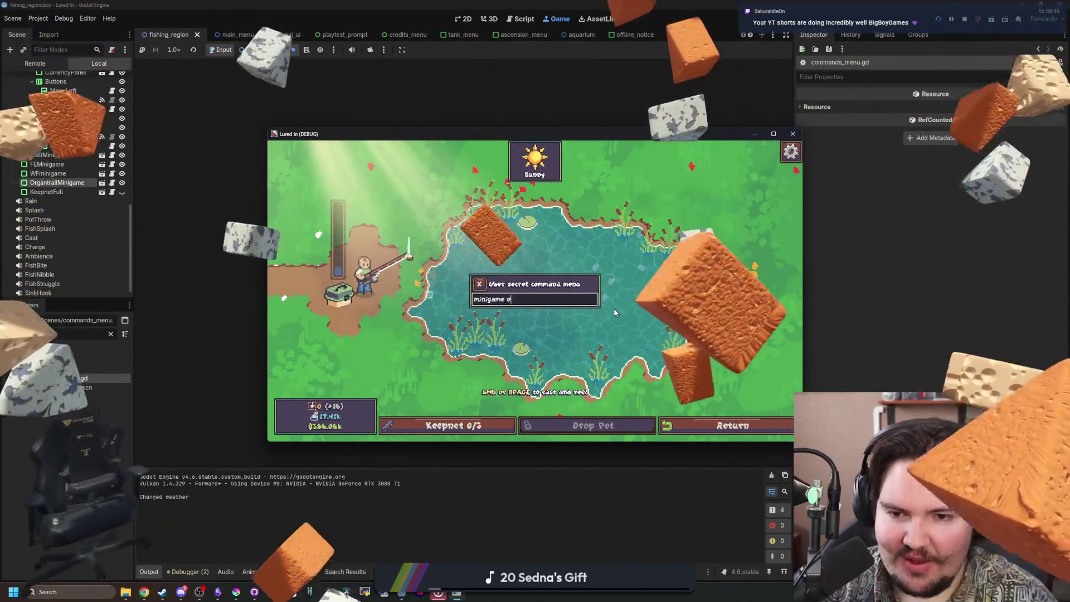
key("Return")
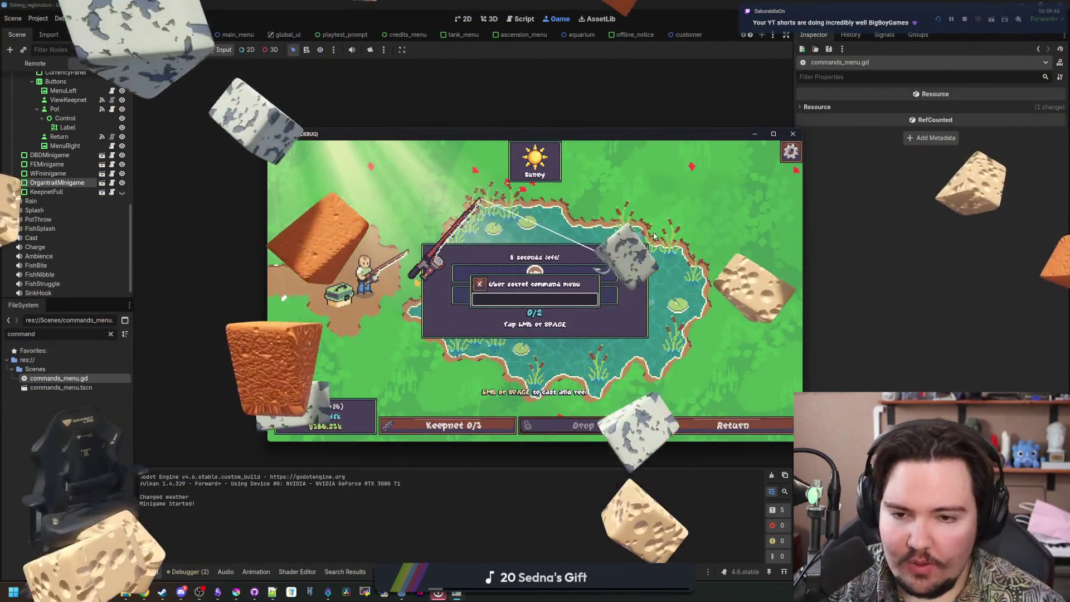